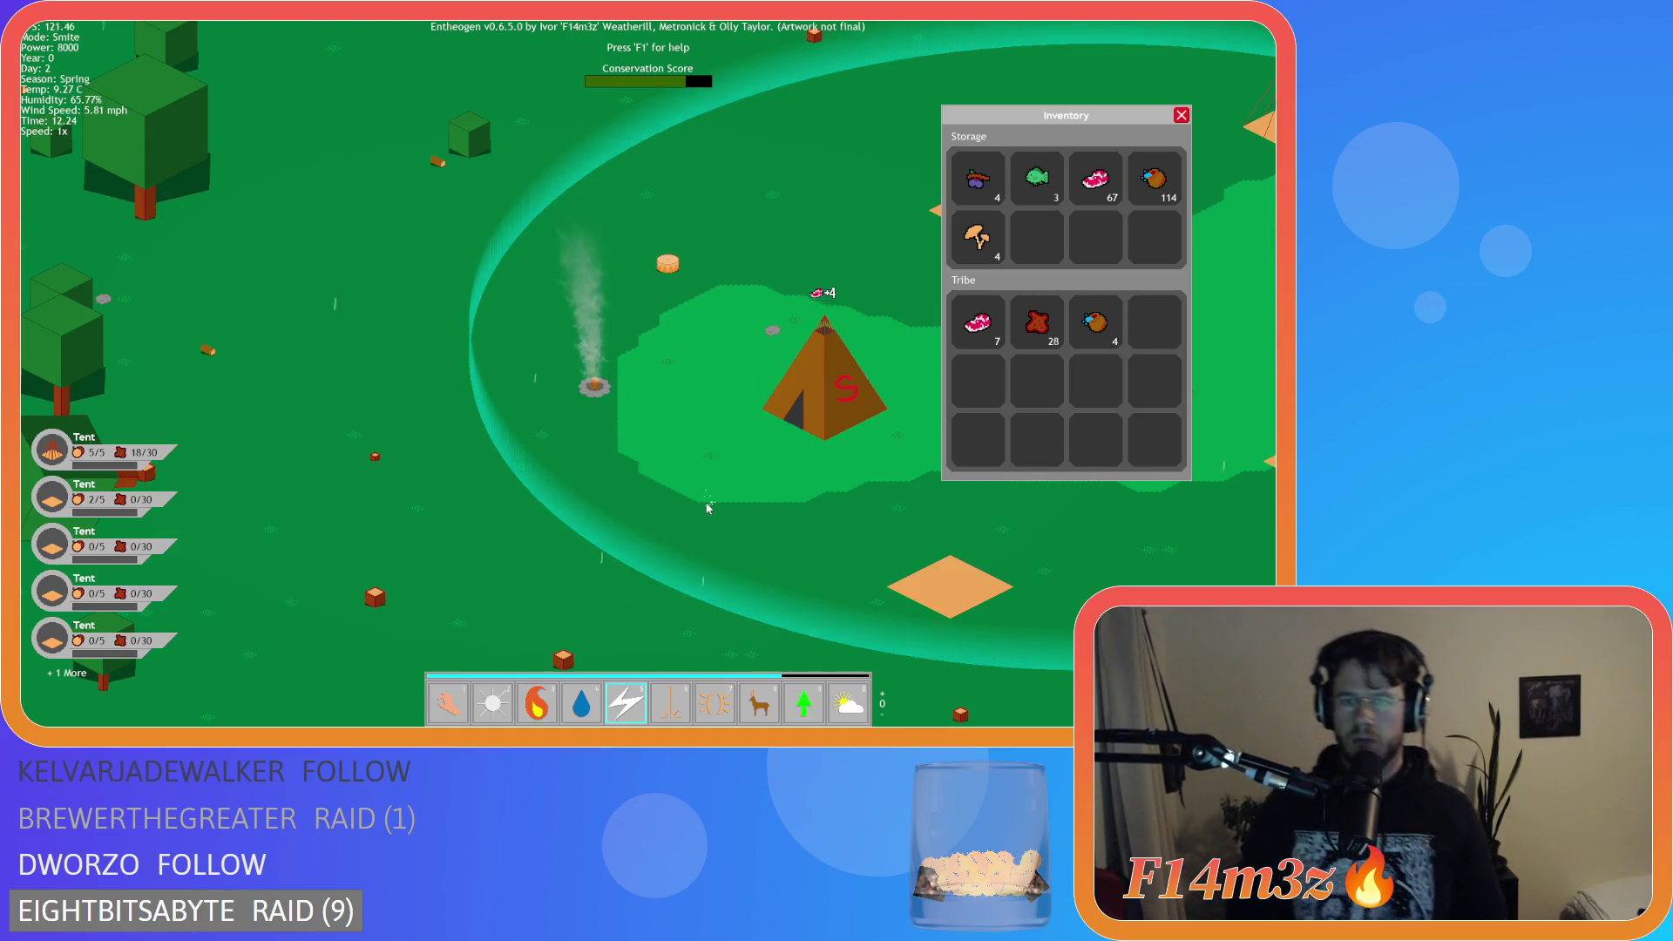
# Strike the humans near the tent with lightning until the last one dies.
pyautogui.press('d')
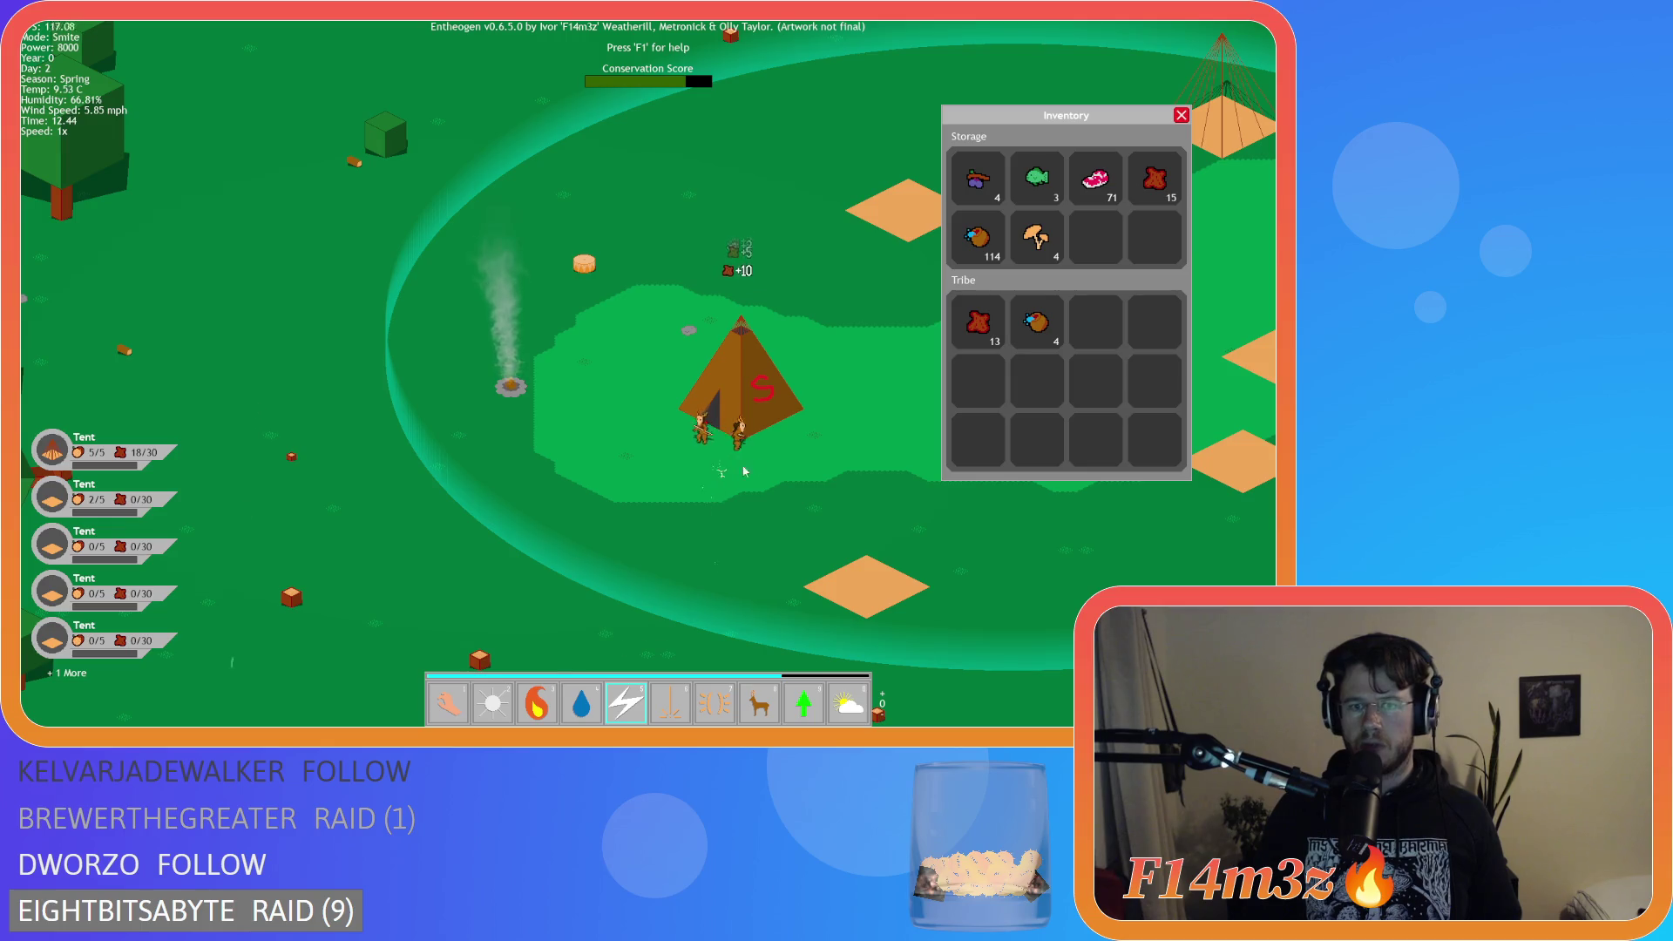
pyautogui.click(760, 449)
pyautogui.click(634, 470)
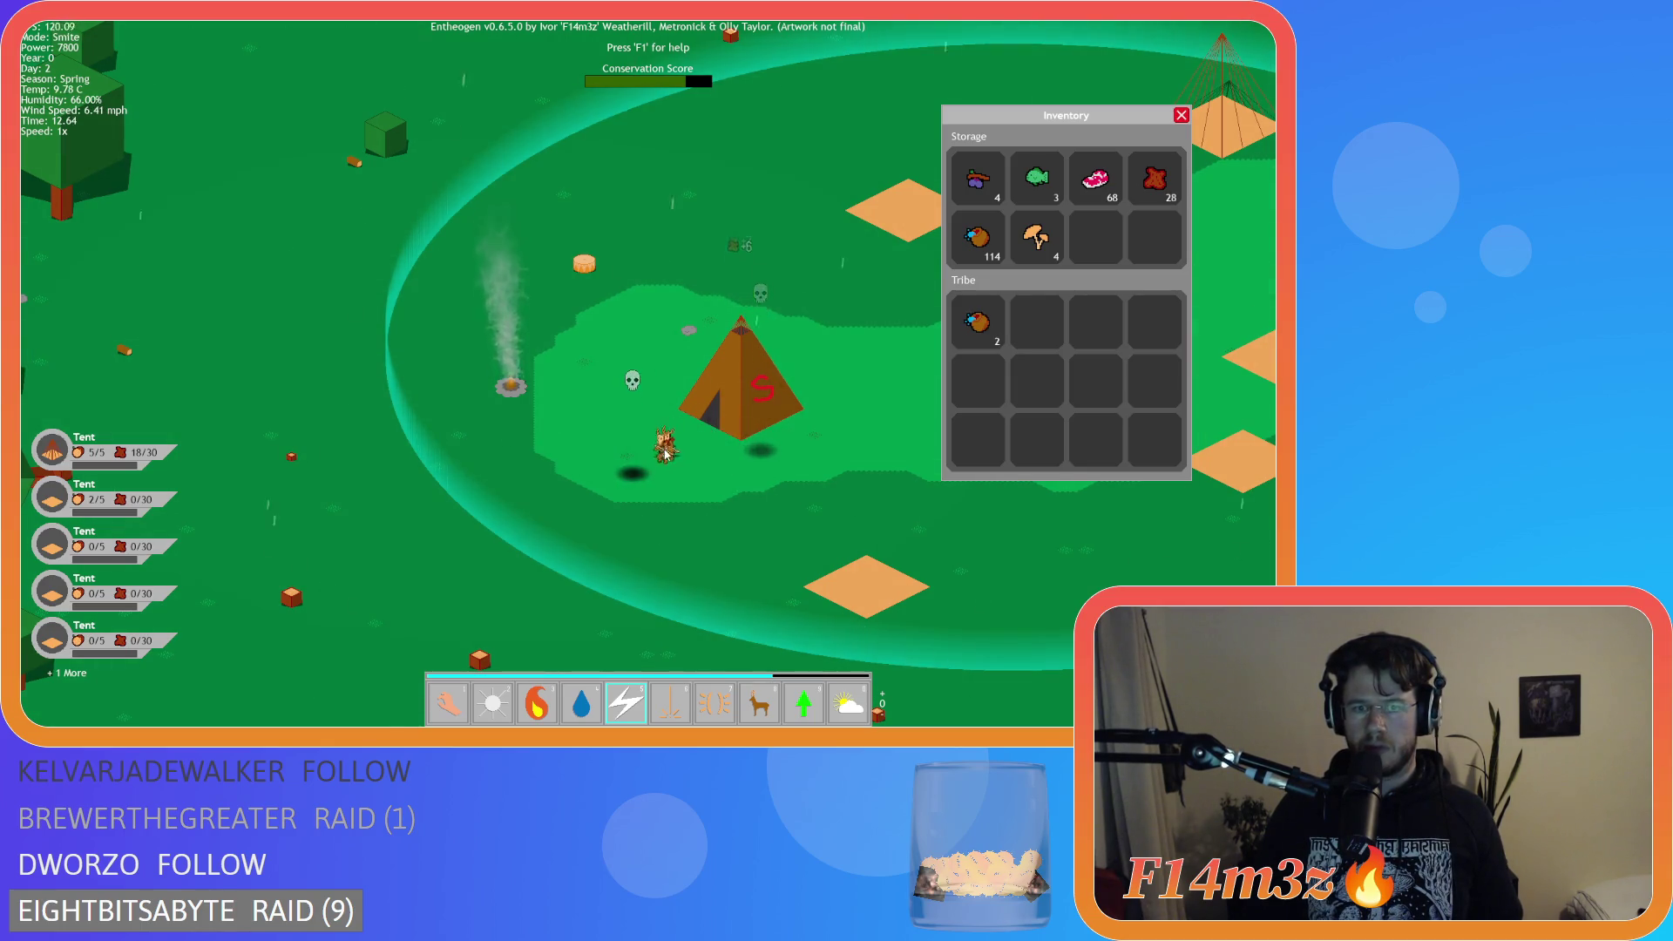
pyautogui.click(639, 472)
# Run the game at 8x speed to watch stored food disappear, then return to 1x.
pyautogui.press('d')
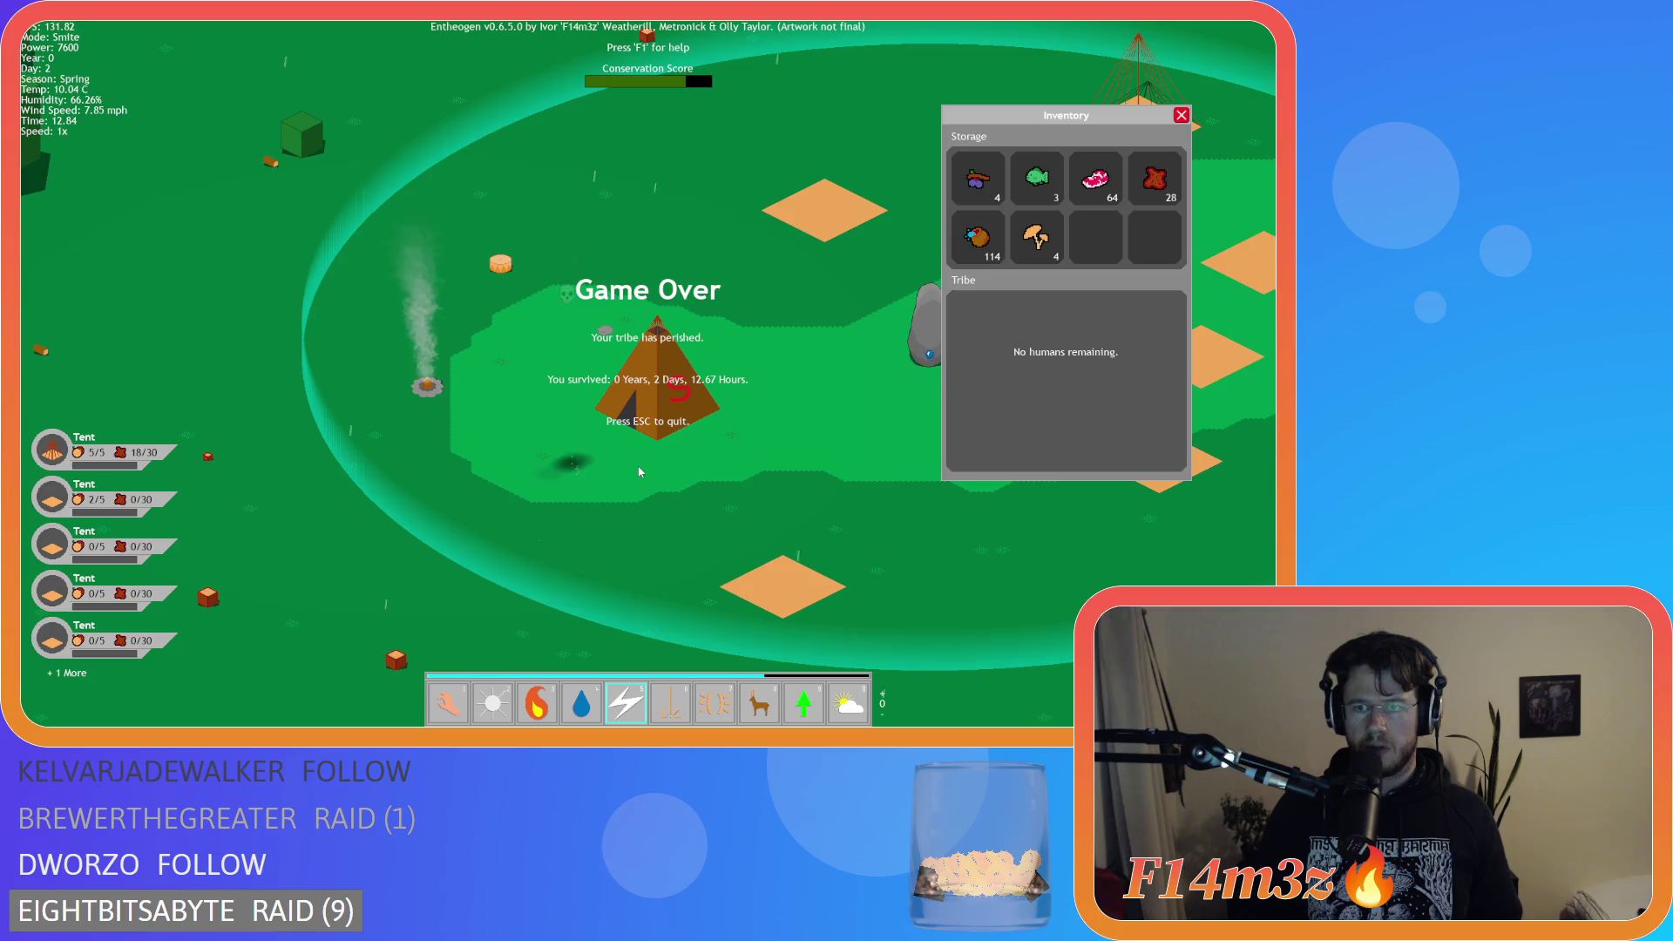
pyautogui.press('w')
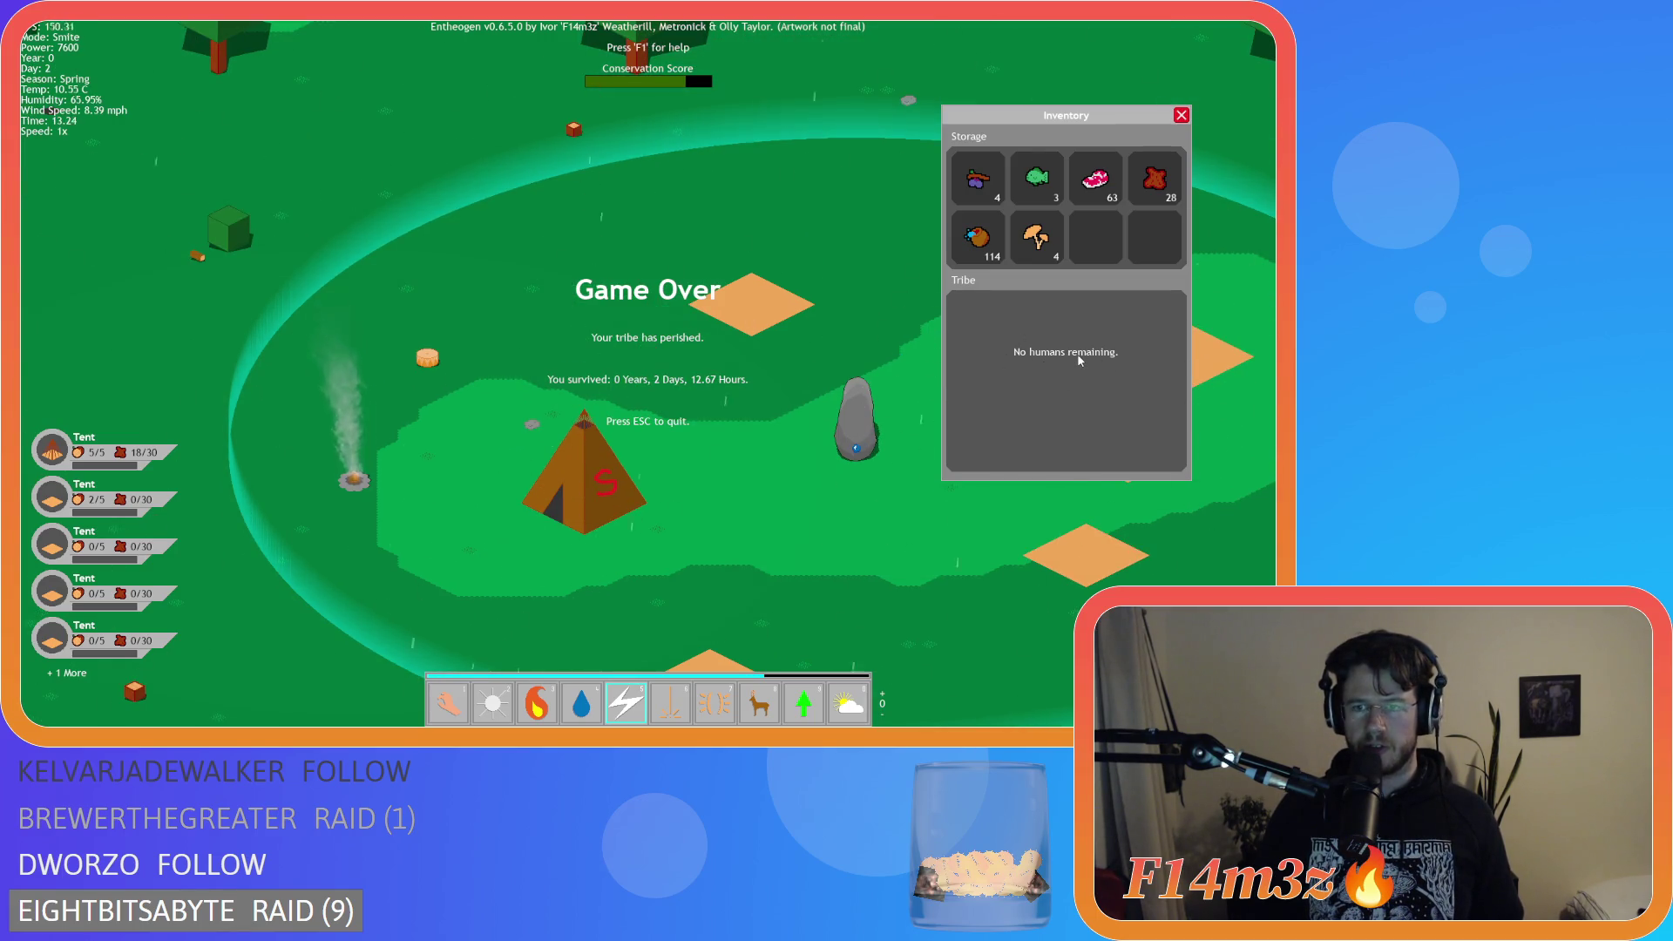
pyautogui.press('d')
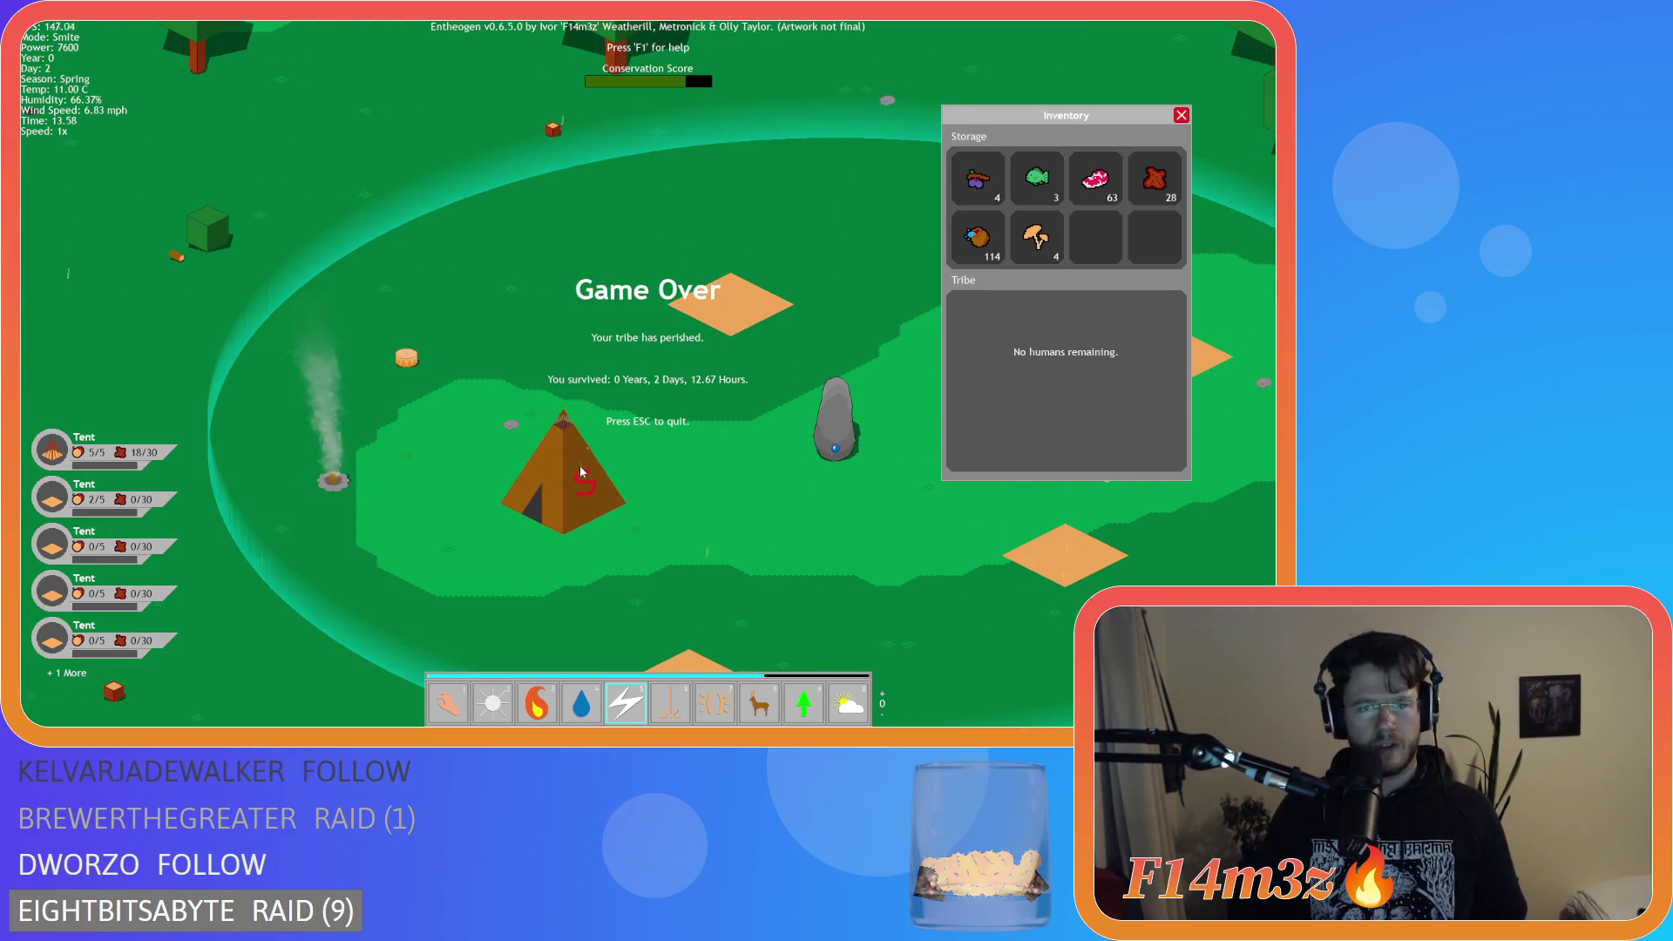
pyautogui.press('s')
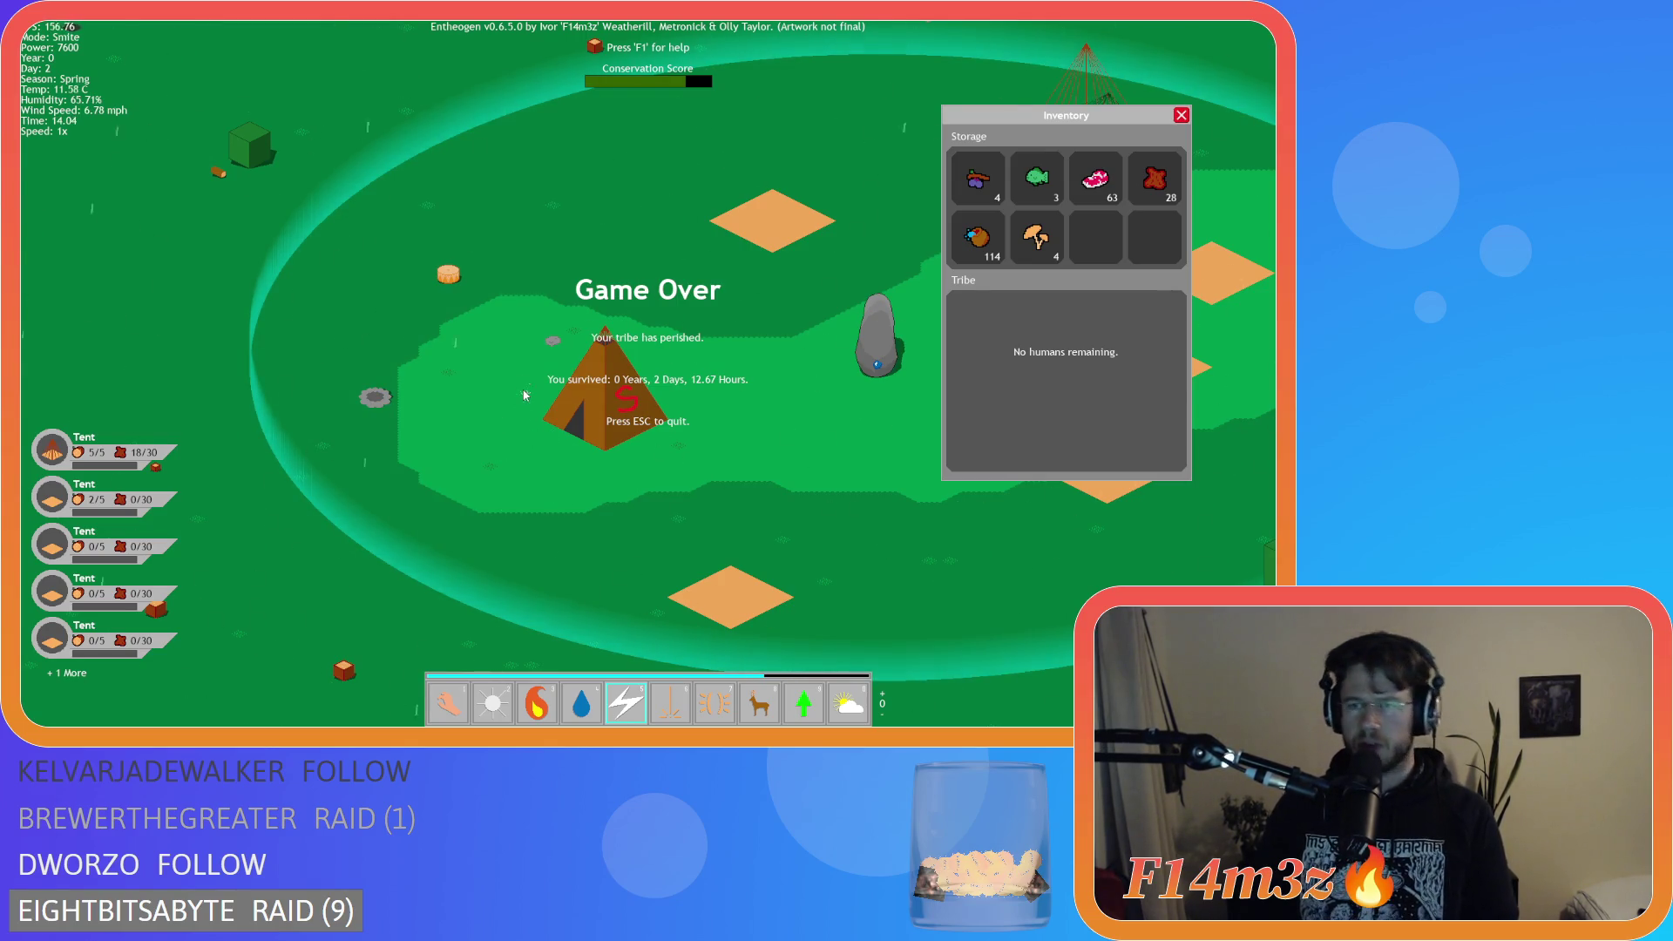
pyautogui.press('+')
pyautogui.press('+')
pyautogui.press('+')
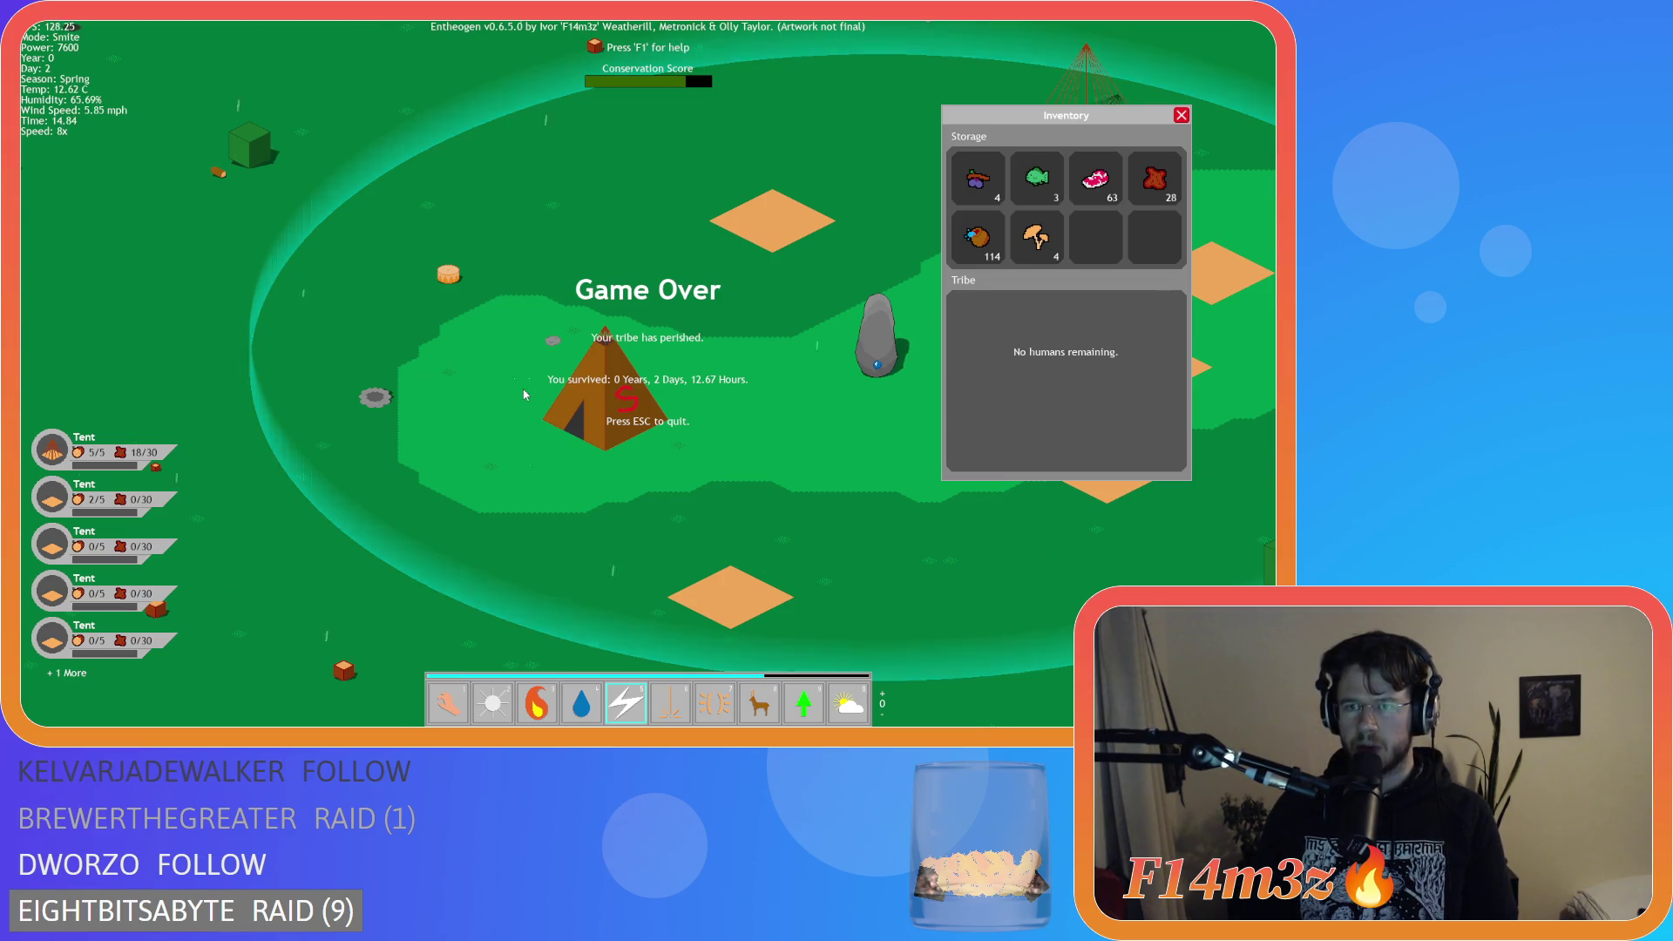
pyautogui.press('-')
pyautogui.press('-')
pyautogui.press('-')
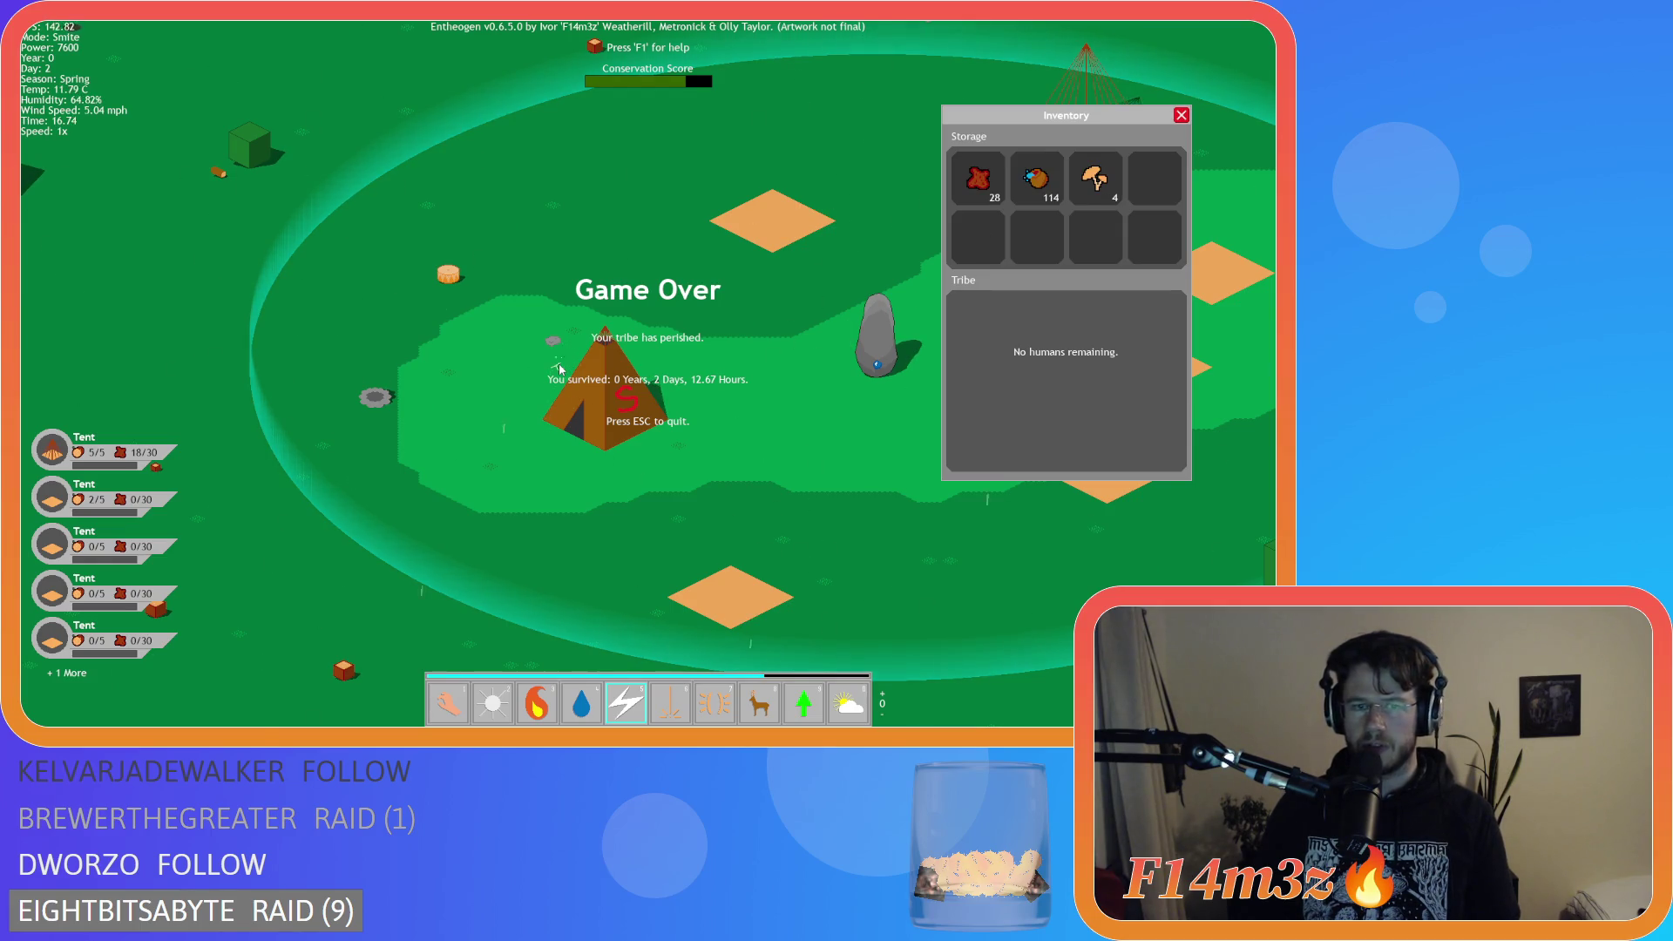
# Switch to hand mode and confirm quitting the game.
pyautogui.press('1')
pyautogui.press('Escape')
pyautogui.press('Escape')
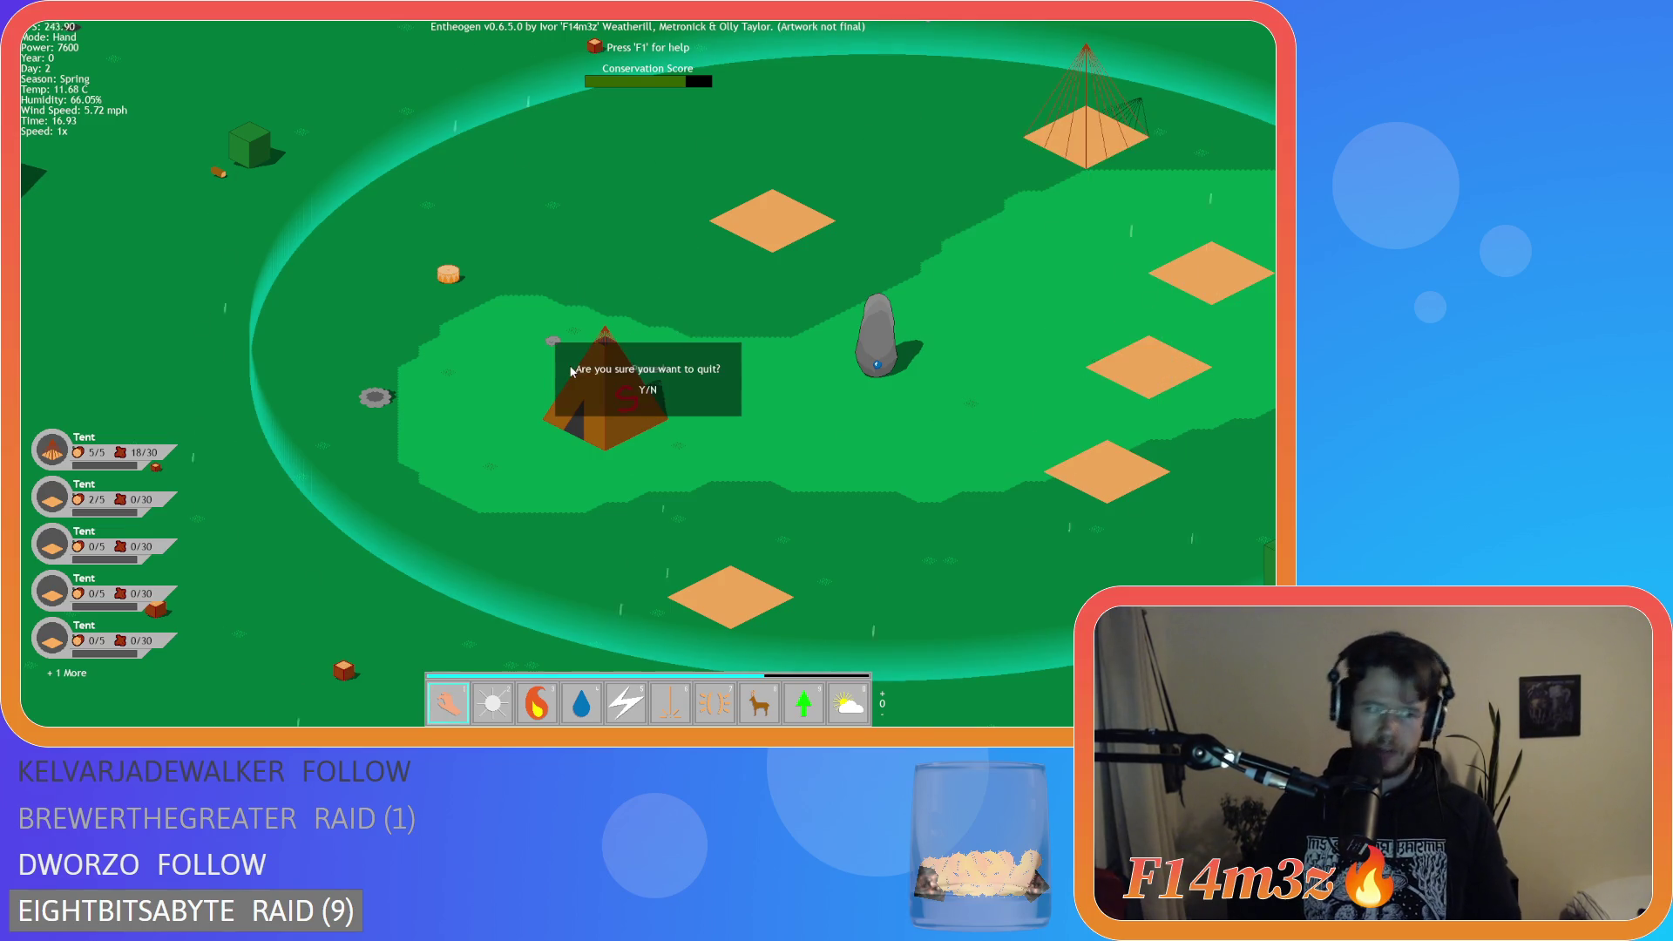
pyautogui.press('y')
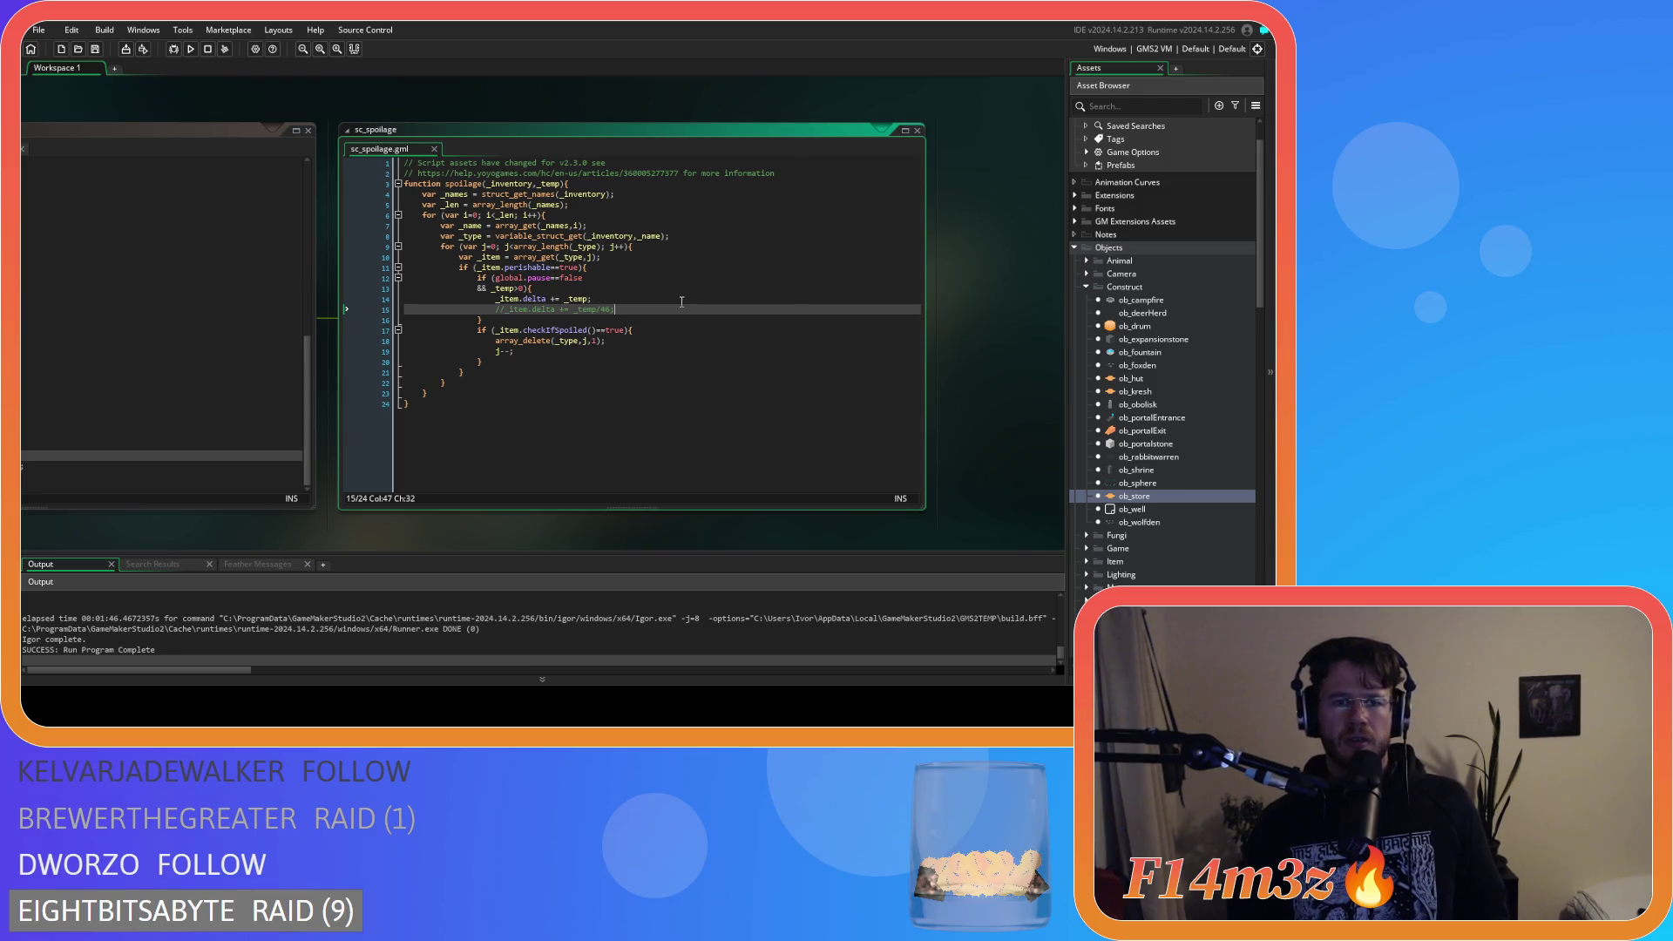
# In sc_spoilage, uncomment the _item.delta += _temp/46 line and remove the old delta line.
pyautogui.hotkey('ctrl', 'shift', 'k')
pyautogui.press('Up')
pyautogui.hotkey('ctrl', 'd')
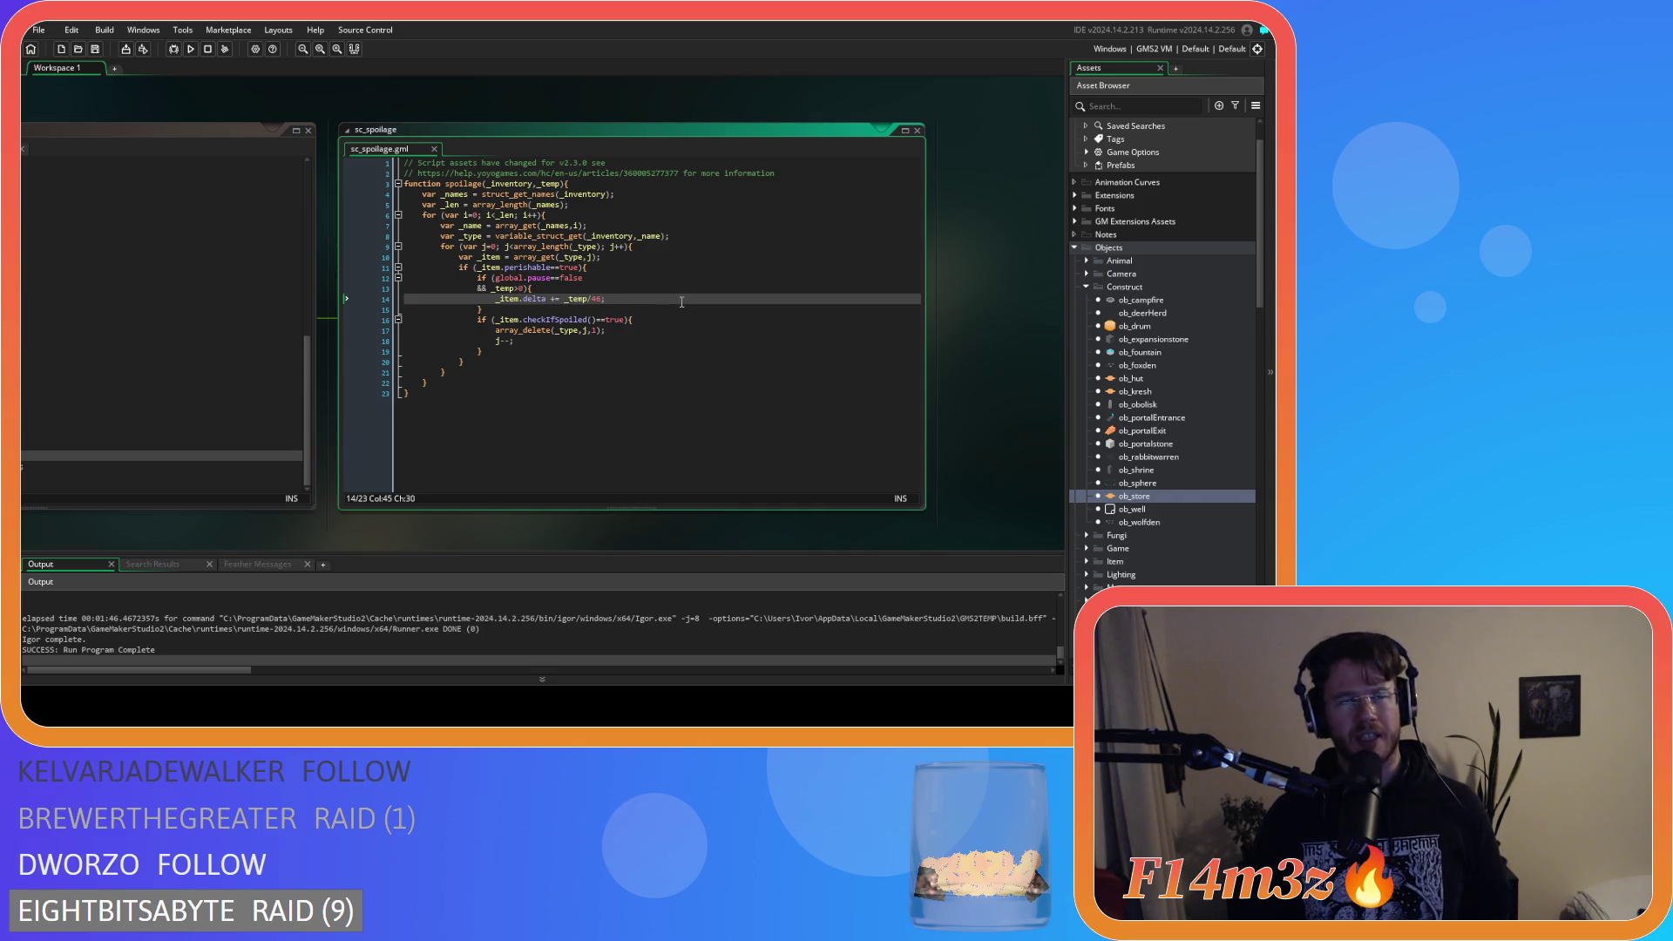
pyautogui.click(167, 189)
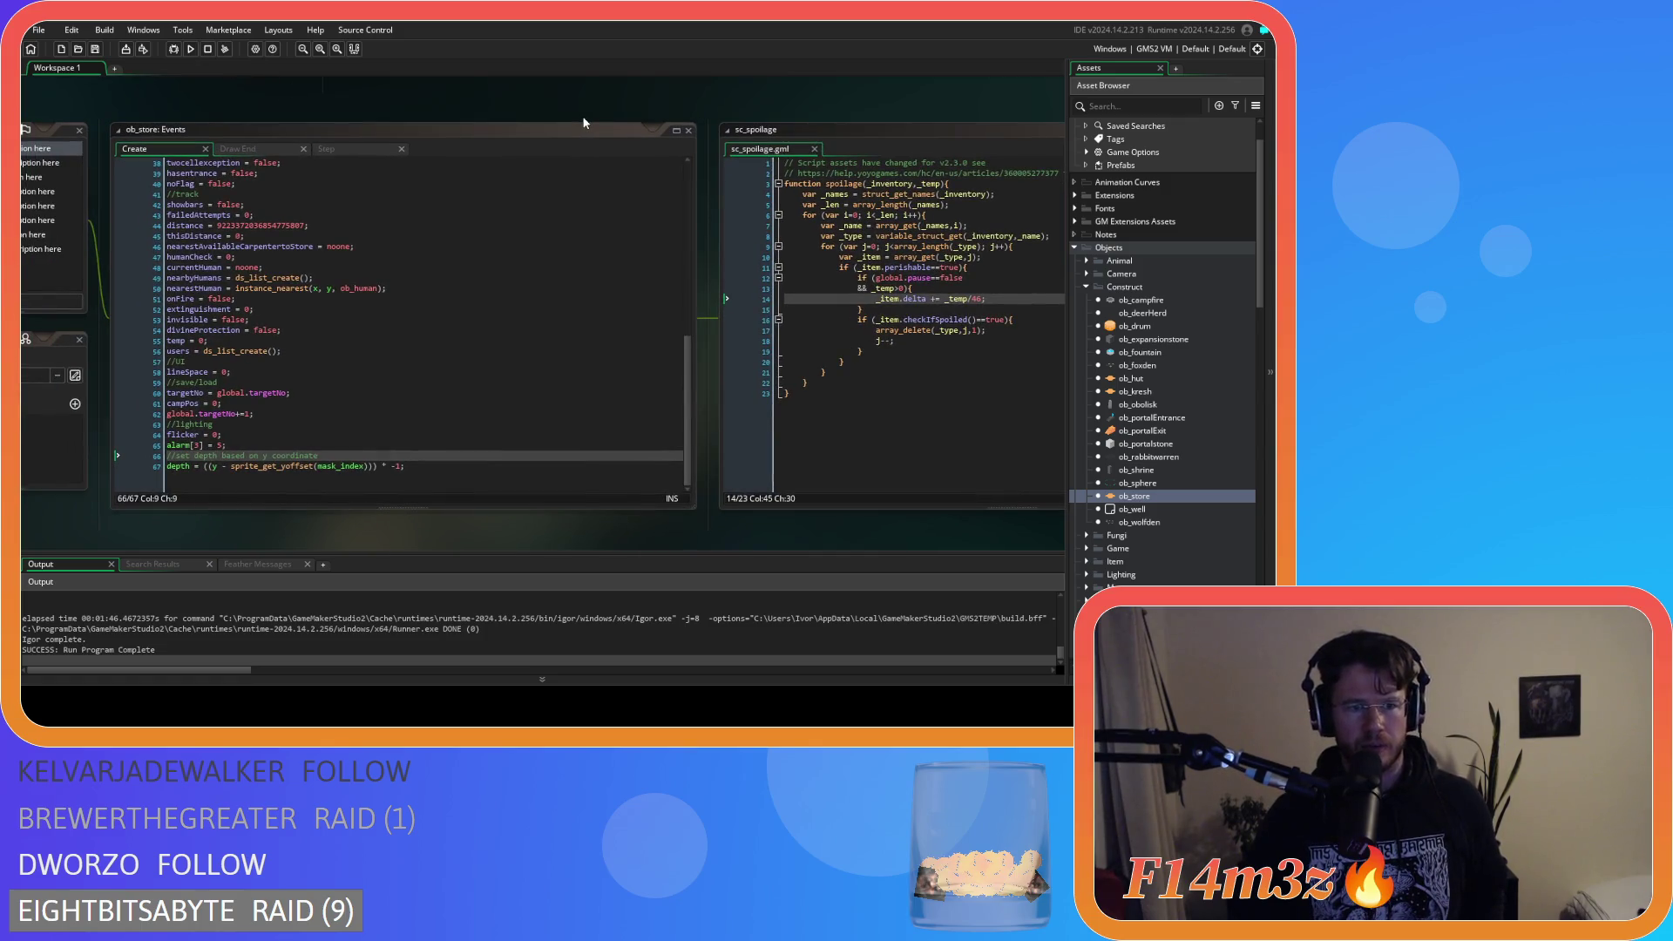
# Show ob_store's Step event code and fit it beside the sc_spoilage script.
pyautogui.click(348, 148)
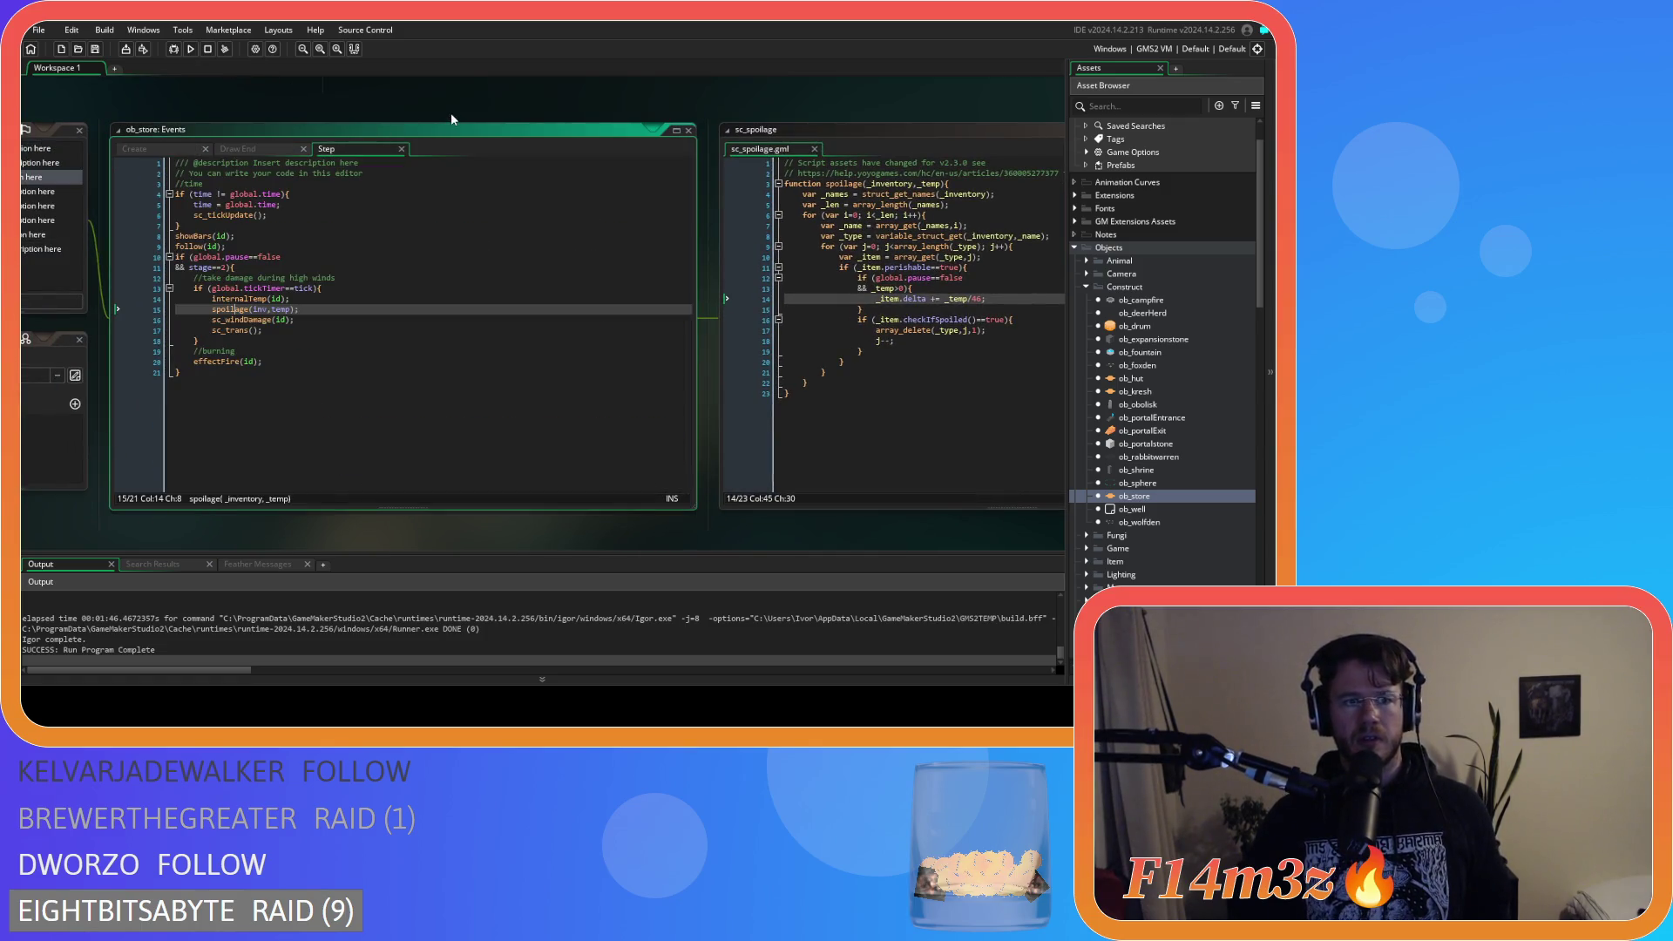
pyautogui.moveTo(714, 124); pyautogui.dragTo(311, 112)
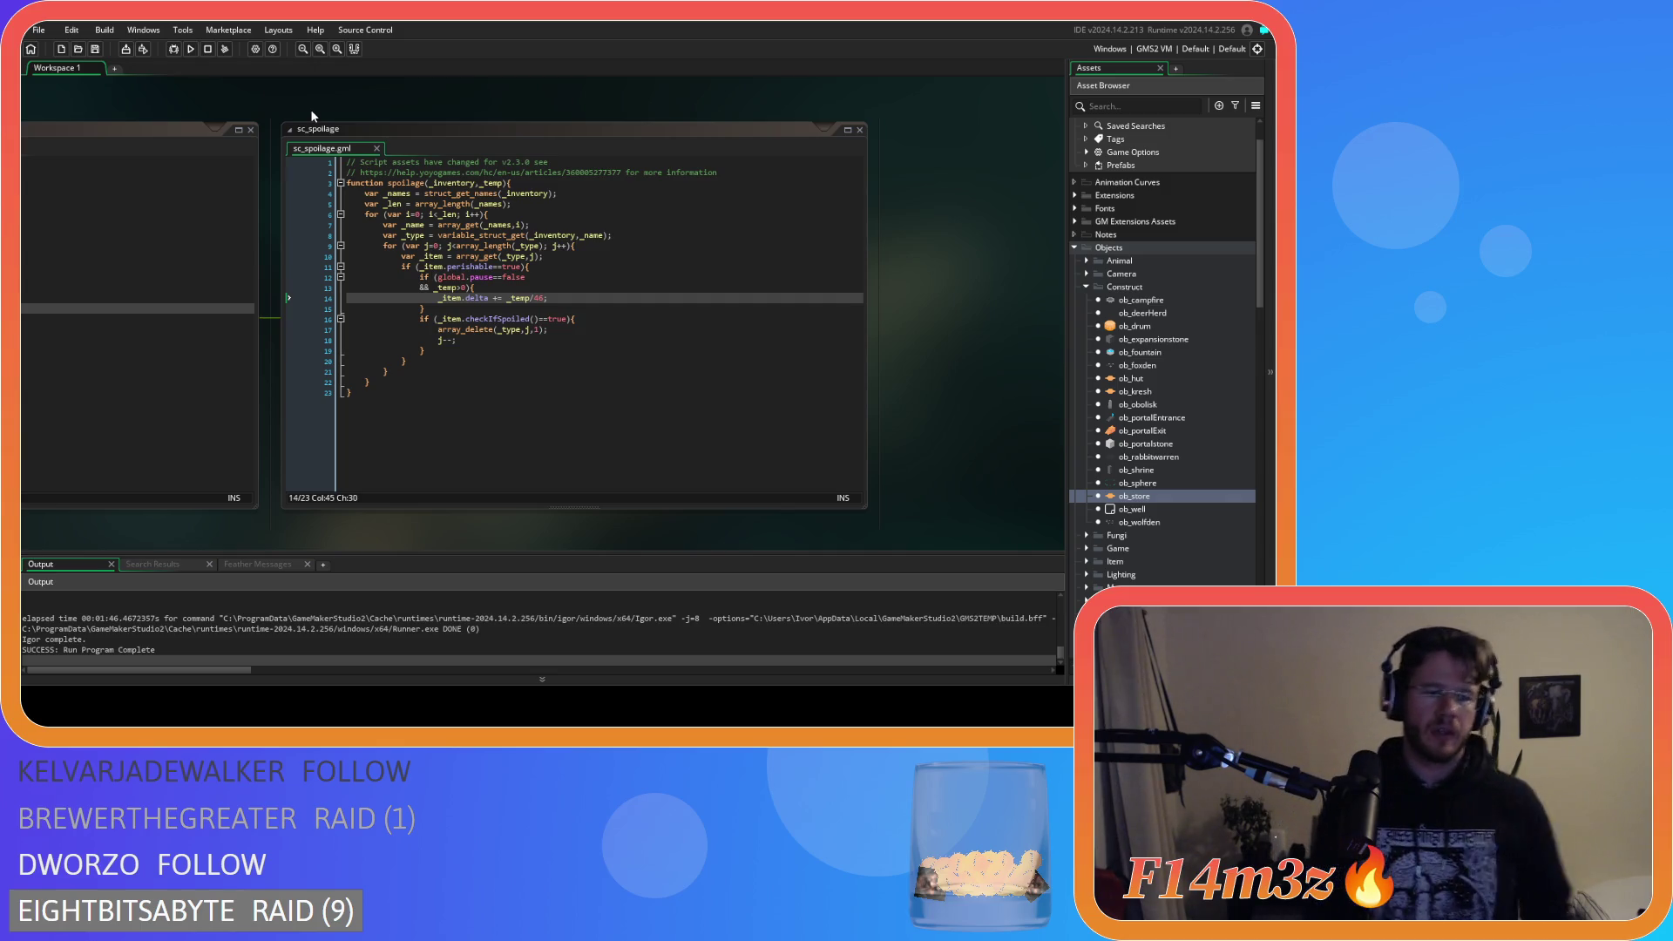
pyautogui.moveTo(311, 113)
pyautogui.mouseDown()
pyautogui.moveTo(681, 110)
pyautogui.moveTo(608, 115)
pyautogui.mouseUp()
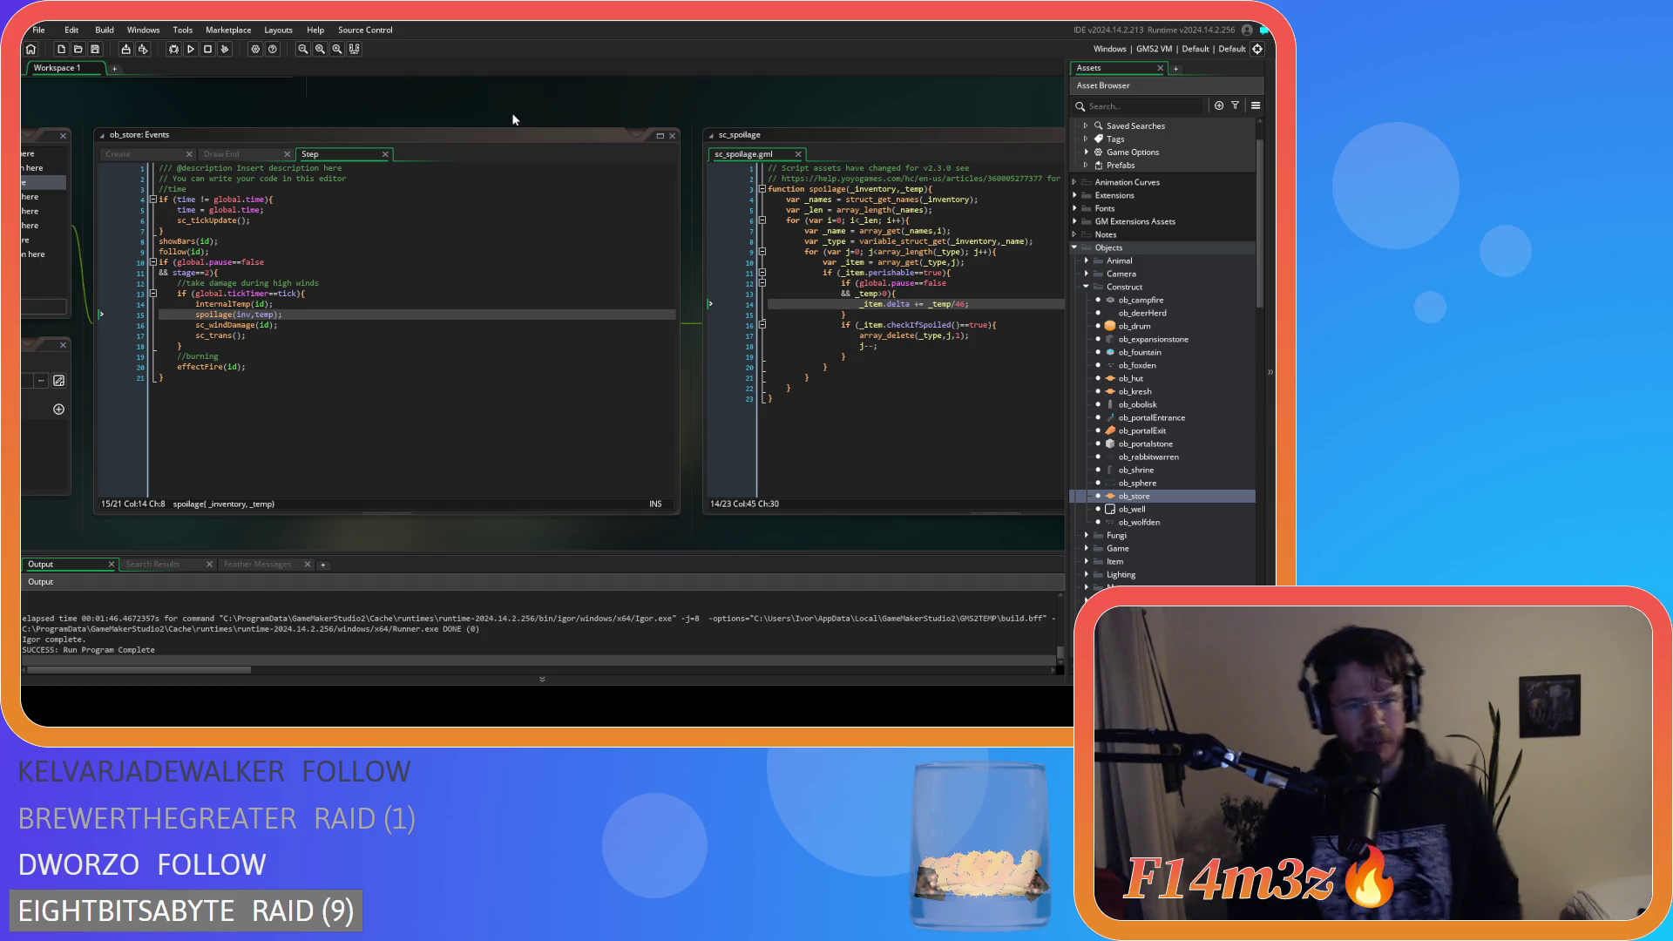
pyautogui.moveTo(510, 103); pyautogui.dragTo(491, 112)
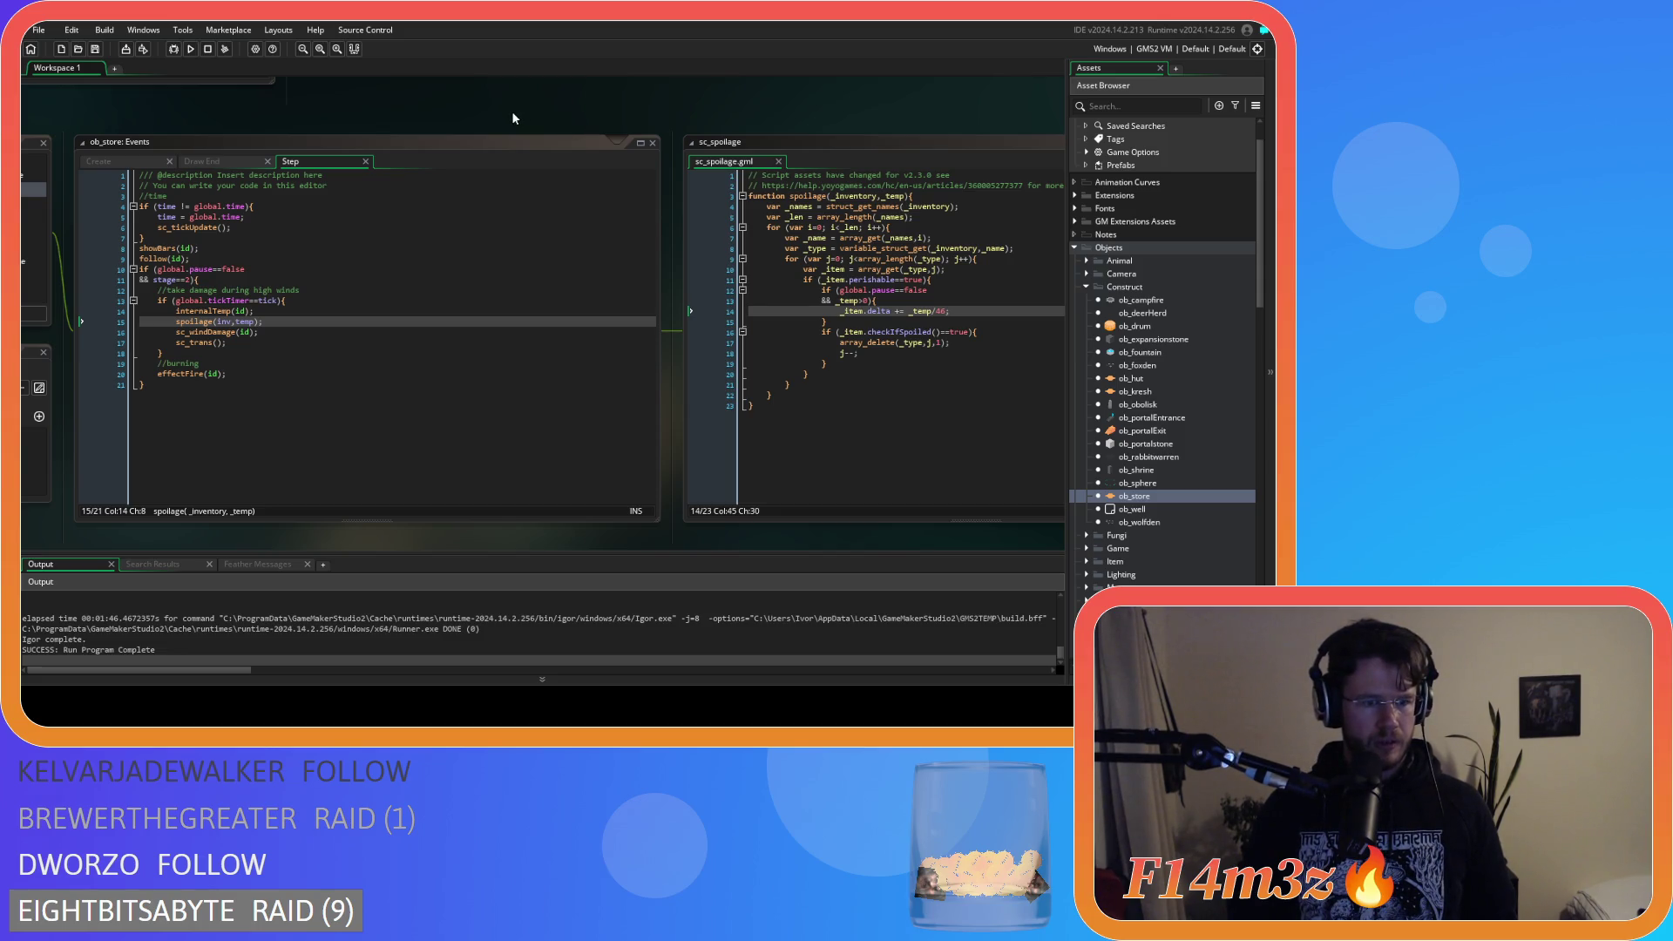
pyautogui.hscroll(4, 512, 109)
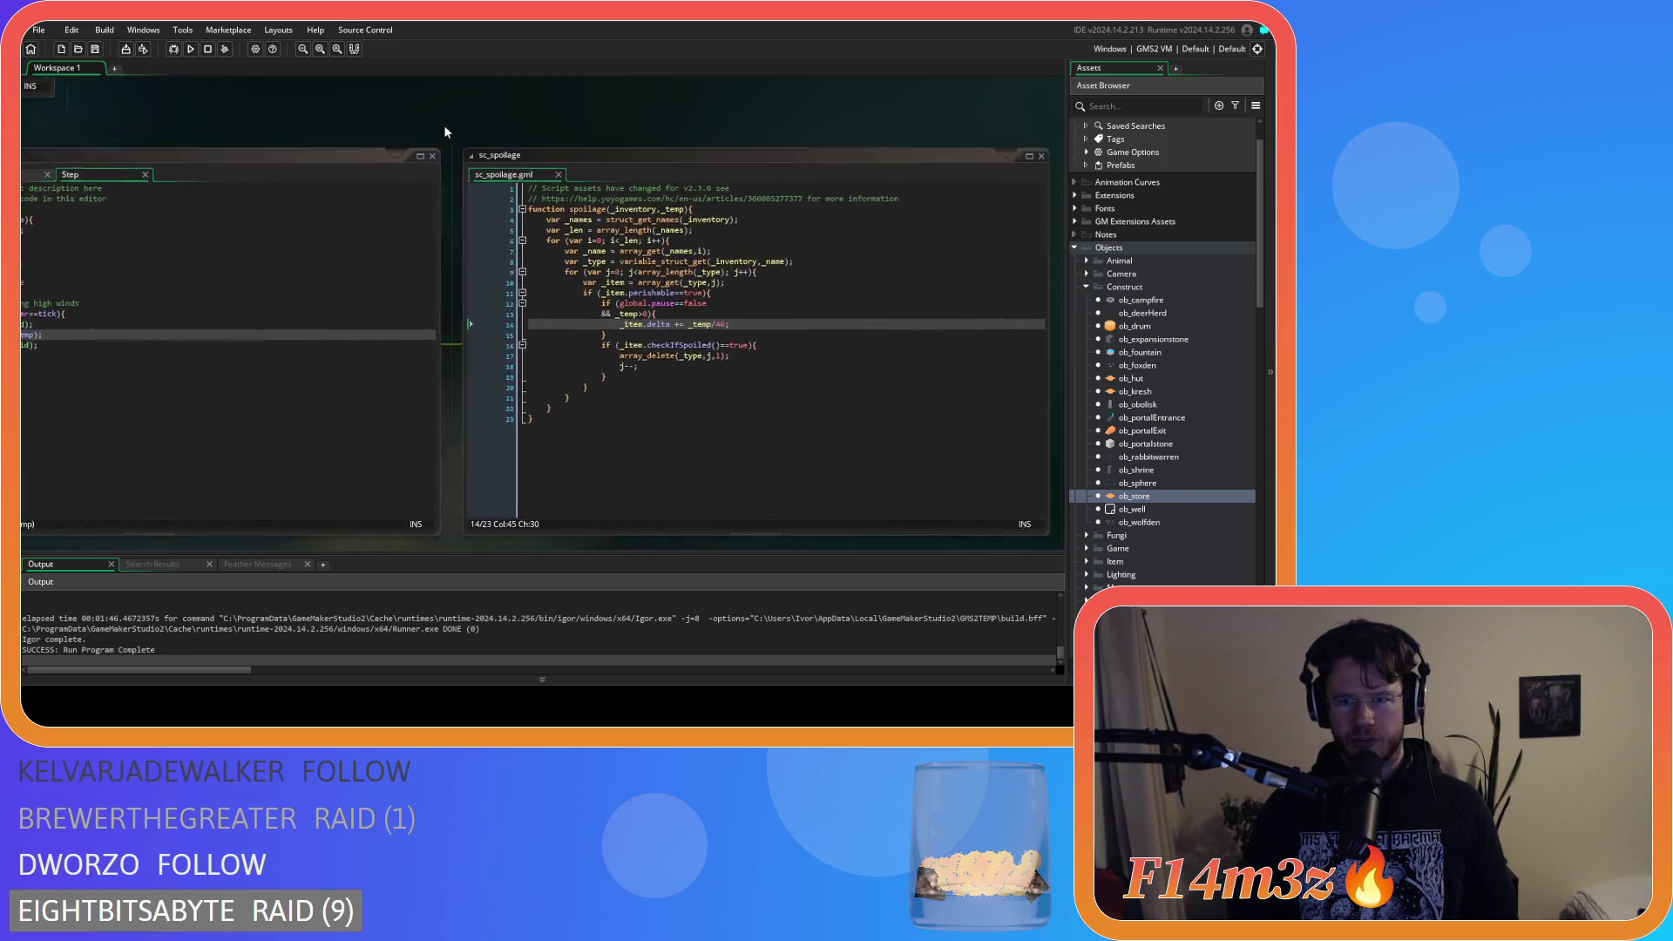
pyautogui.hscroll(3, 489, 131)
# Glance at sc_loadInventory, return to ob_store and sc_spoilage, and start a project-wide search.
pyautogui.moveTo(447, 106); pyautogui.dragTo(874, 149)
pyautogui.moveTo(619, 139)
pyautogui.mouseDown()
pyautogui.moveTo(812, 355)
pyautogui.moveTo(793, 437)
pyautogui.mouseUp()
pyautogui.moveTo(949, 321); pyautogui.dragTo(634, 202)
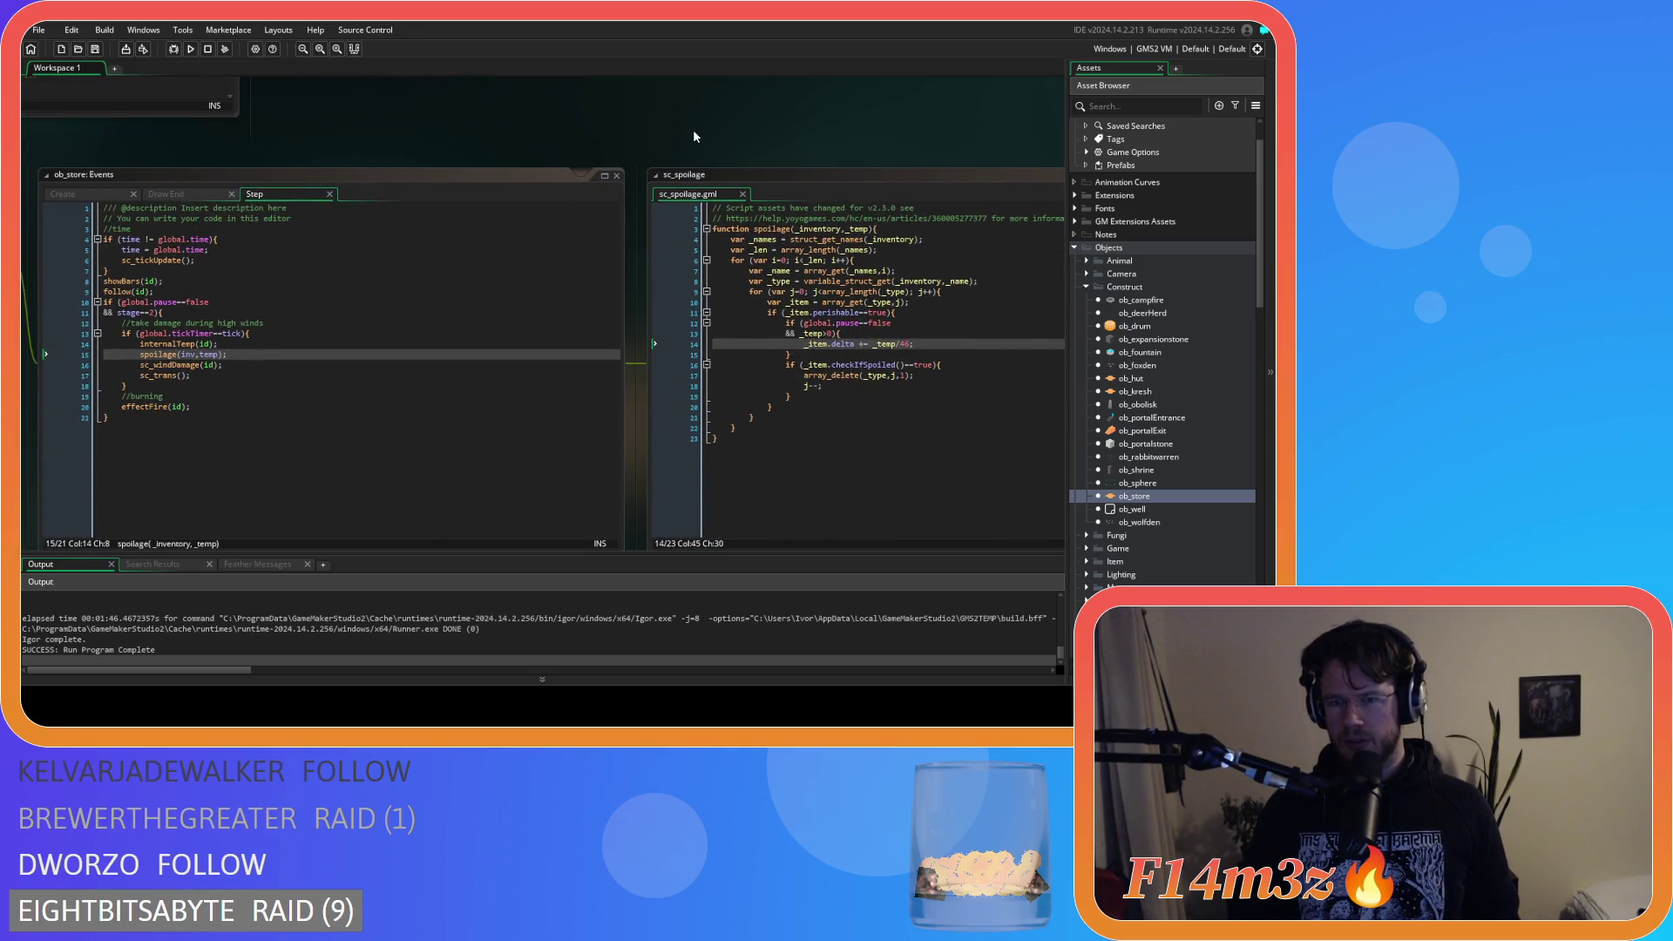
pyautogui.scroll(-1, 694, 135)
pyautogui.hotkey('ctrl', 'shift', 'f')
# Search the project for 'new item' and open sc_drop at the line 160 match.
pyautogui.write('ew item')
pyautogui.click(359, 181)
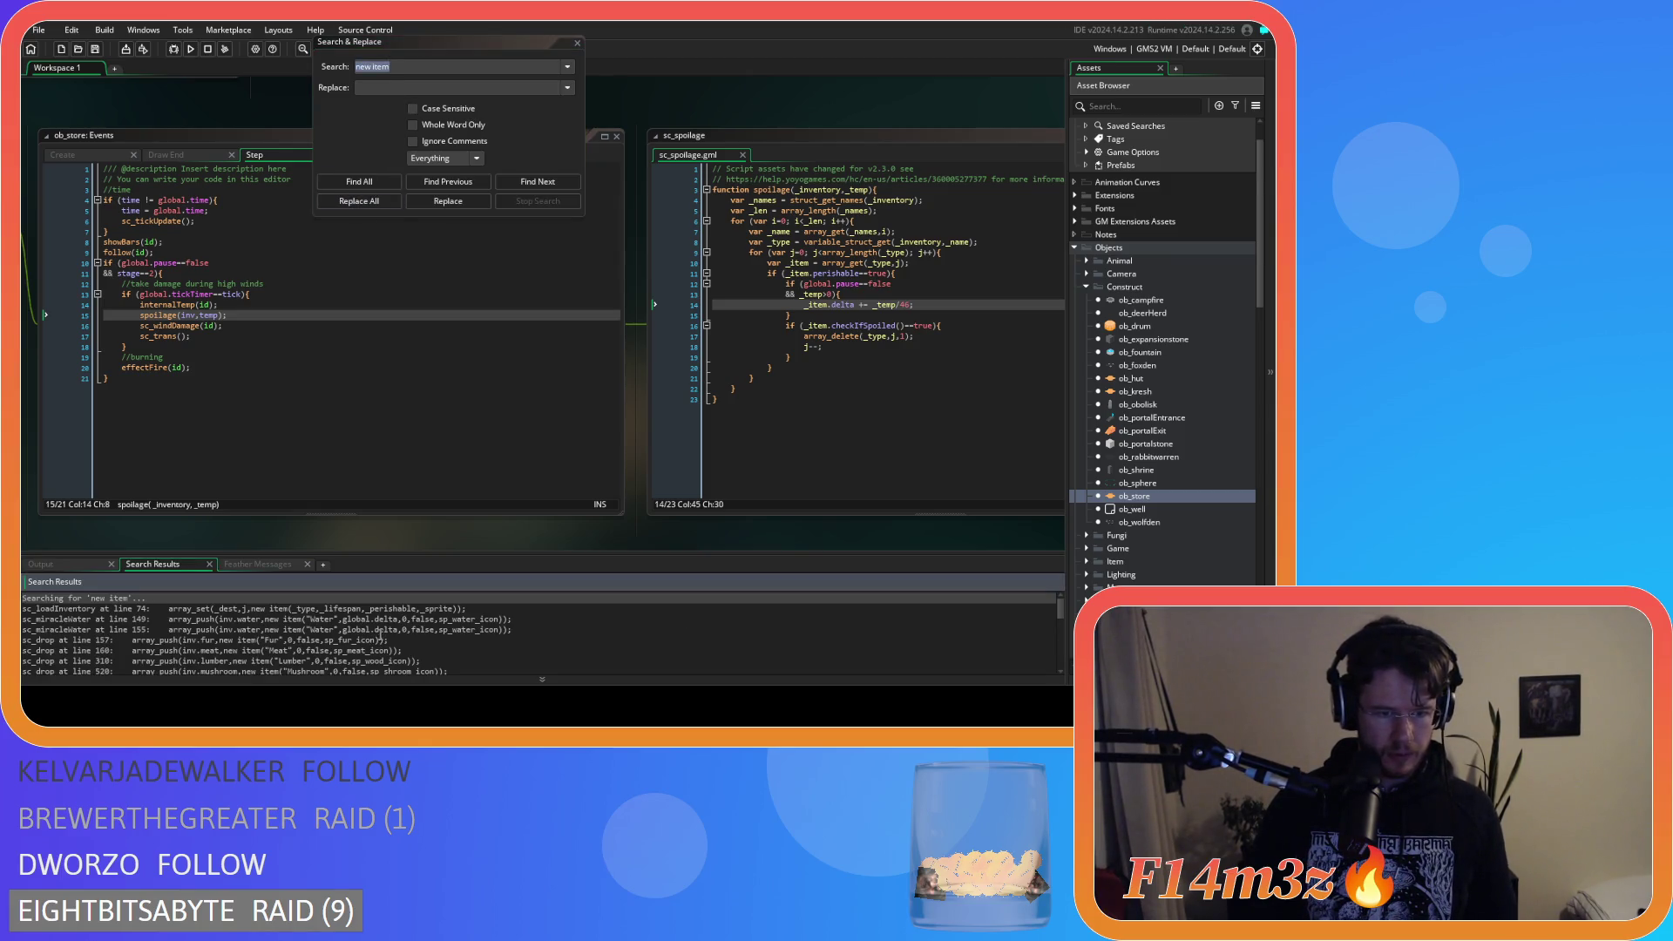
pyautogui.doubleClick(346, 649)
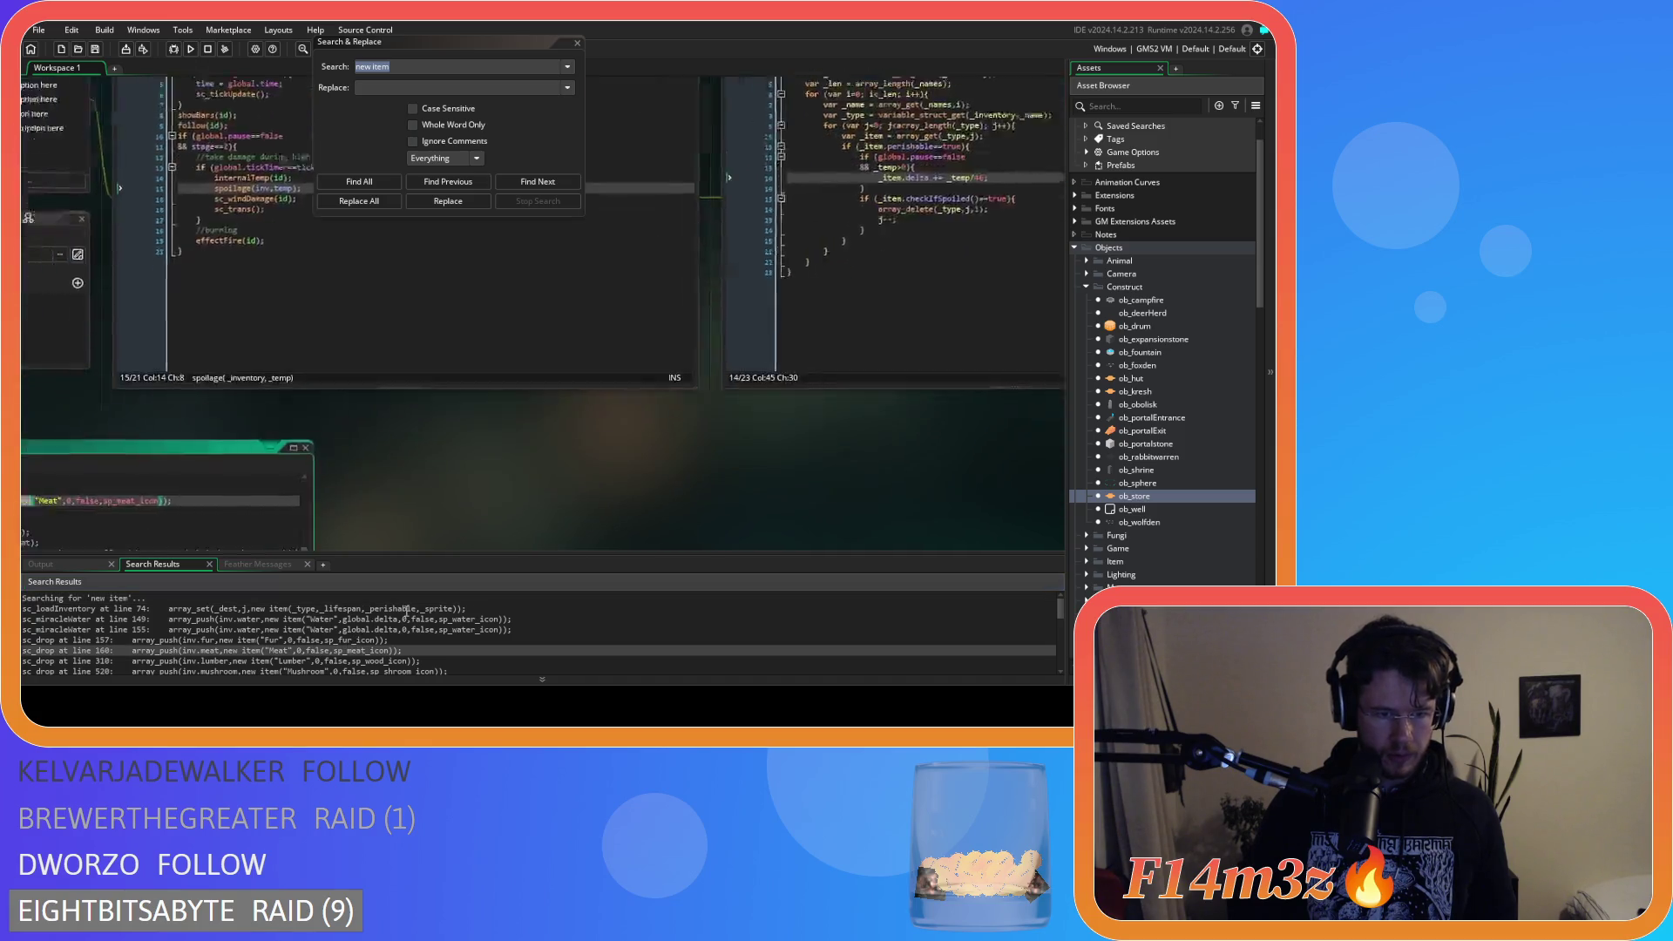
# Close the search and inspect the lifespan argument of the Meat item call on line 160.
pyautogui.click(577, 43)
pyautogui.scroll(1, 419, 248)
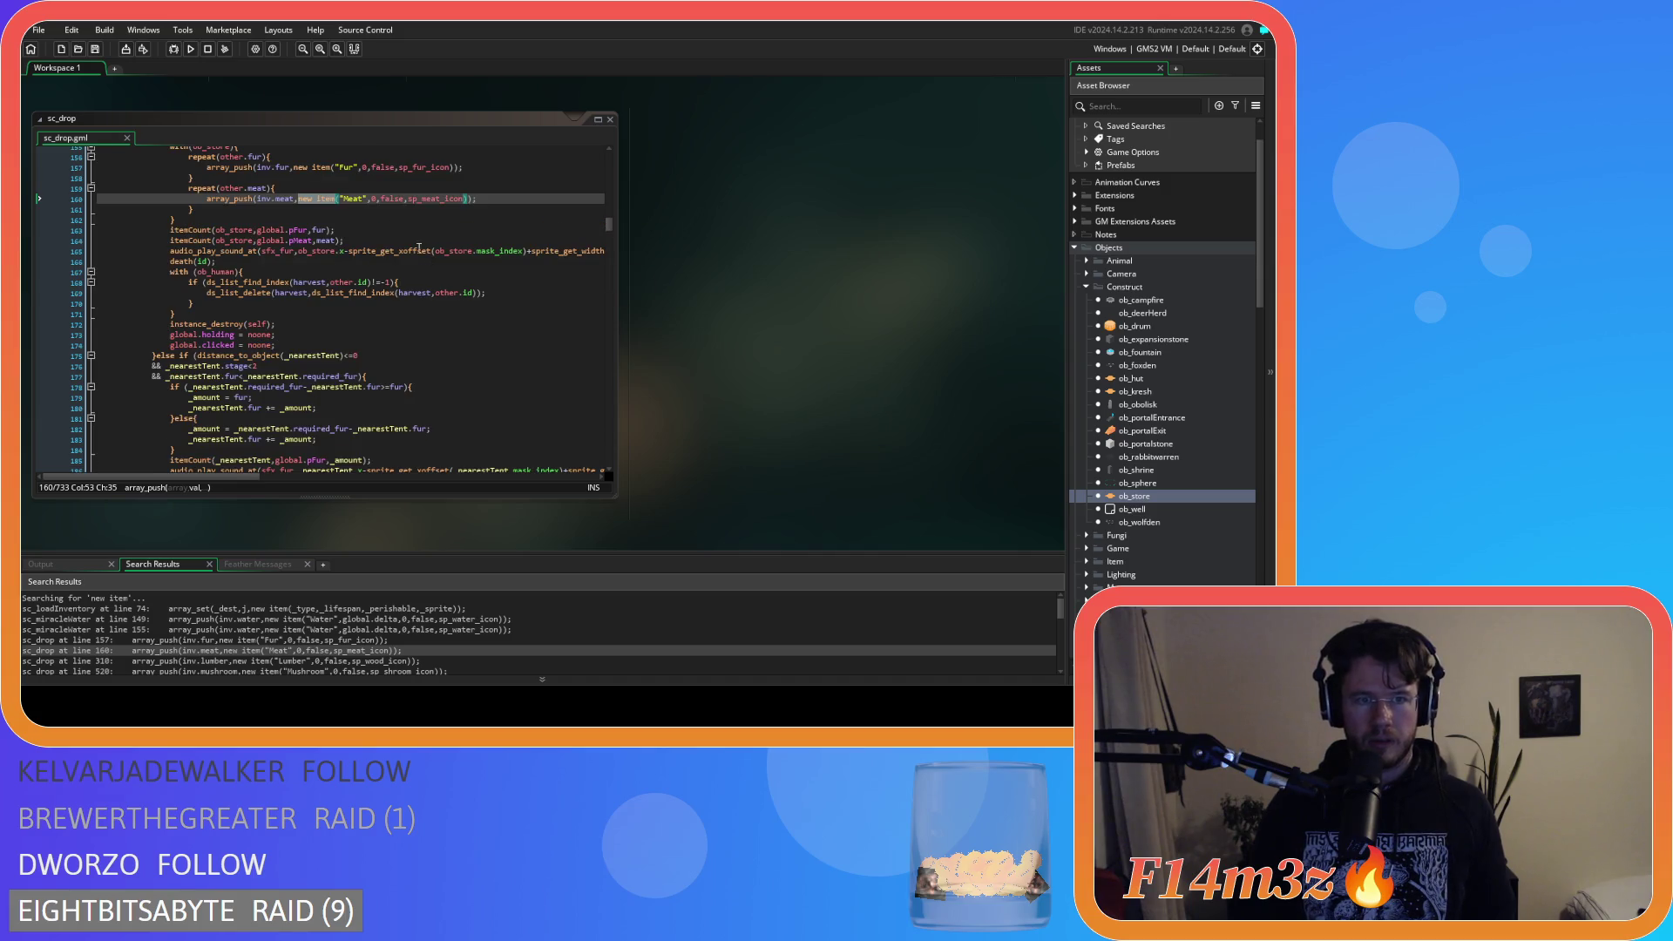
pyautogui.click(374, 204)
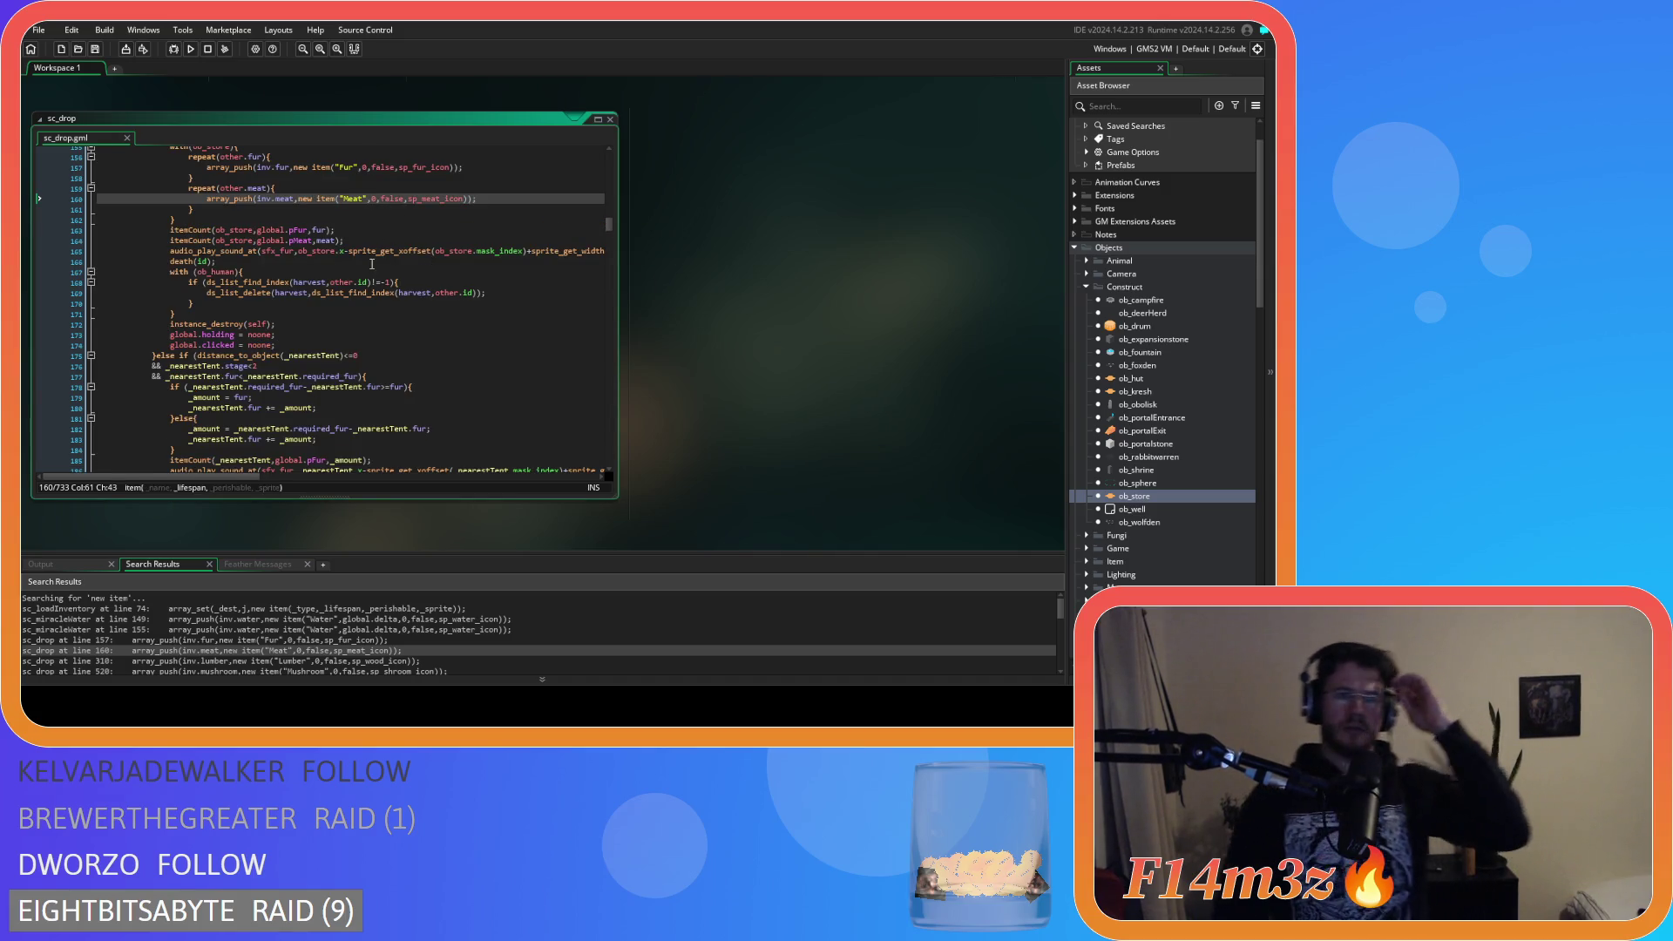
pyautogui.scroll(1, 374, 259)
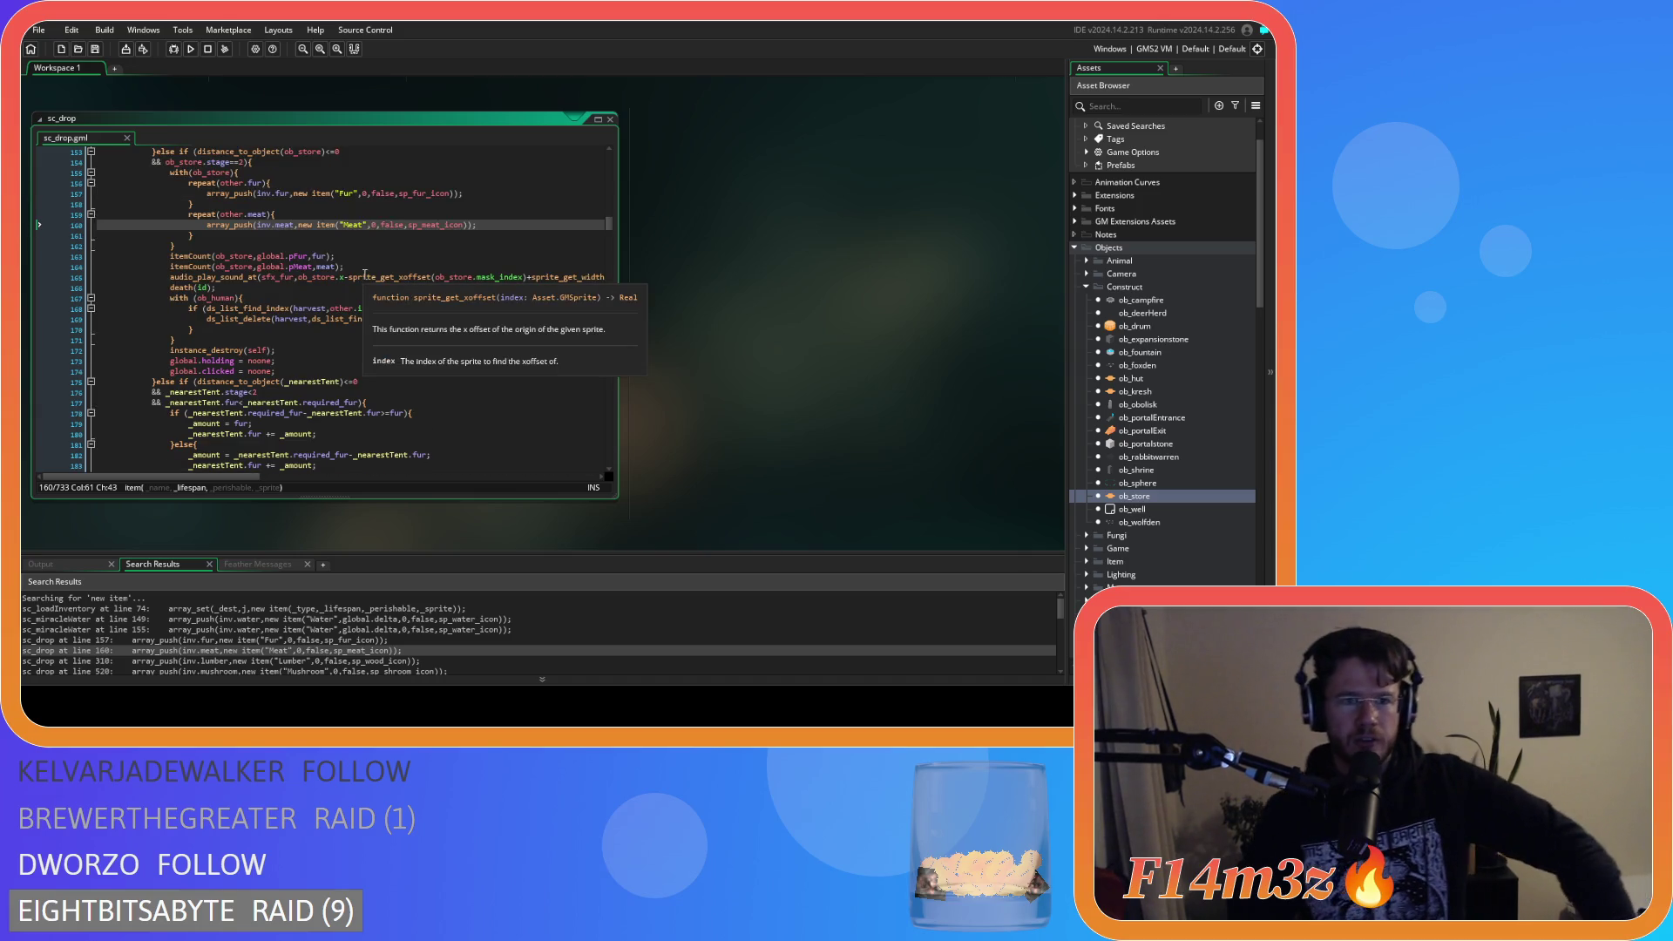
pyautogui.click(386, 225)
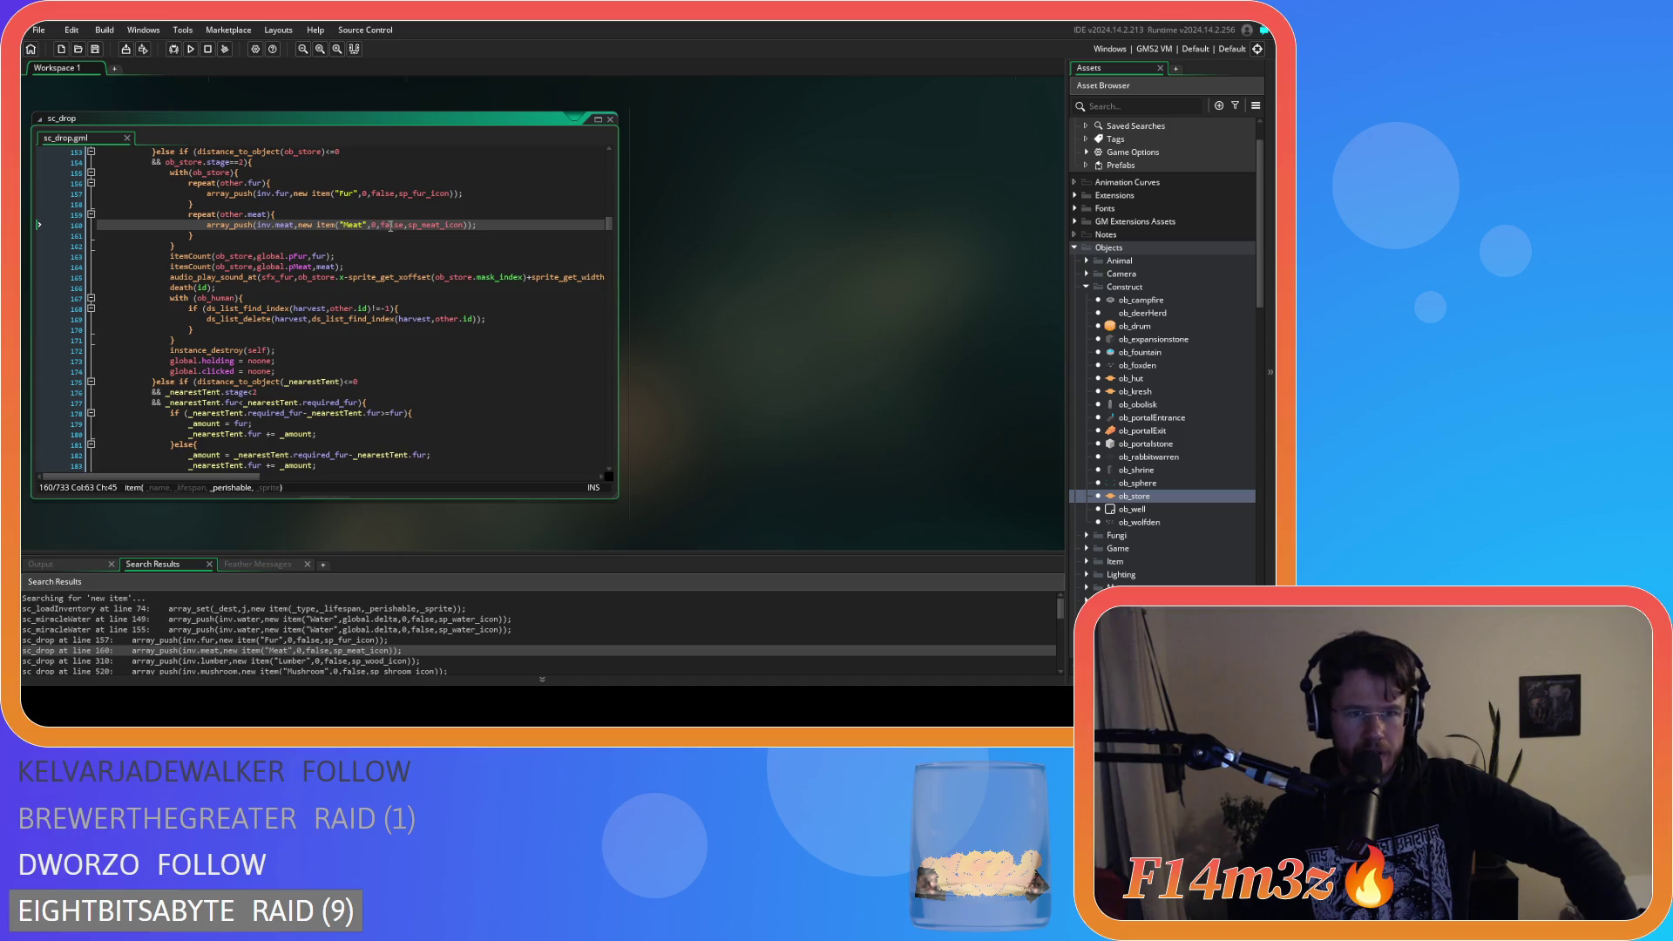
pyautogui.click(376, 226)
pyautogui.hotkey('shift', 'Left')
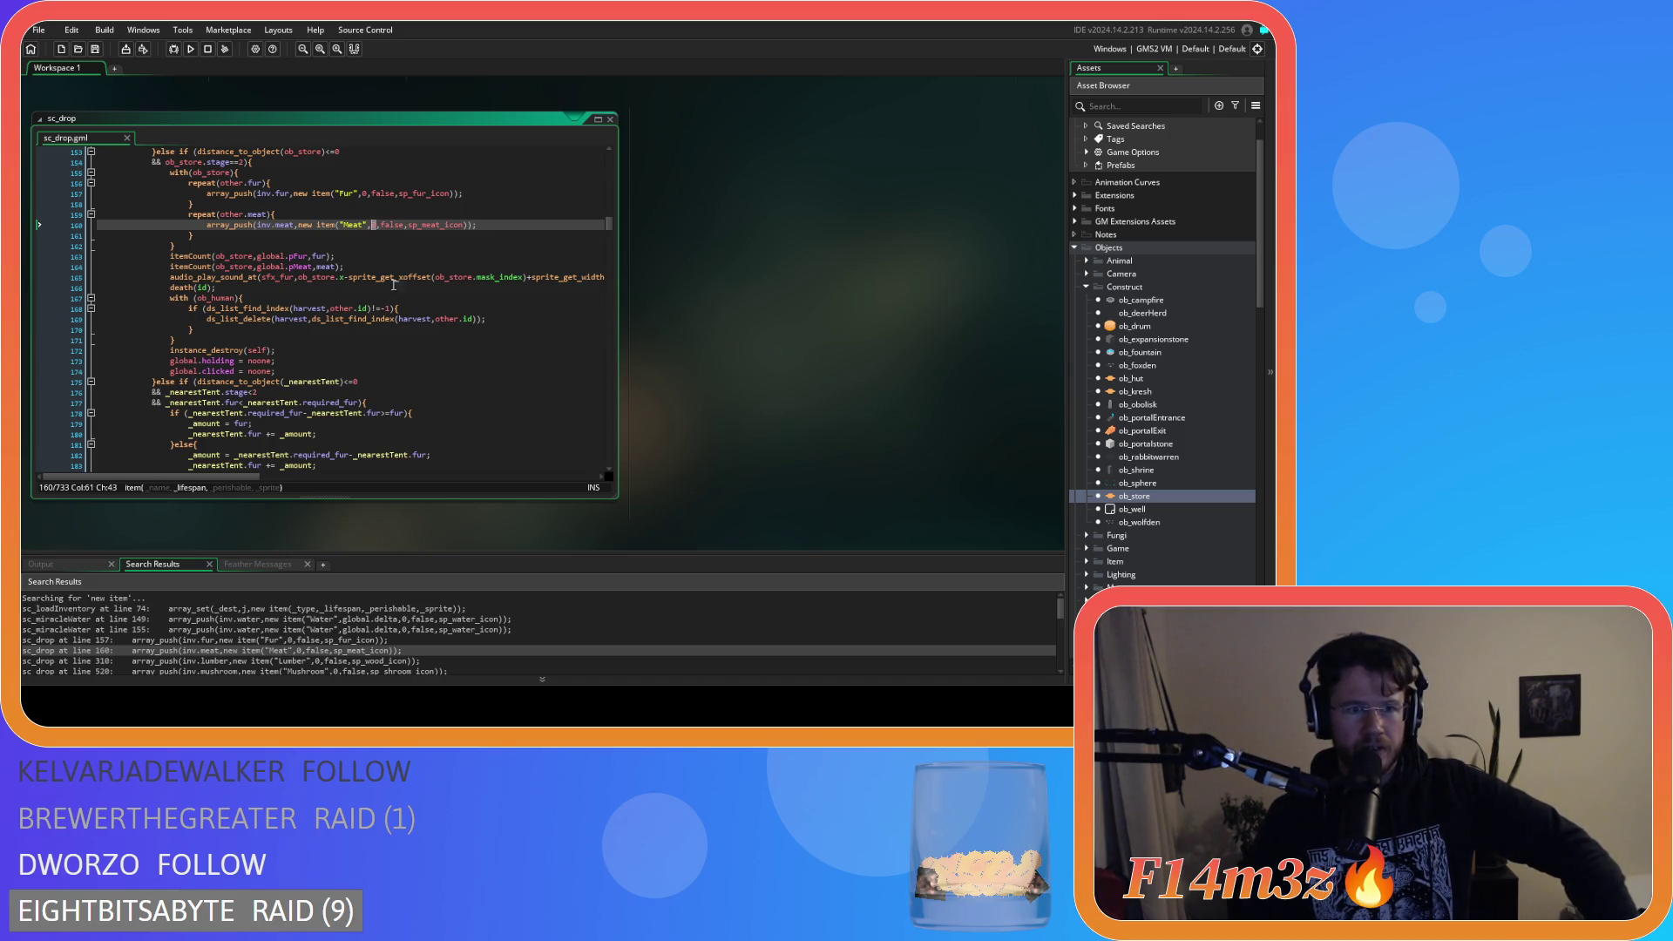
pyautogui.scroll(7, 401, 343)
pyautogui.scroll(3, 402, 343)
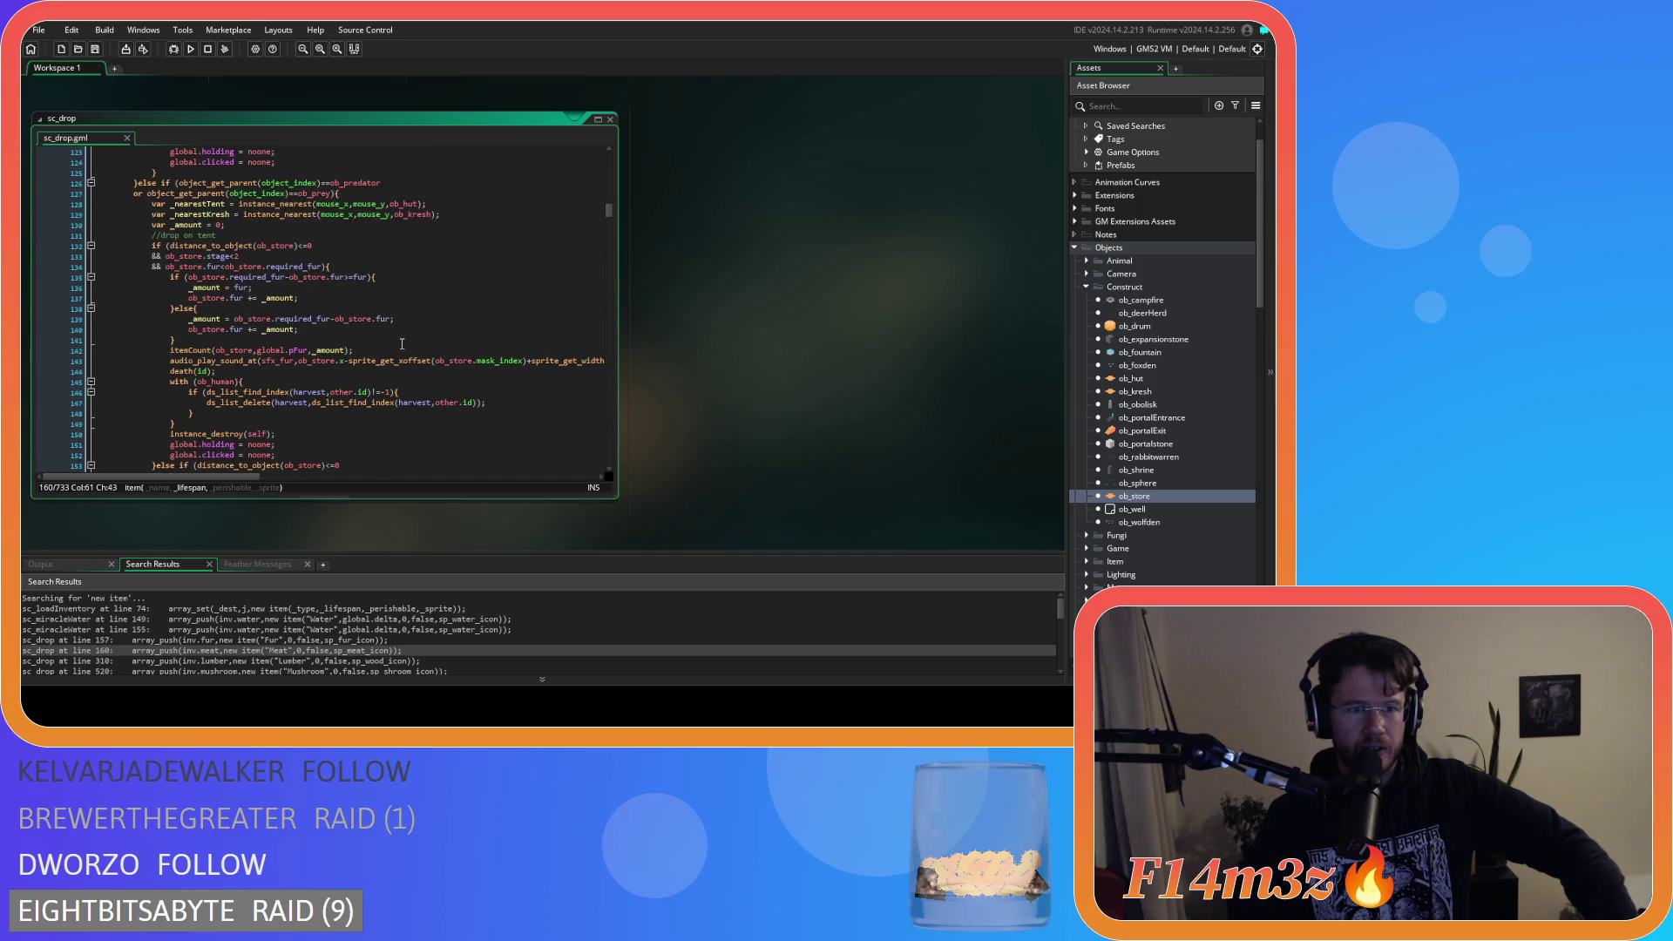
pyautogui.scroll(-7, 401, 343)
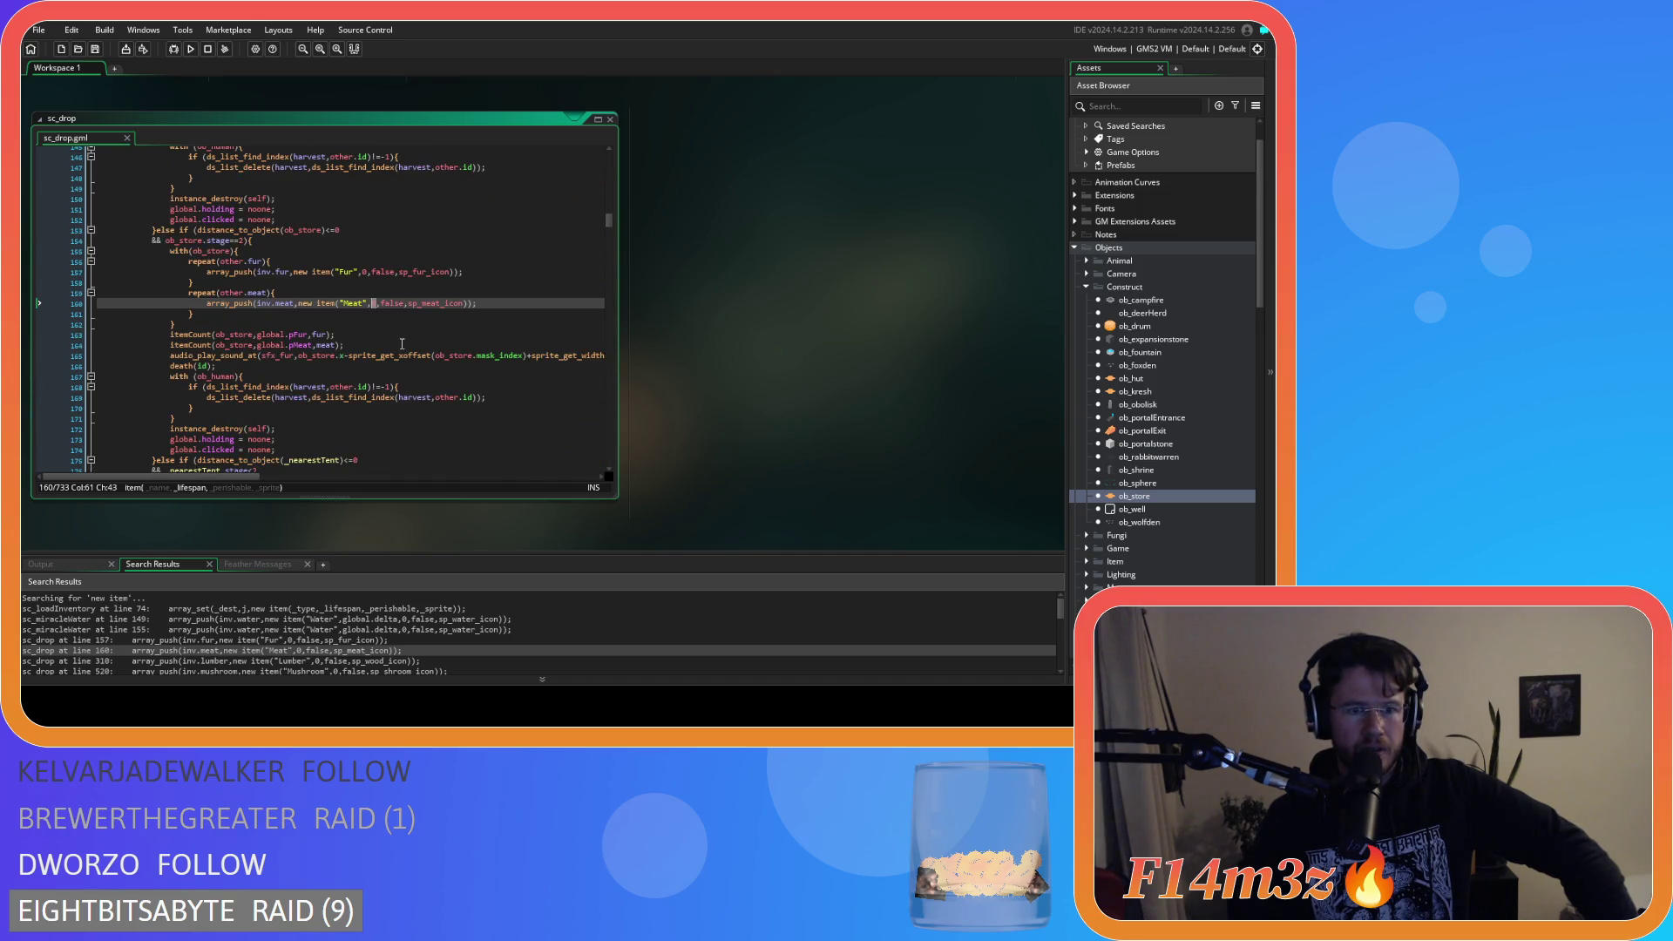
pyautogui.write('0')
# Check the Meat item's perishable flag, then find all project occurrences of item("Meat".
pyautogui.doubleClick(390, 302)
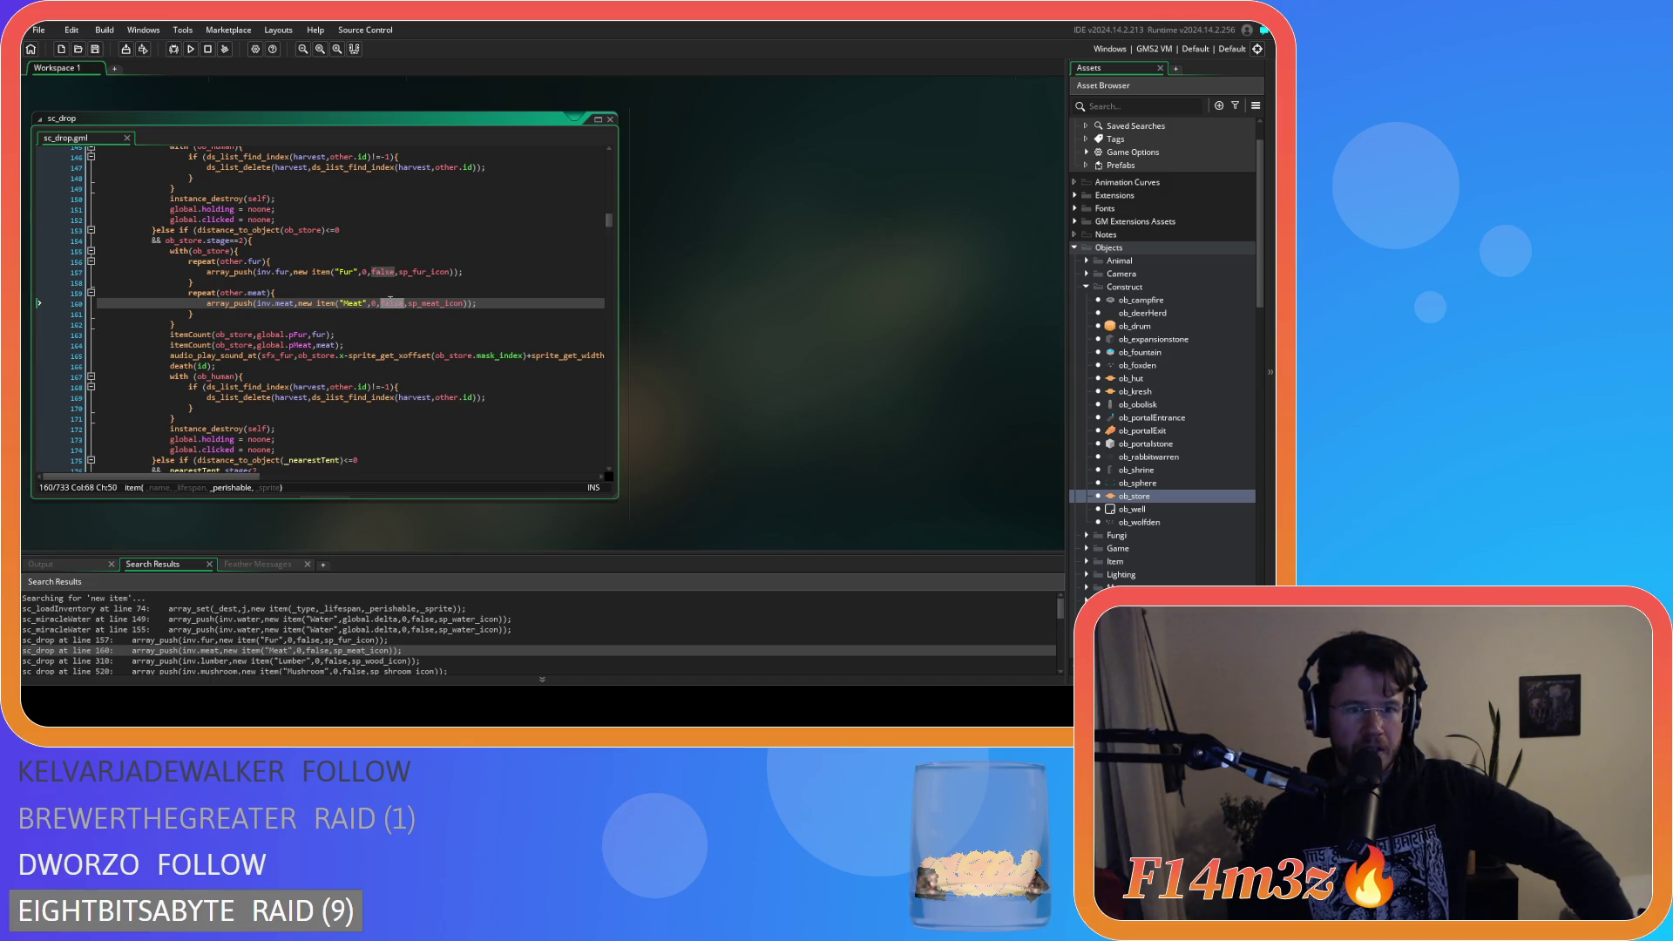
pyautogui.click(378, 302)
pyautogui.hotkey('shift', 'Up')
pyautogui.click(389, 303)
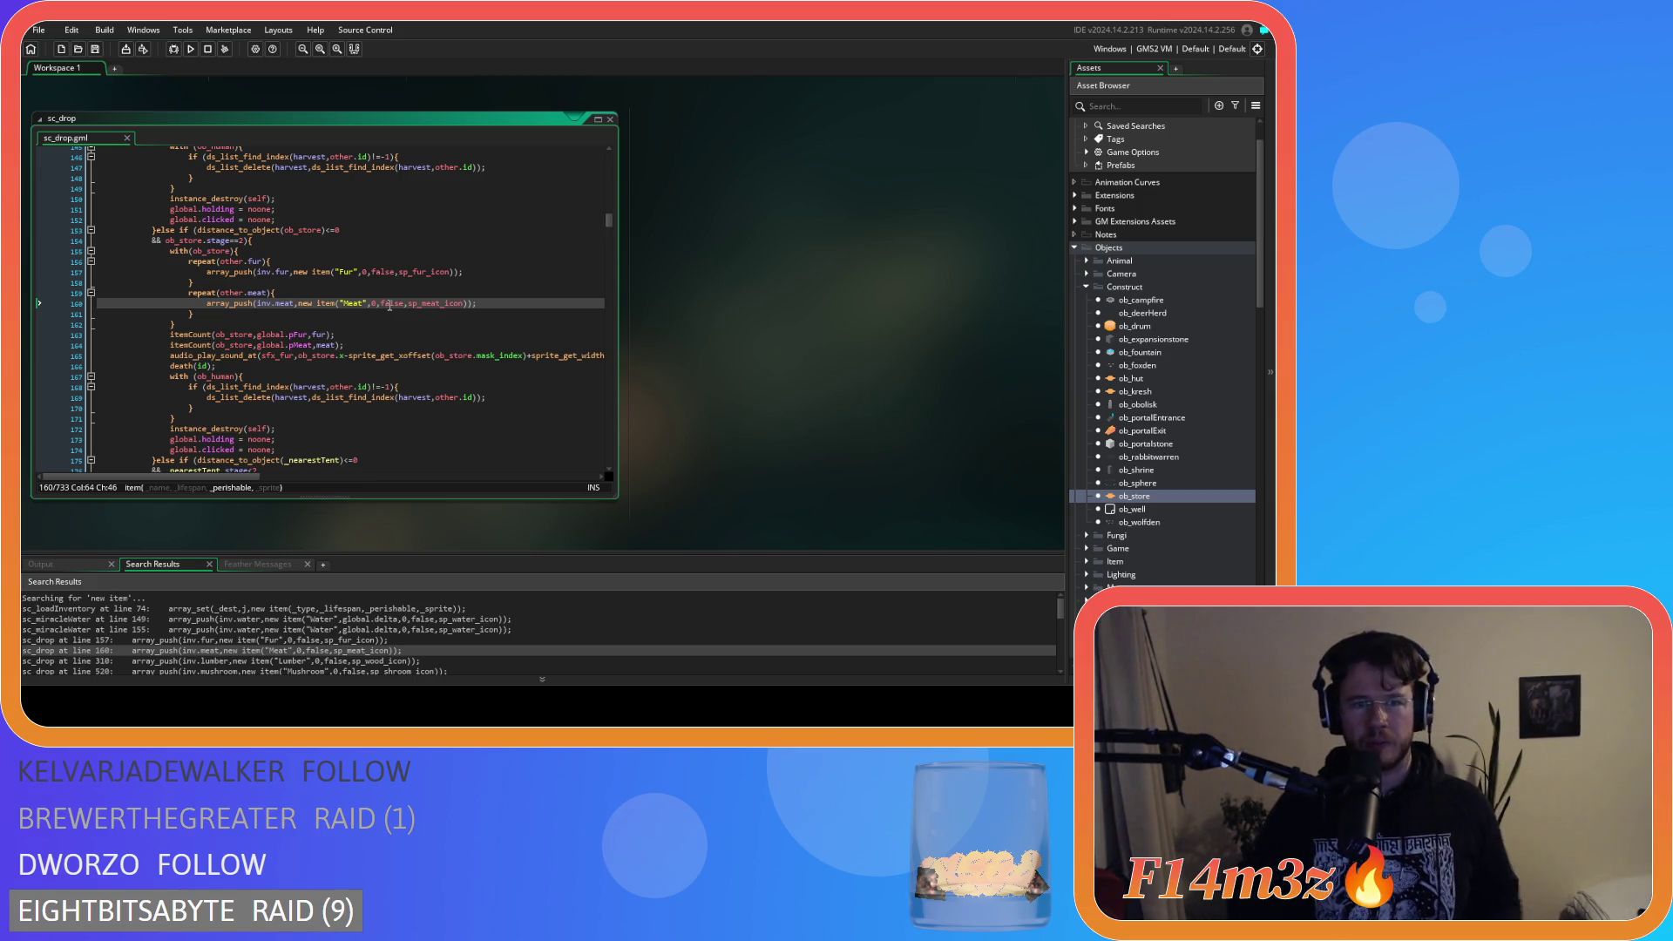
pyautogui.doubleClick(392, 302)
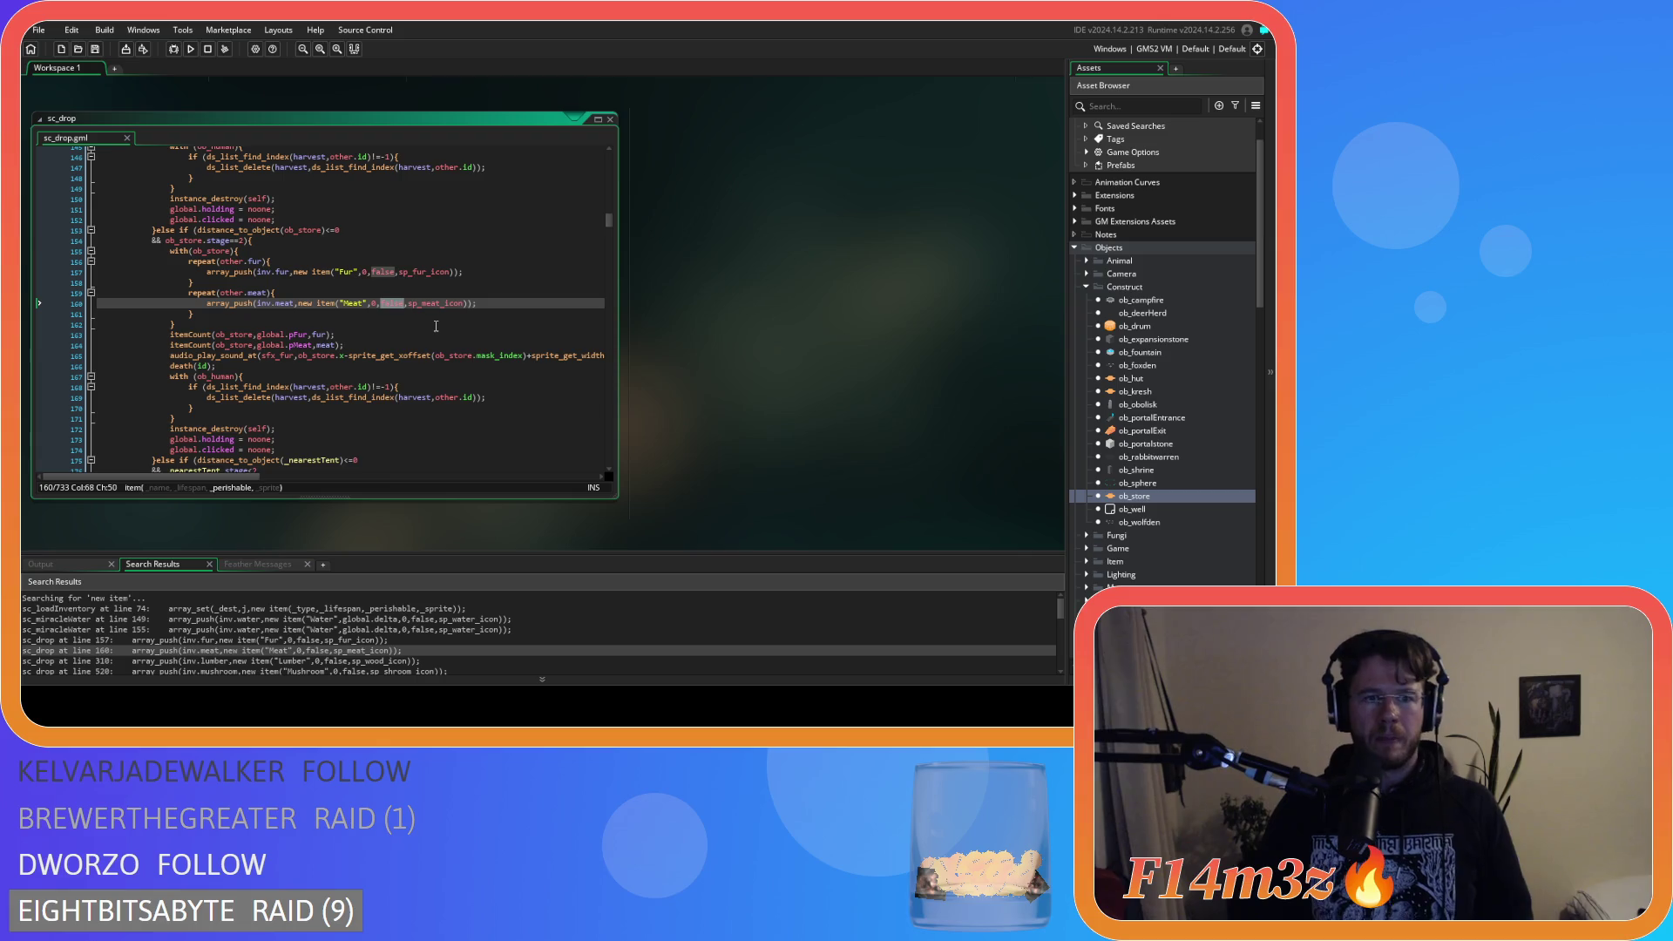
pyautogui.click(320, 304)
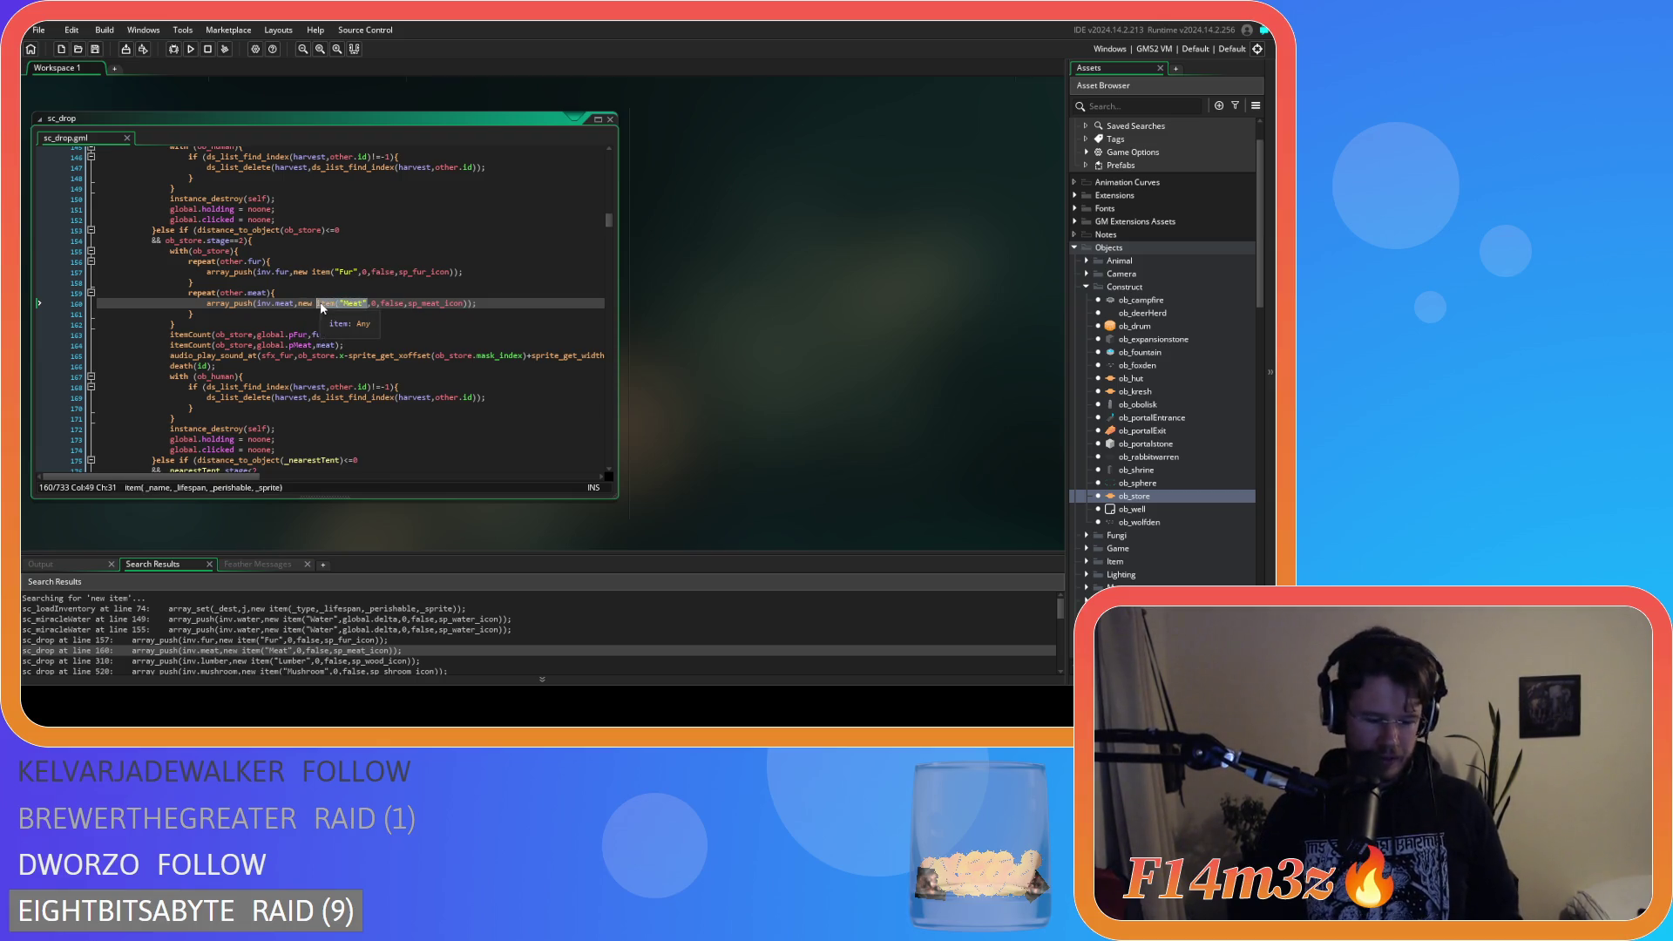
pyautogui.hotkey('ctrl', 'shift', 'f')
pyautogui.click(359, 182)
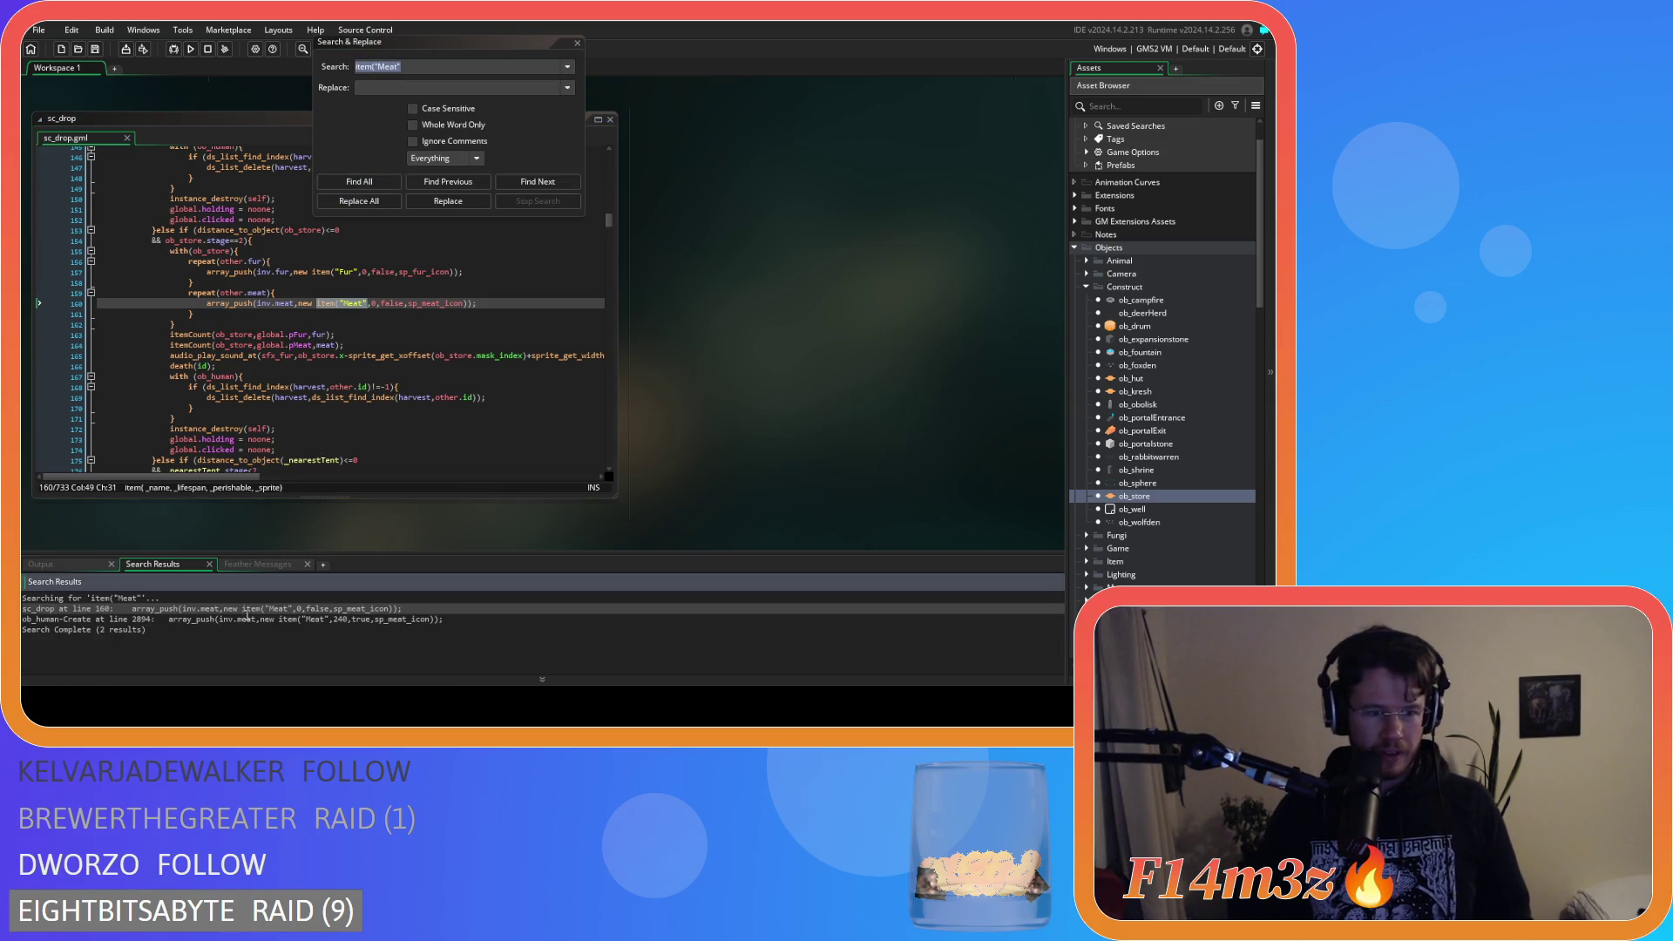
# Make sc_drop's Meat item perishable (true) with a lifespan of 30.
pyautogui.doubleClick(348, 608)
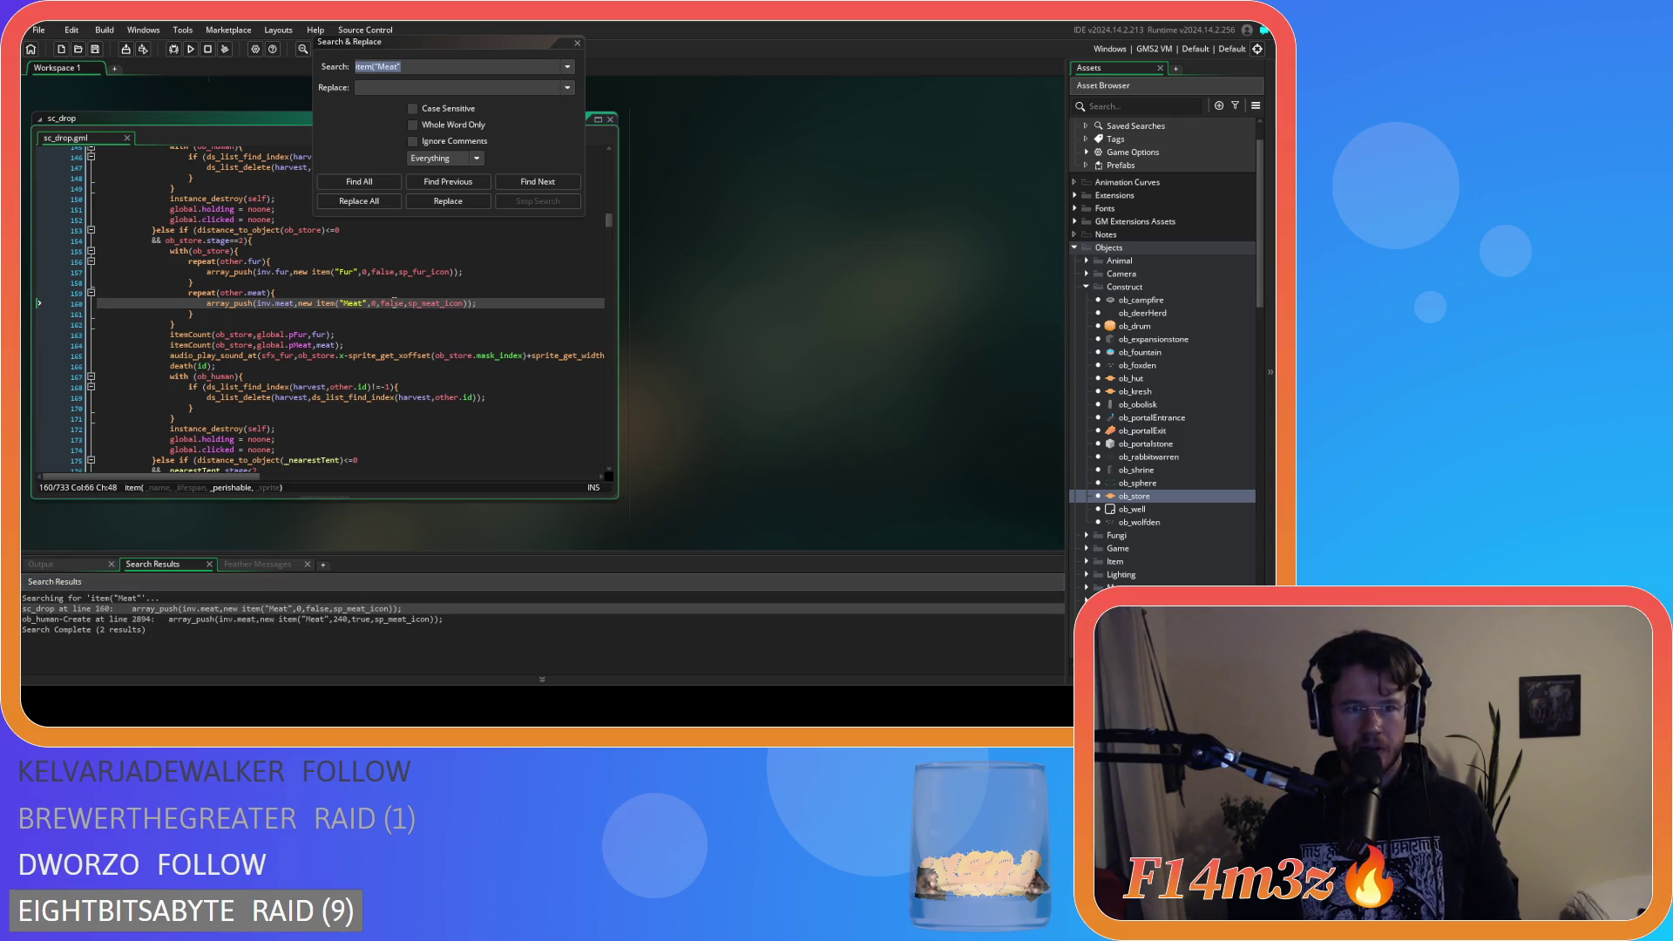
pyautogui.doubleClick(391, 302)
pyautogui.write('true')
pyautogui.click(374, 302)
pyautogui.write('24')
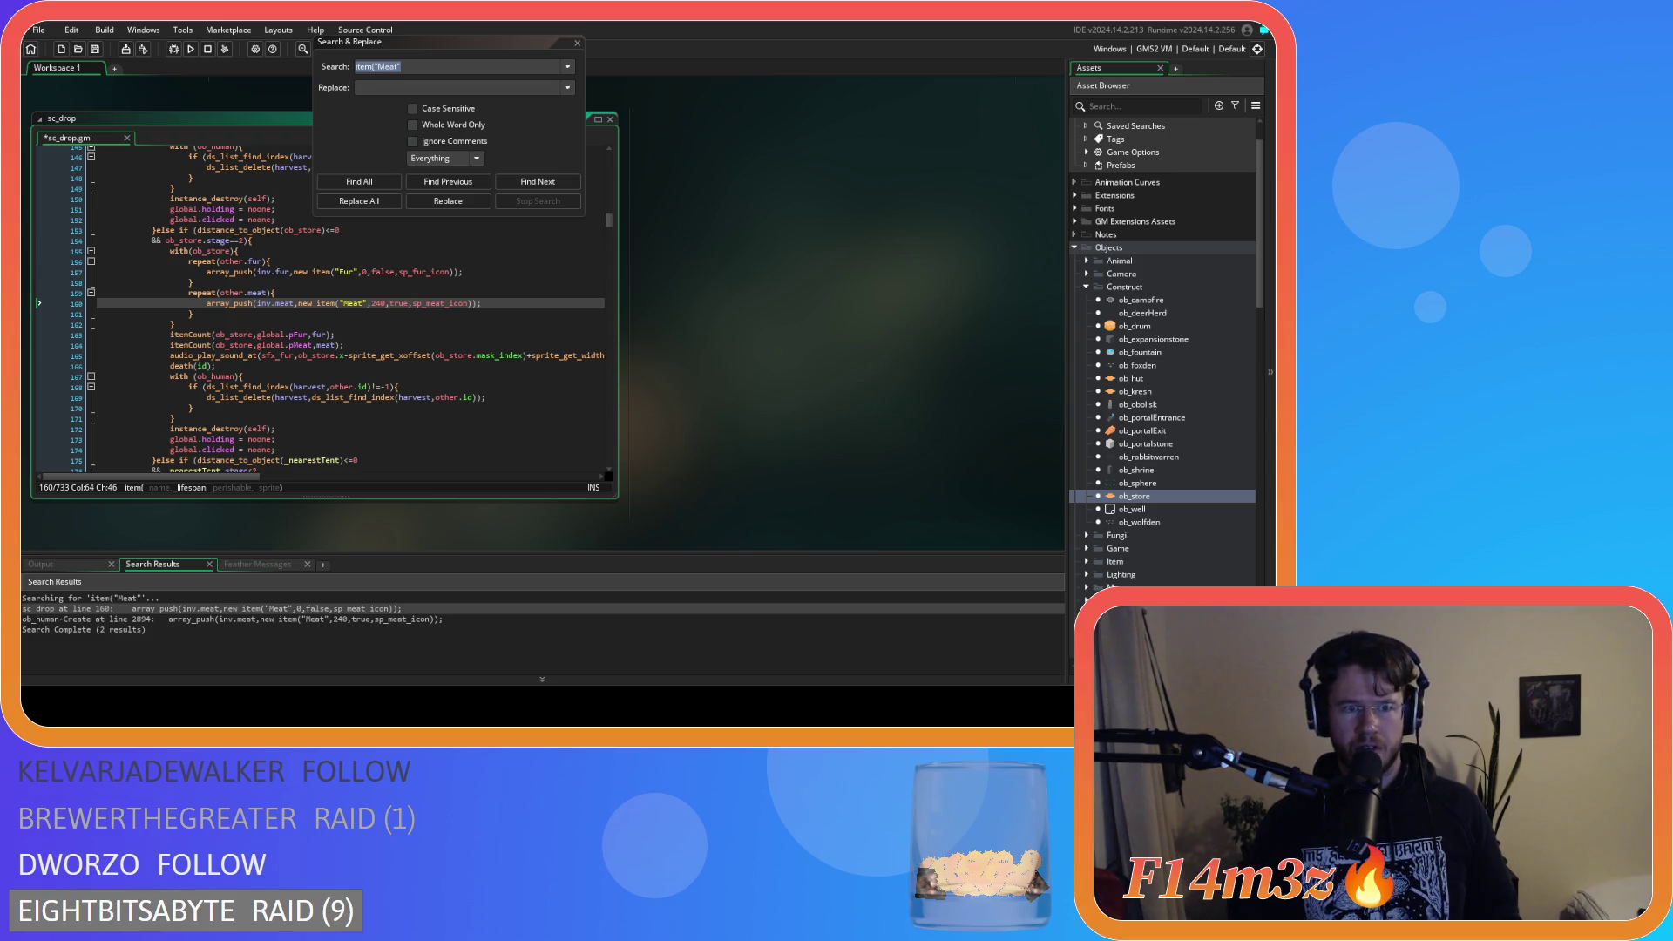
pyautogui.moveTo(413, 308)
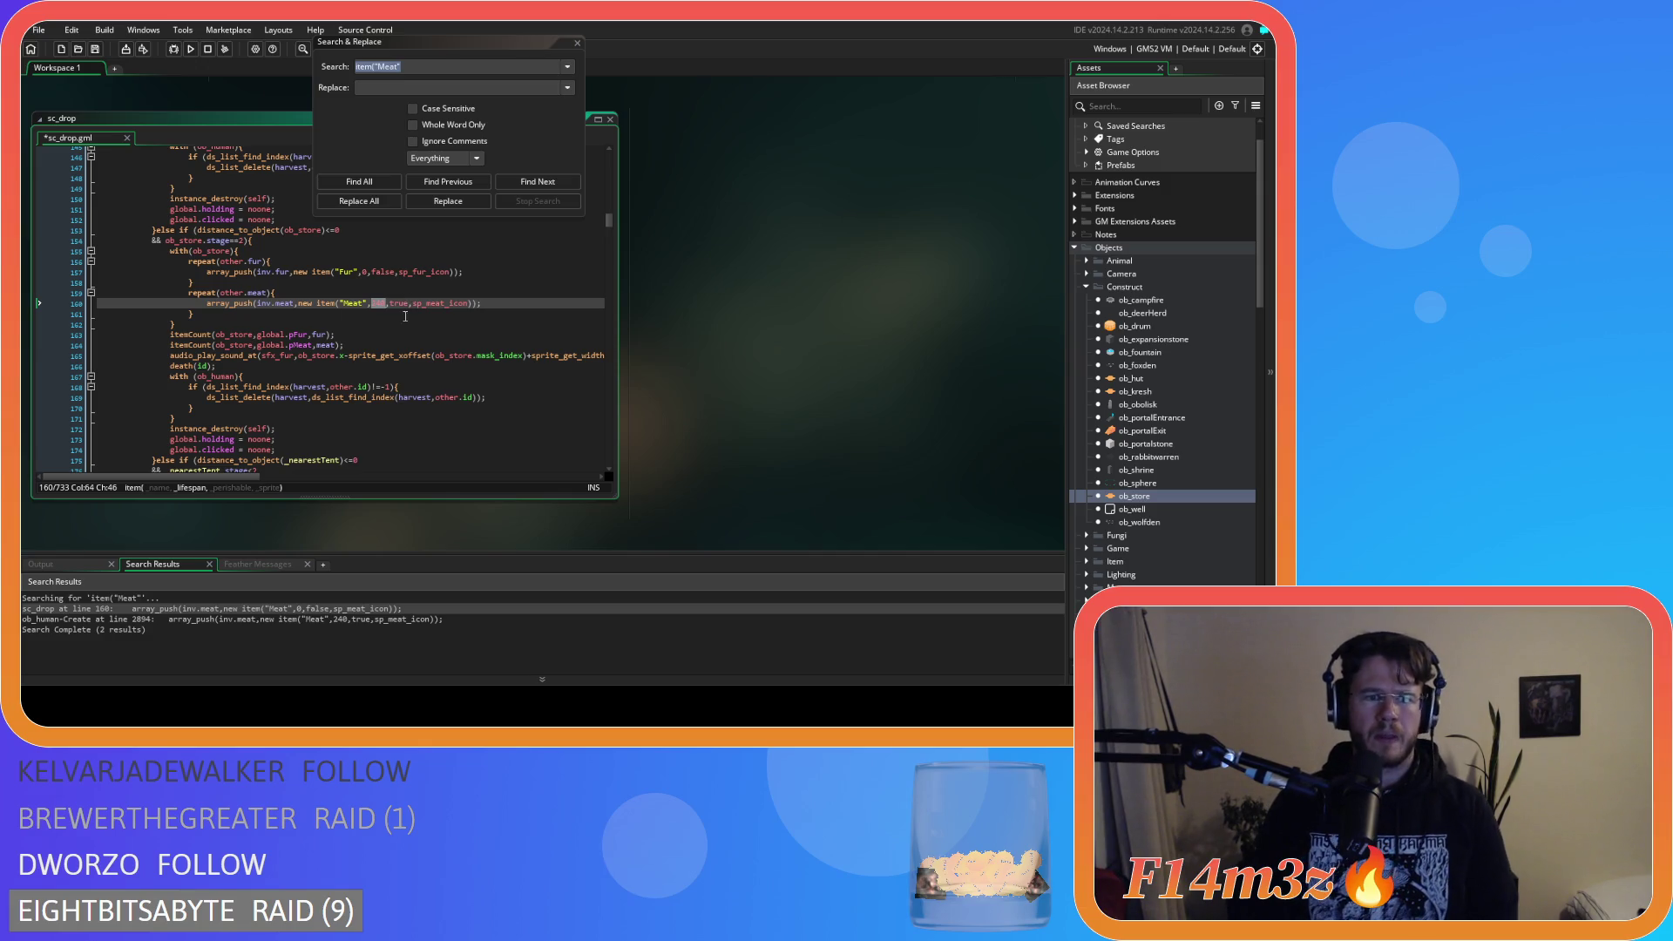
pyautogui.write('30')
# Save sc_drop and load 'new item' from line 160 into the search field.
pyautogui.click(504, 302)
pyautogui.hotkey('ctrl', 's')
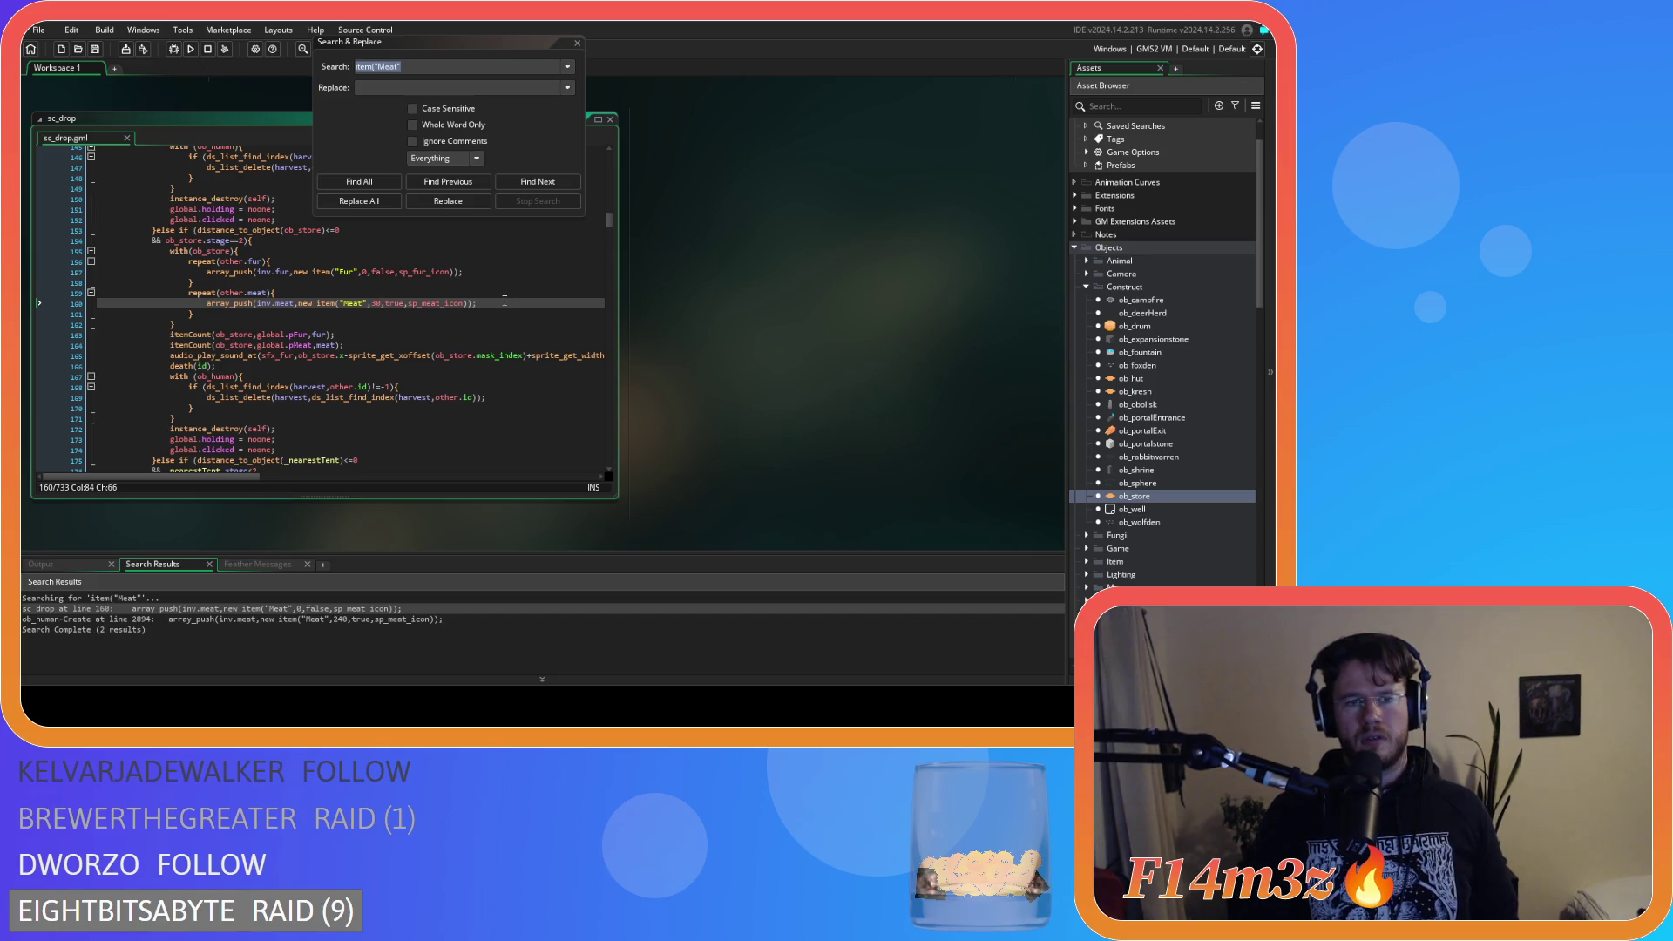
pyautogui.moveTo(298, 303); pyautogui.dragTo(332, 307)
pyautogui.hotkey('ctrl', 'f')
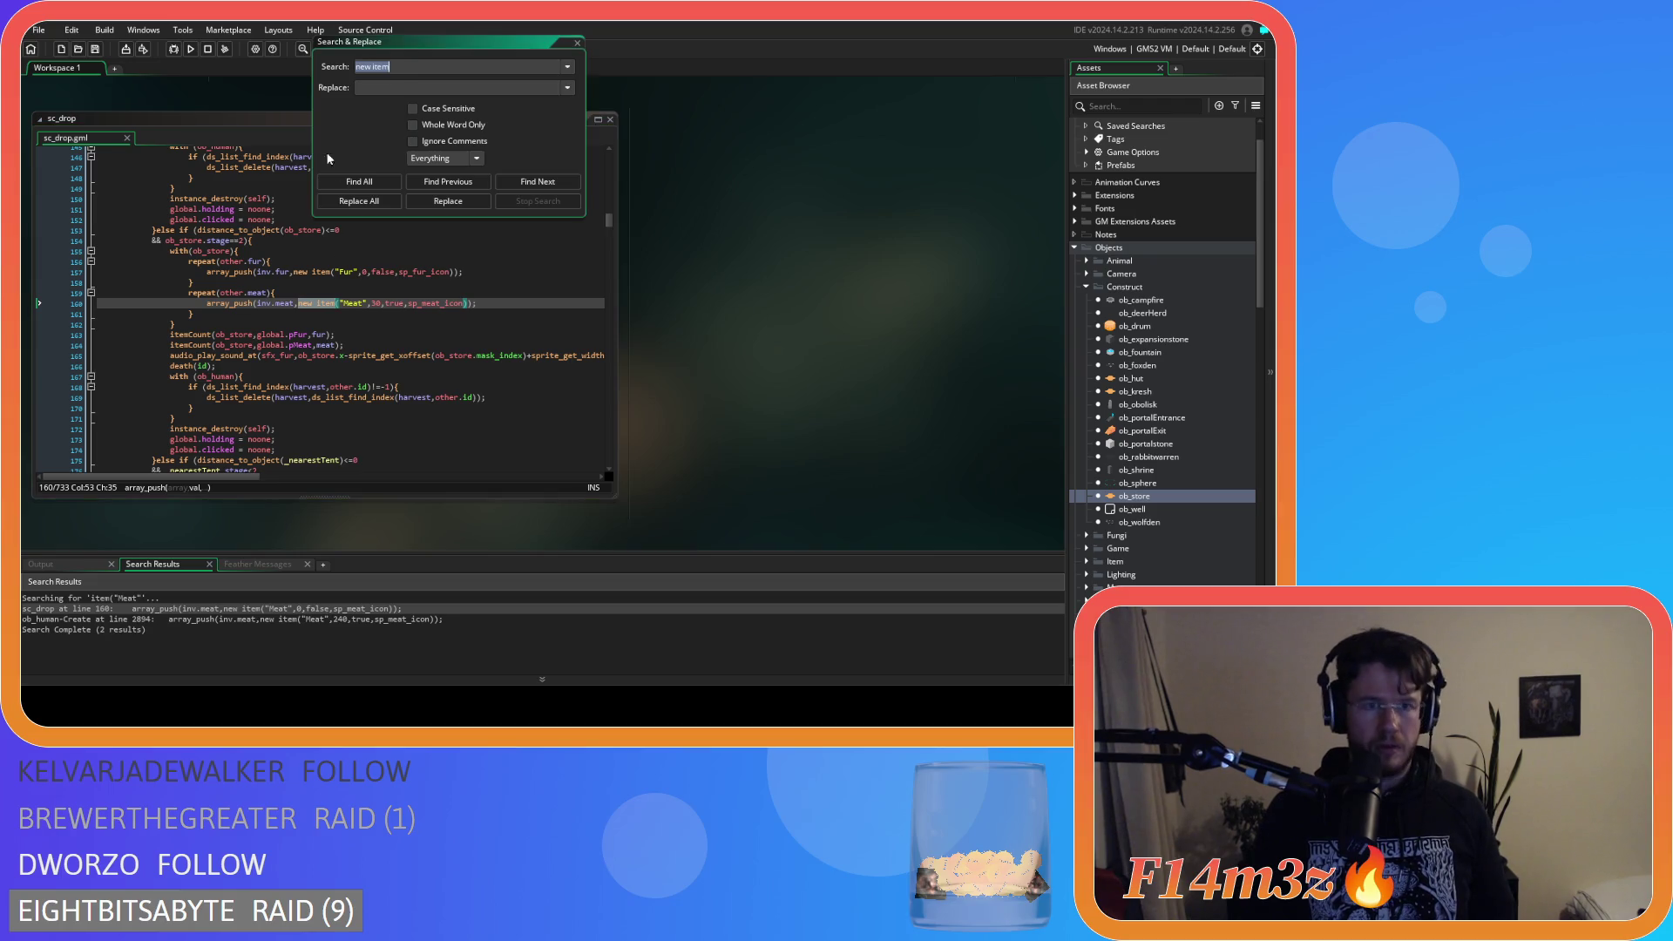
# Find all 'new item' calls and review the Meat, Lumber, Mushroom and sc_loadInventory matches.
pyautogui.click(349, 182)
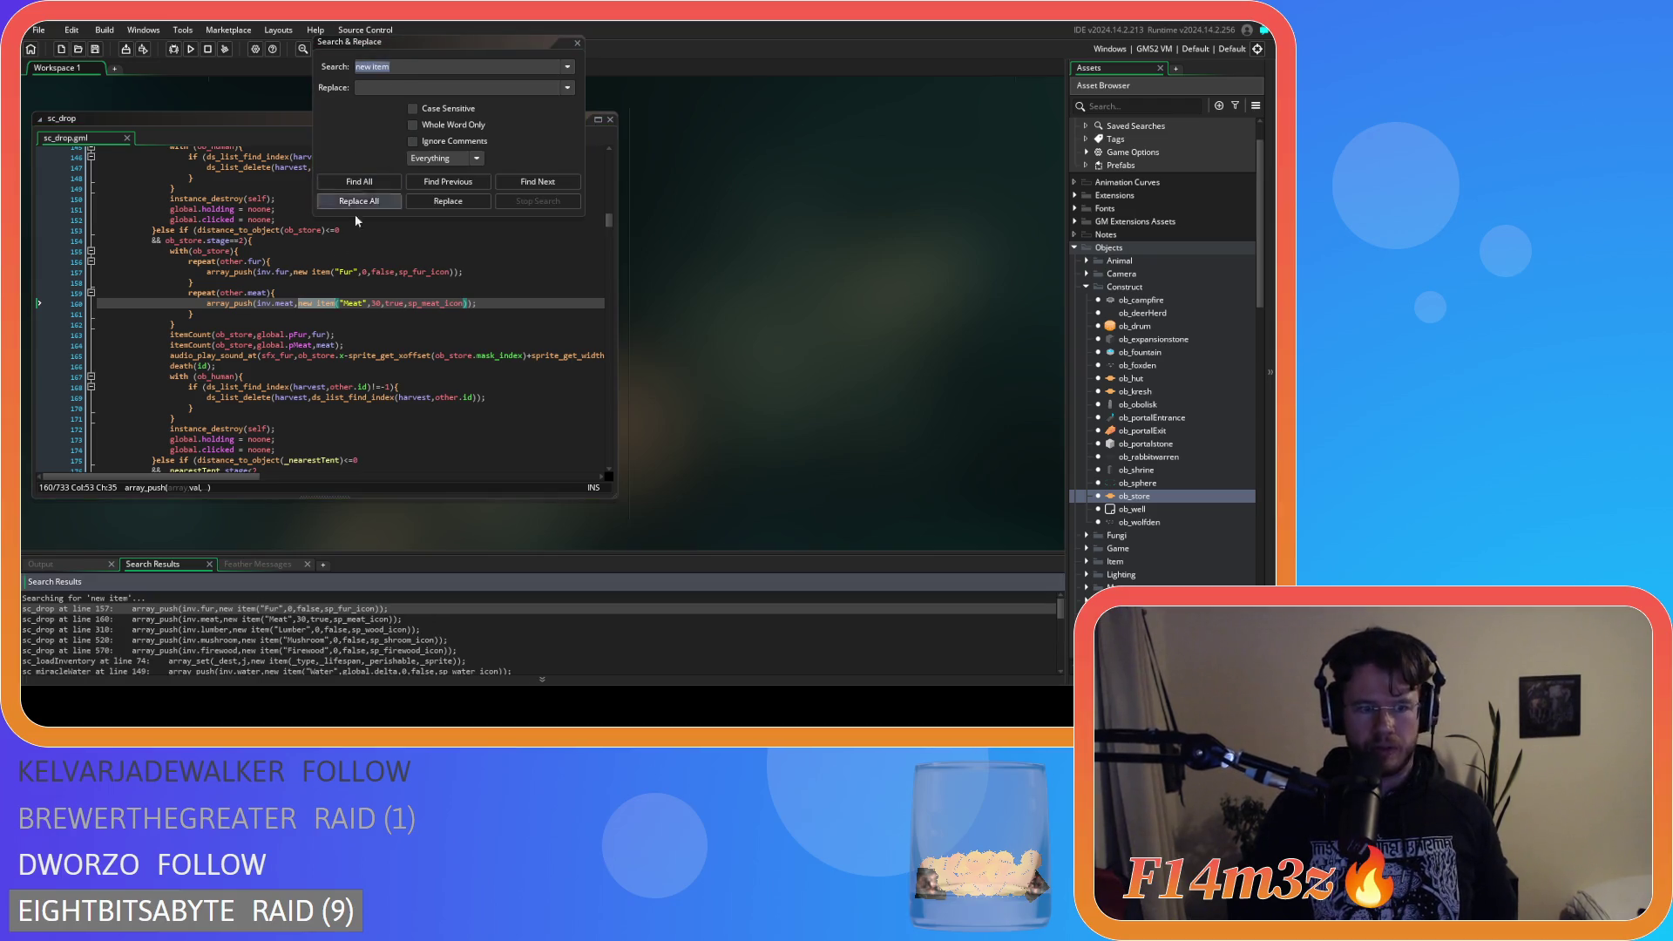
pyautogui.doubleClick(346, 618)
pyautogui.doubleClick(379, 304)
pyautogui.click(362, 630)
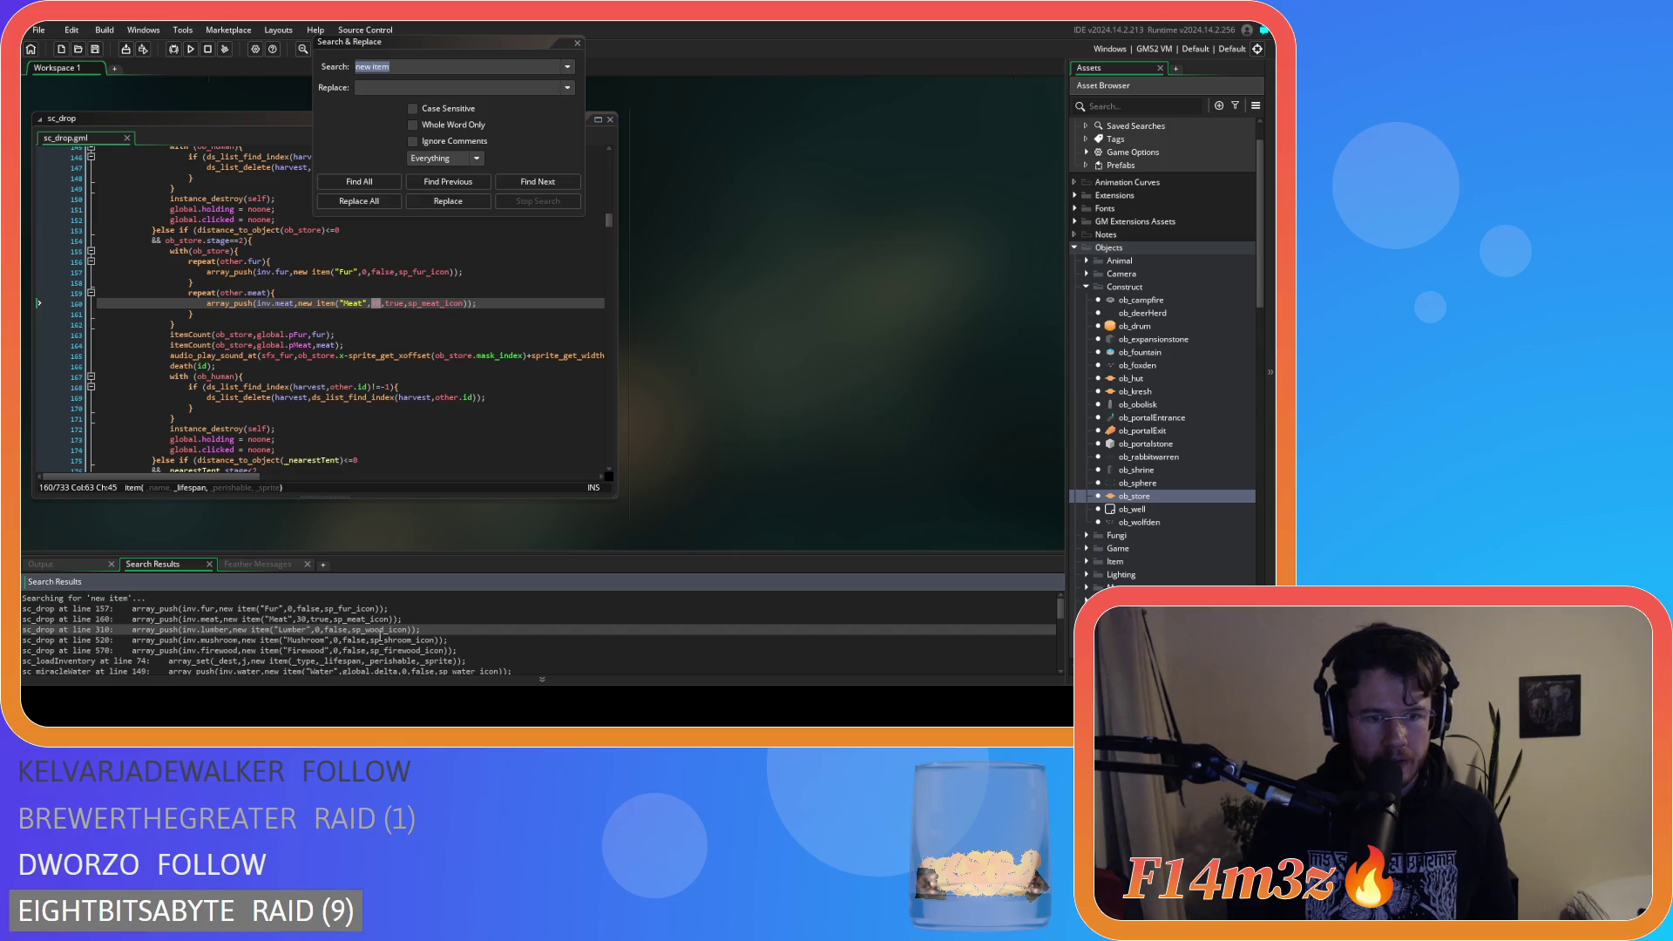
pyautogui.click(381, 640)
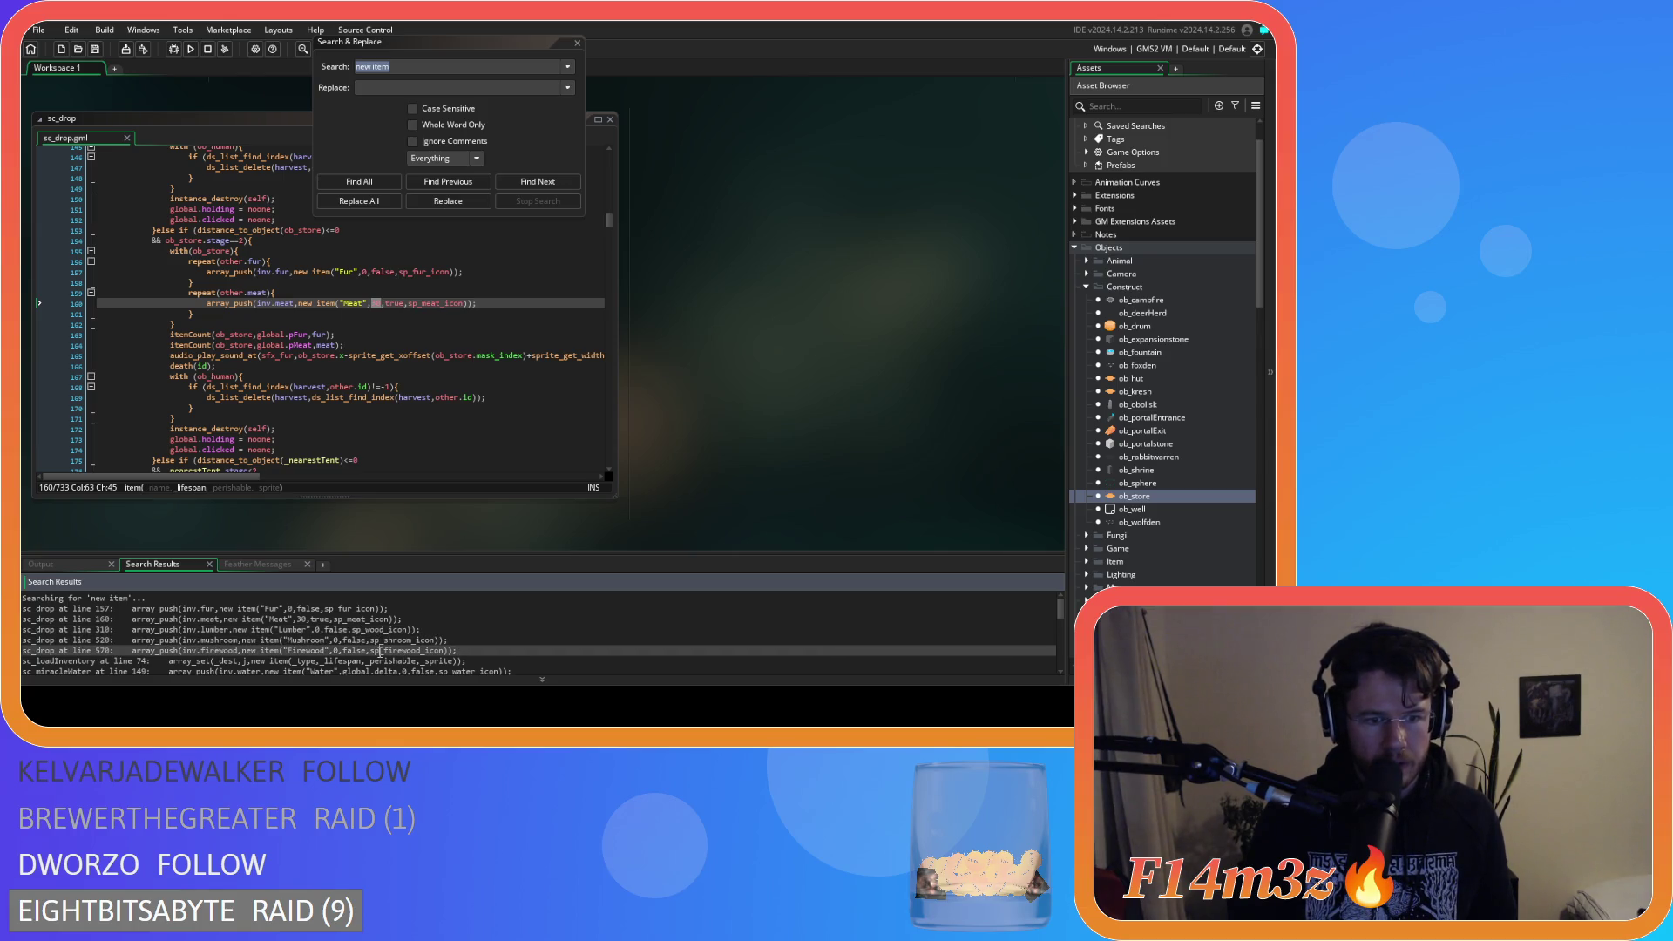
pyautogui.scroll(-1, 380, 651)
pyautogui.click(367, 635)
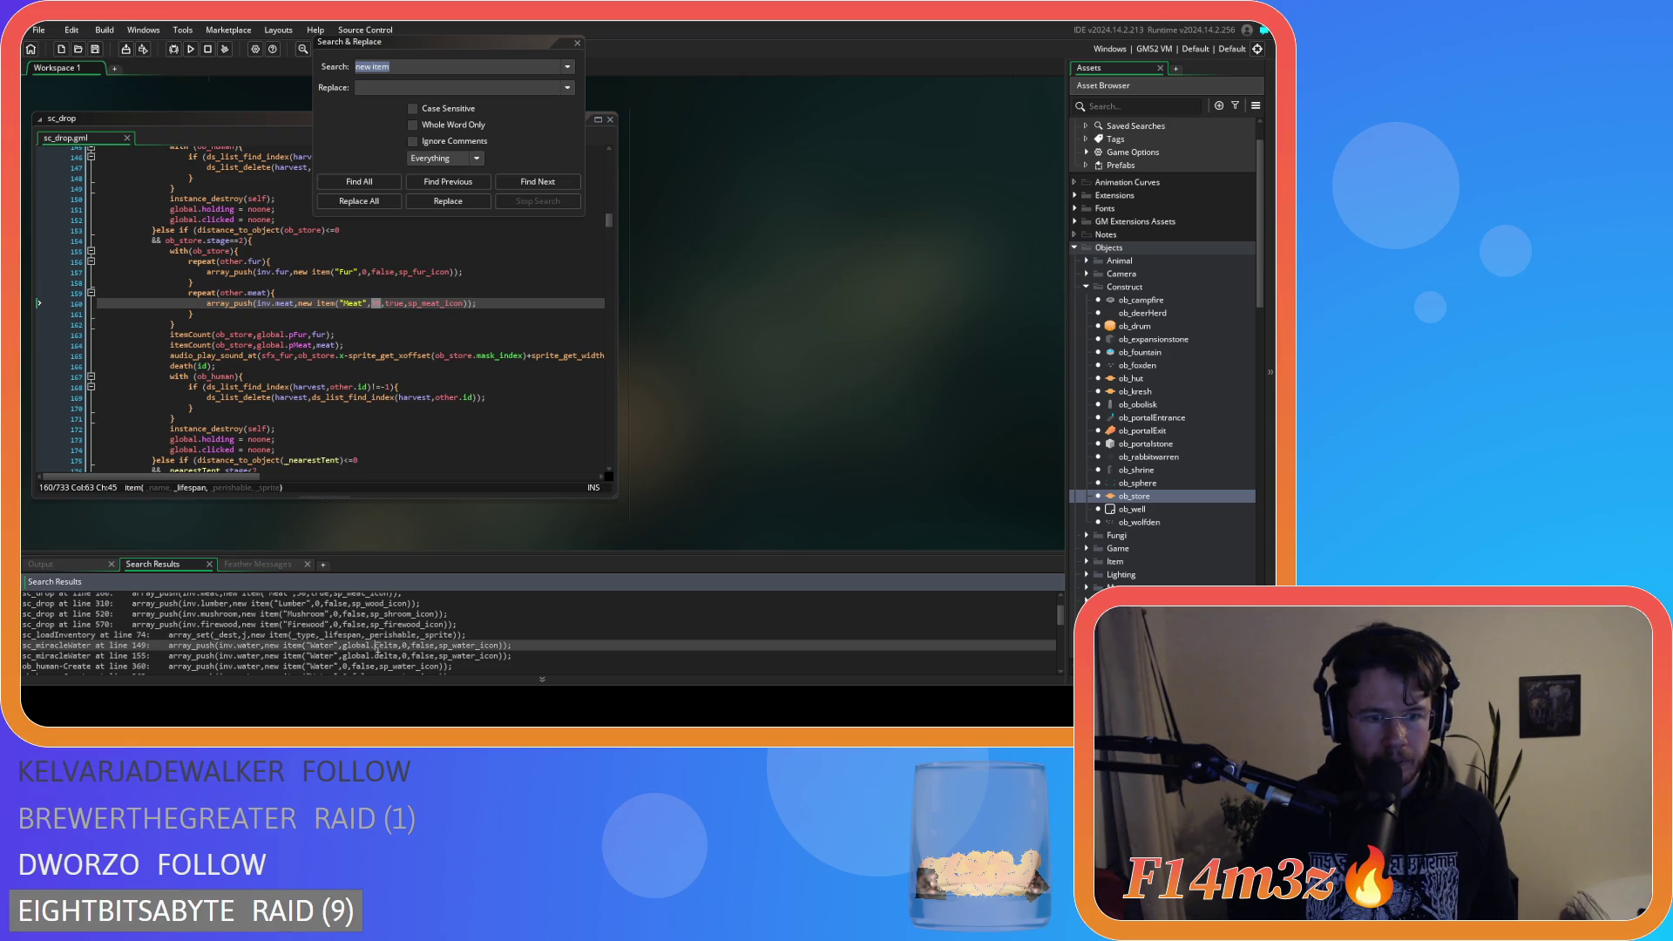
pyautogui.scroll(-1, 377, 646)
pyautogui.scroll(-1, 374, 646)
pyautogui.click(366, 635)
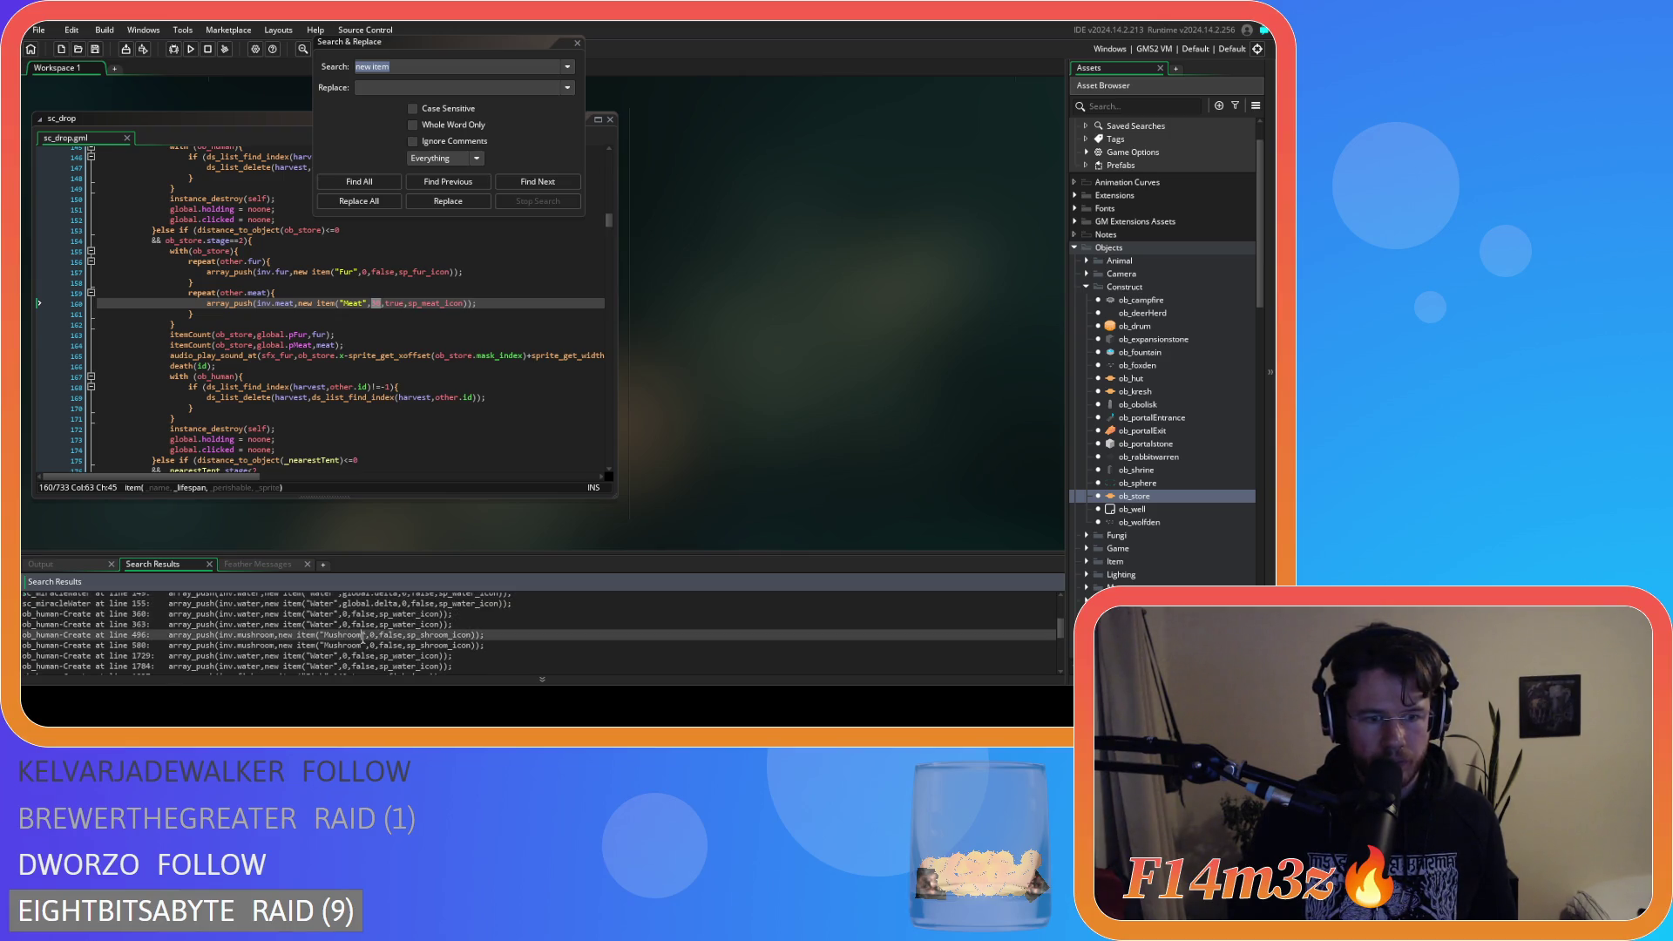
pyautogui.scroll(-1, 363, 638)
# Change the Fish (line 1837) and Berries (line 1921) lifespans from 240 to 30.
pyautogui.click(337, 650)
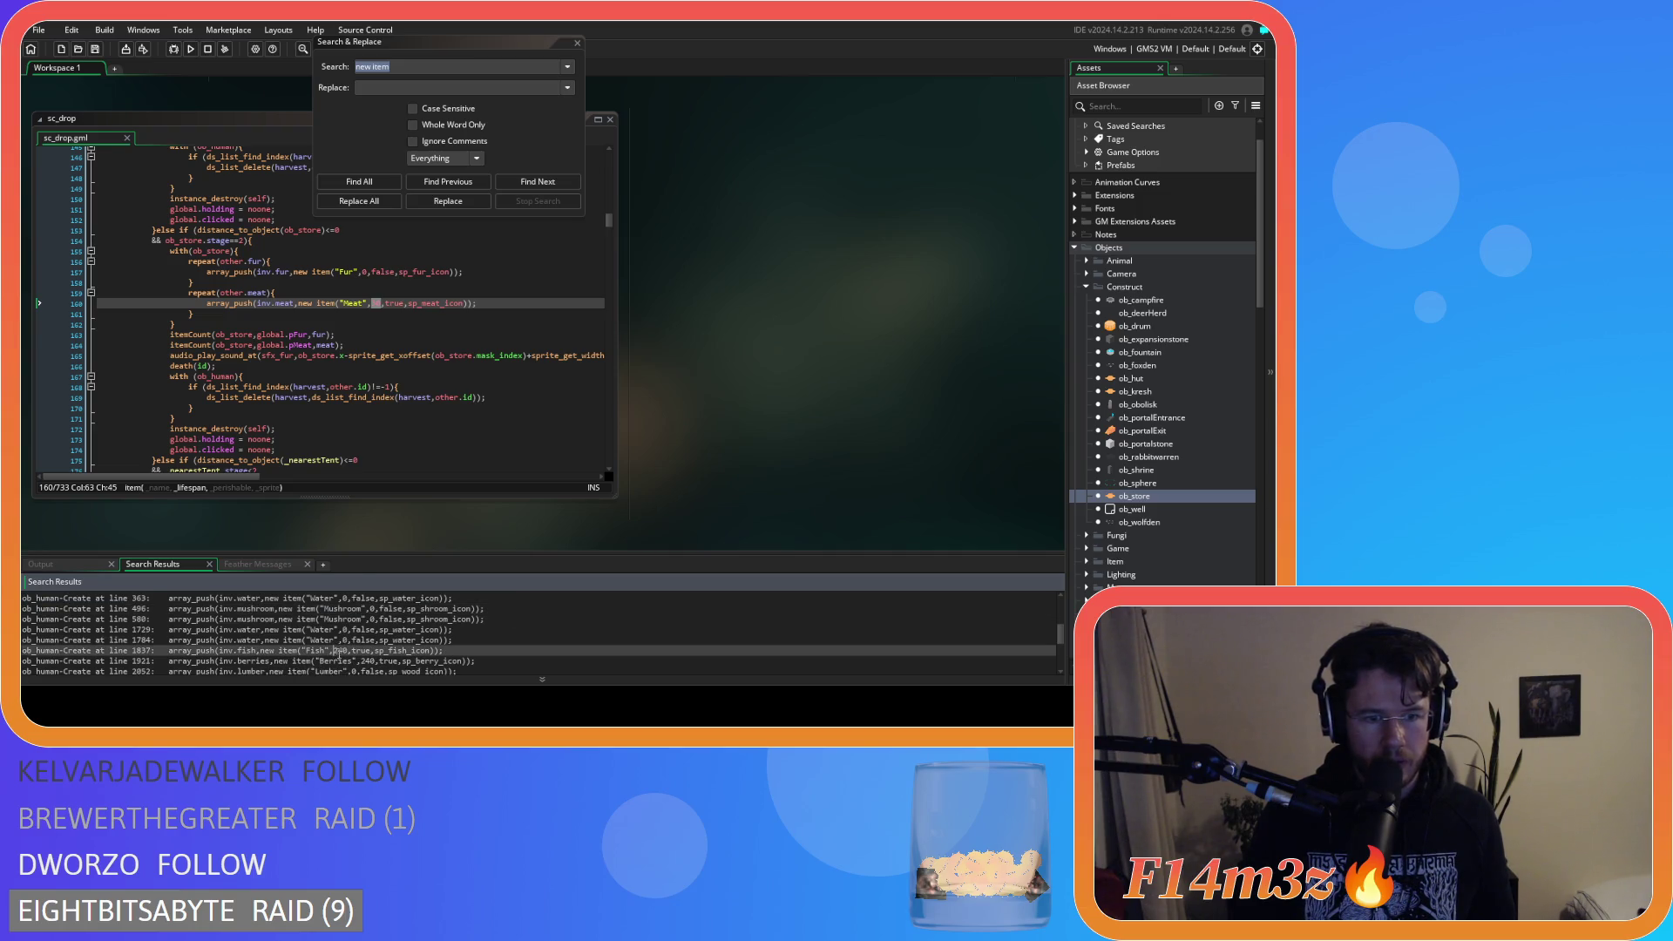
pyautogui.doubleClick(339, 651)
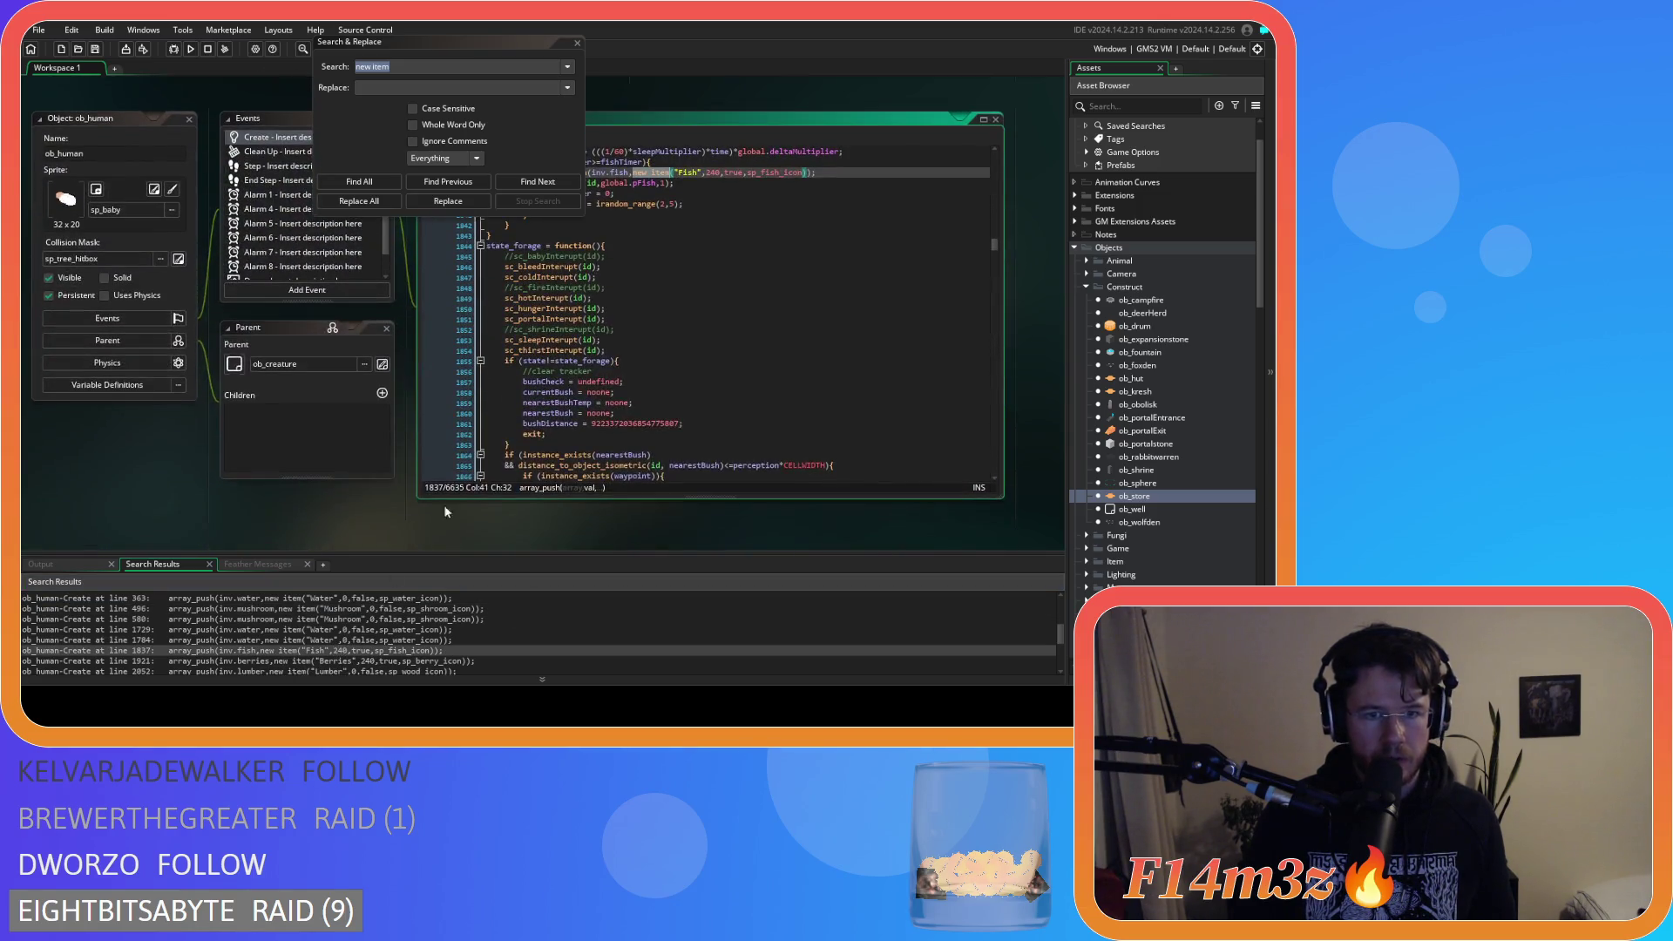
pyautogui.scroll(2, 354, 446)
pyautogui.doubleClick(714, 251)
pyautogui.write('30')
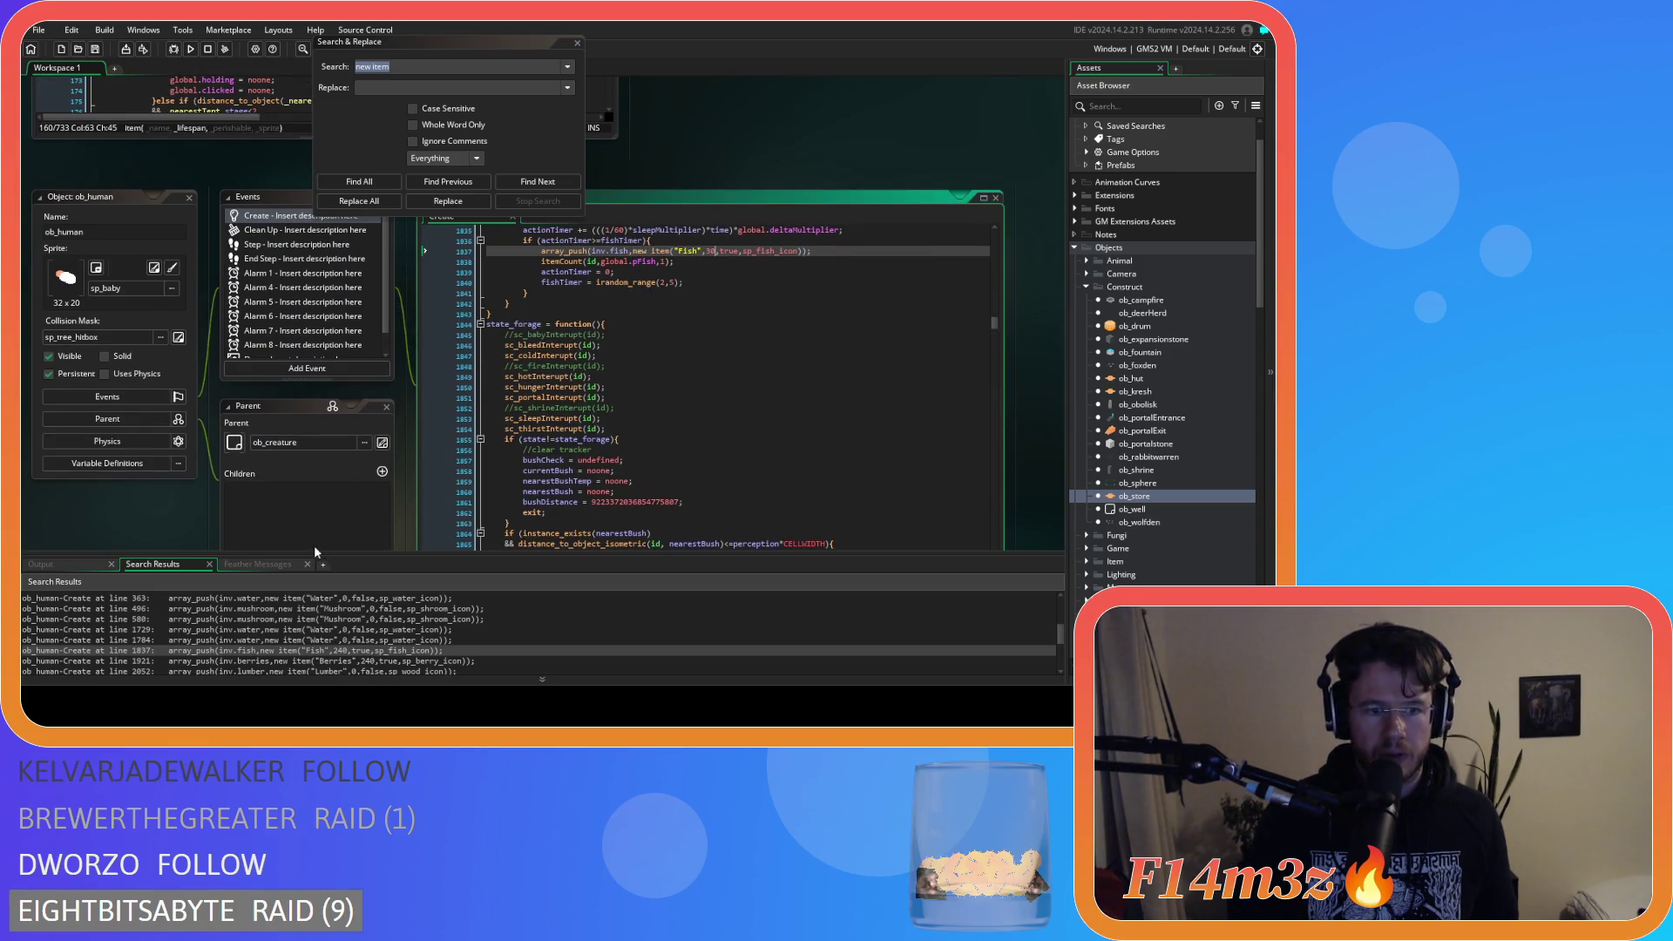
pyautogui.scroll(-1, 408, 663)
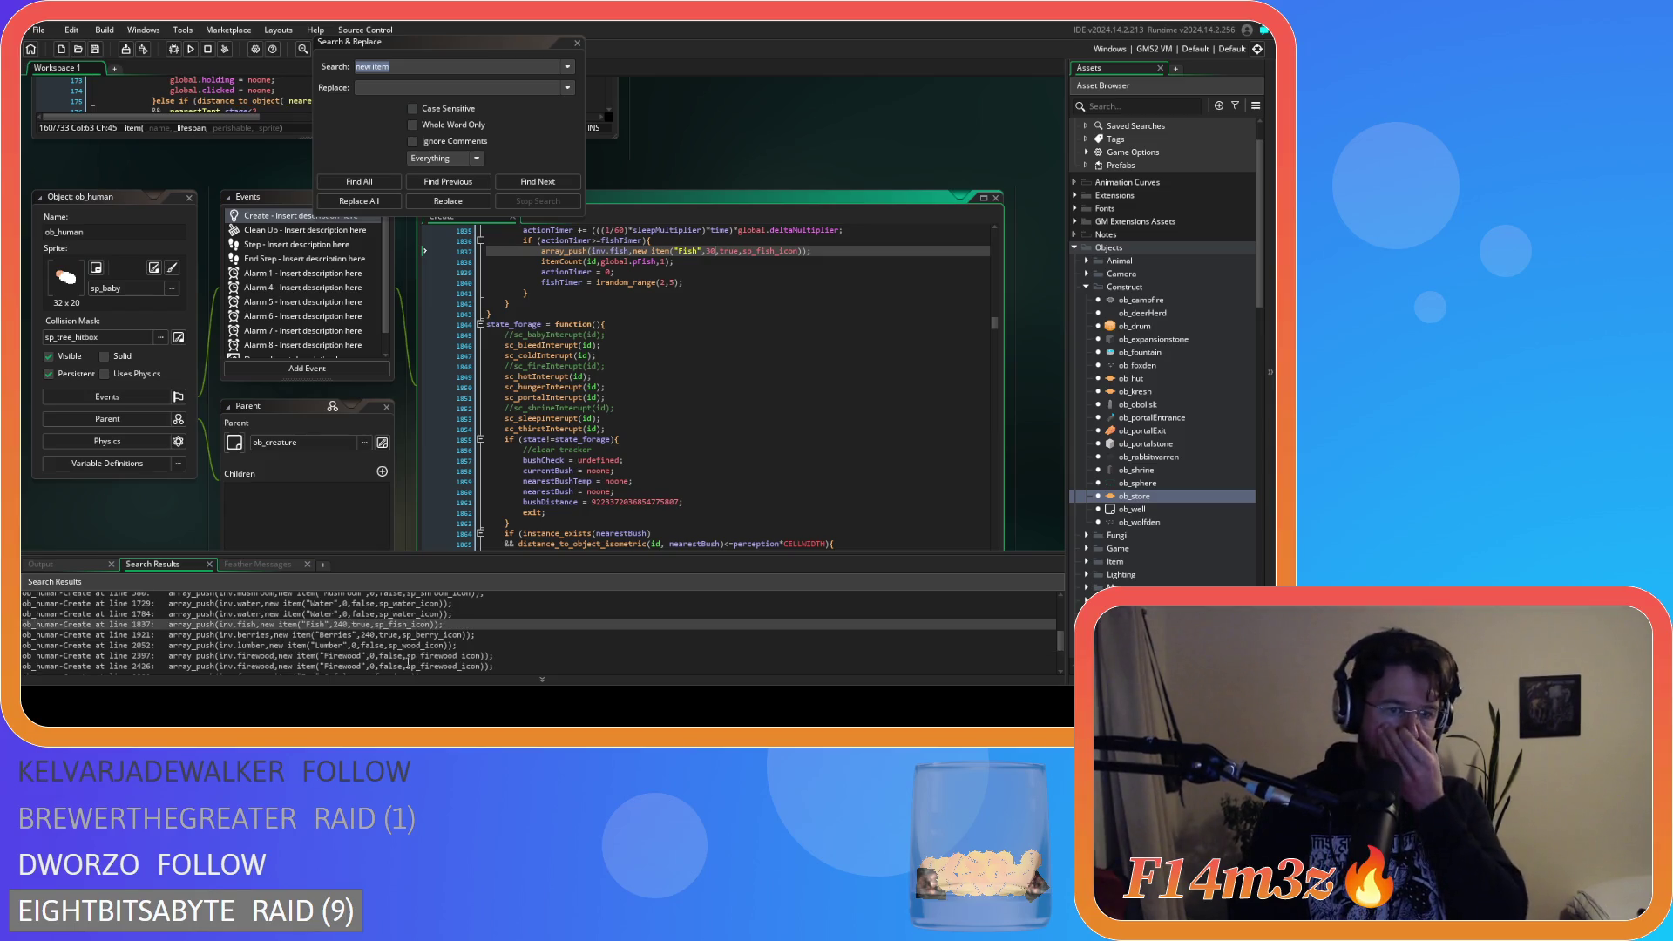
pyautogui.click(383, 634)
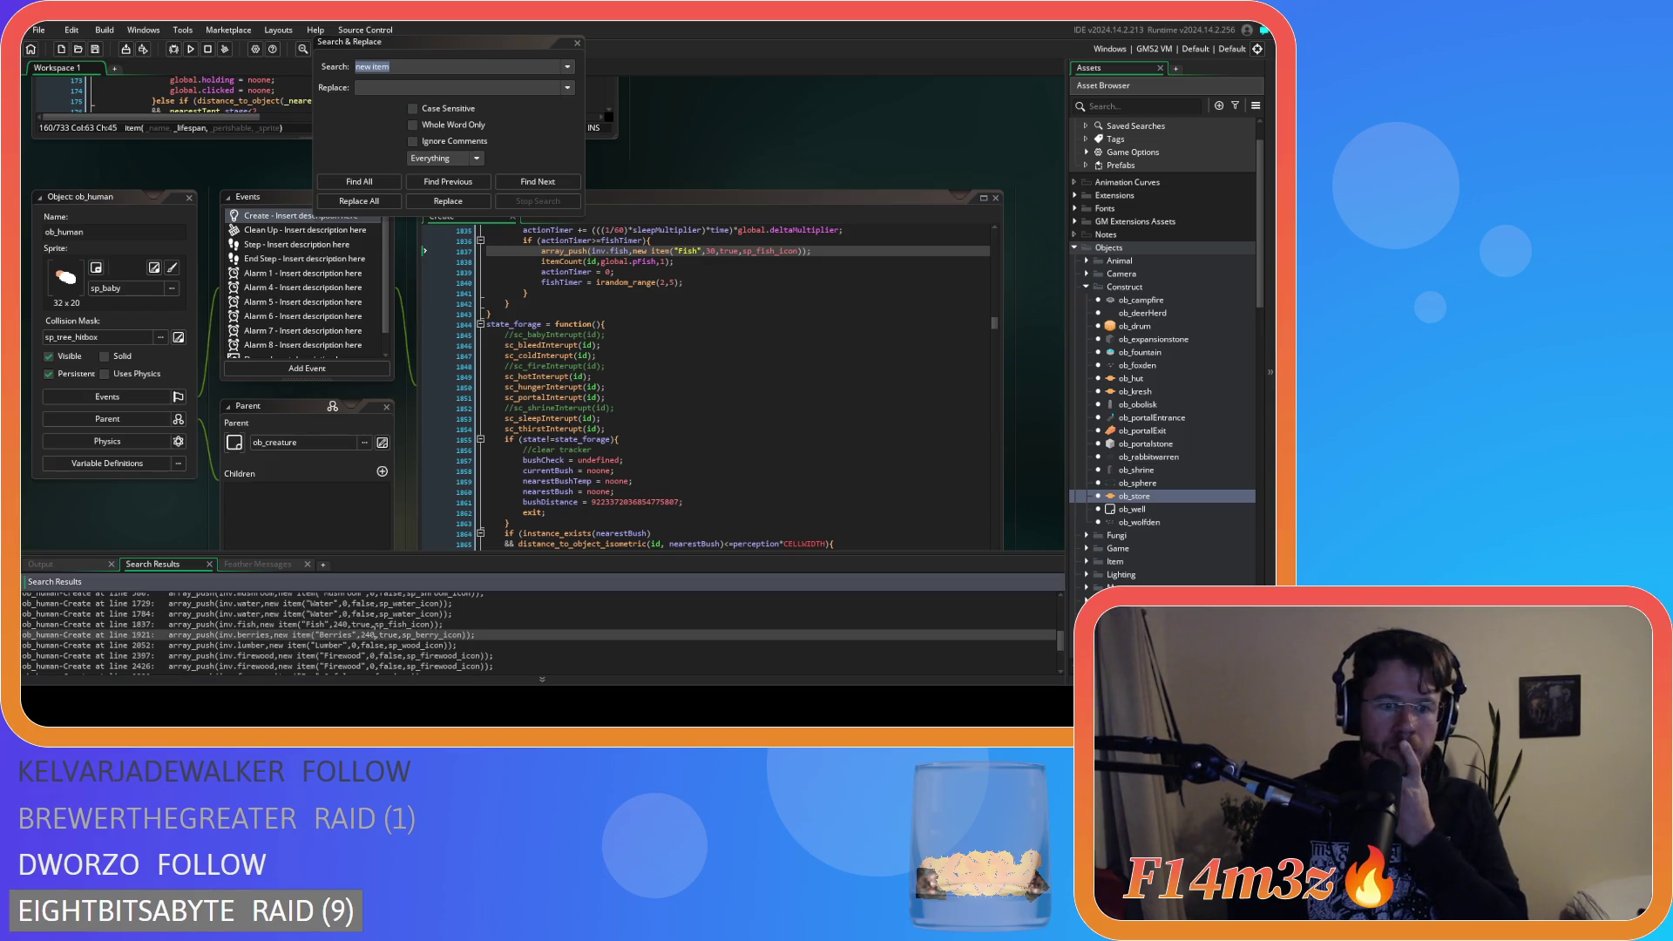
pyautogui.doubleClick(383, 634)
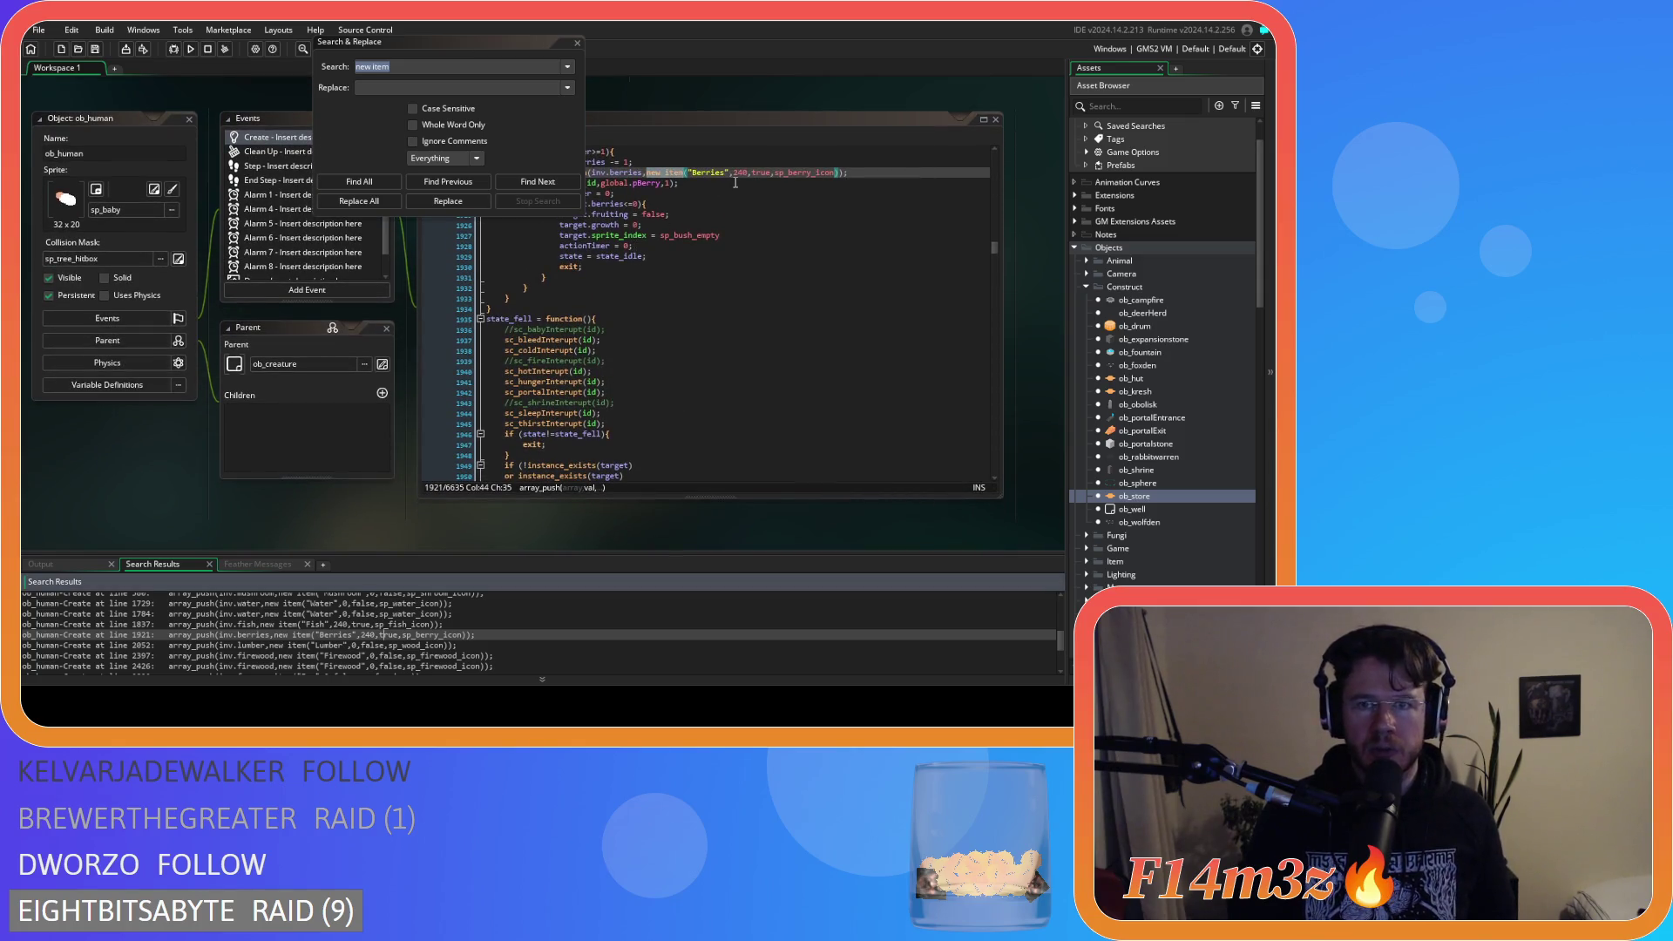
pyautogui.doubleClick(739, 172)
pyautogui.write('30')
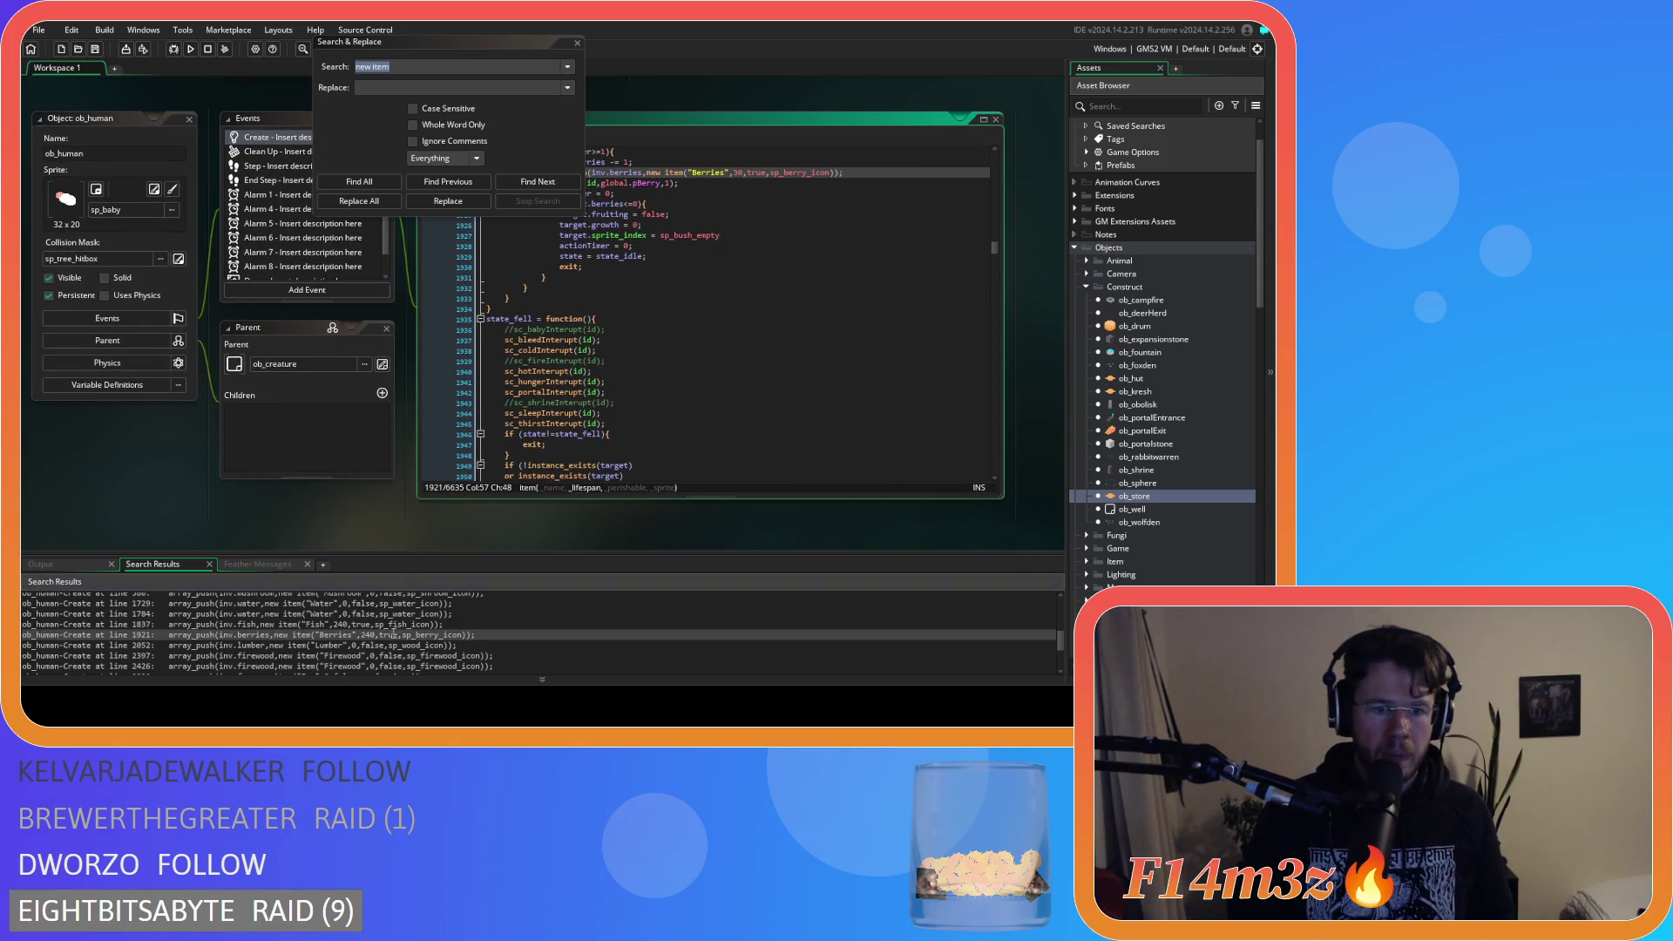
# Change the Meat lifespan on line 2894 from 240 to 30.
pyautogui.scroll(-2, 378, 640)
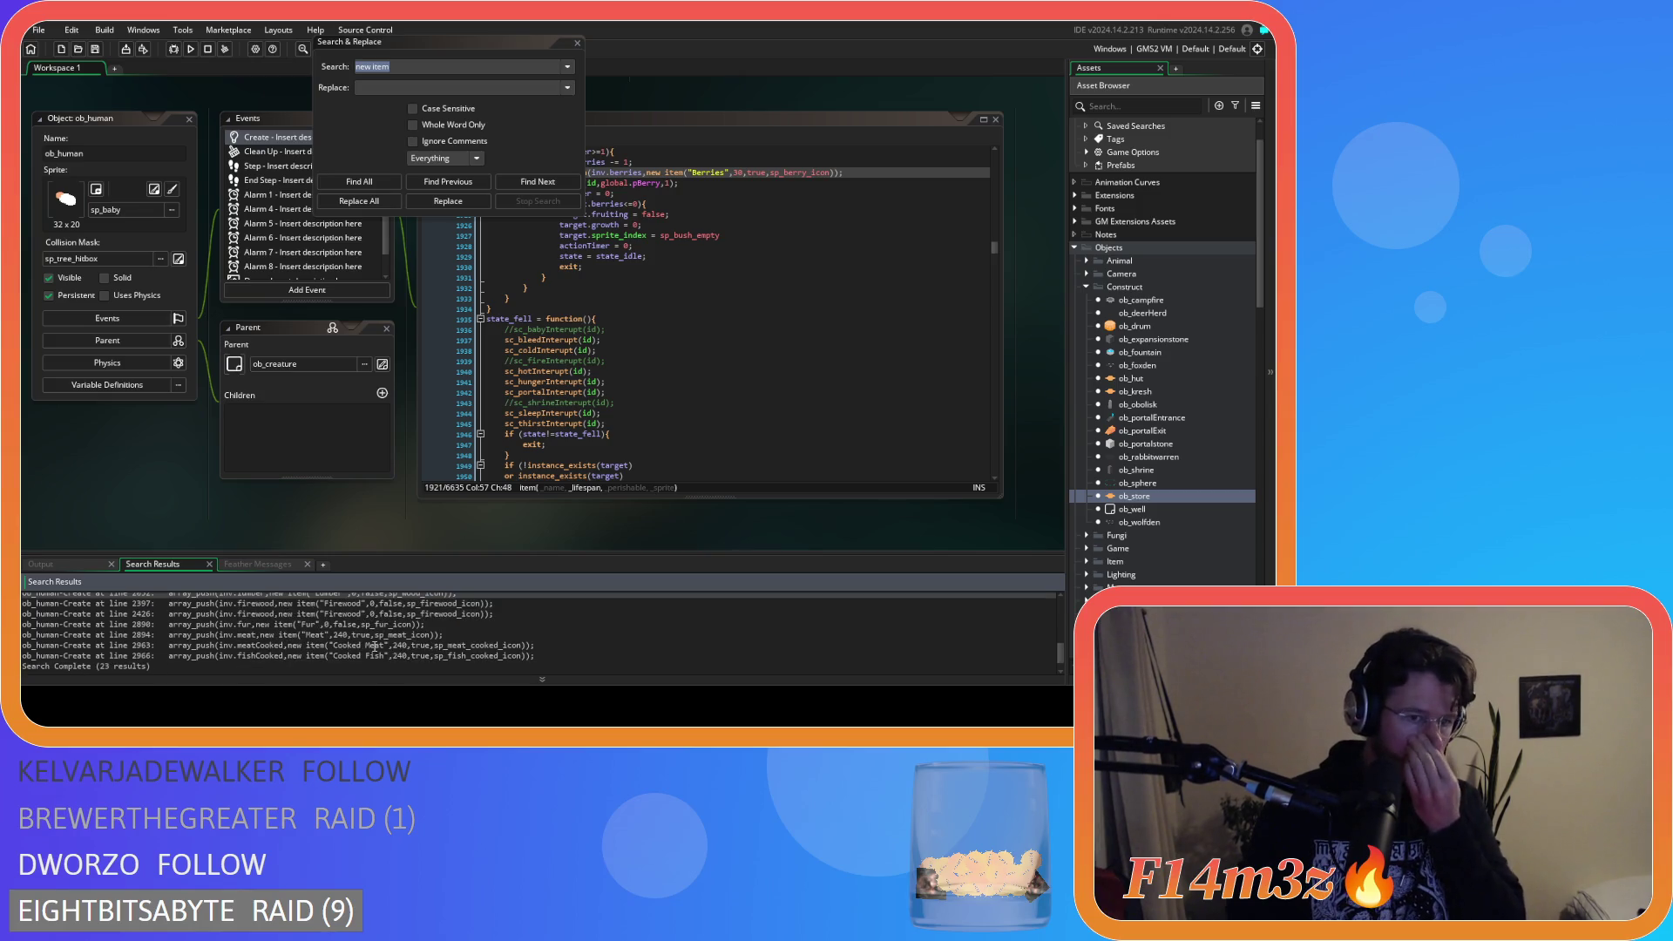
pyautogui.scroll(1, 374, 644)
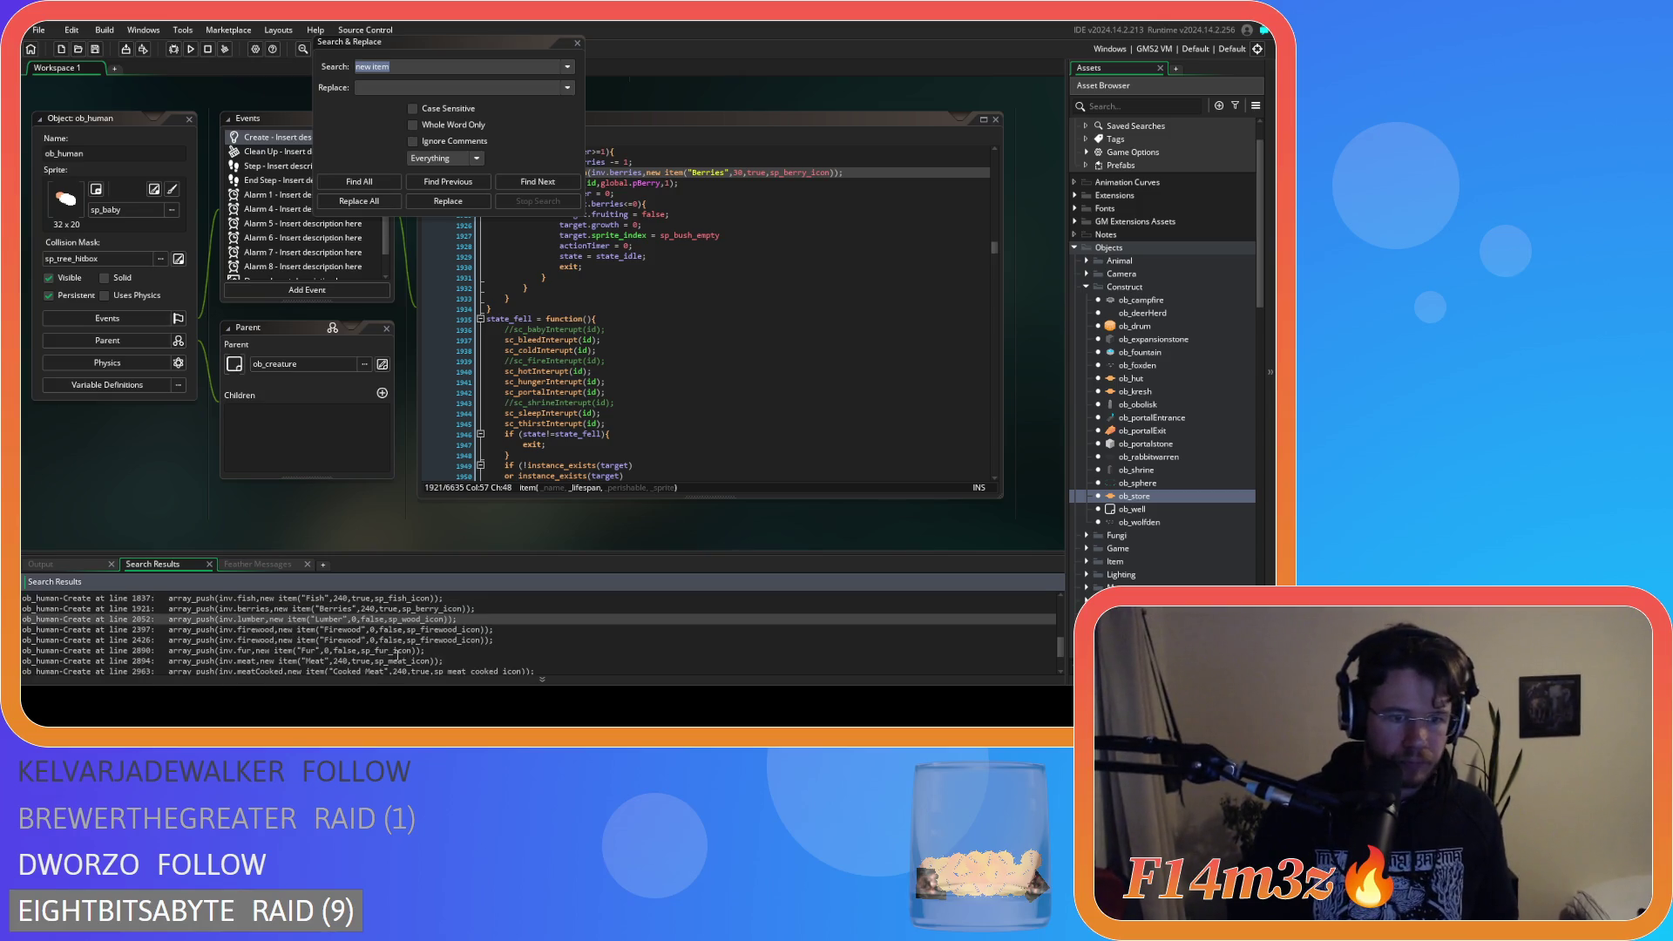
pyautogui.click(395, 651)
pyautogui.doubleClick(396, 661)
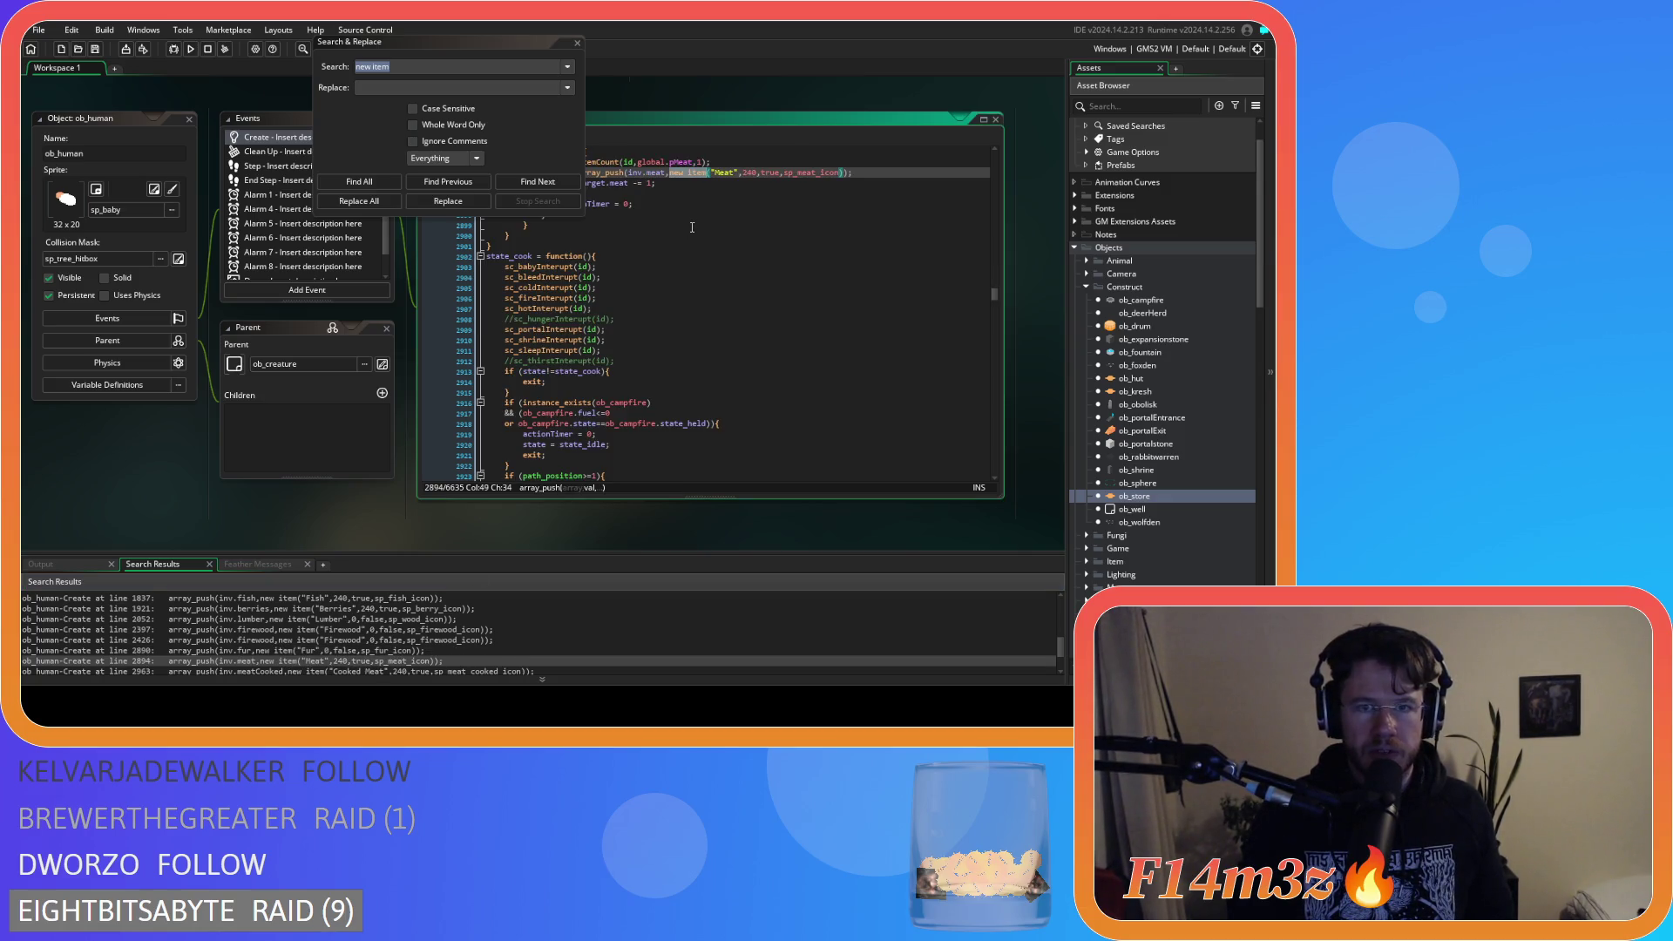
pyautogui.scroll(1, 697, 228)
pyautogui.click(748, 200)
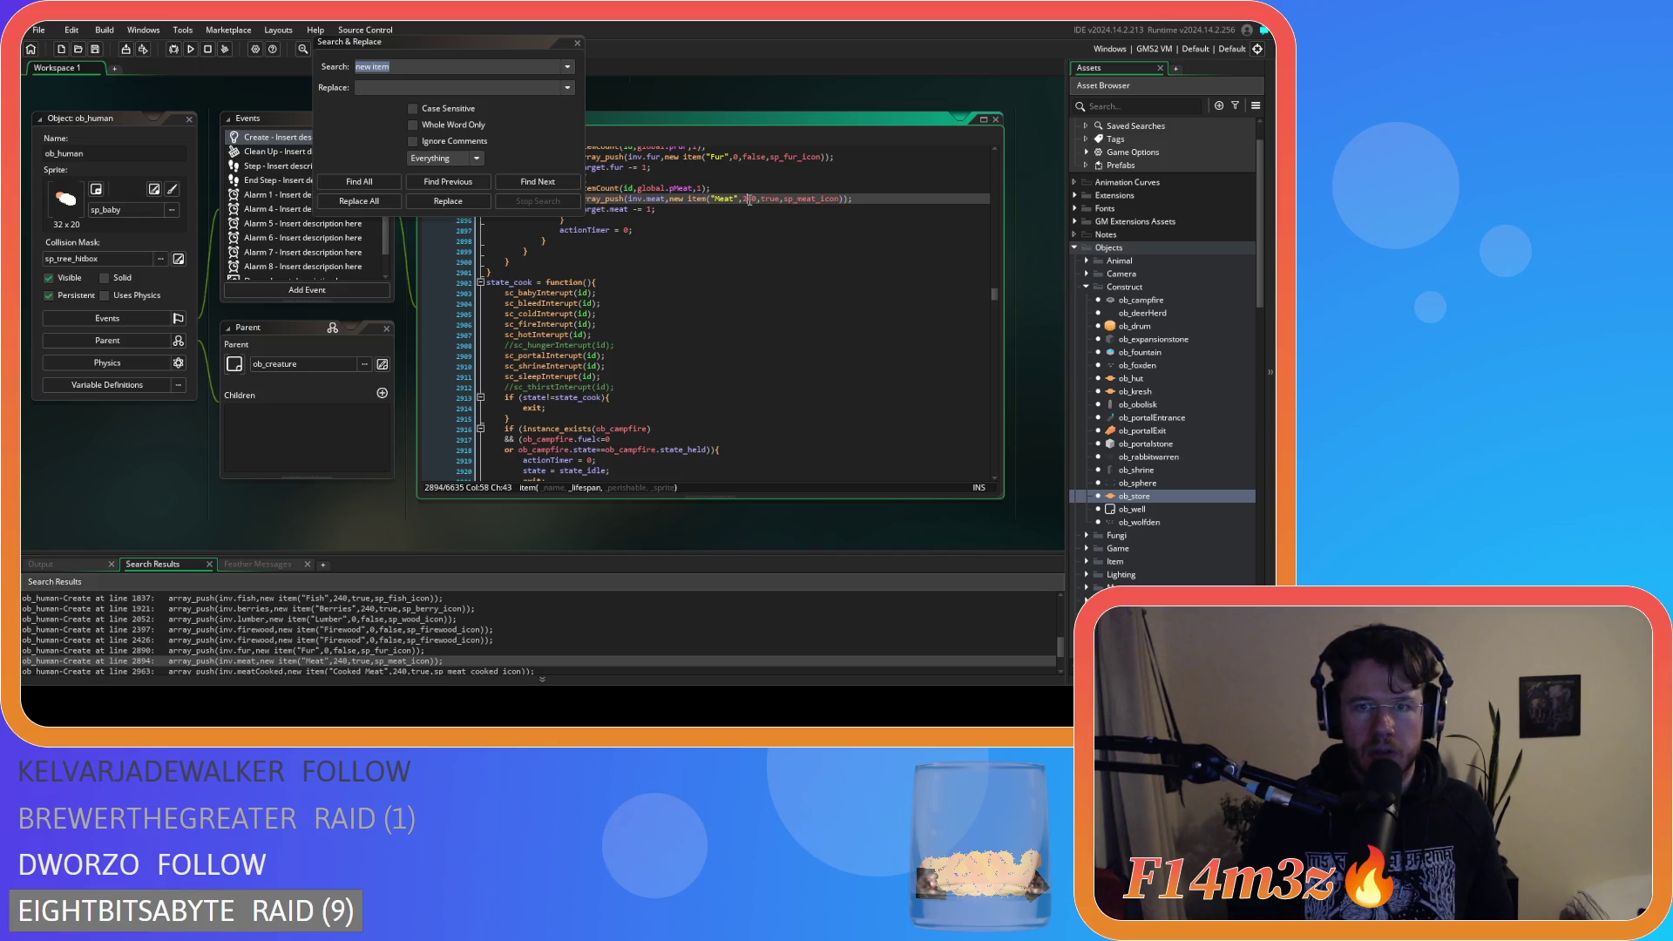
pyautogui.doubleClick(747, 199)
pyautogui.write('30')
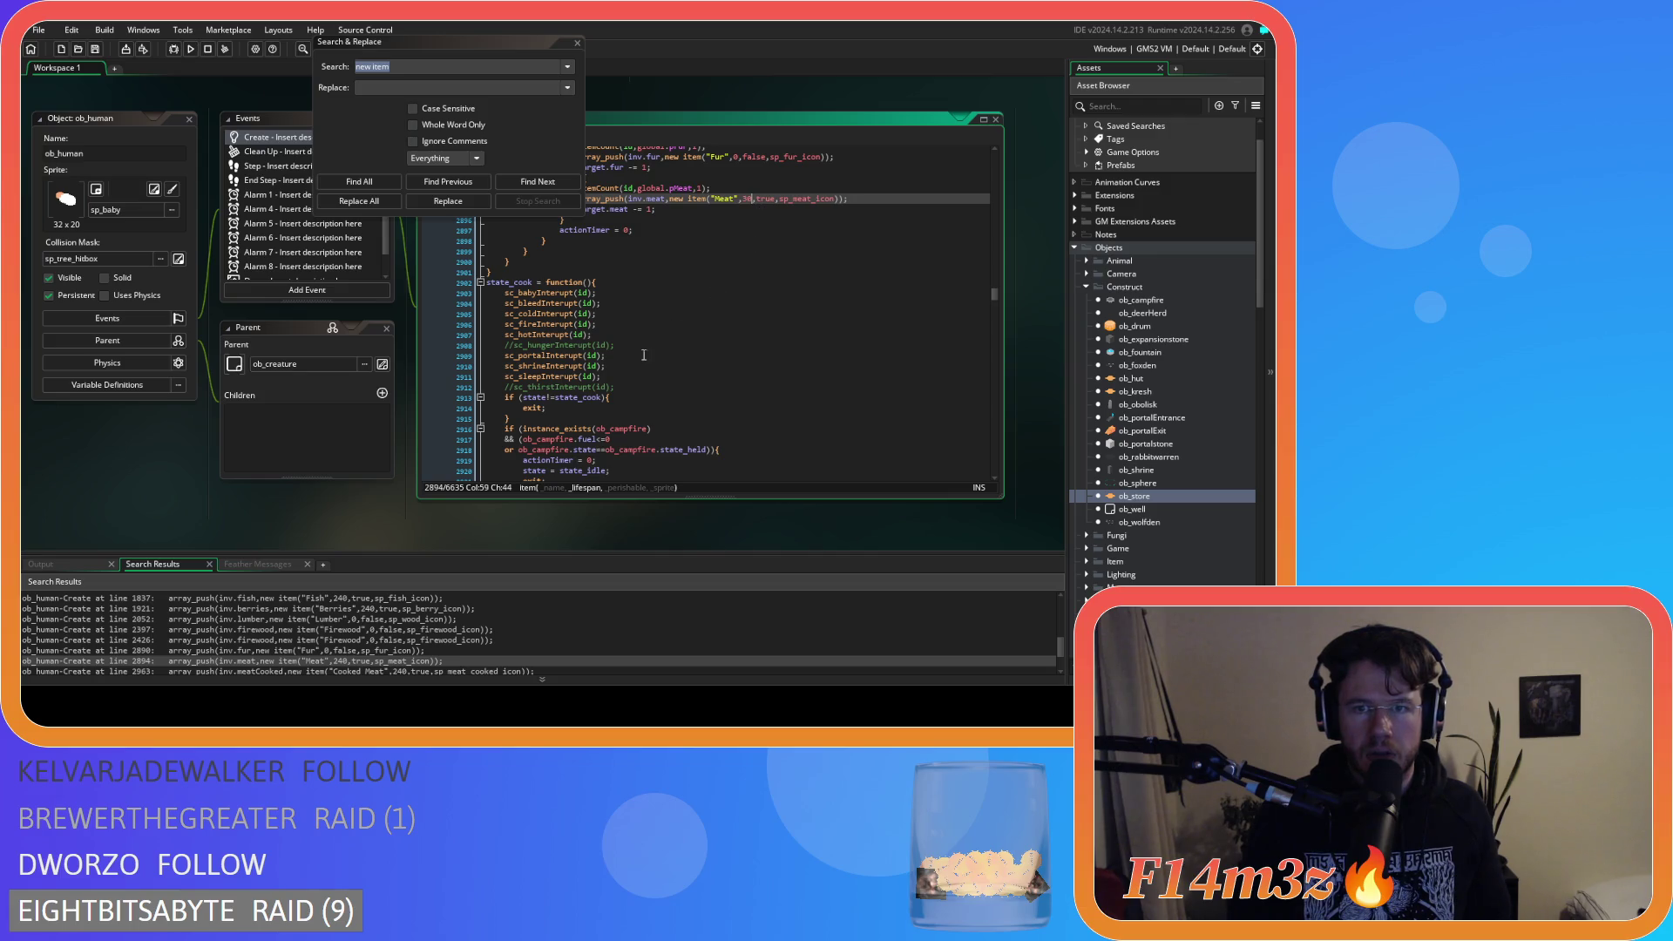
# Set Cooked Meat (line 2963) and Cooked Fish (line 2966) lifespans to 30, then close the search.
pyautogui.scroll(-1, 424, 620)
pyautogui.doubleClick(417, 646)
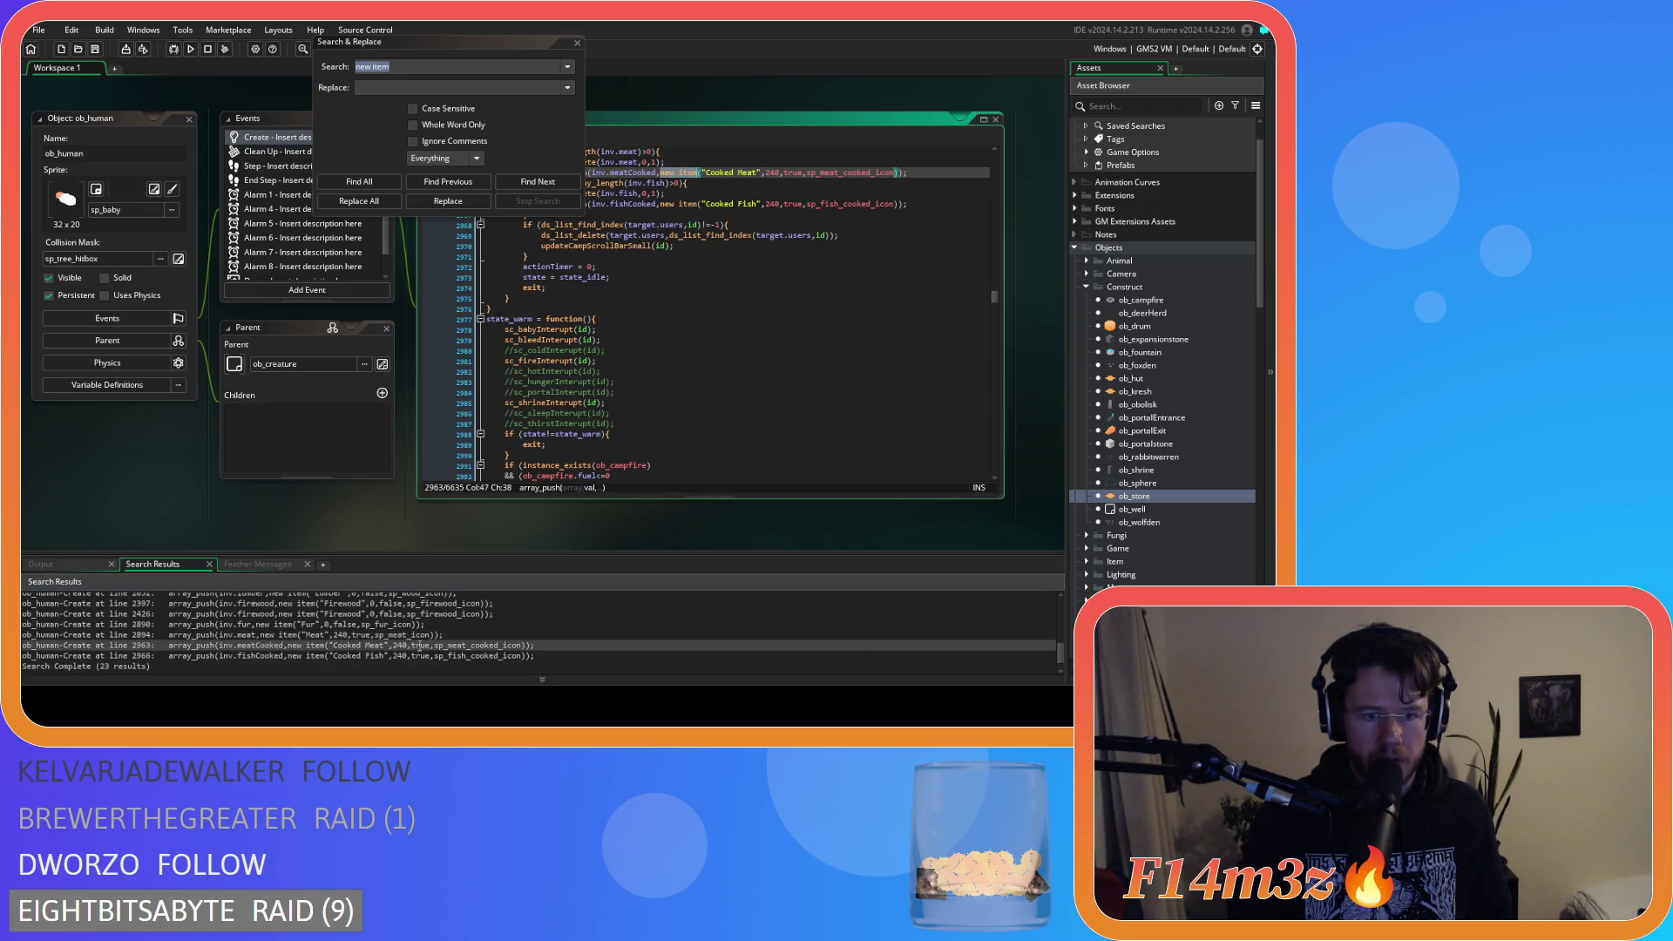
pyautogui.doubleClick(772, 172)
pyautogui.write('30')
pyautogui.click(773, 205)
pyautogui.doubleClick(773, 205)
pyautogui.write('30')
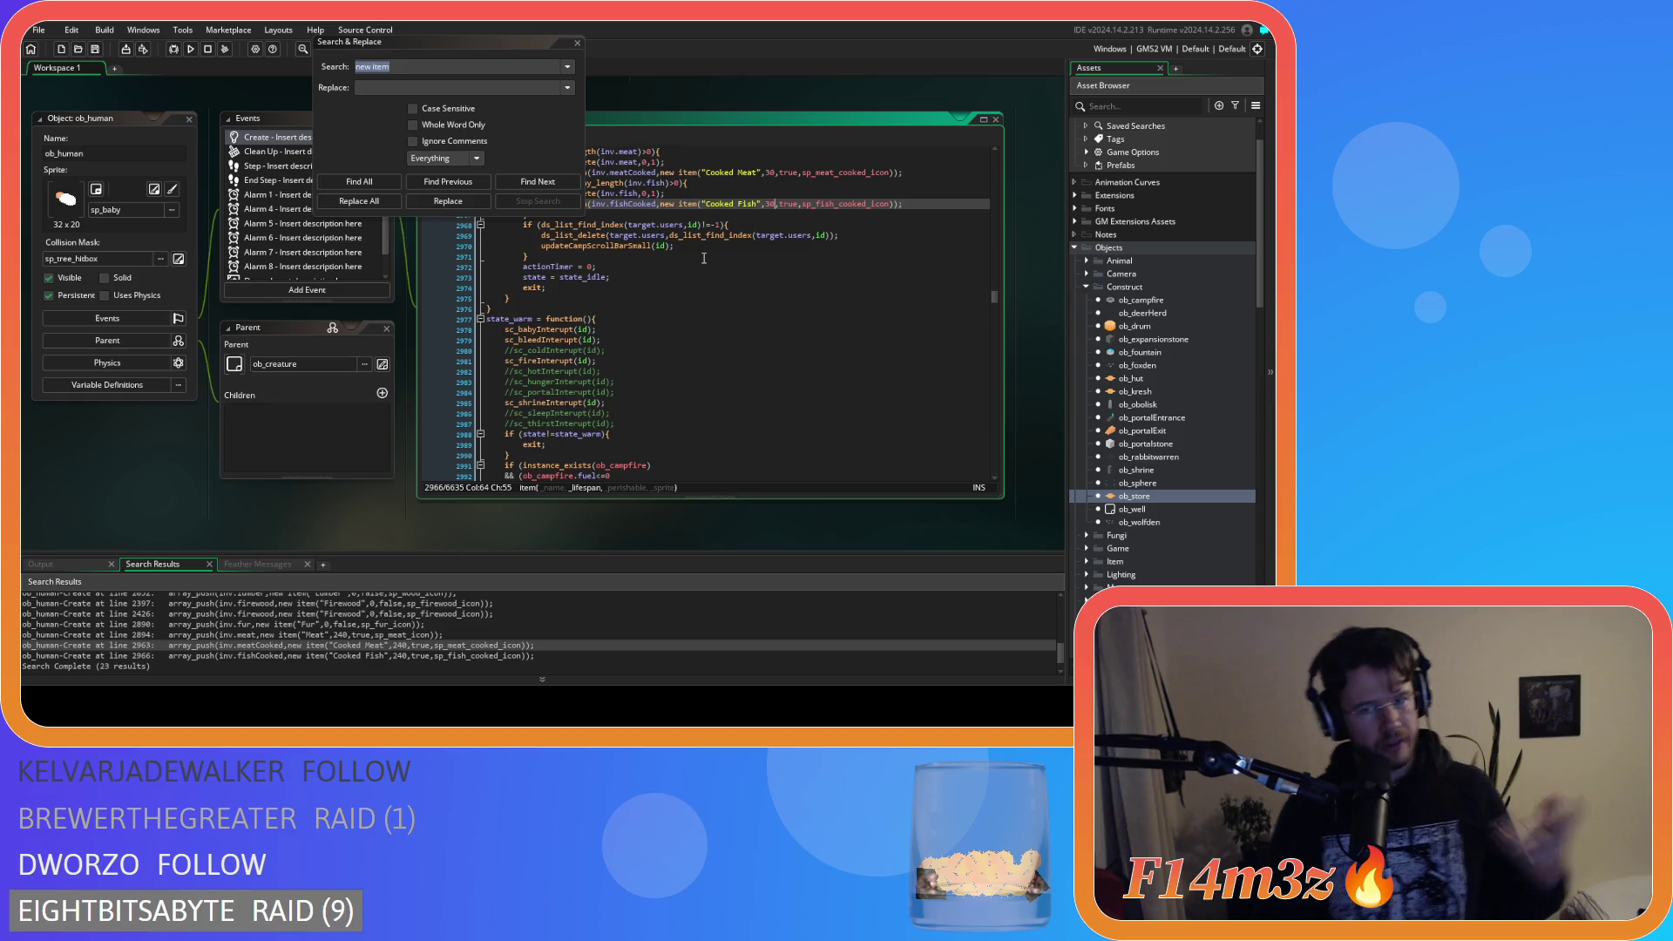
pyautogui.click(577, 43)
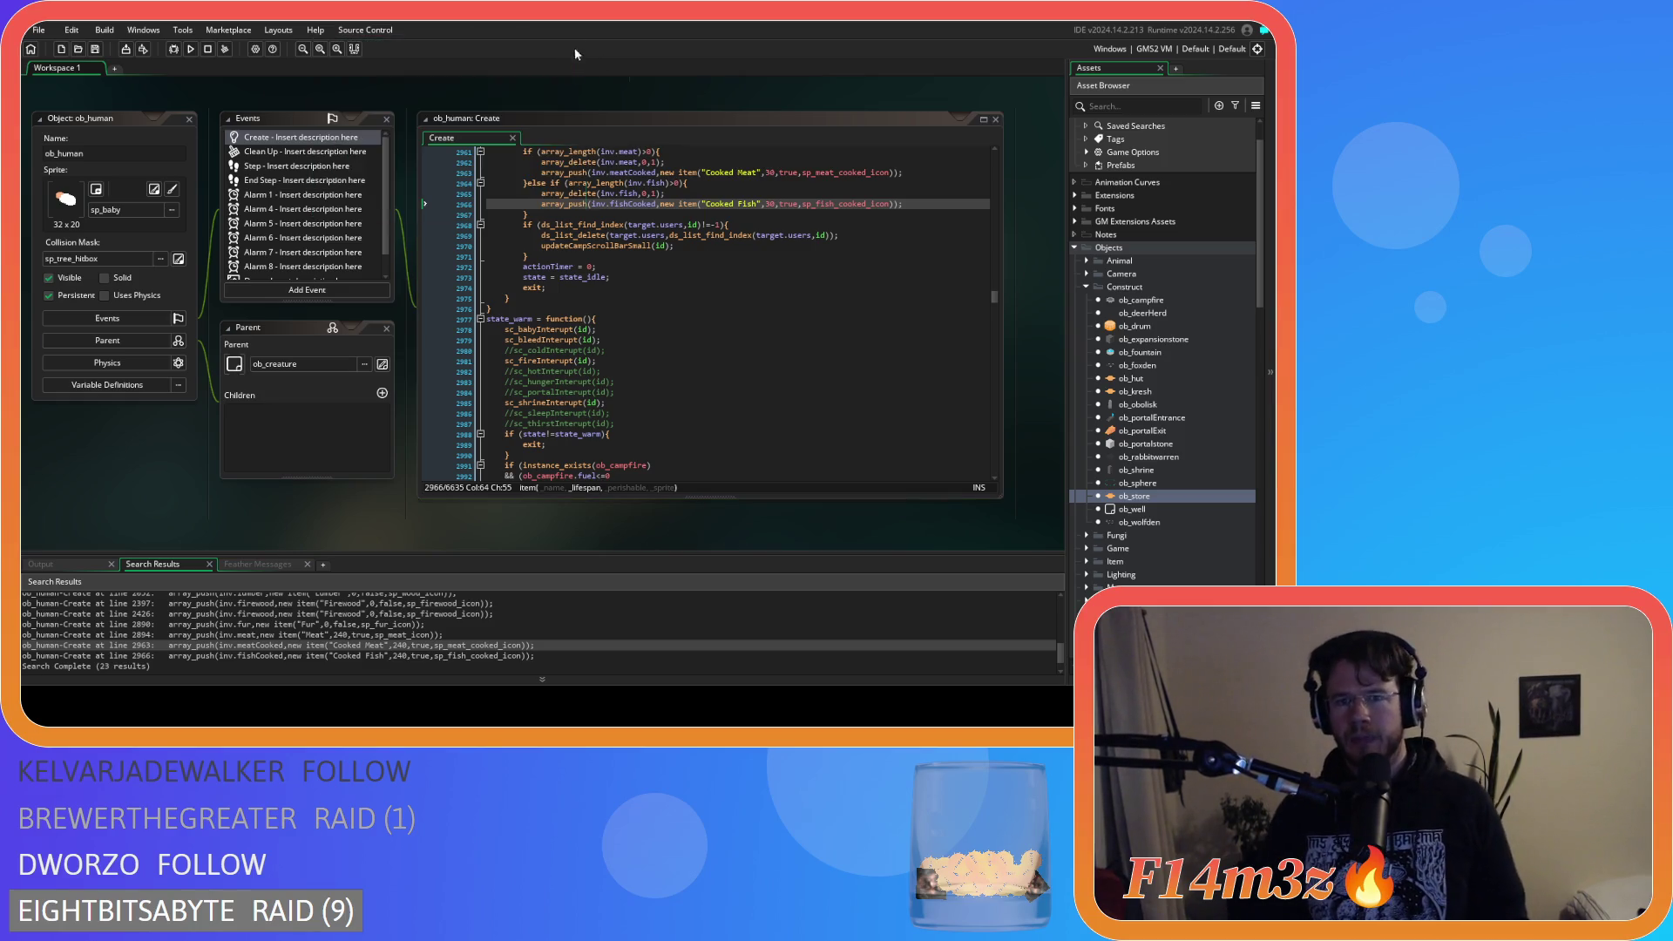
# Close all open code editor windows in Workspace 1.
pyautogui.click(243, 657)
pyautogui.rightClick(105, 509)
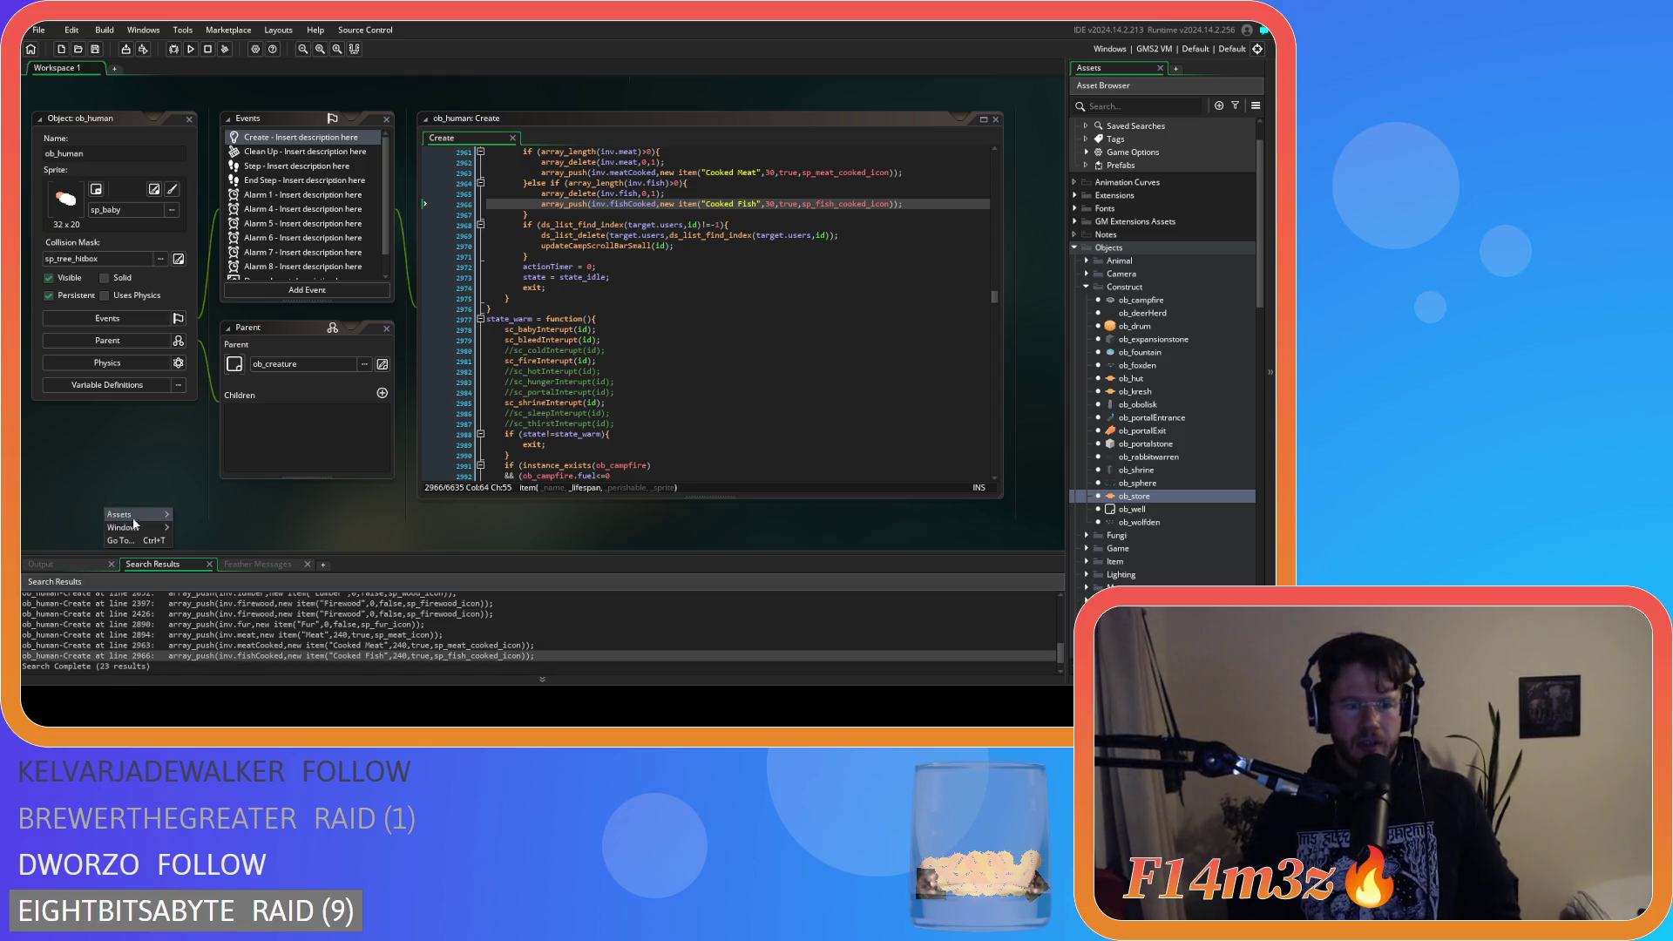
pyautogui.moveTo(131, 527)
pyautogui.click(227, 624)
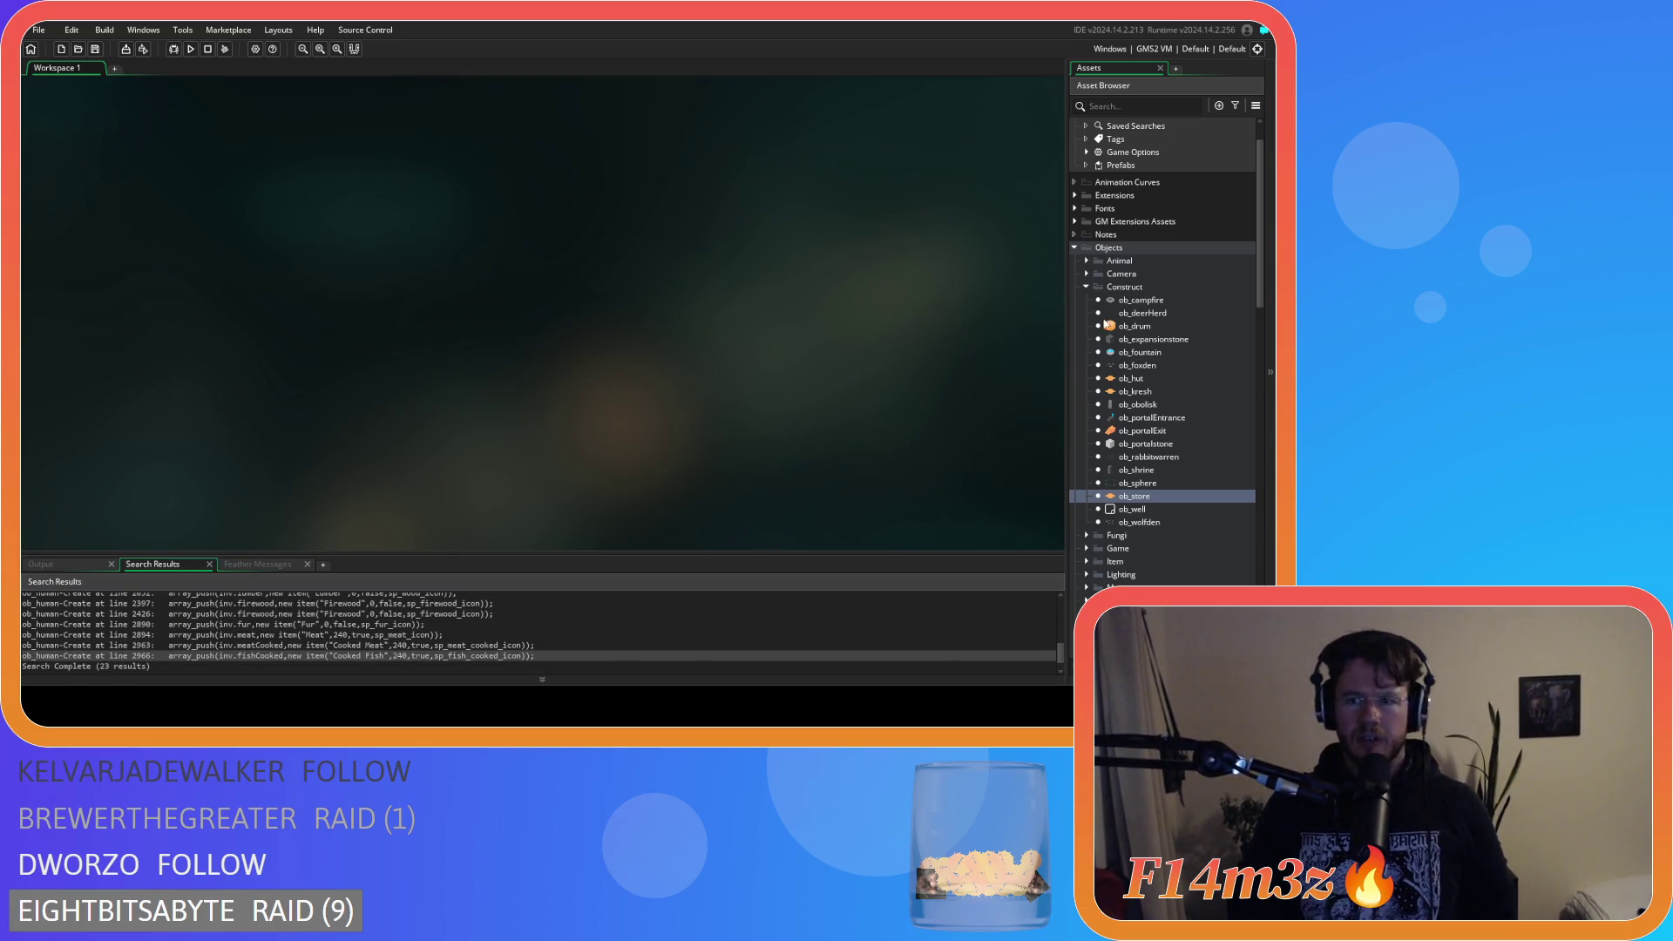
# Collapse the Construct, Scripts and Objects folders in the asset tree.
pyautogui.click(1081, 286)
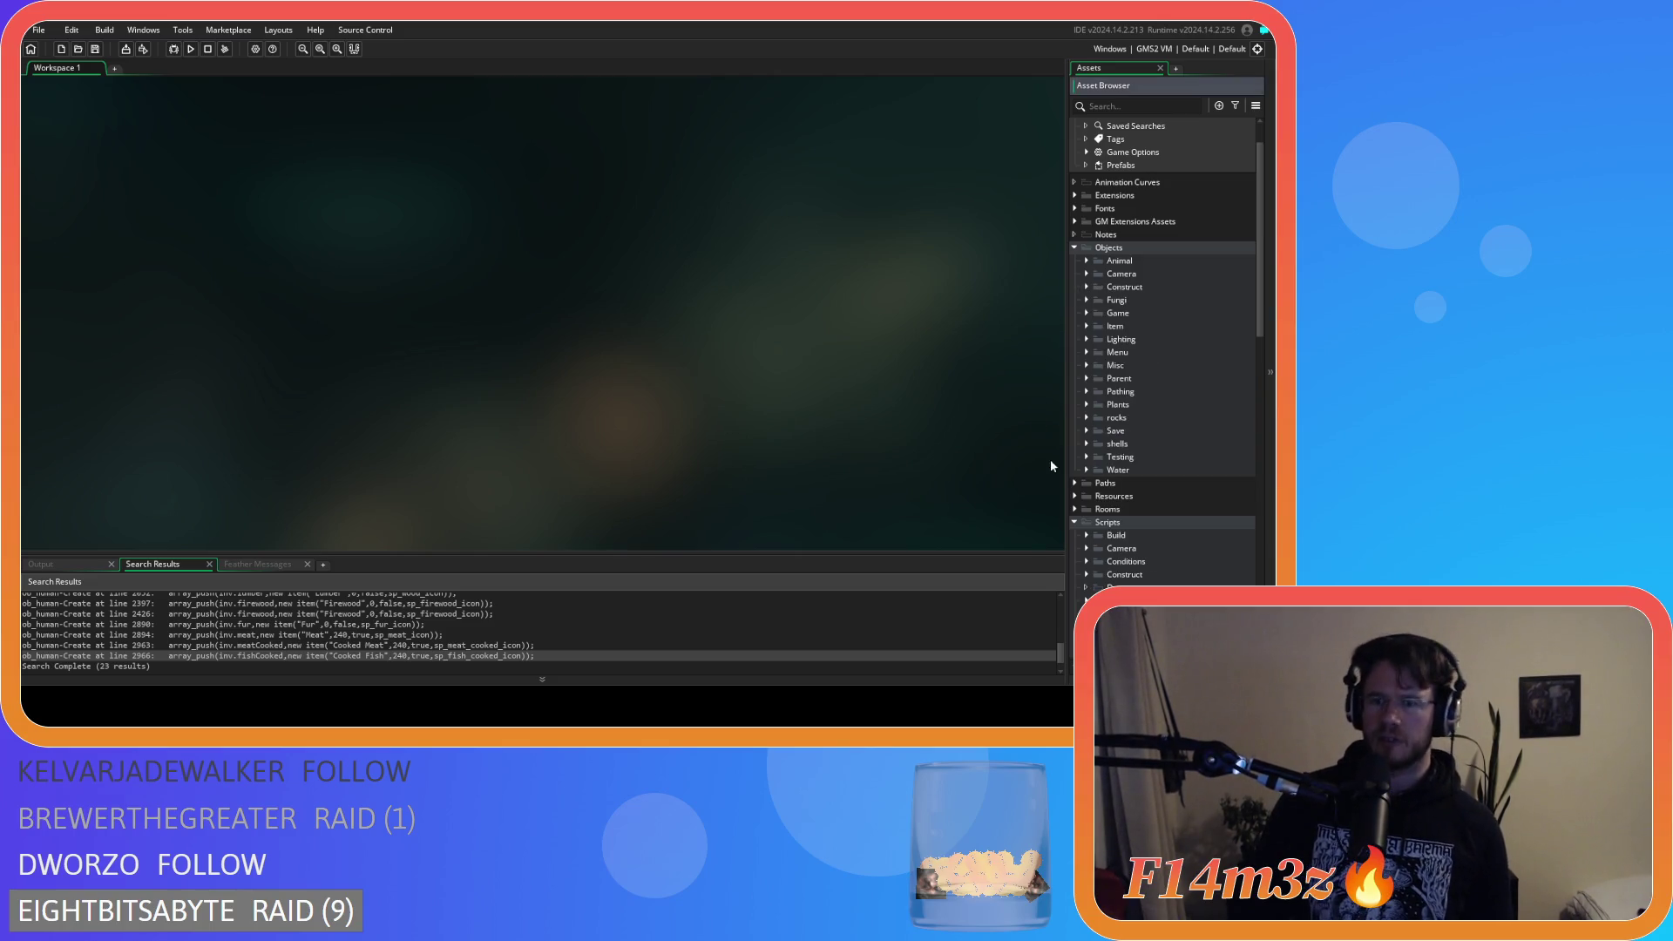
pyautogui.click(1074, 522)
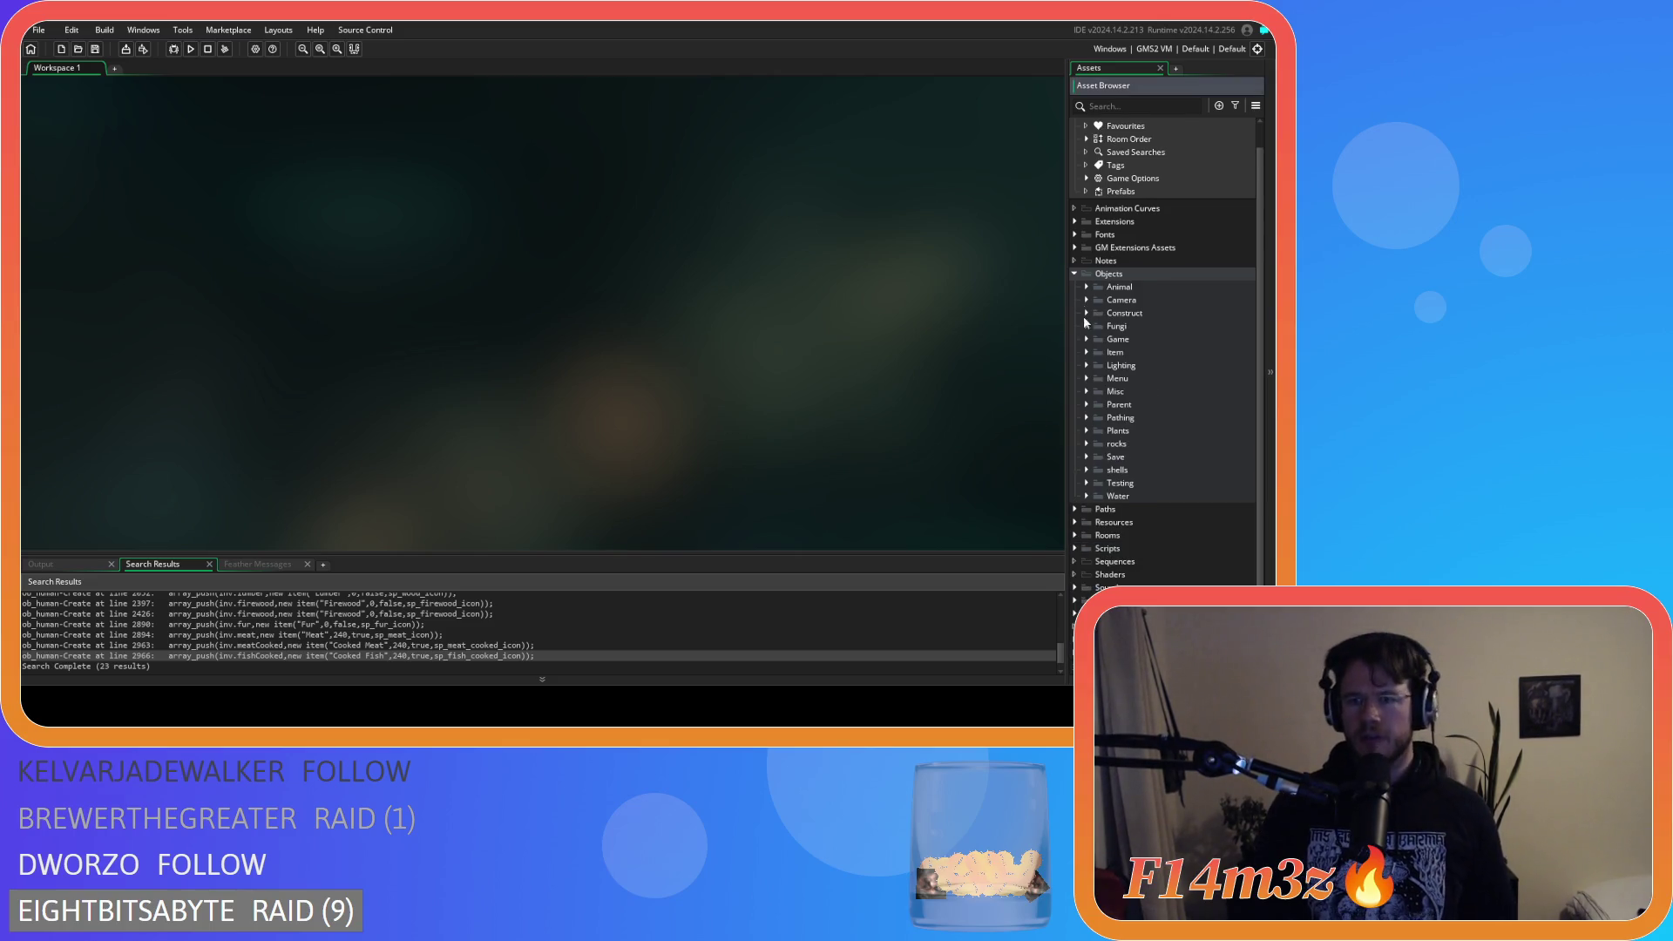
pyautogui.click(1076, 272)
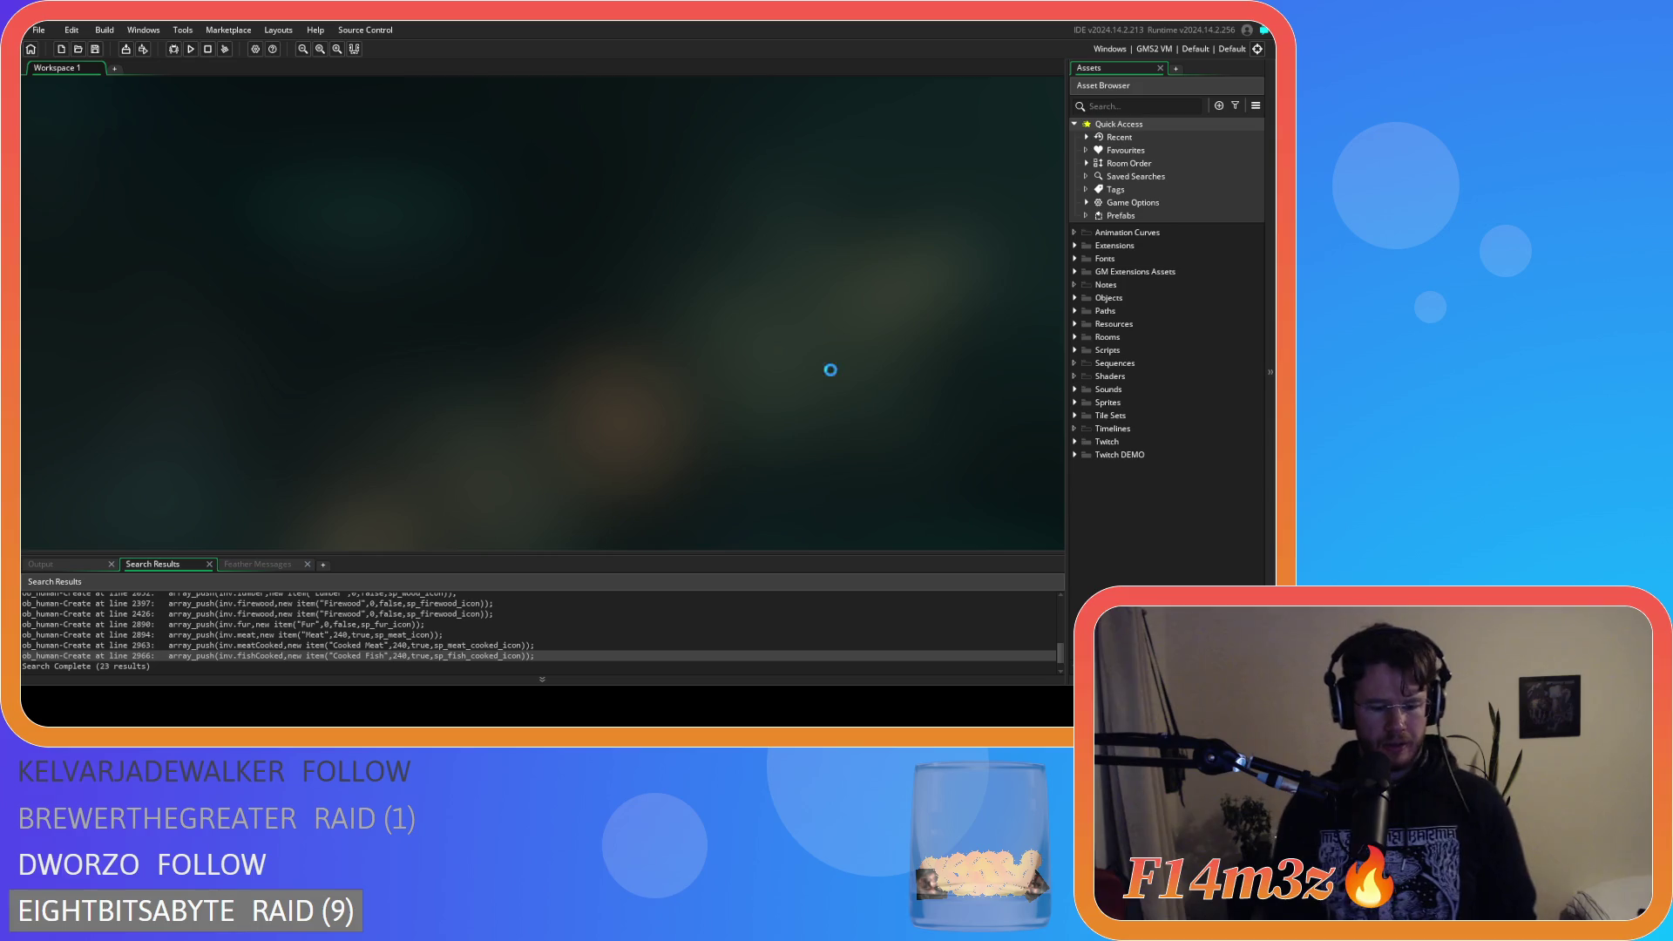
# Compile and run Entheogen with F5 to test the food spoilage edits.
pyautogui.press('F5')
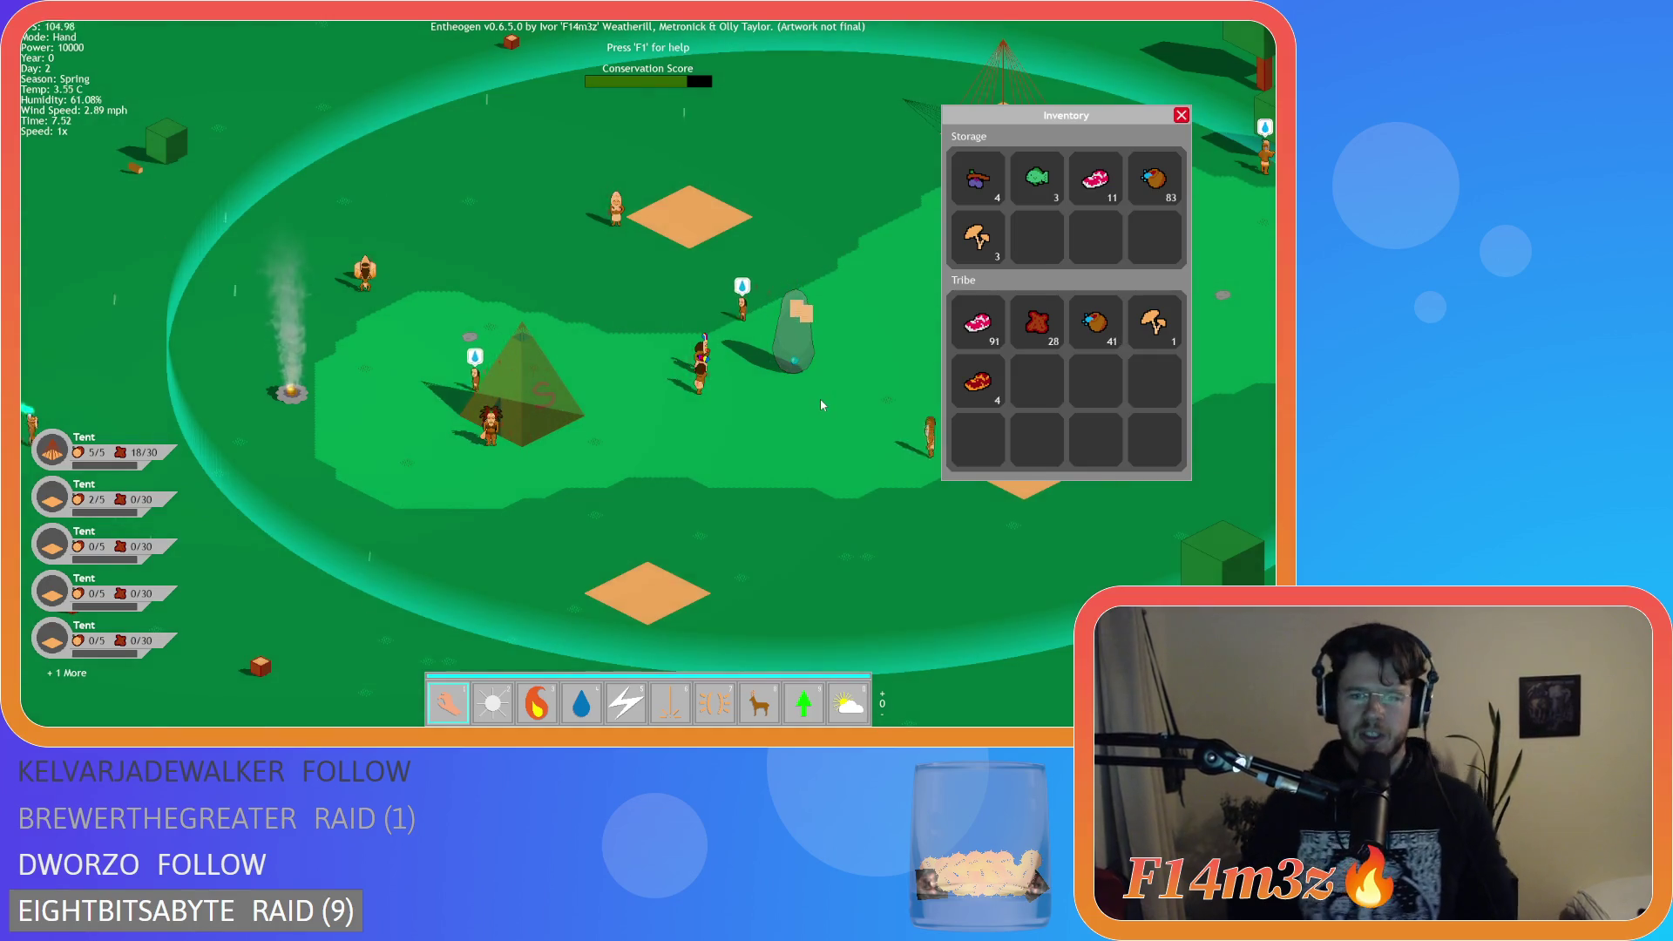
# Switch to the lightning smite power and strike the villagers around the tent and camp.
pyautogui.press('5')
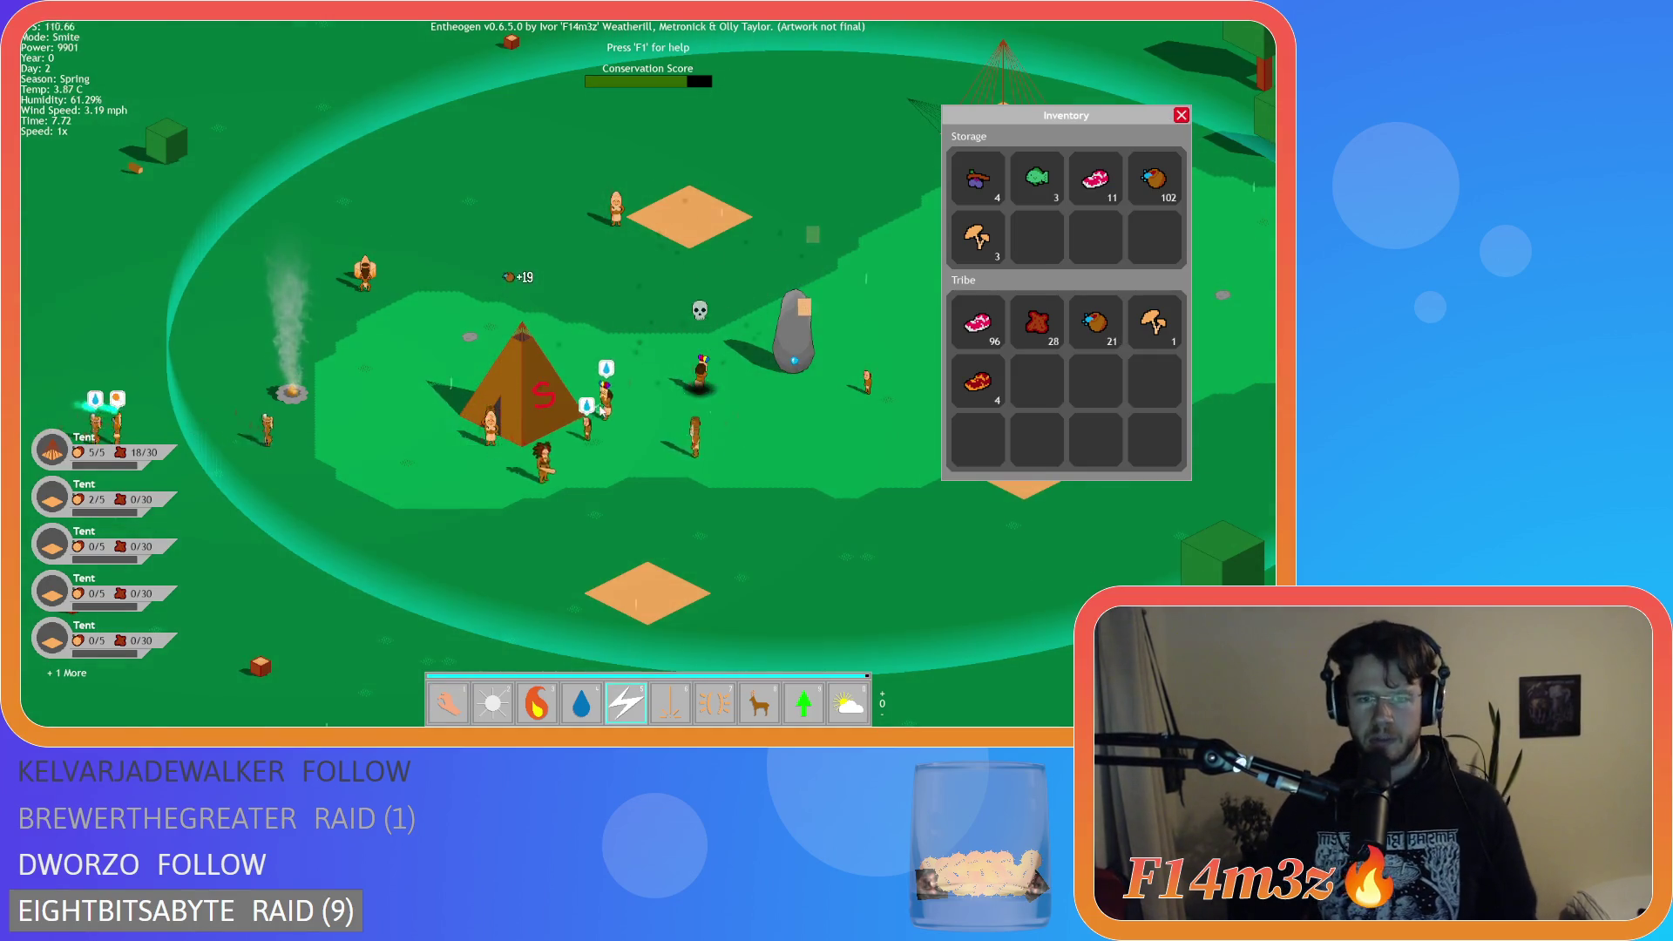
pyautogui.click(527, 448)
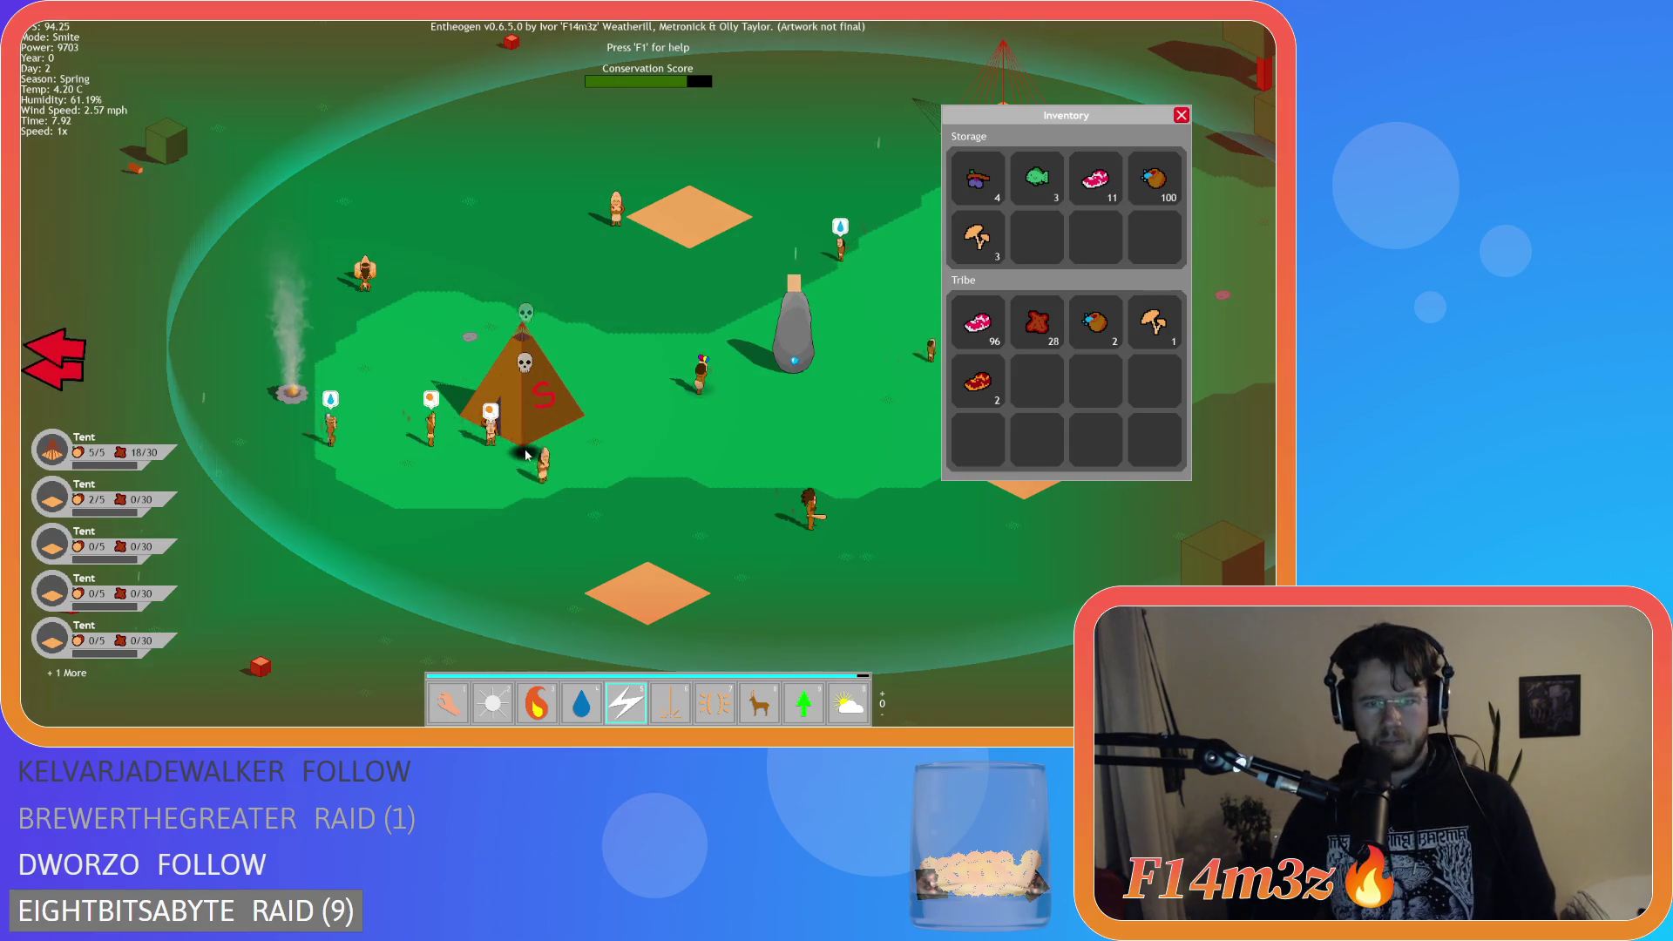
pyautogui.click(700, 384)
pyautogui.click(630, 357)
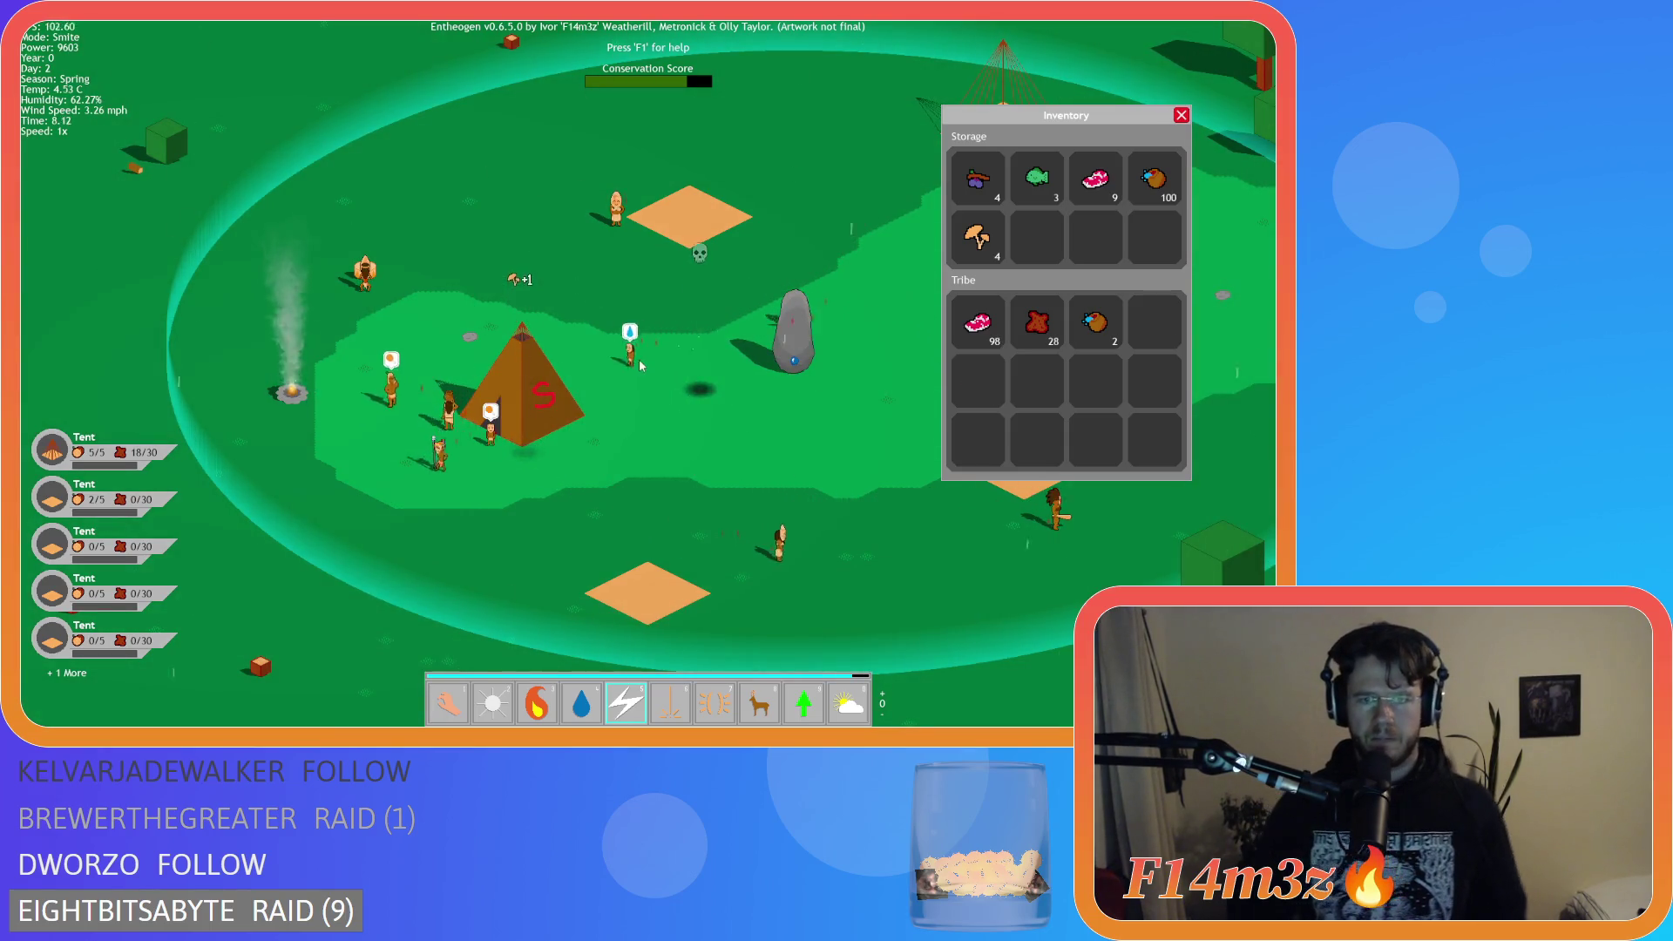
pyautogui.click(665, 324)
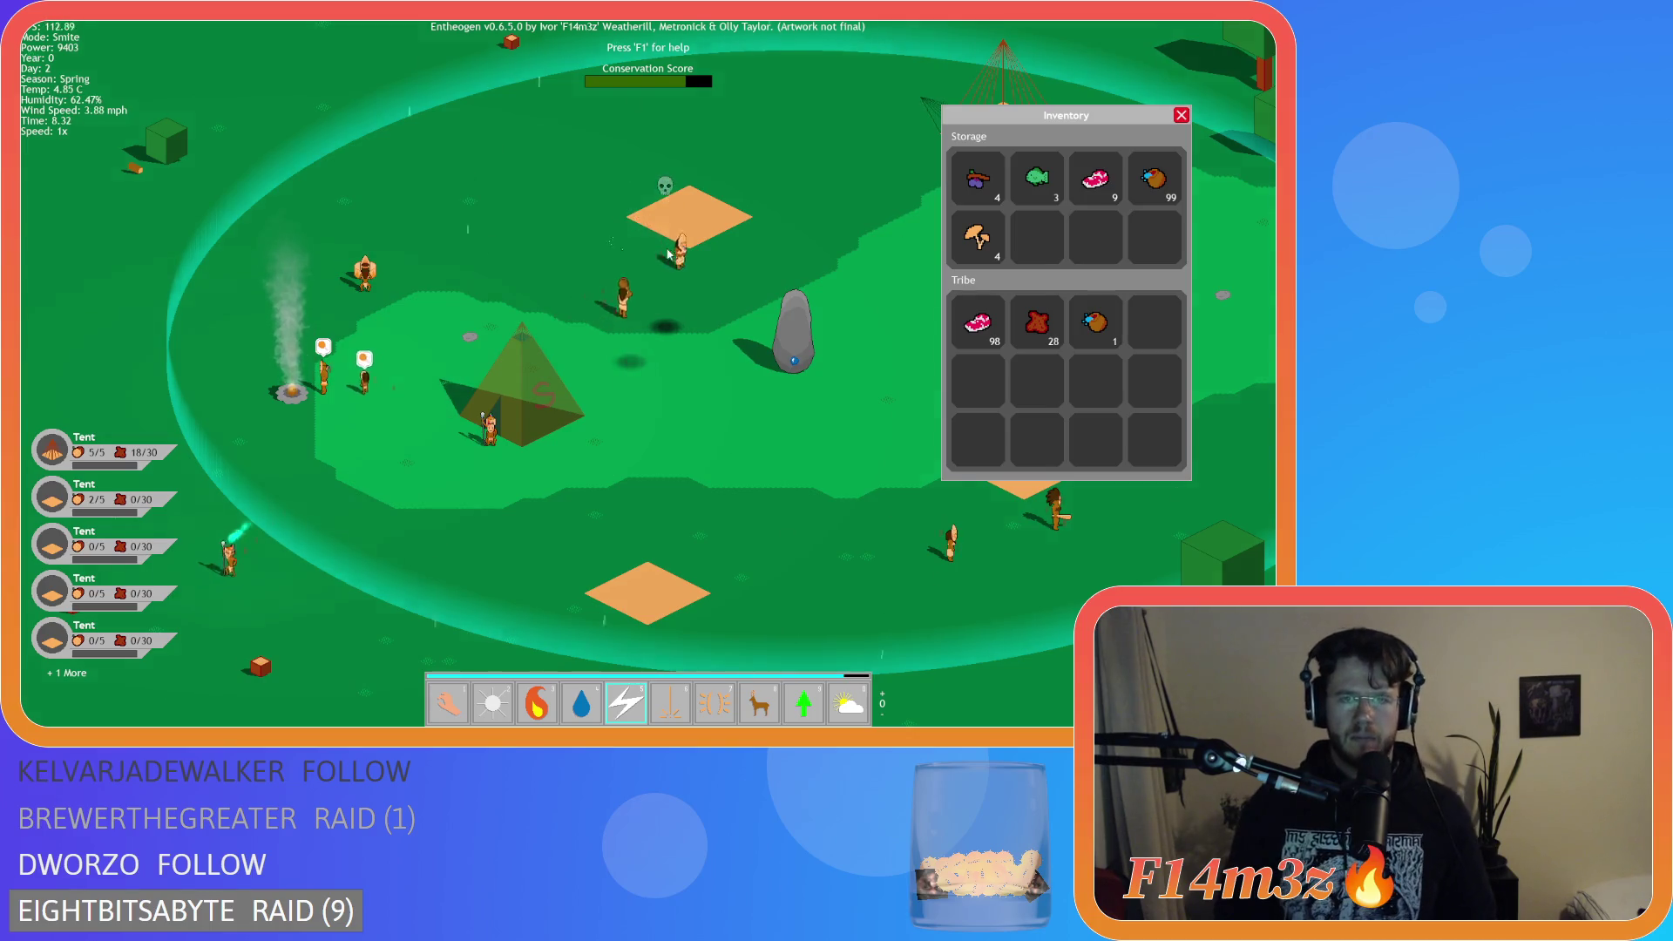
pyautogui.click(680, 261)
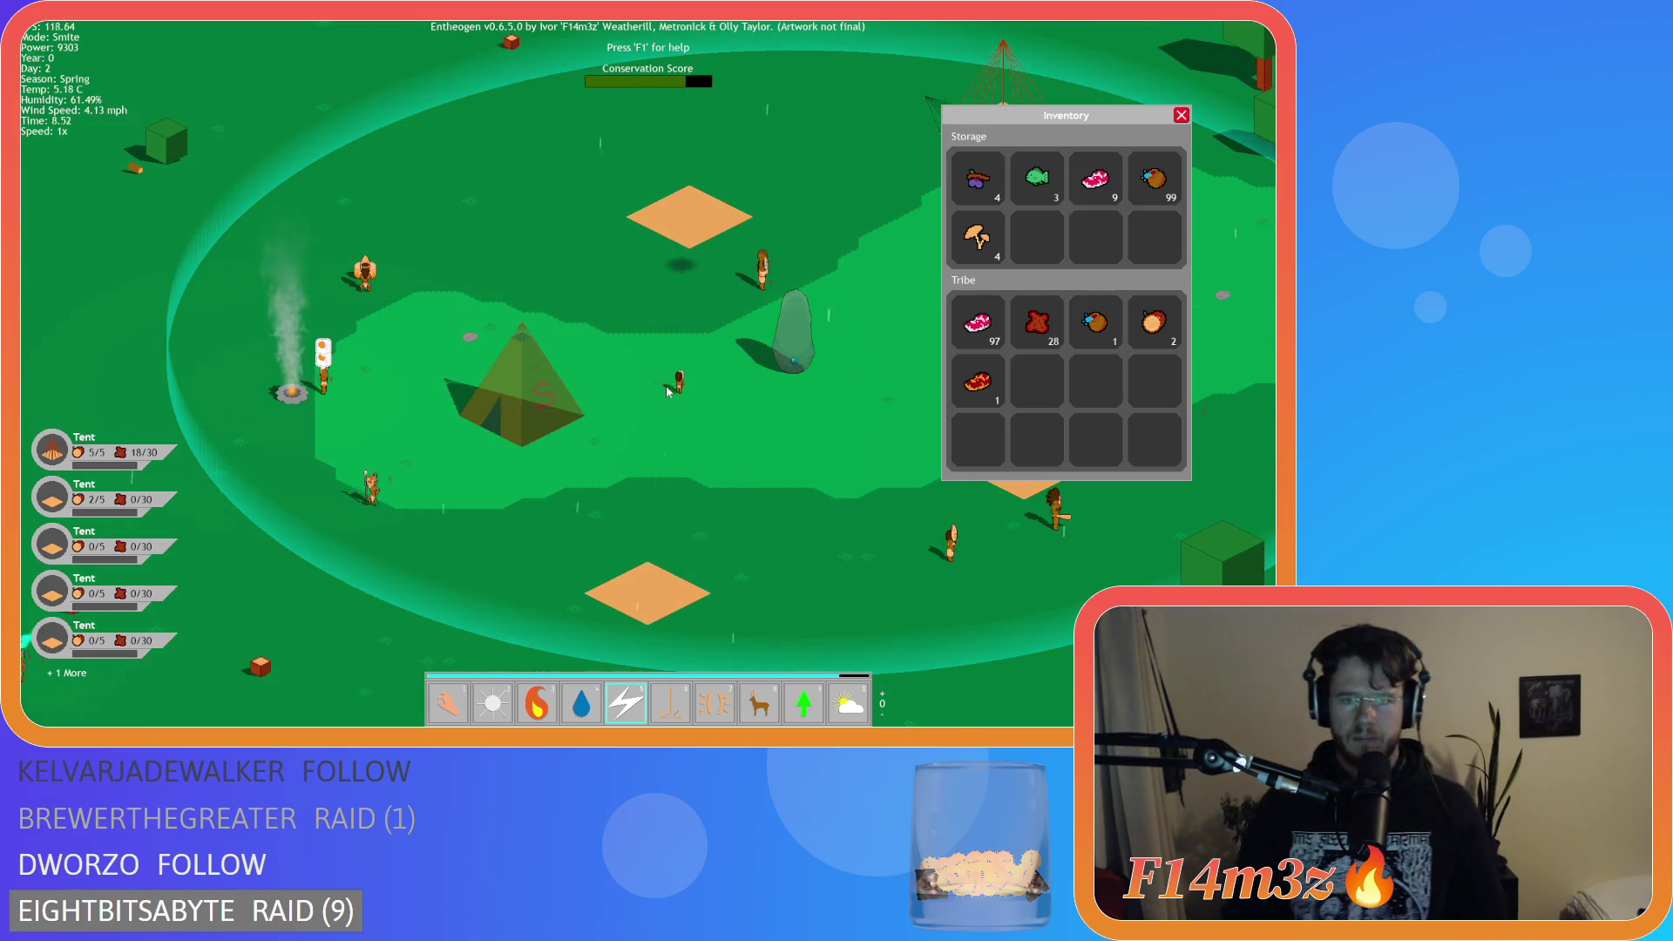
pyautogui.click(742, 344)
pyautogui.click(762, 277)
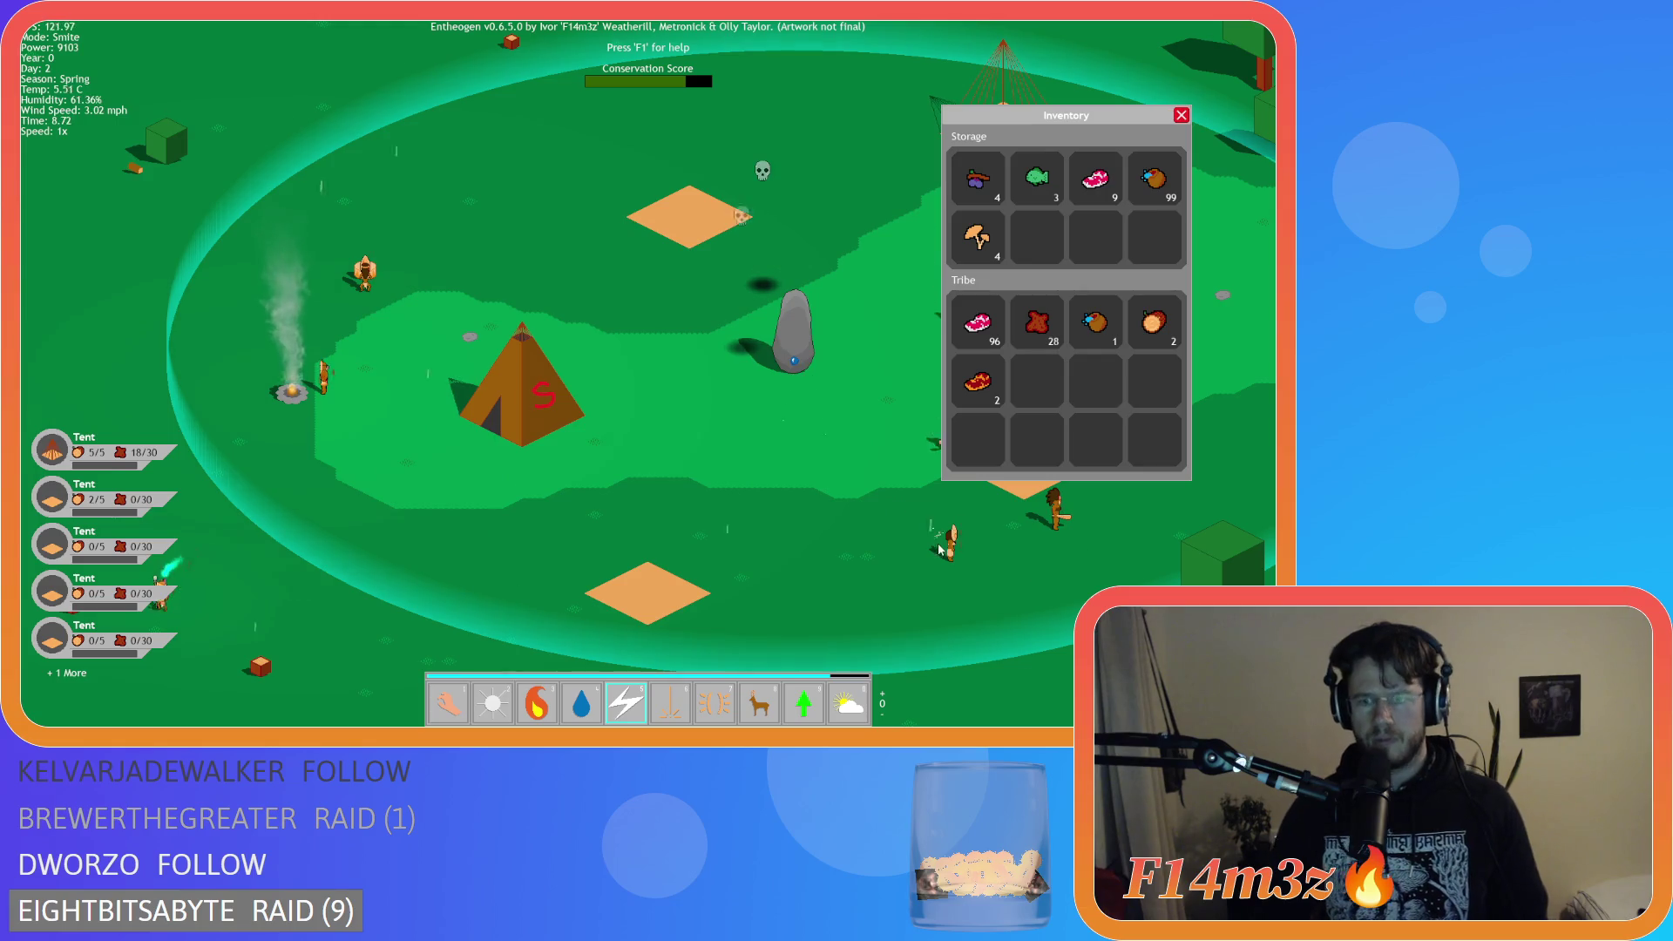
pyautogui.click(951, 547)
pyautogui.click(845, 448)
pyautogui.click(906, 464)
pyautogui.click(971, 501)
# Smite the villagers near the trees, the tent and the campfire.
pyautogui.press('a')
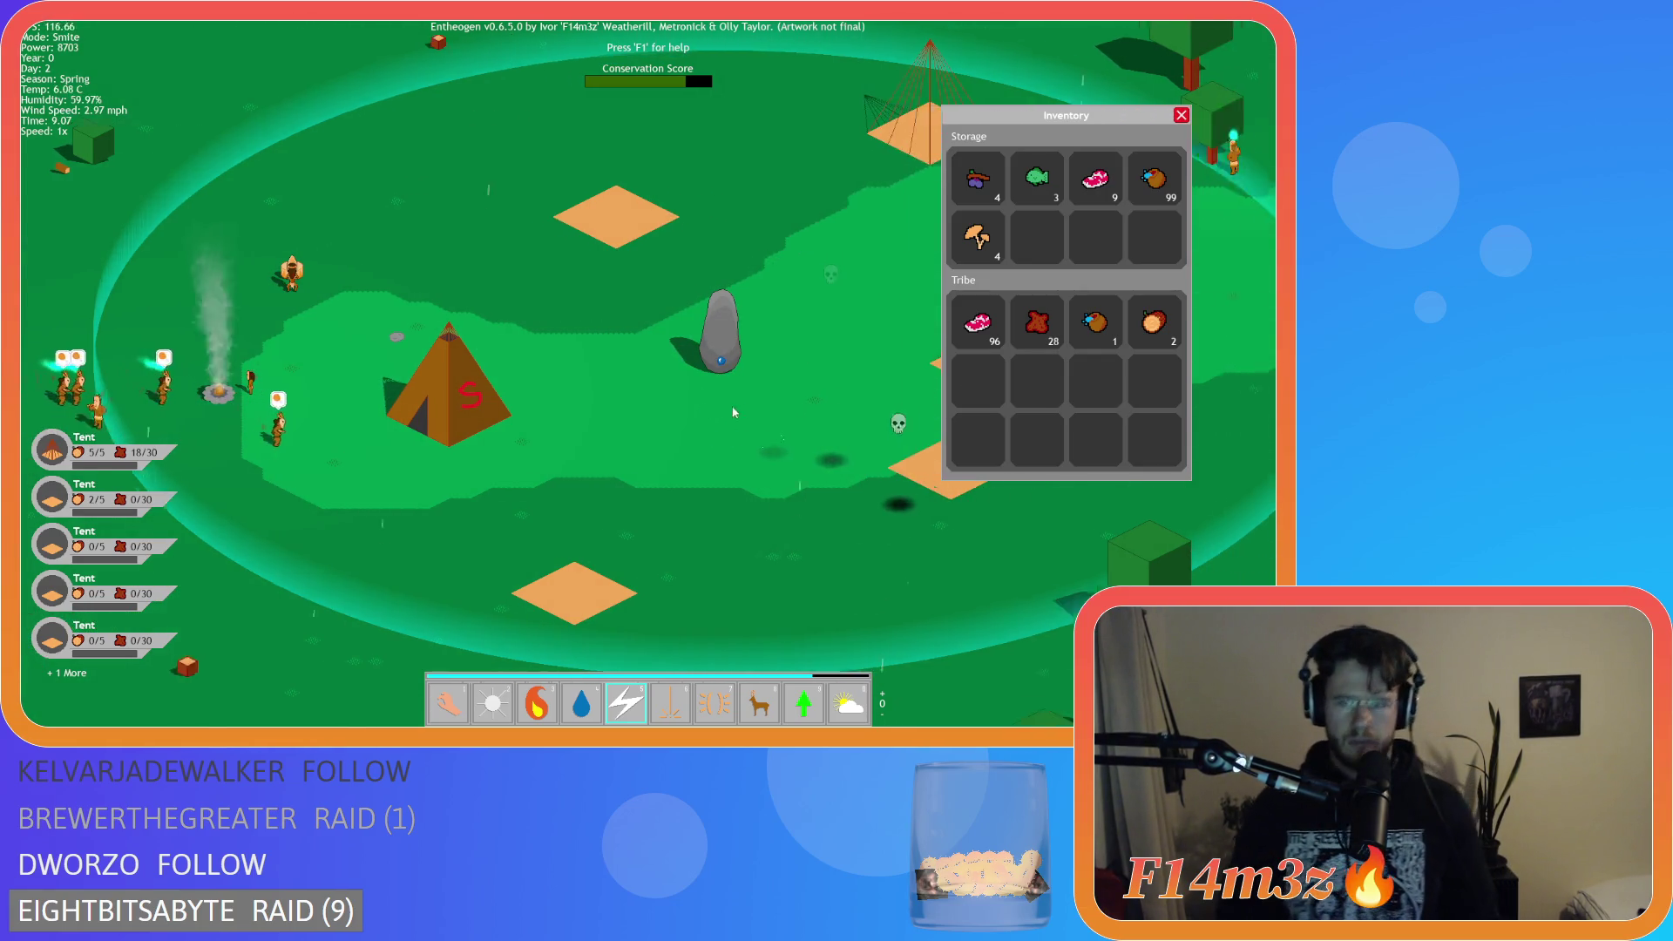
pyautogui.press('d')
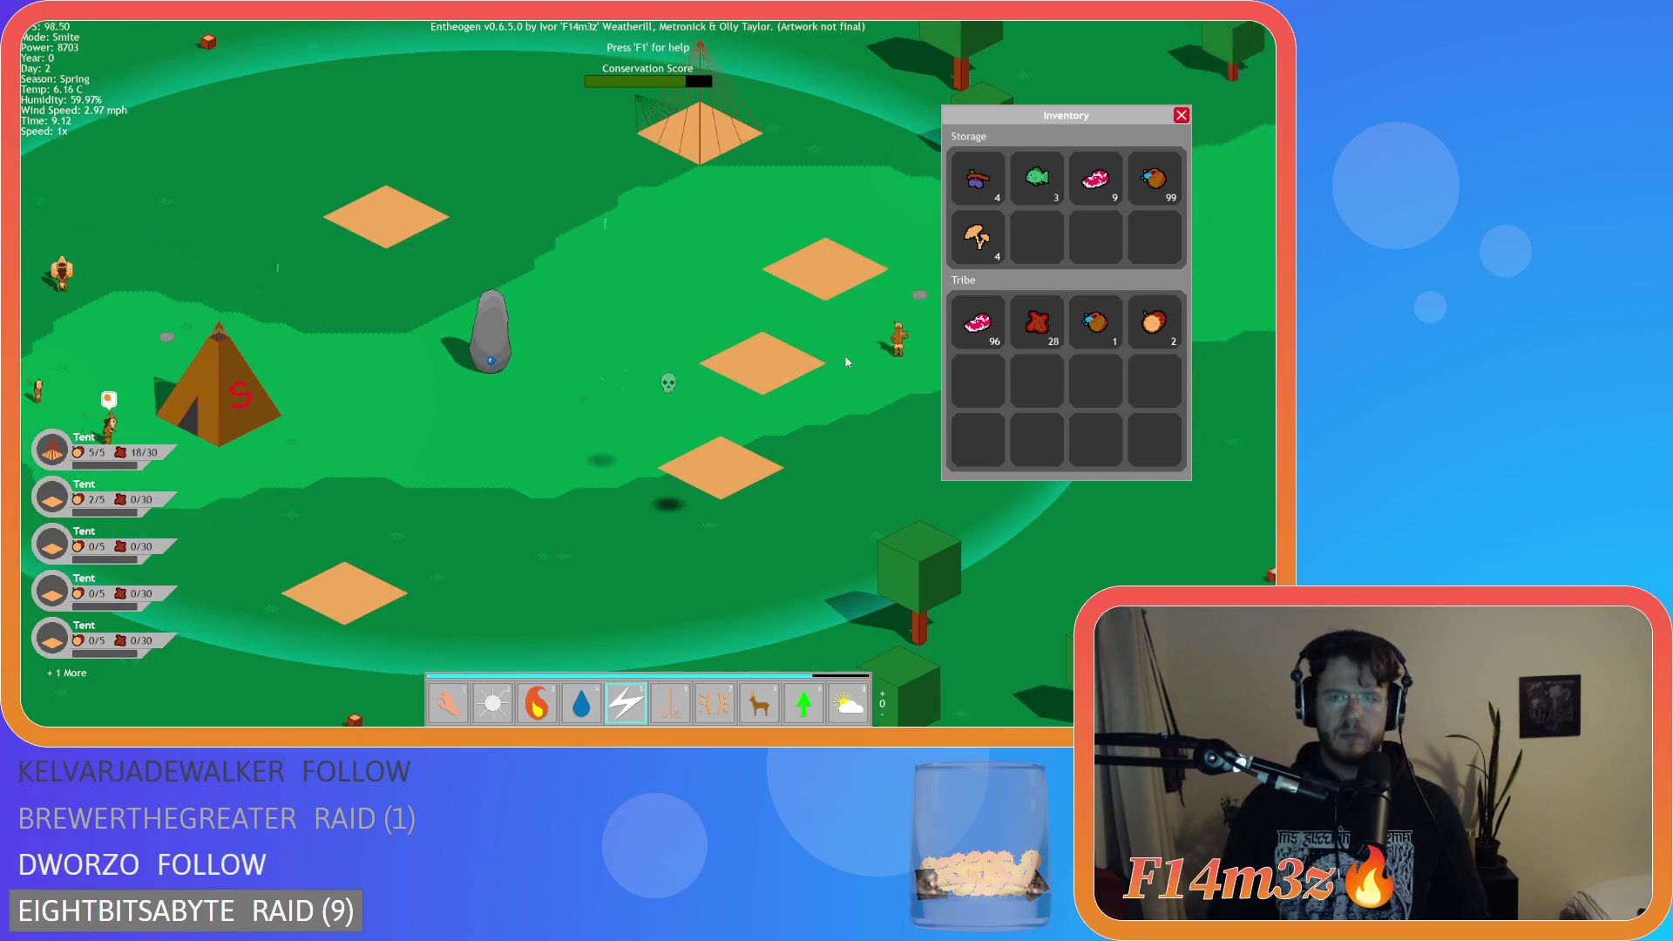
pyautogui.click(826, 301)
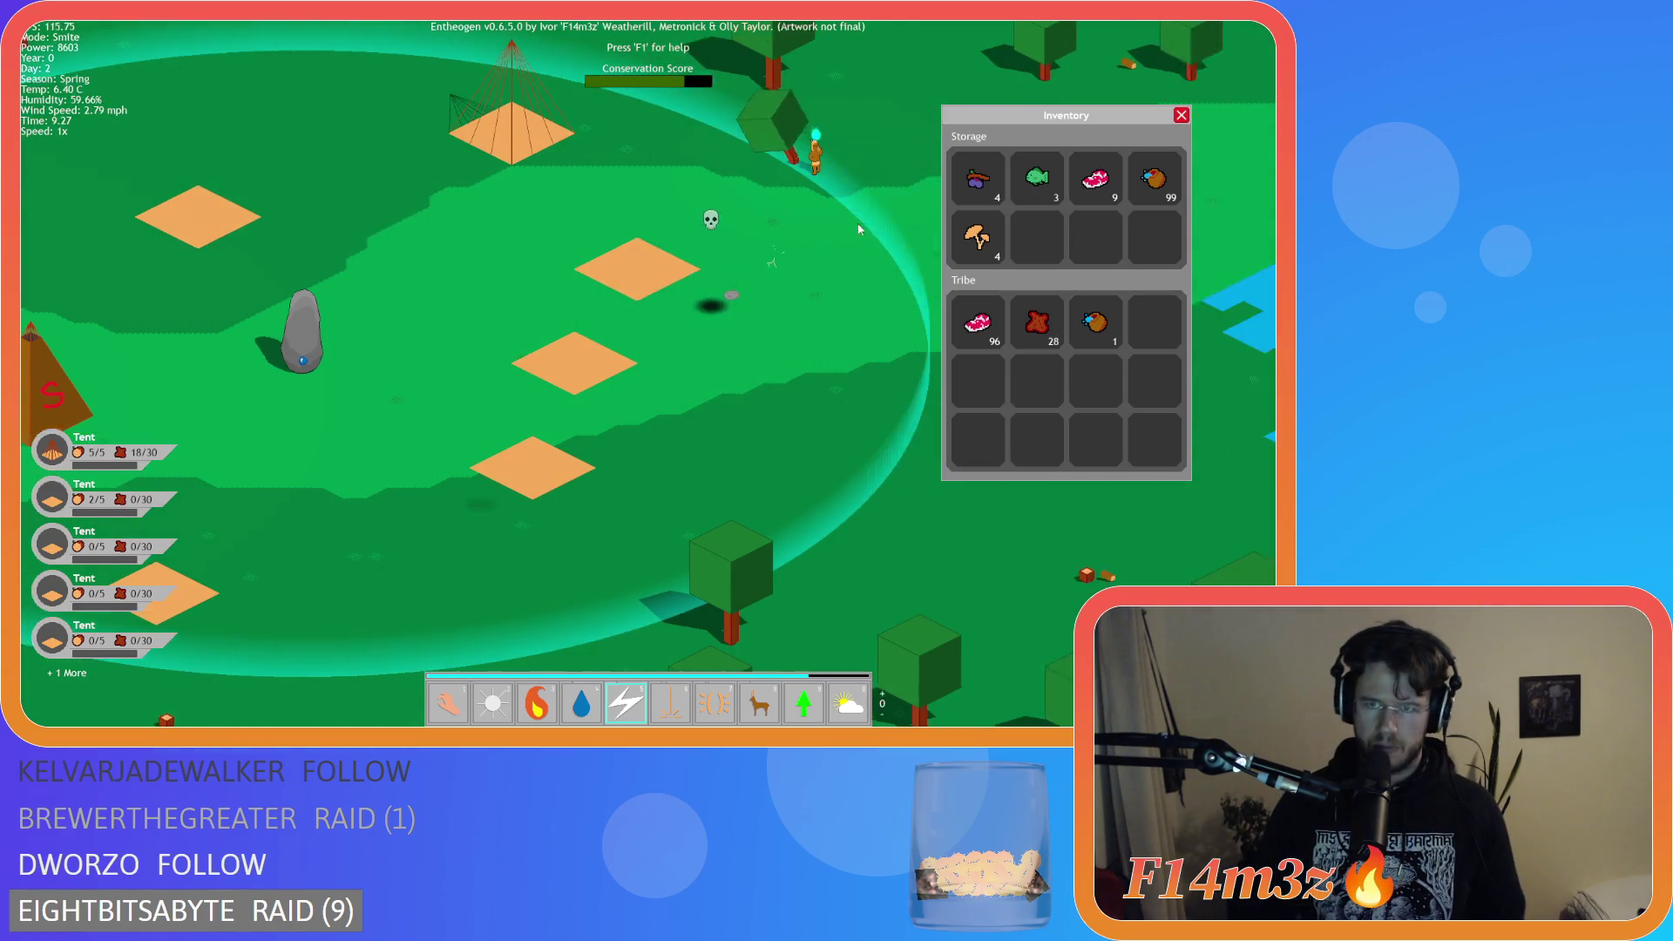
pyautogui.press('a')
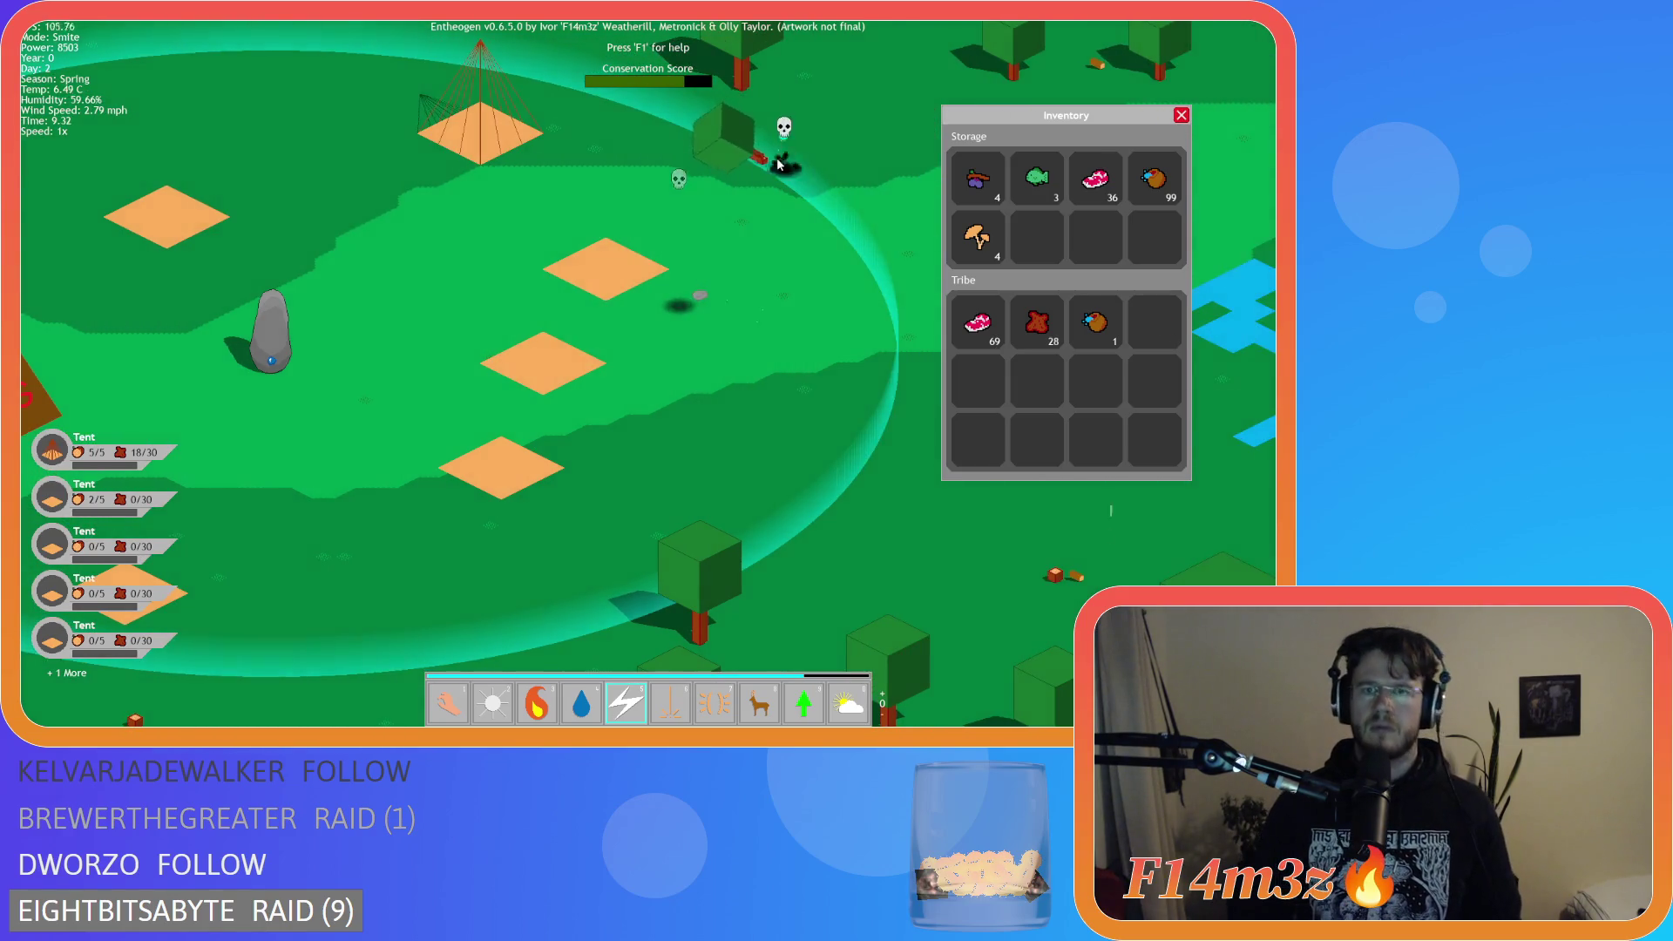
pyautogui.click(480, 300)
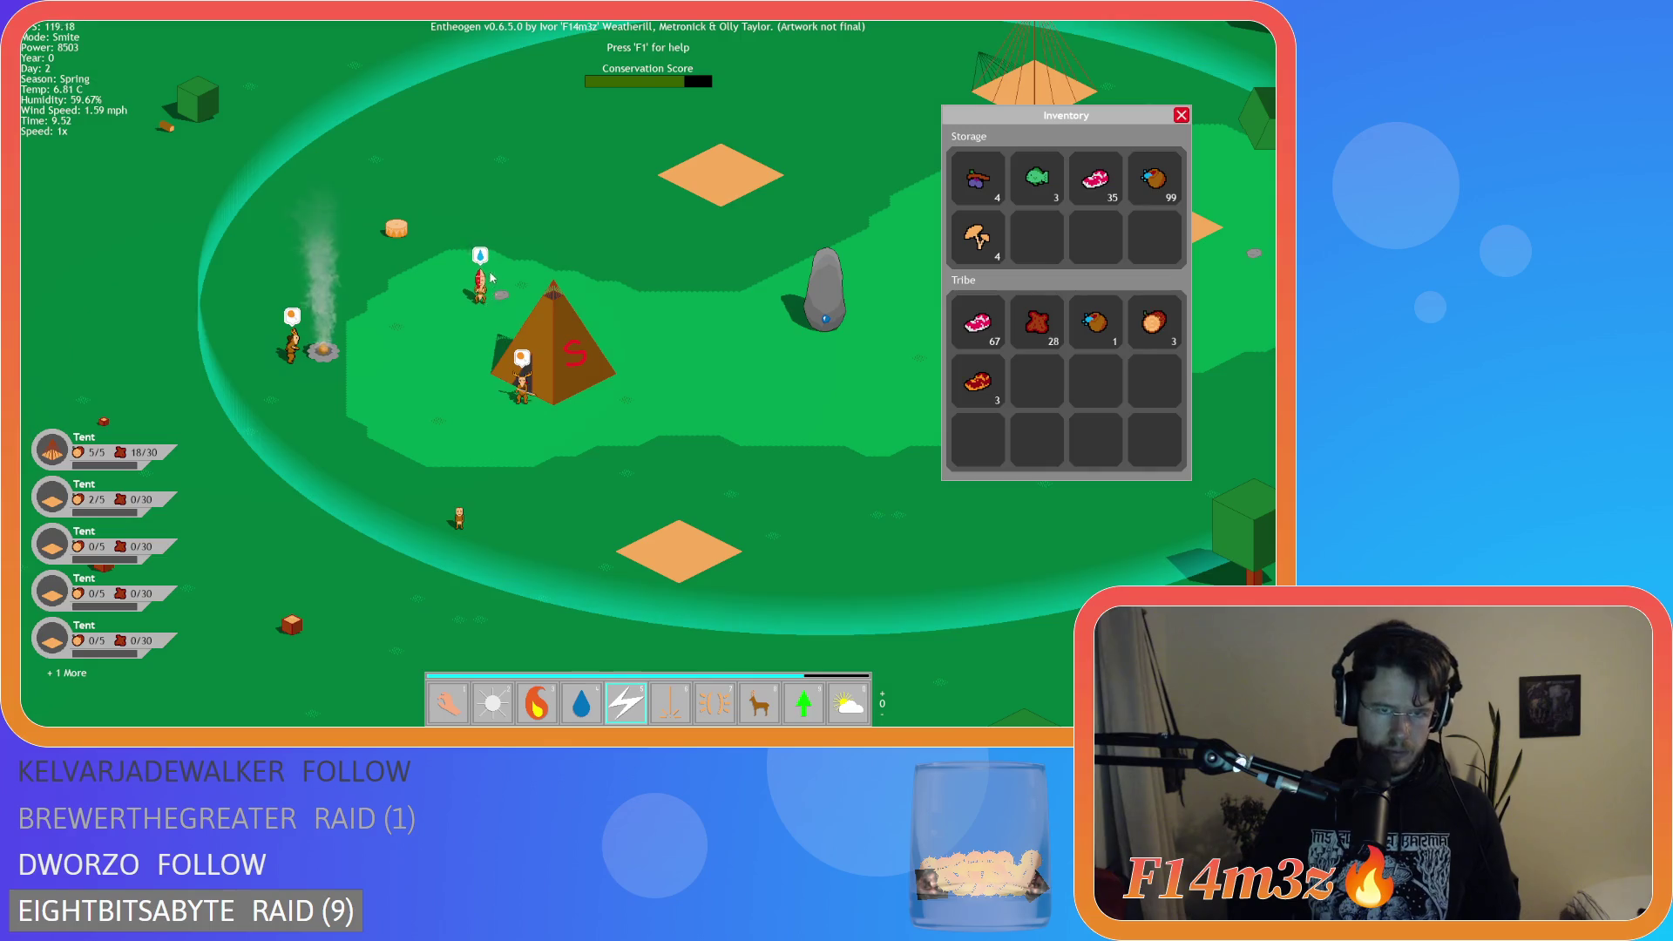
pyautogui.press('a')
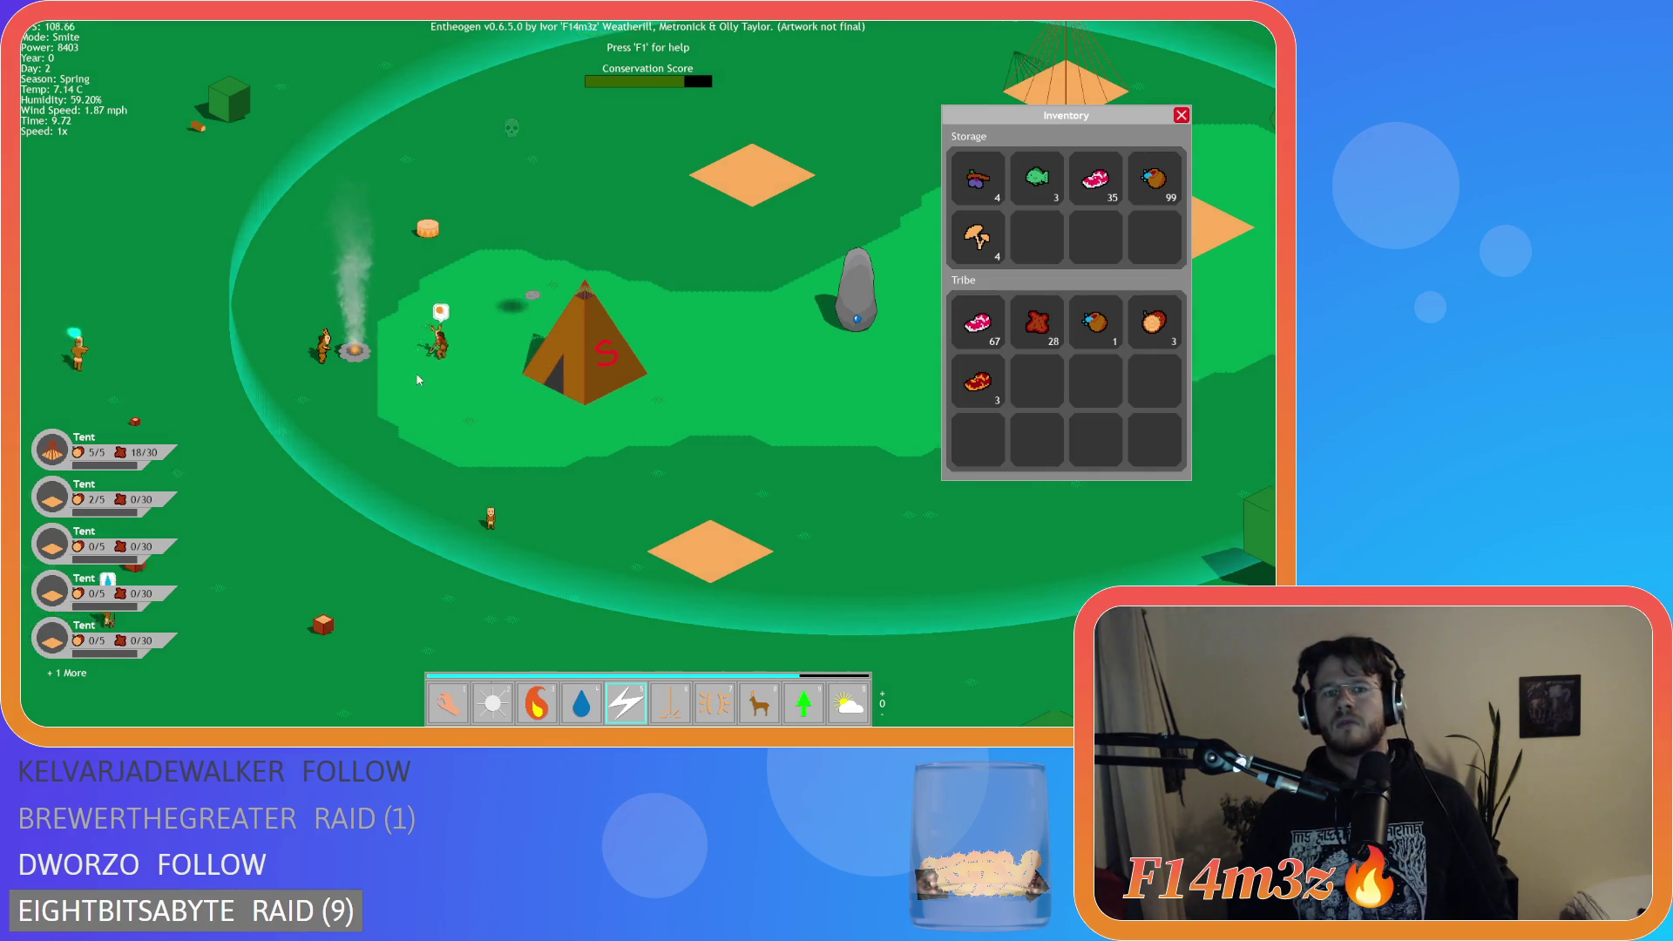
pyautogui.click(337, 335)
pyautogui.click(412, 571)
pyautogui.click(915, 414)
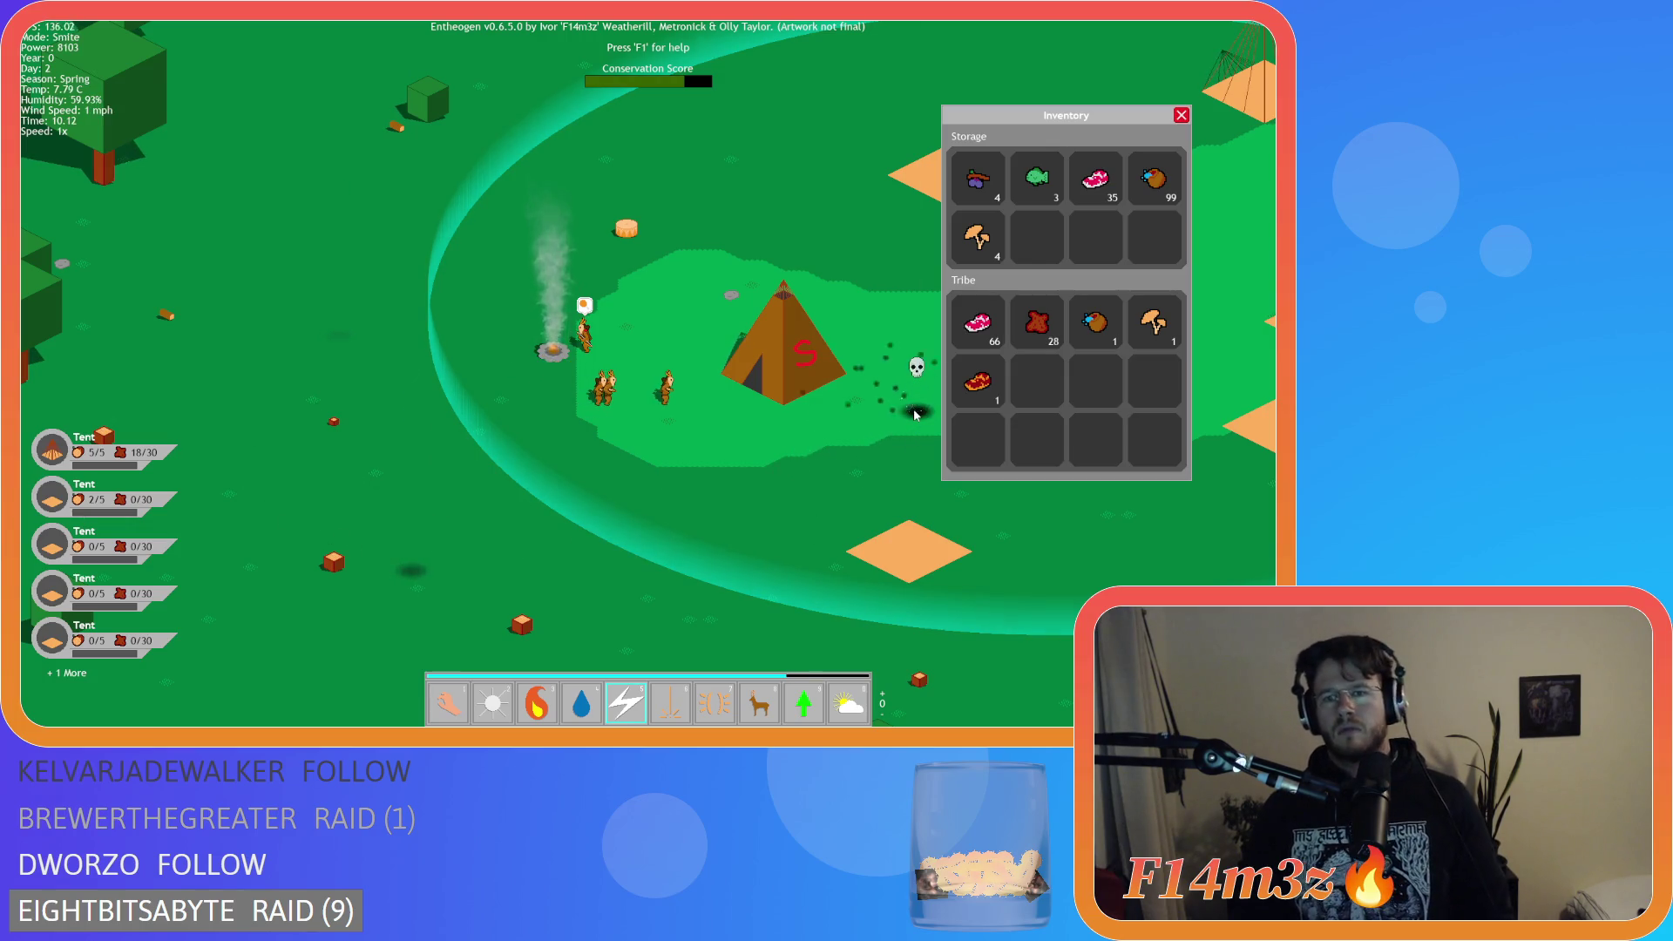
# Strike the last villagers near the tent until Game Over, then set 8x speed.
pyautogui.click(808, 390)
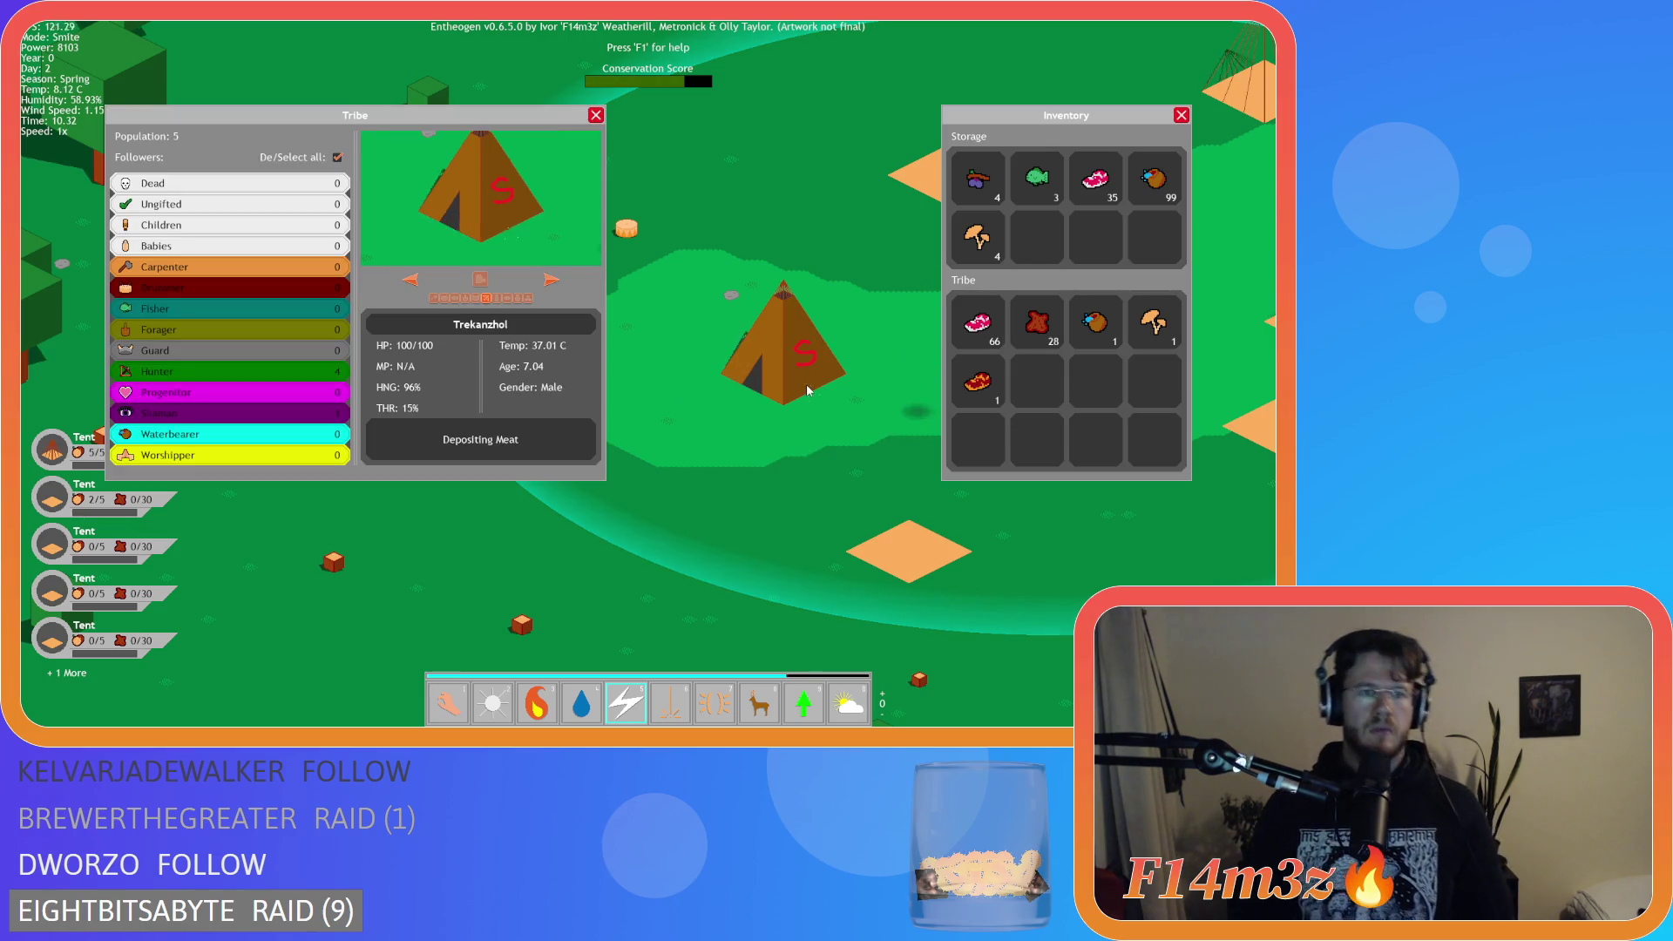
pyautogui.scroll(-10, 531, 378)
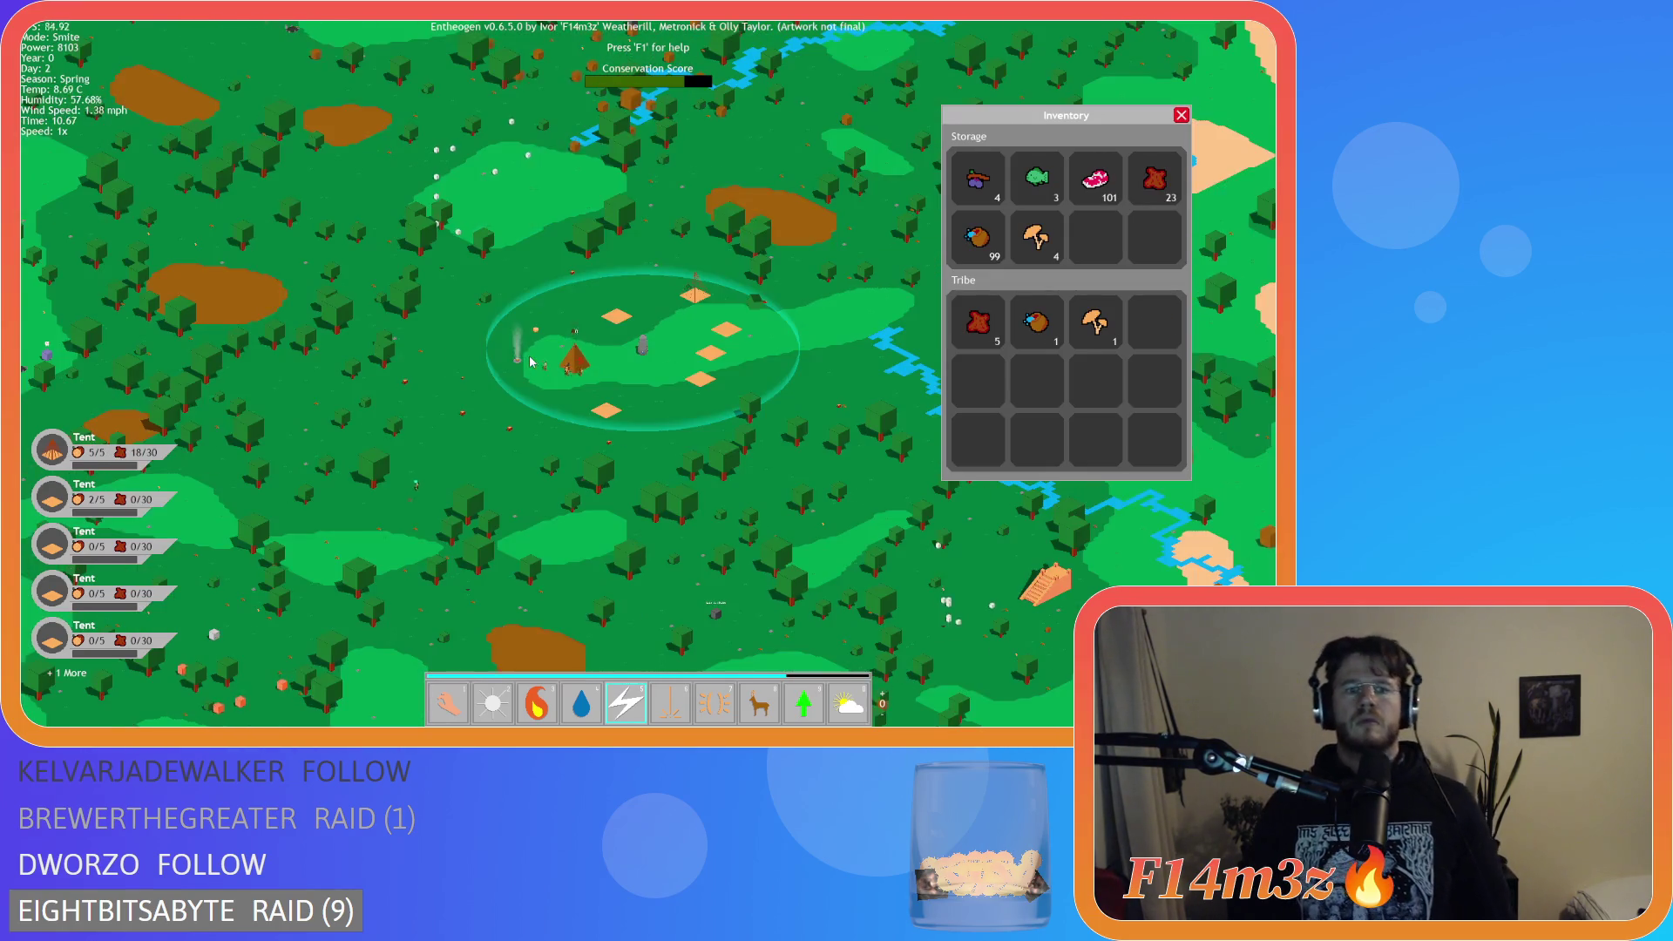
pyautogui.scroll(4, 531, 362)
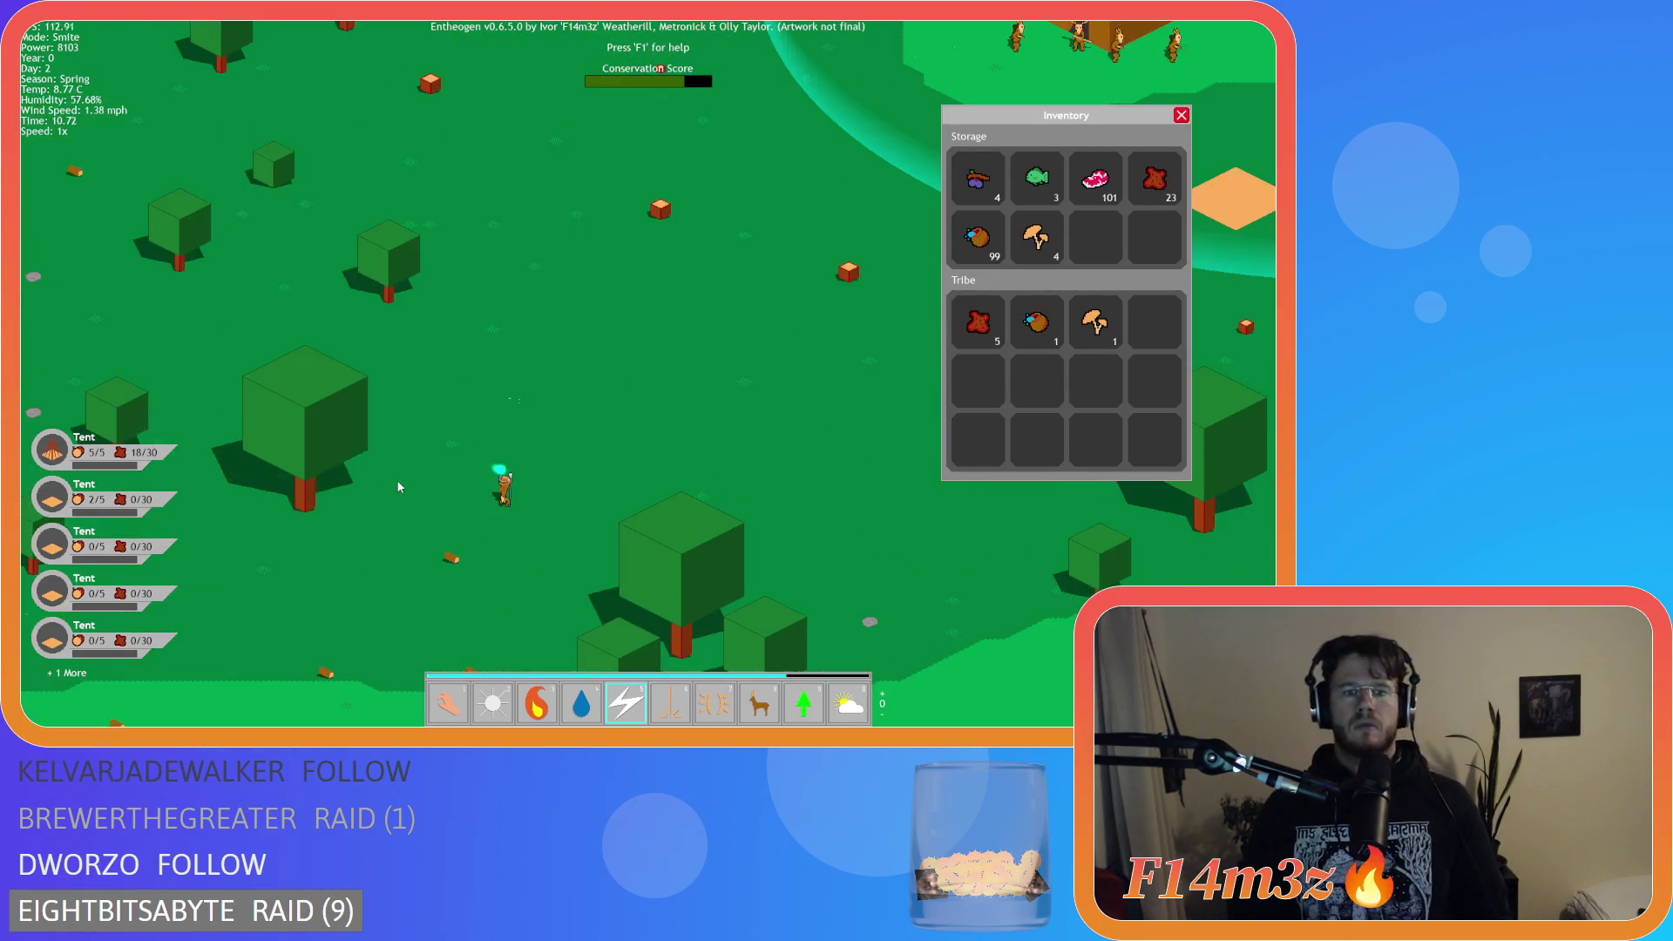
pyautogui.scroll(6, 624, 405)
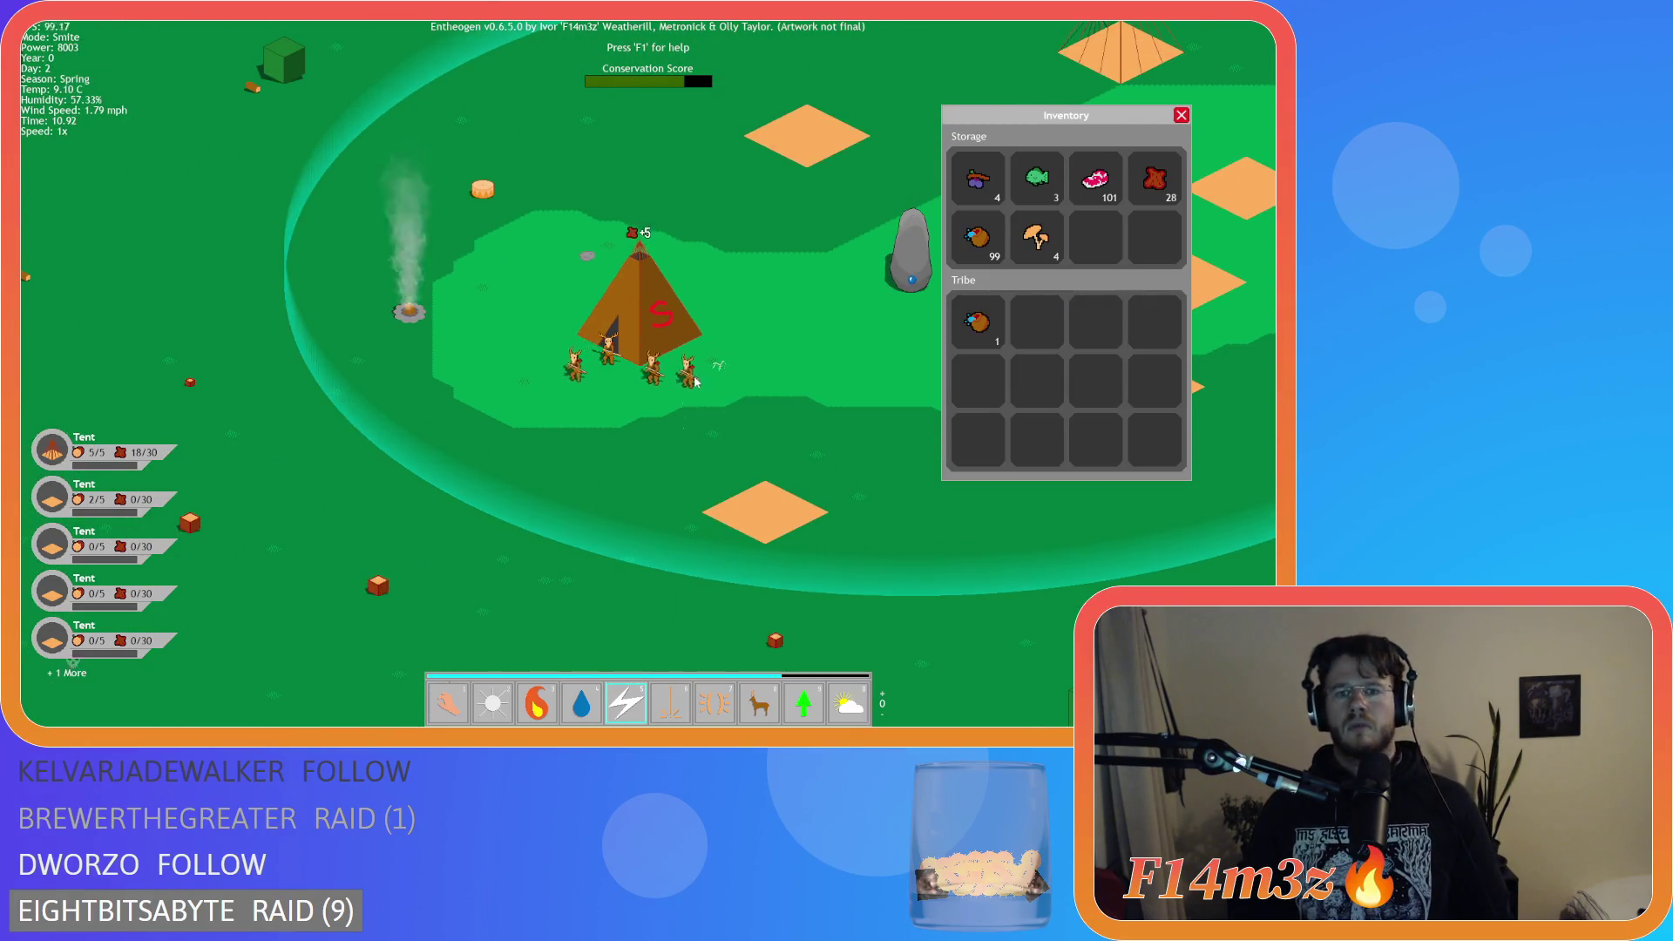
pyautogui.click(666, 394)
pyautogui.click(603, 402)
pyautogui.click(534, 395)
pyautogui.click(499, 404)
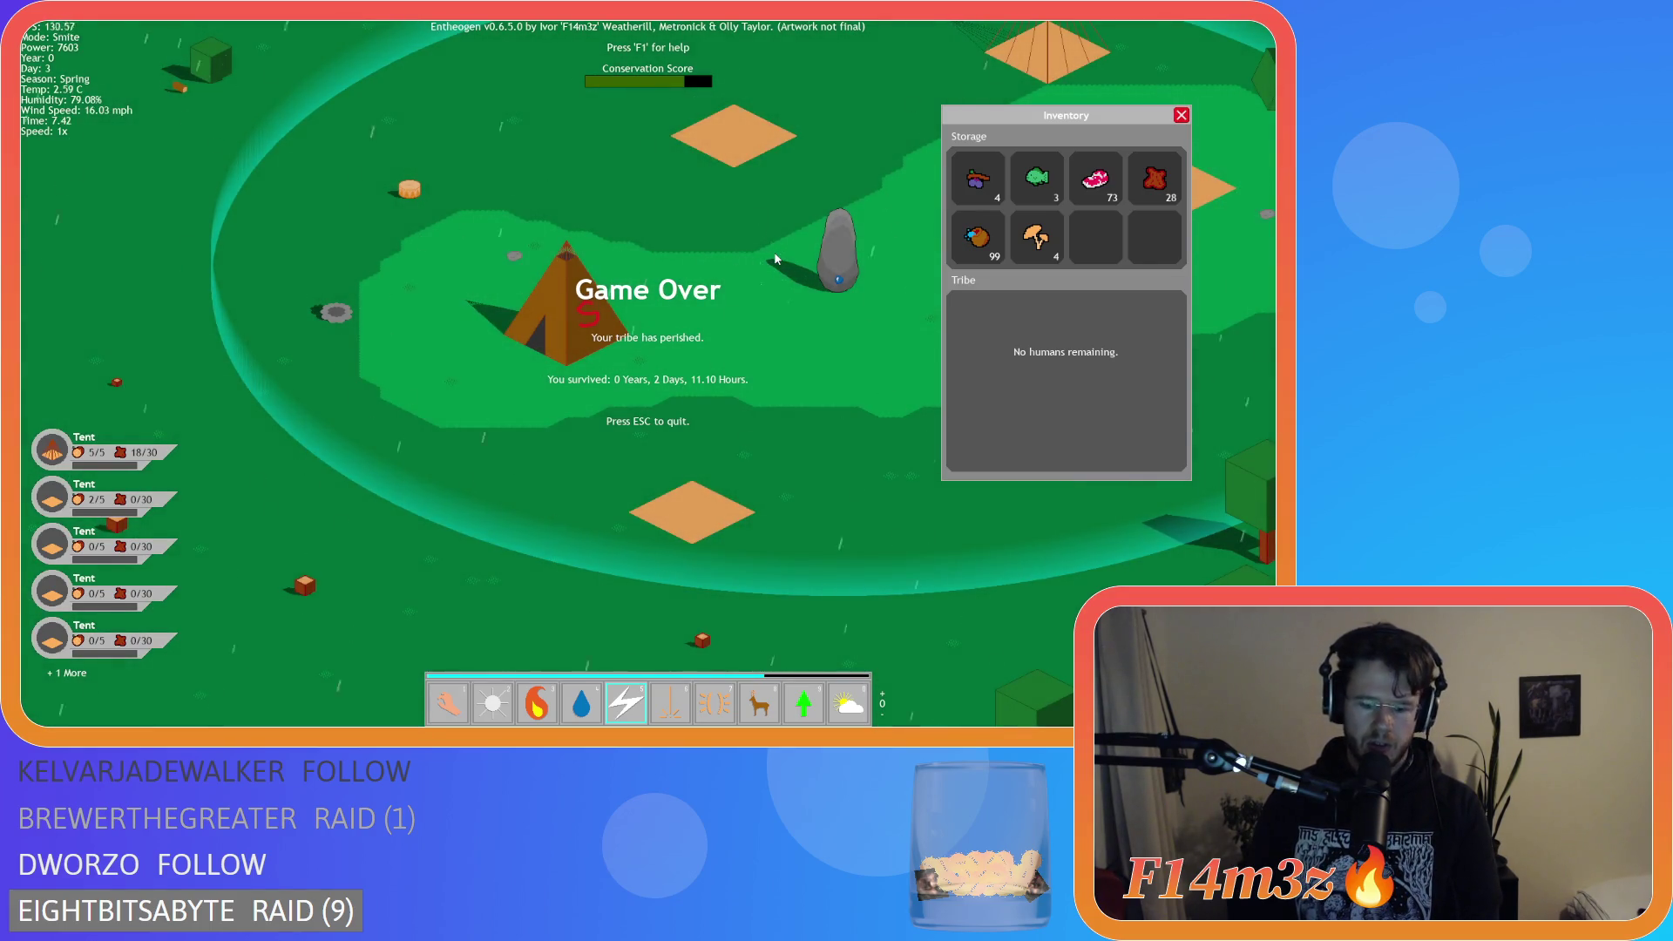
pyautogui.press('+')
pyautogui.press('+')
pyautogui.press('+')
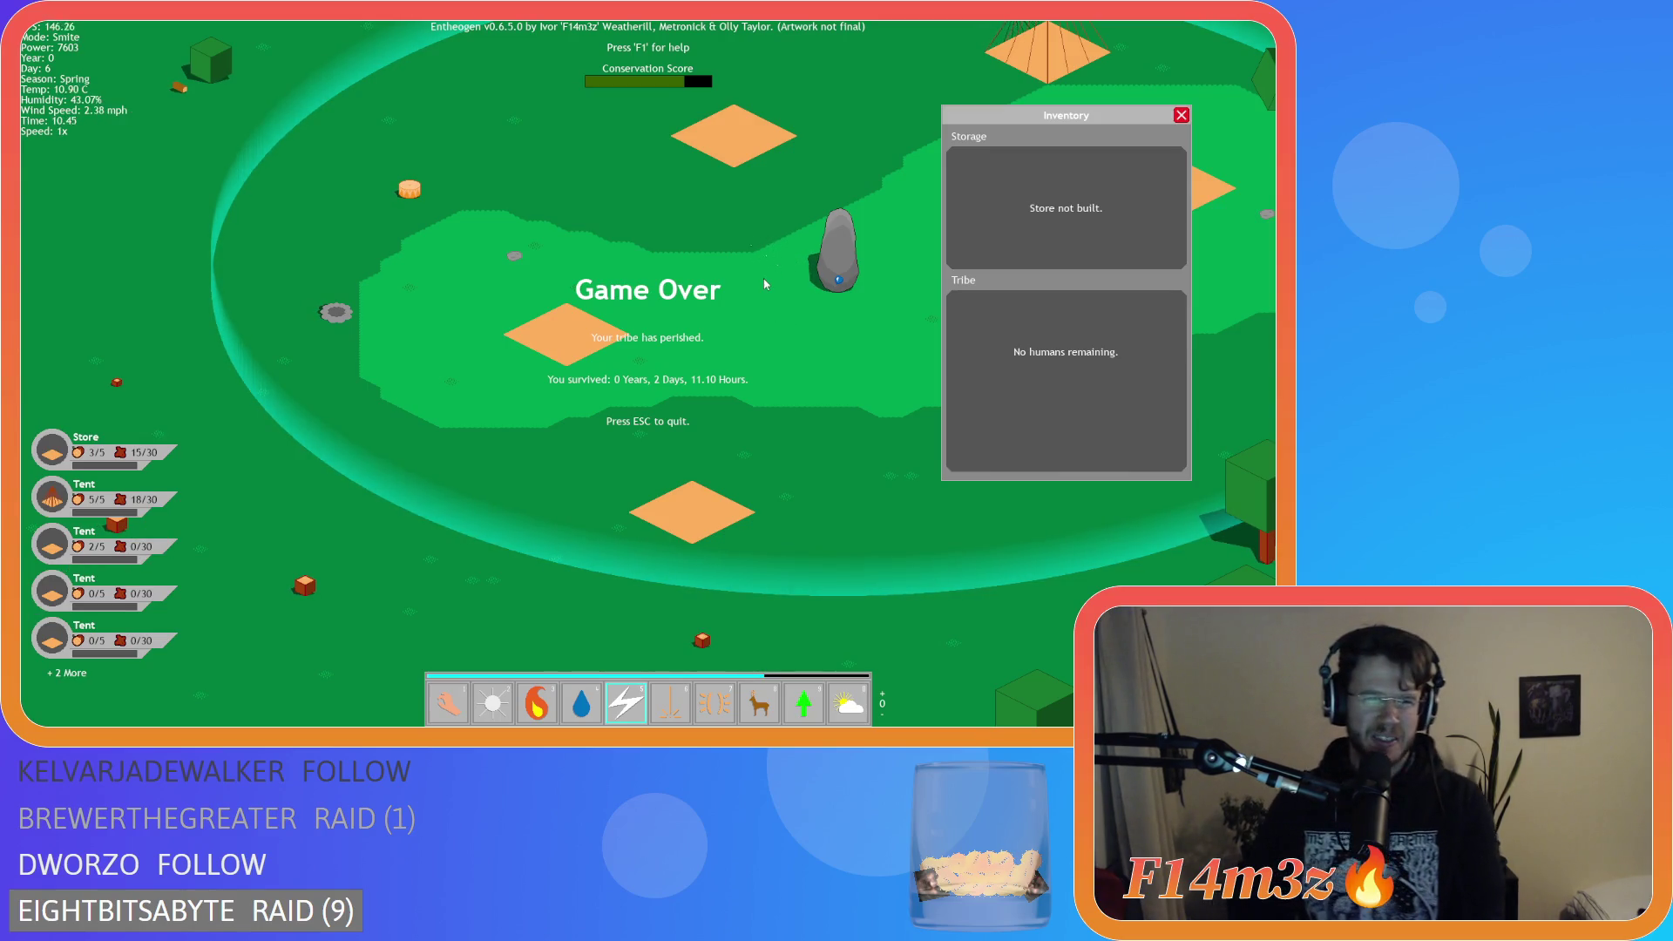
# Switch back to hand mode and bring up the quit confirmation.
pyautogui.press('1')
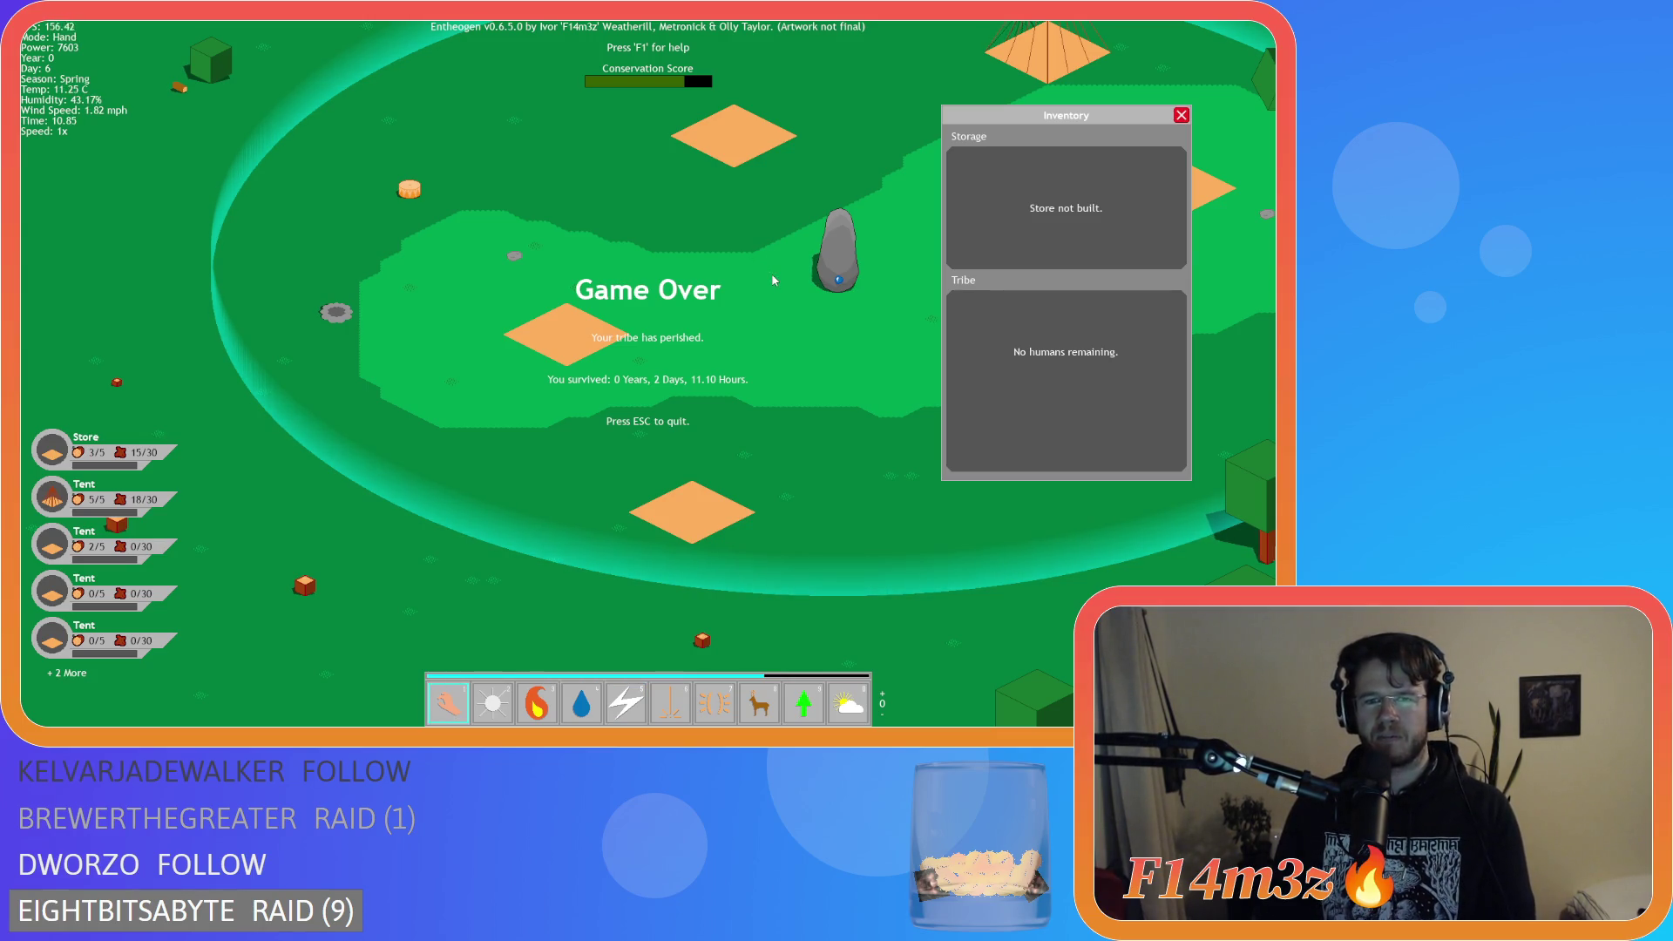
pyautogui.press('Escape')
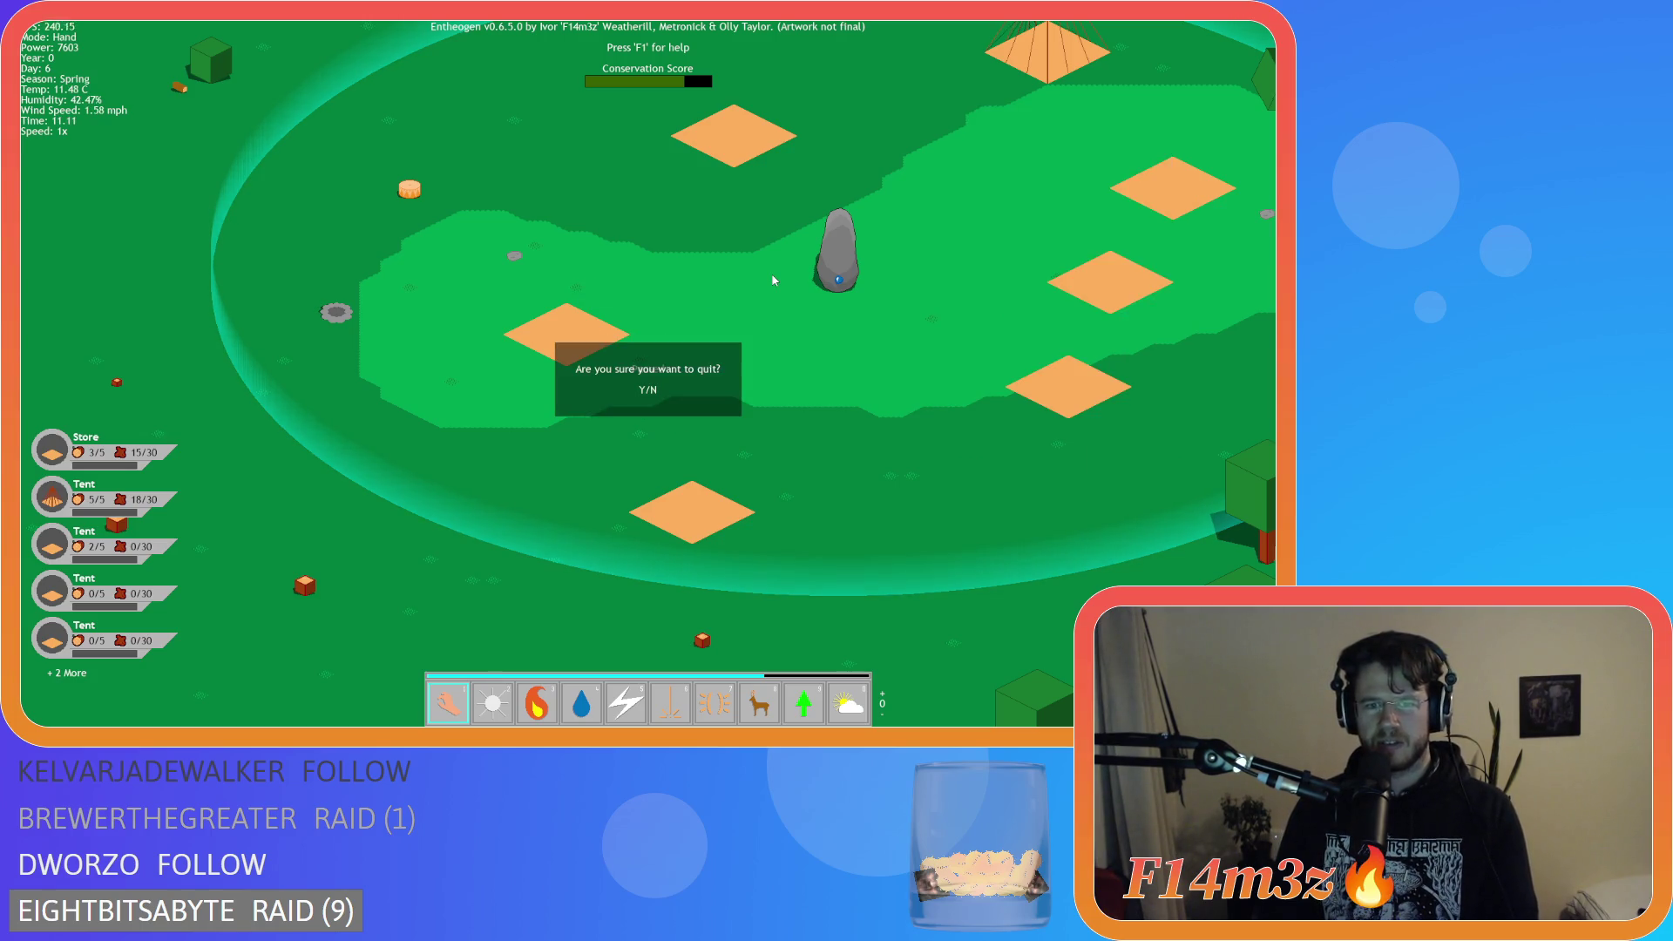
# Confirm quitting Entheogen, then expand Objects to list Animal, Camera and Construct.
pyautogui.press('y')
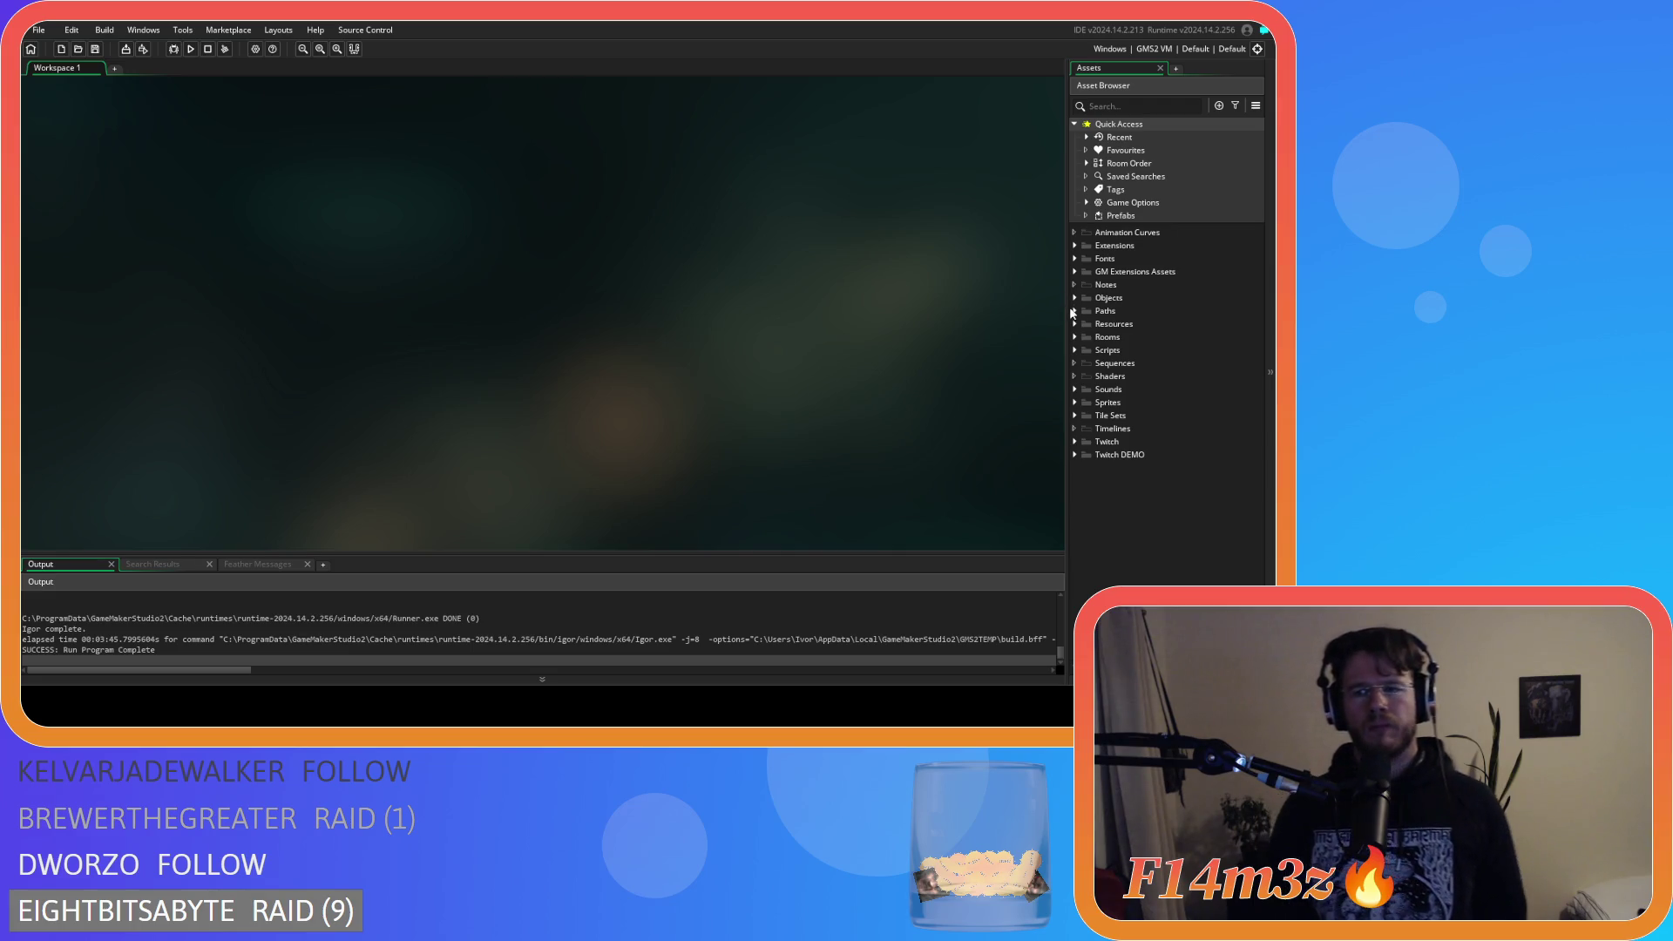
pyautogui.click(1073, 297)
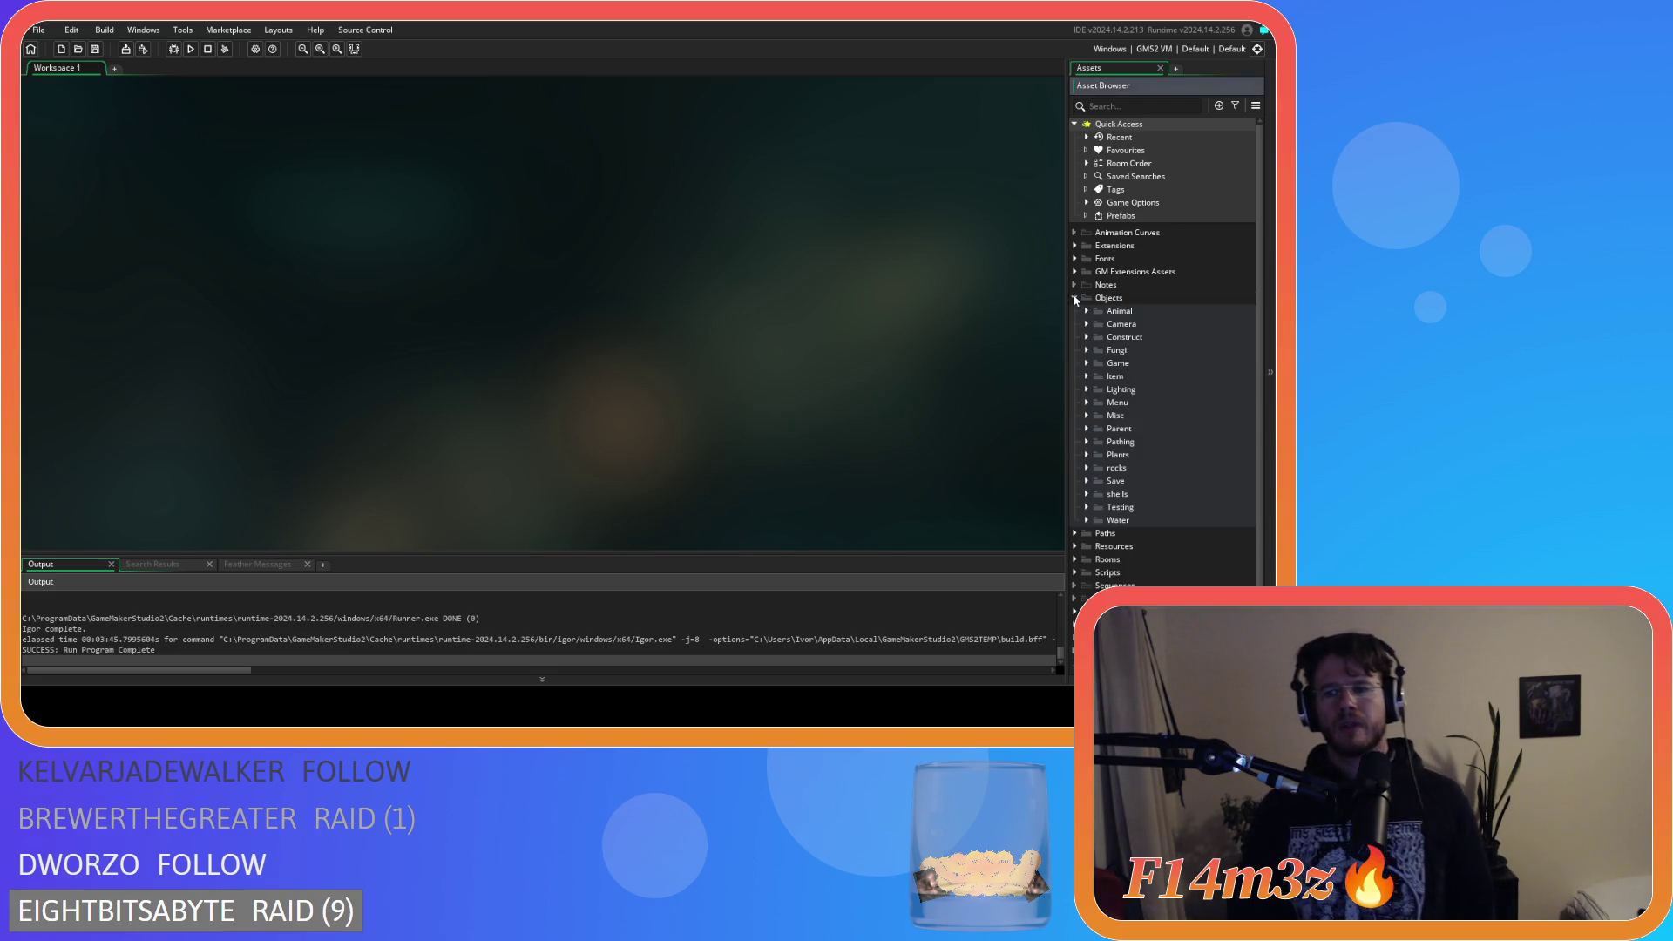
# Collapse Objects and open the sc_spoilage script from the Scripts folder.
pyautogui.click(1075, 299)
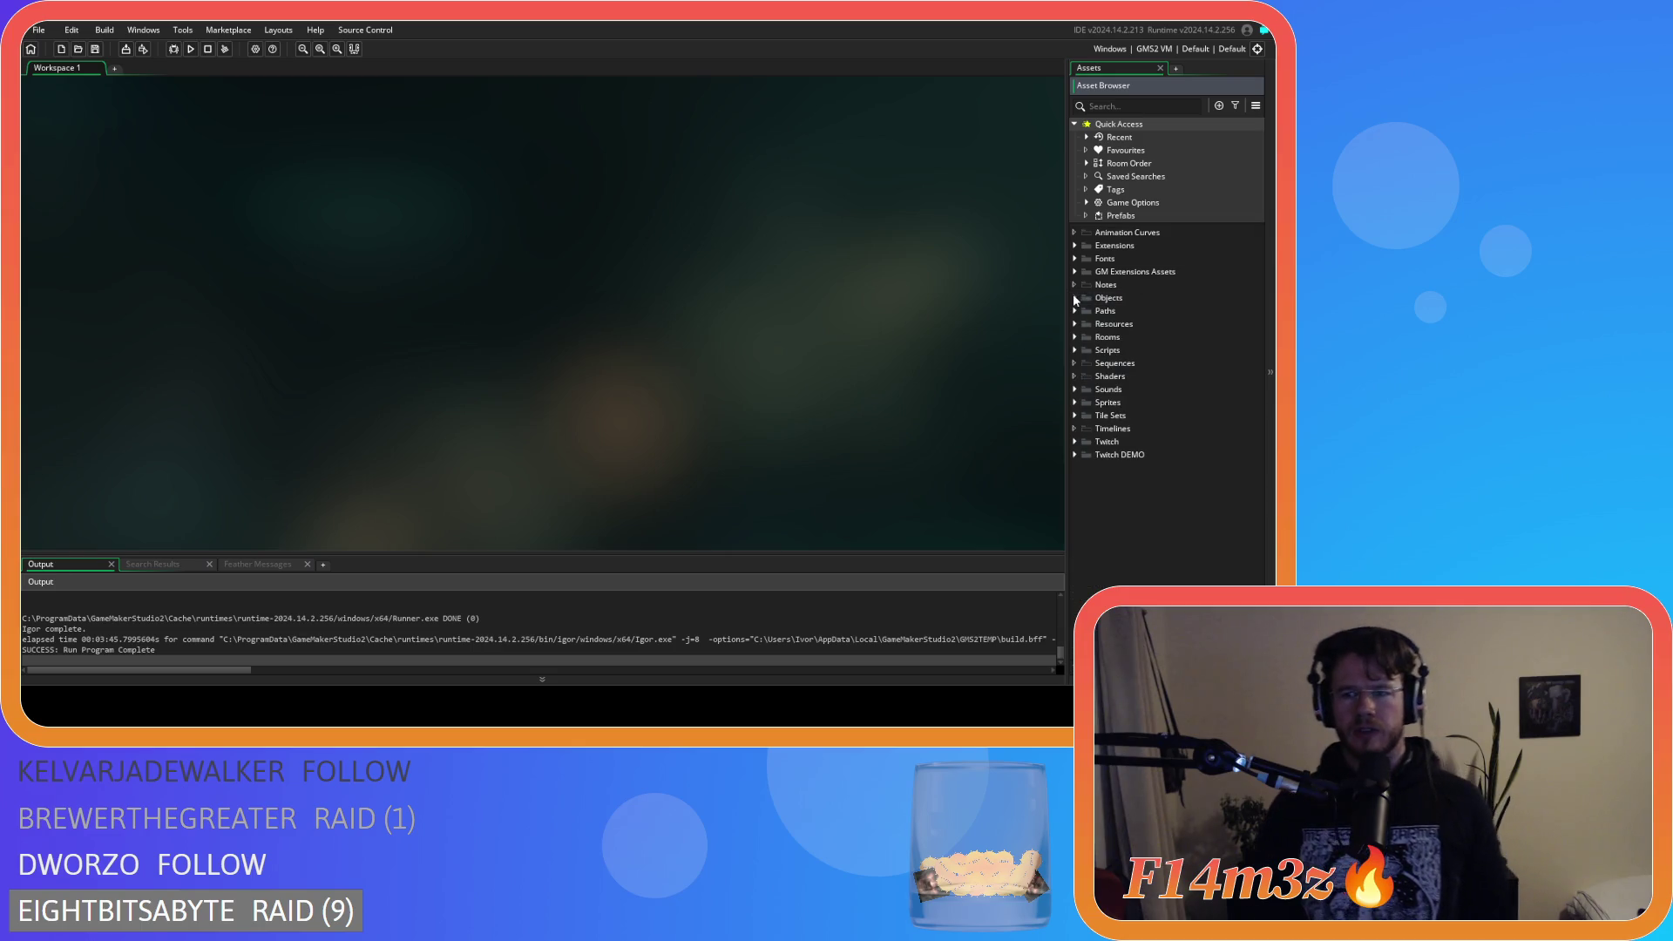
pyautogui.click(1074, 350)
pyautogui.scroll(-3, 1098, 488)
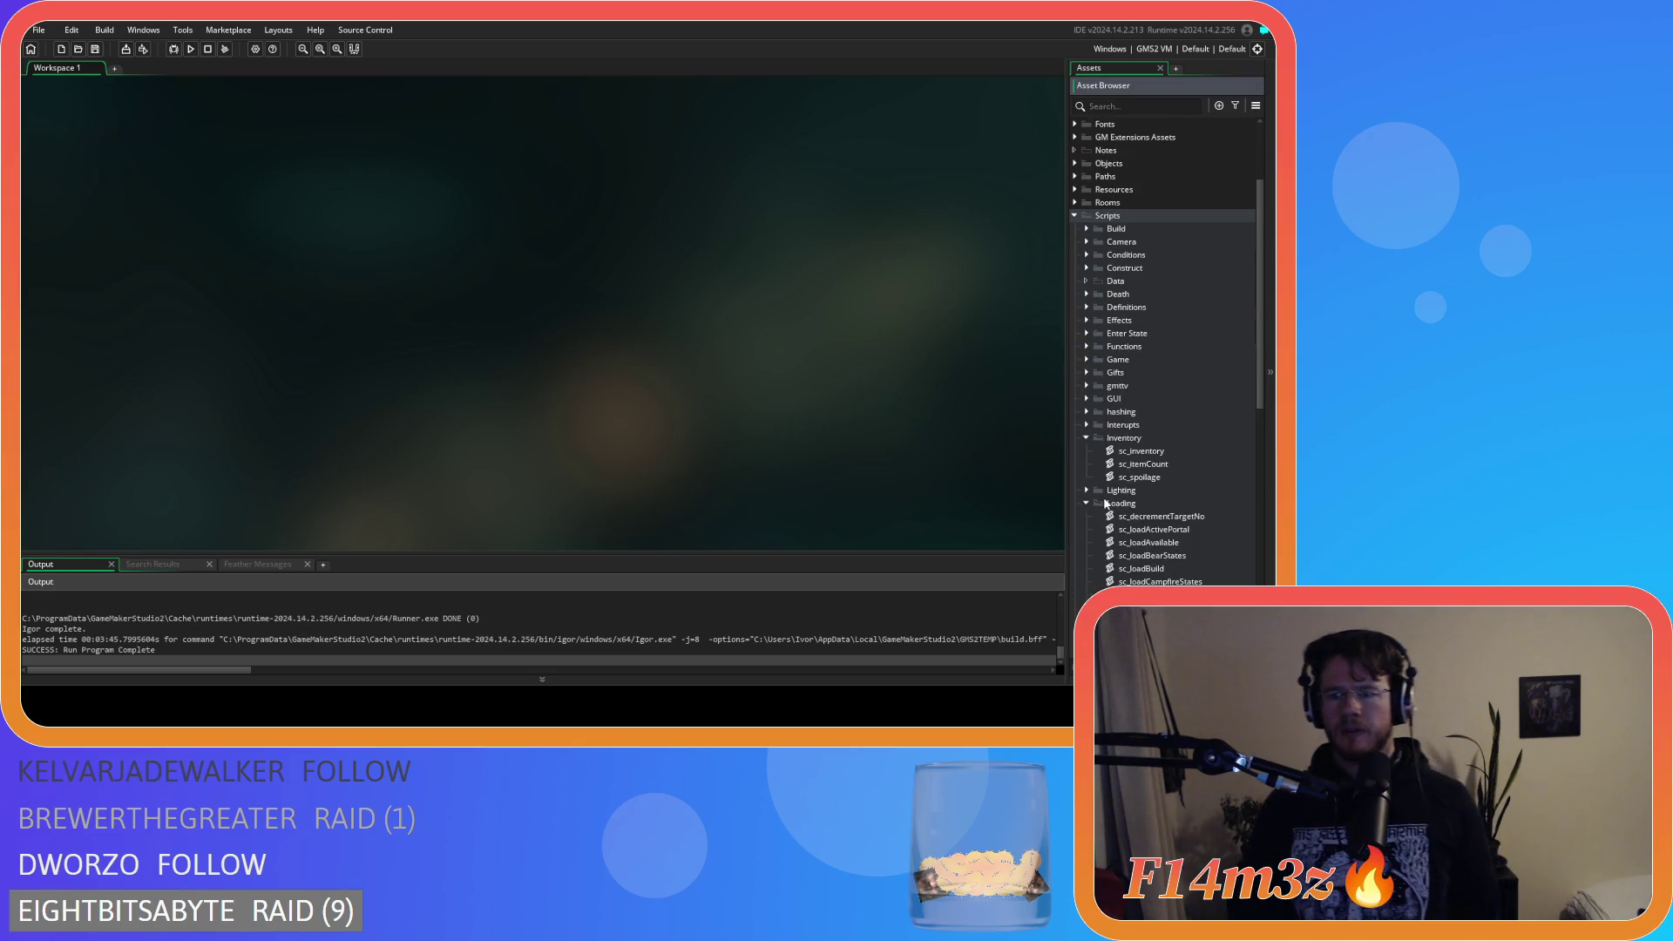
pyautogui.doubleClick(1149, 475)
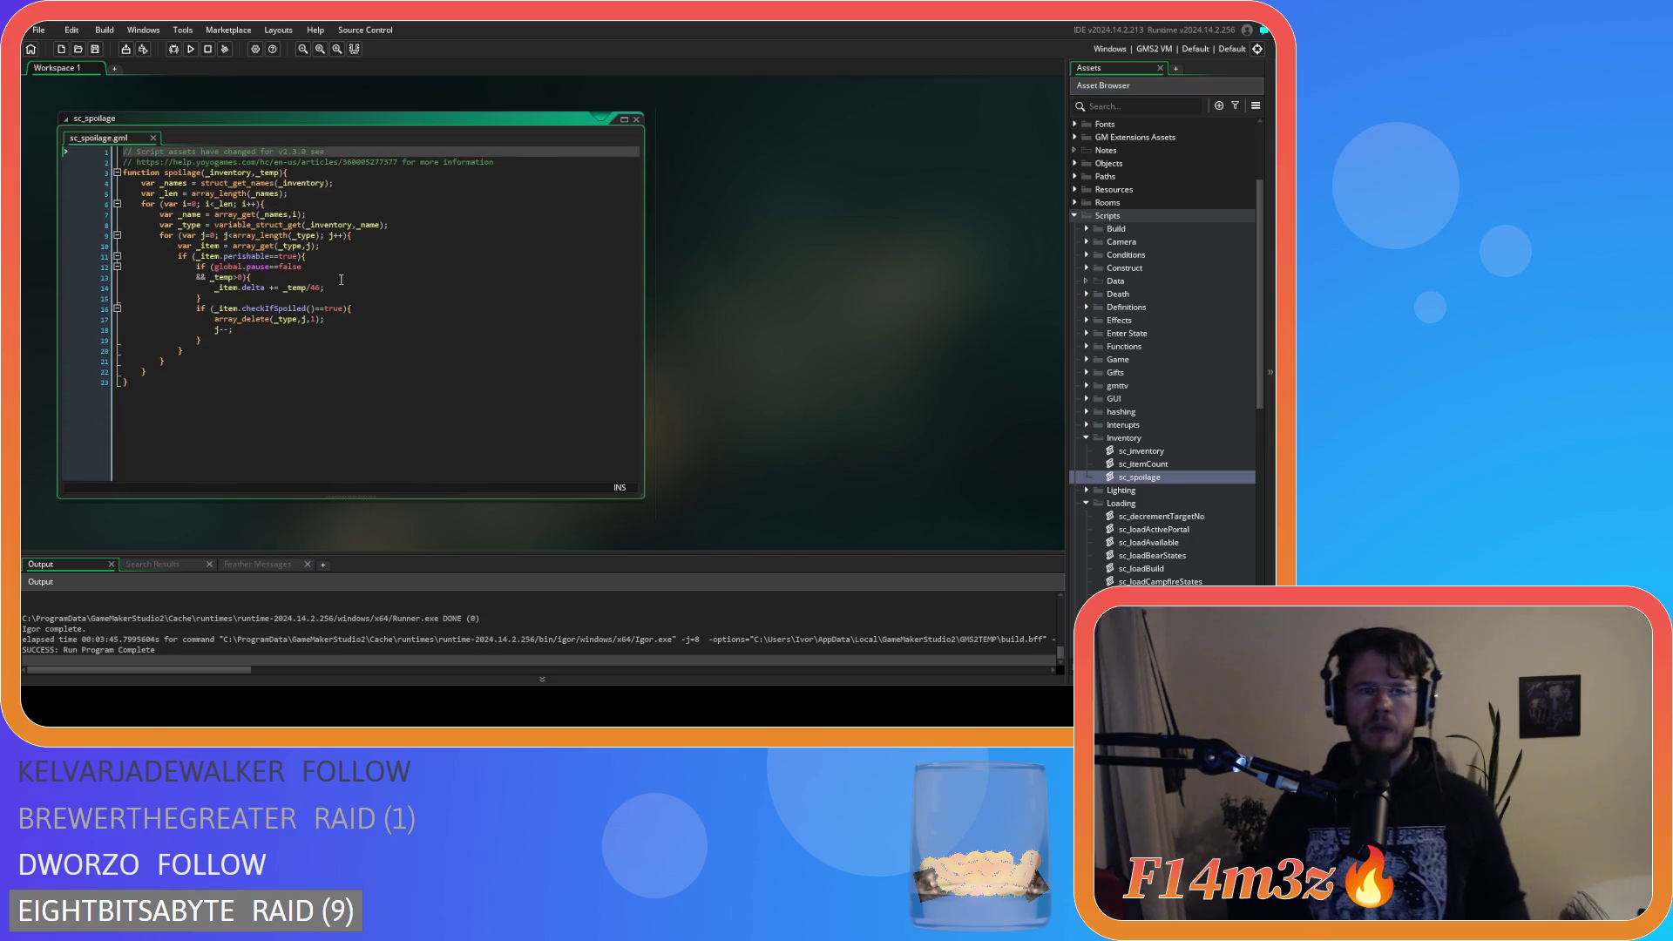
# Add a show_debug_message(_item.delta) line after line 14, then save and run the game.
pyautogui.click(357, 289)
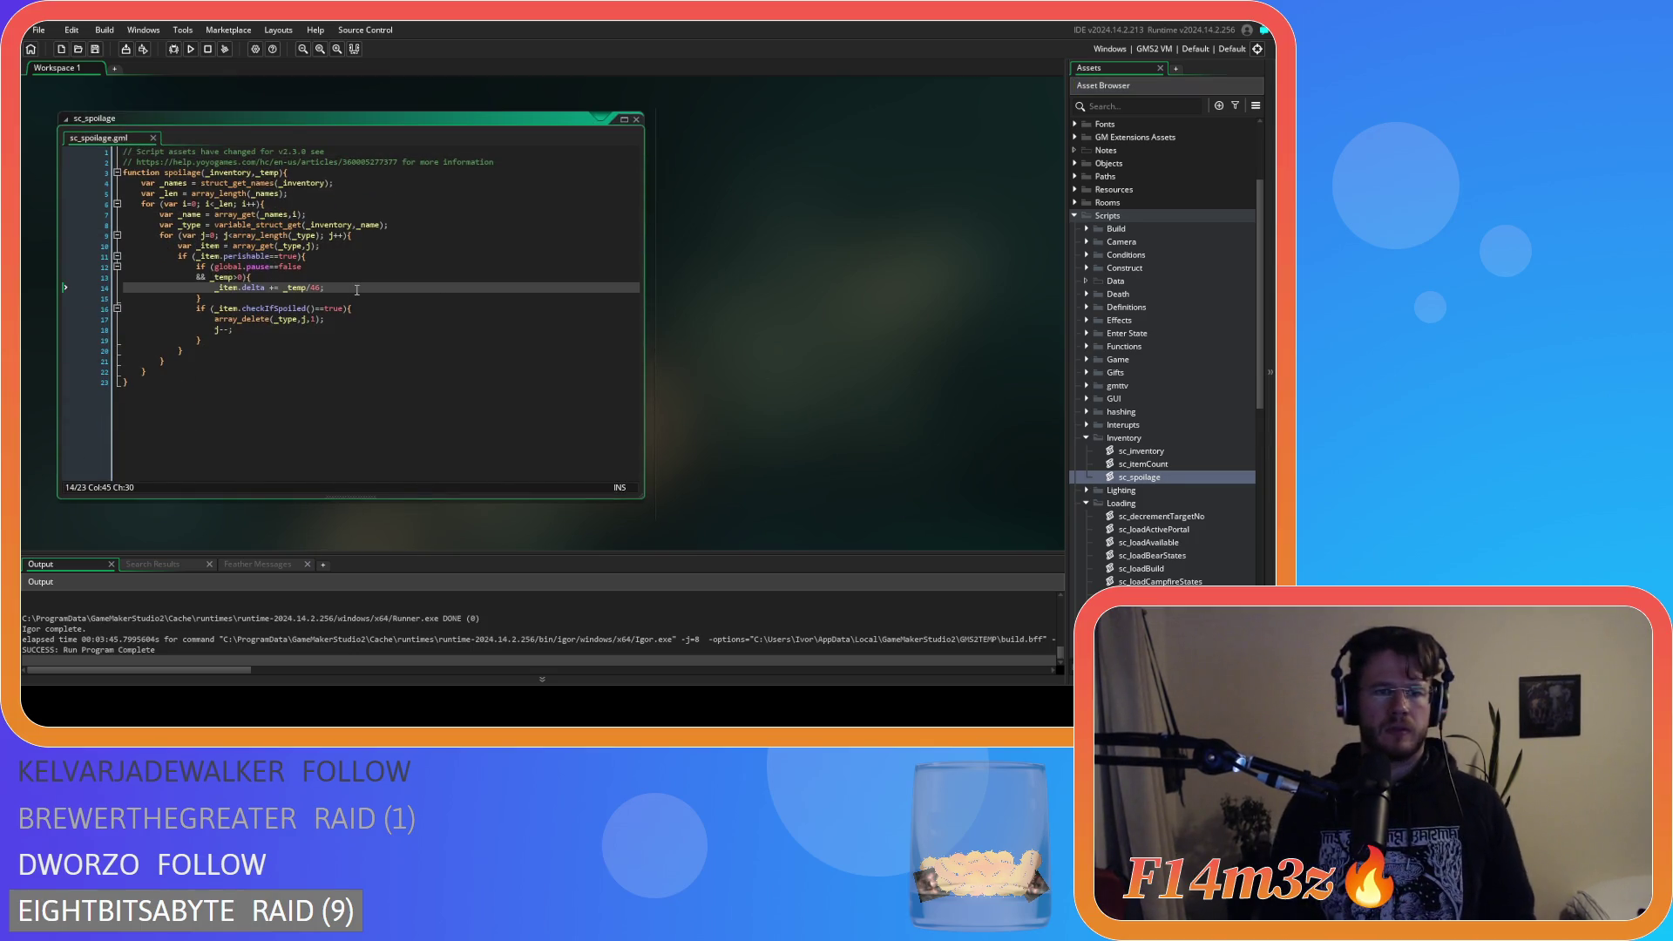
pyautogui.press('Return')
pyautogui.write('show_deg')
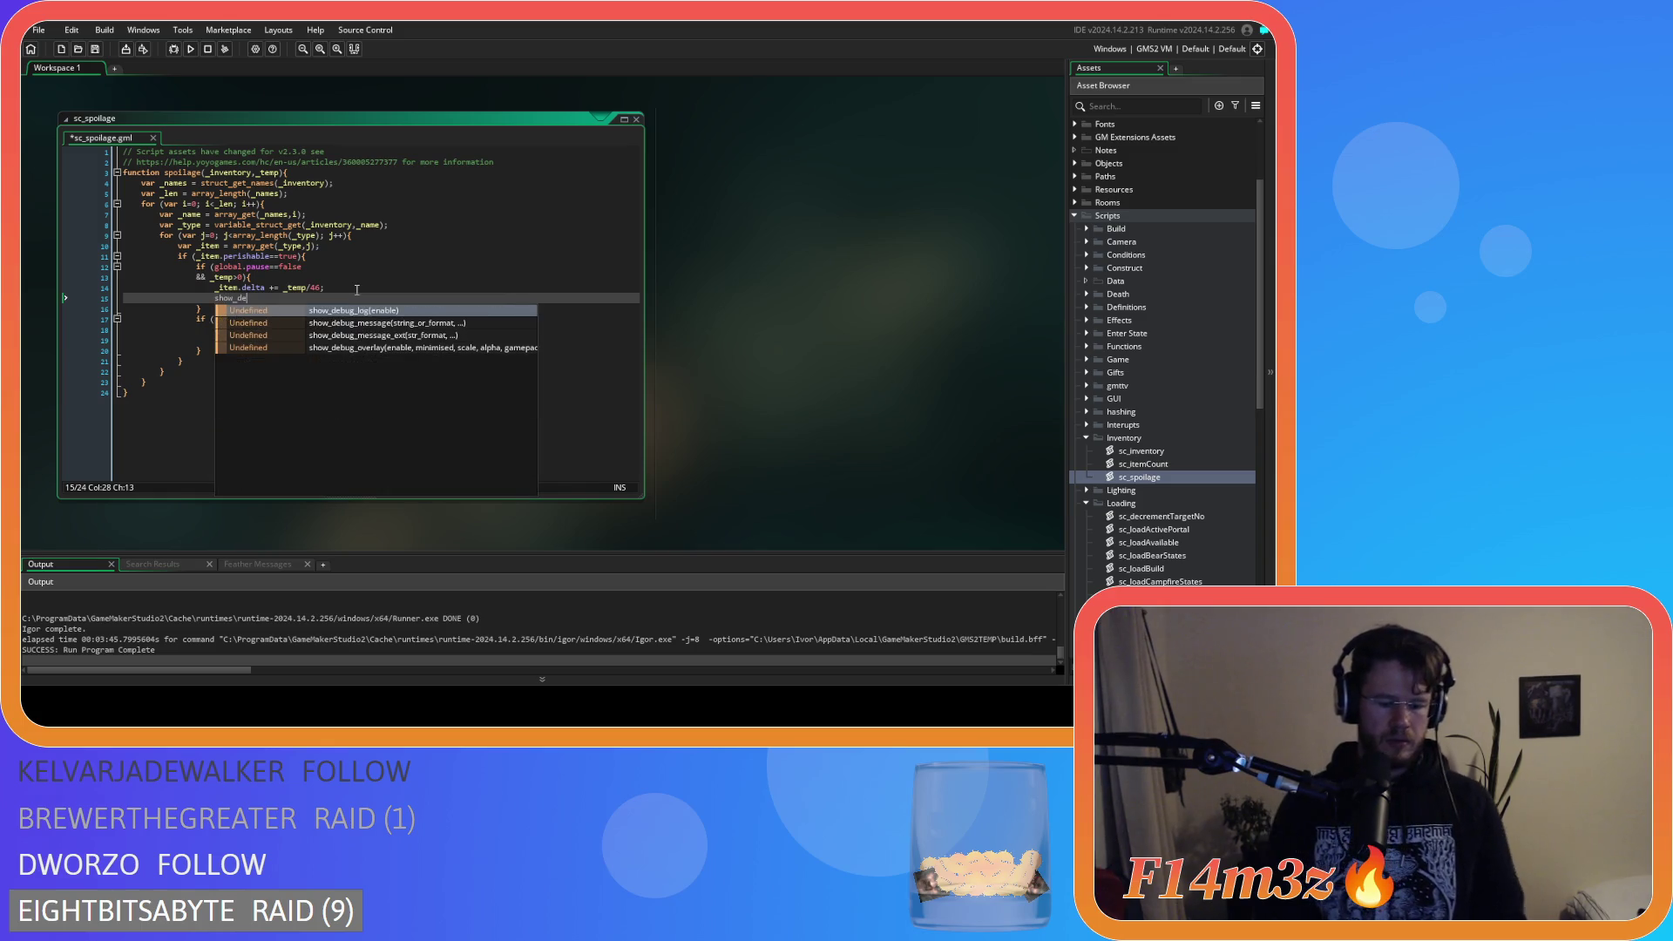
pyautogui.press('Down')
pyautogui.press('Return')
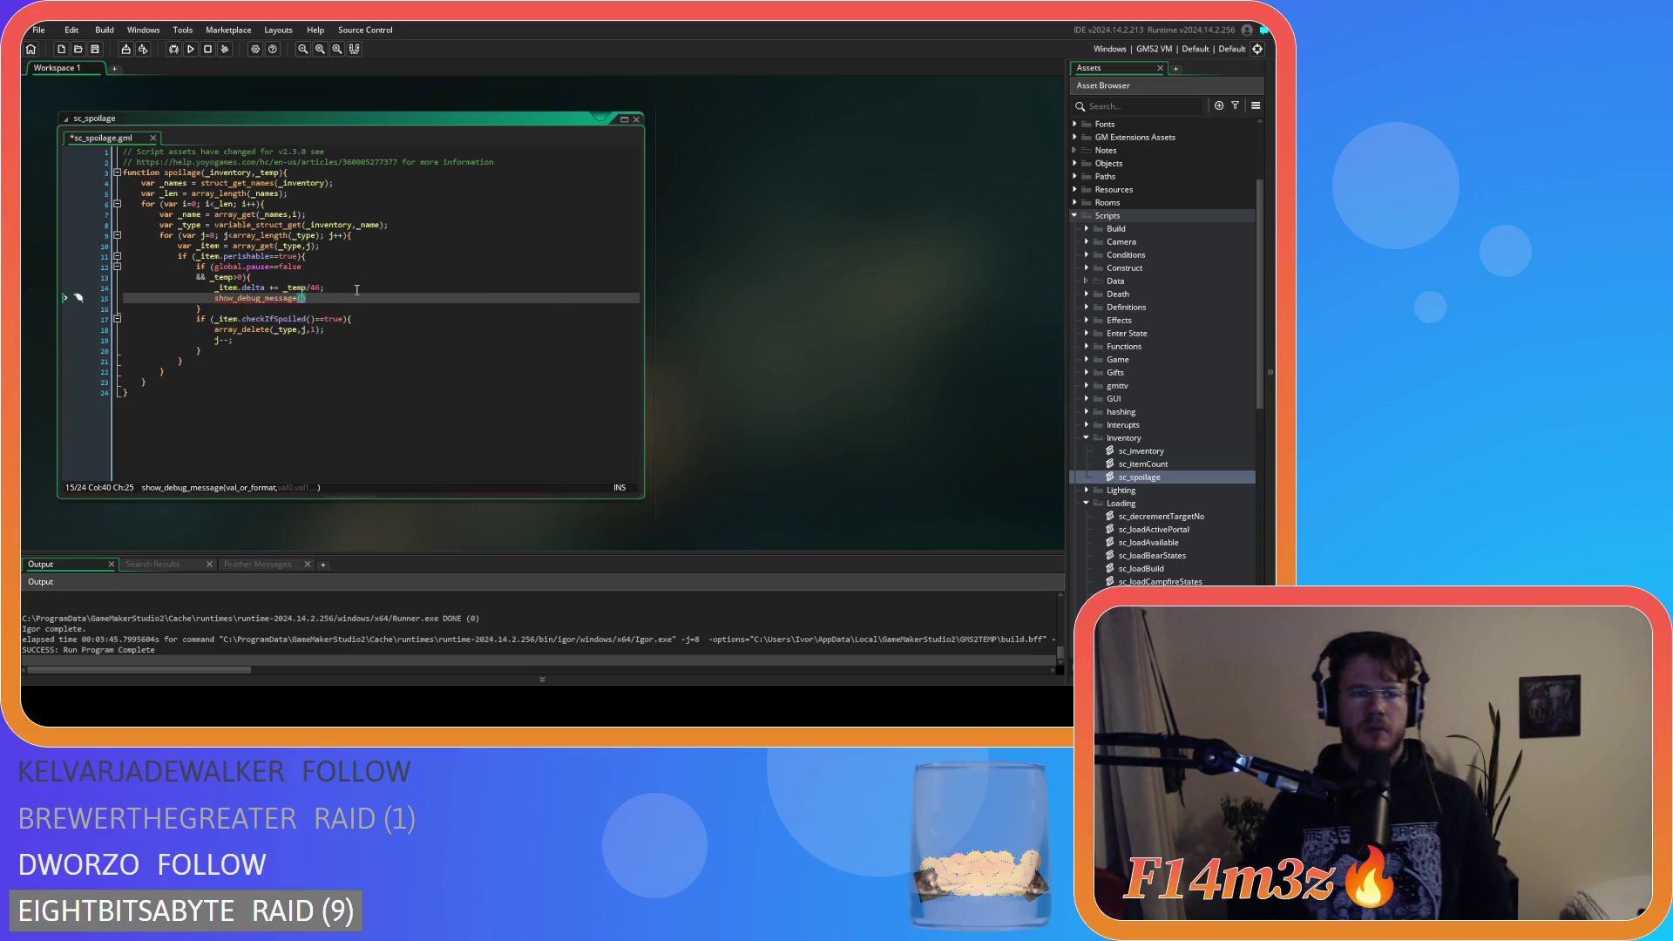
pyautogui.moveTo(266, 290); pyautogui.dragTo(215, 289)
pyautogui.hotkey('ctrl', 'c')
pyautogui.click(302, 299)
pyautogui.hotkey('ctrl', 'v')
pyautogui.click(363, 303)
pyautogui.press('F5')
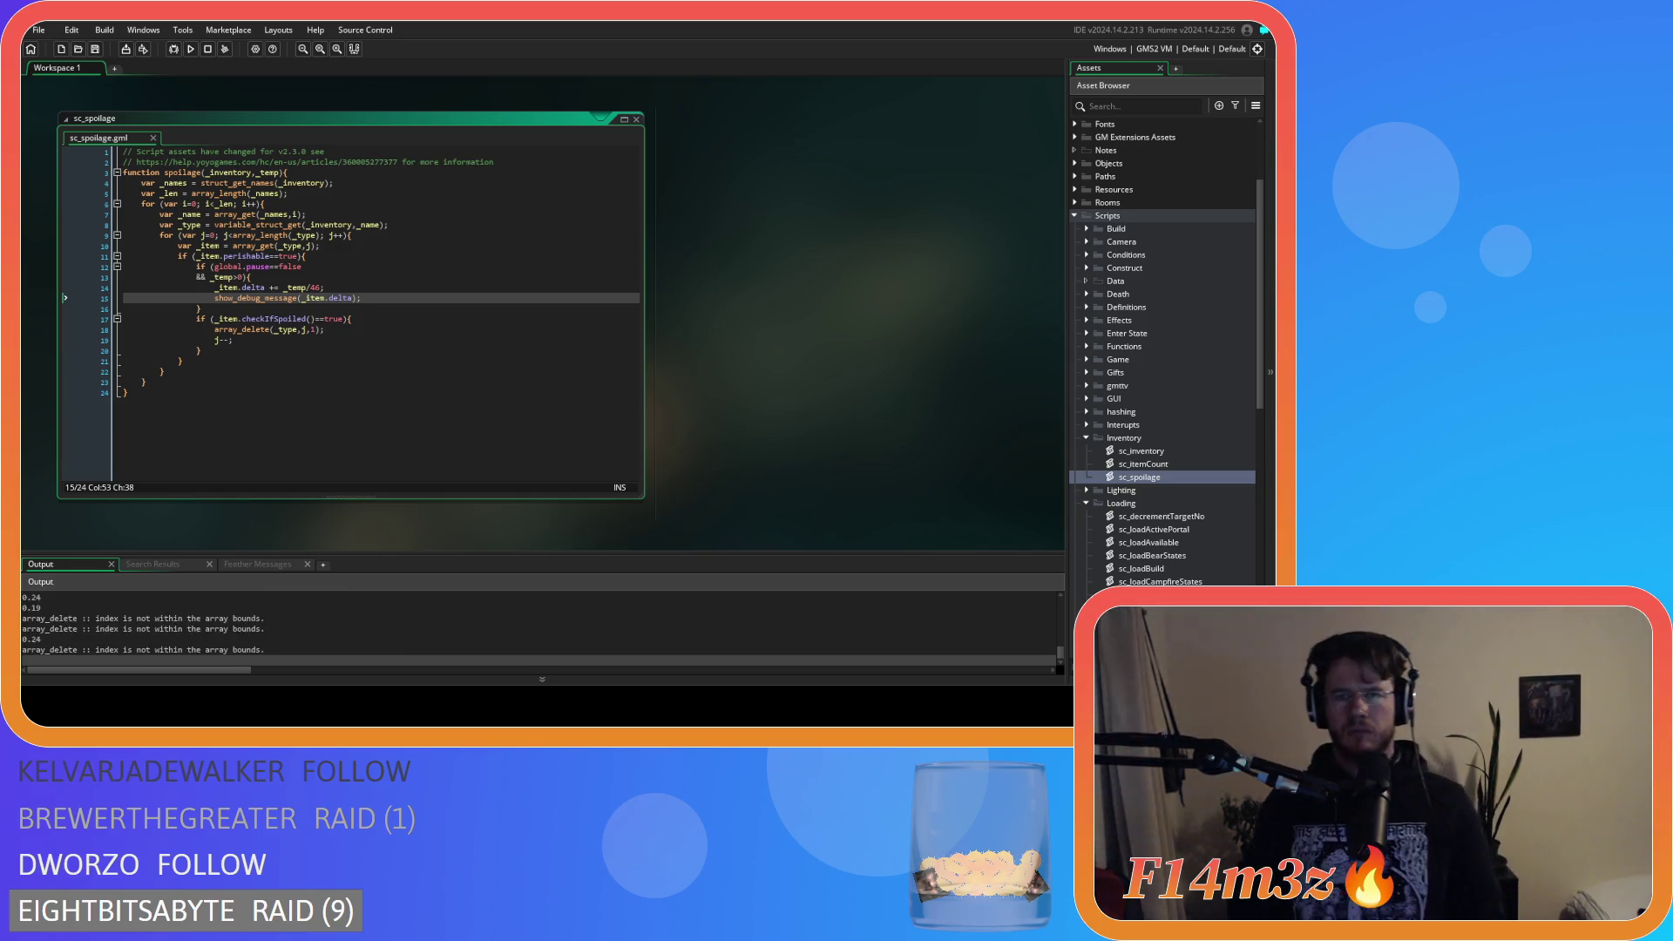
pyautogui.hotkey('alt', 'Tab')
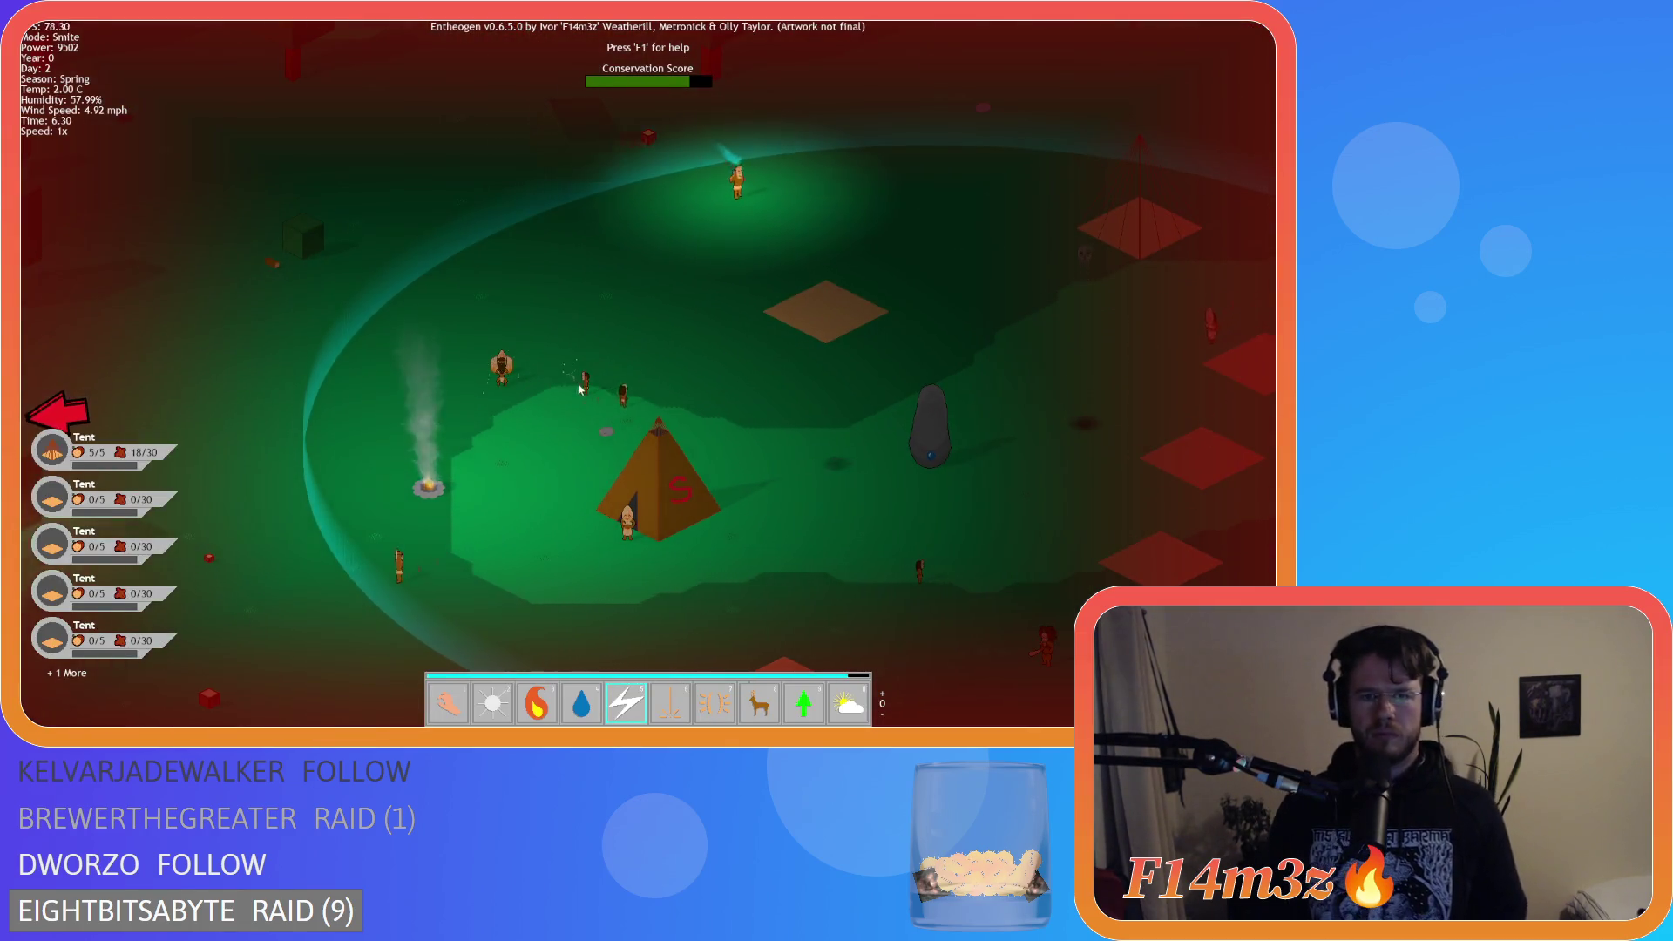
# Strike villagers around the camp, tent and forest with lightning.
pyautogui.click(690, 307)
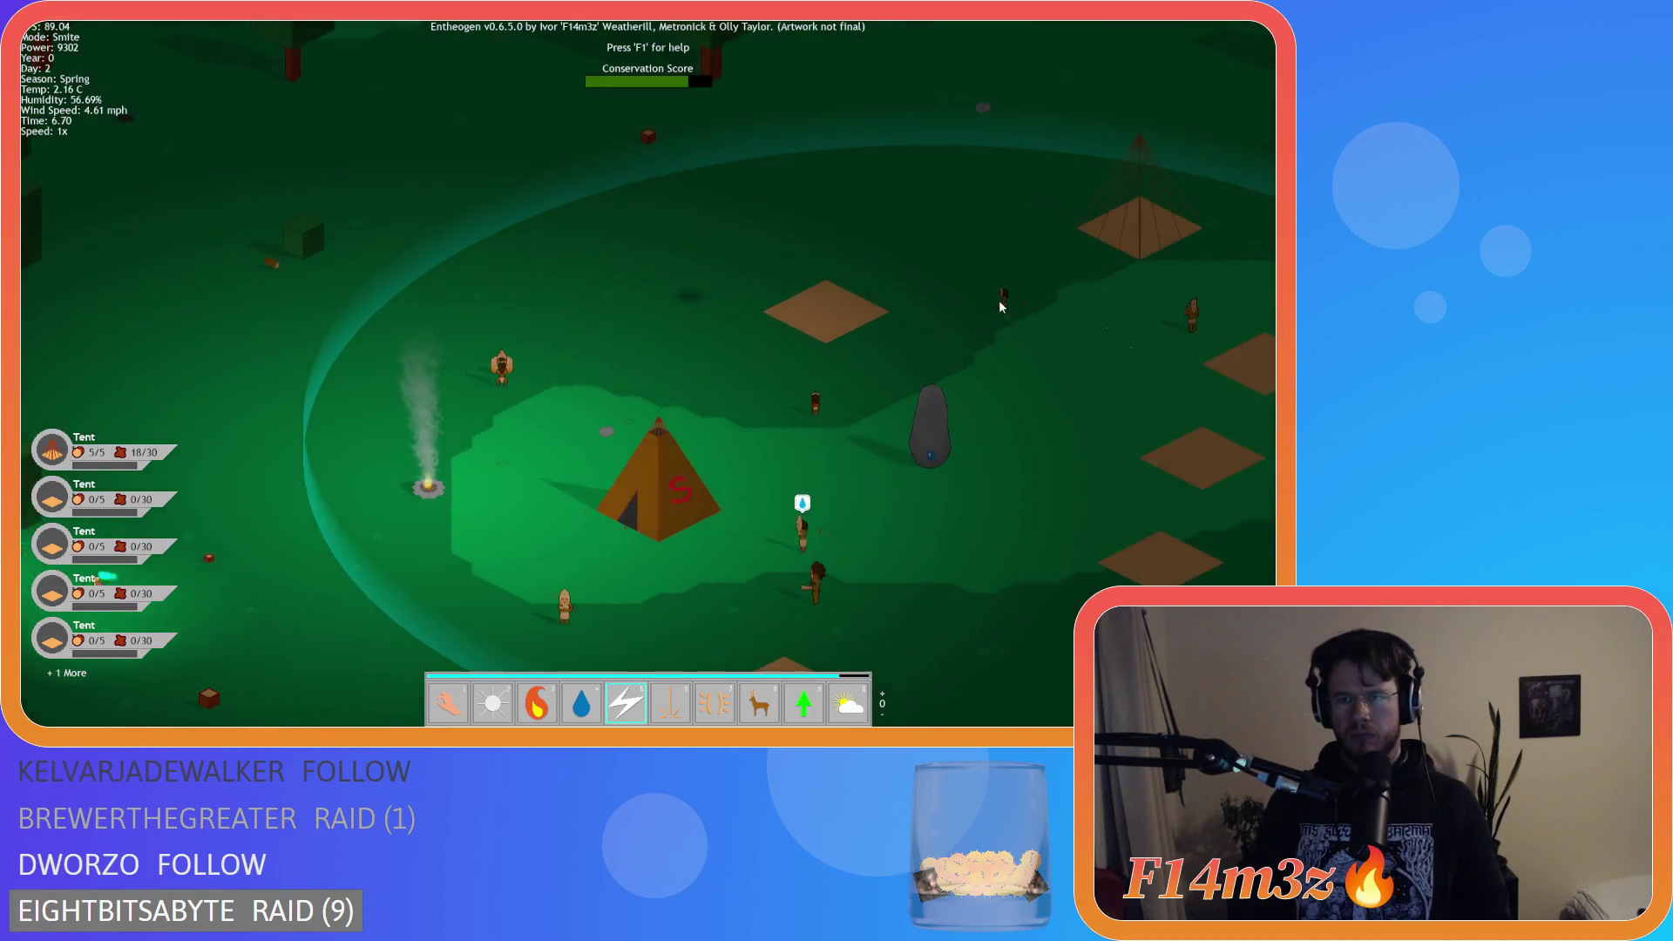
pyautogui.click(1003, 306)
pyautogui.click(815, 410)
pyautogui.click(815, 581)
pyautogui.click(1144, 264)
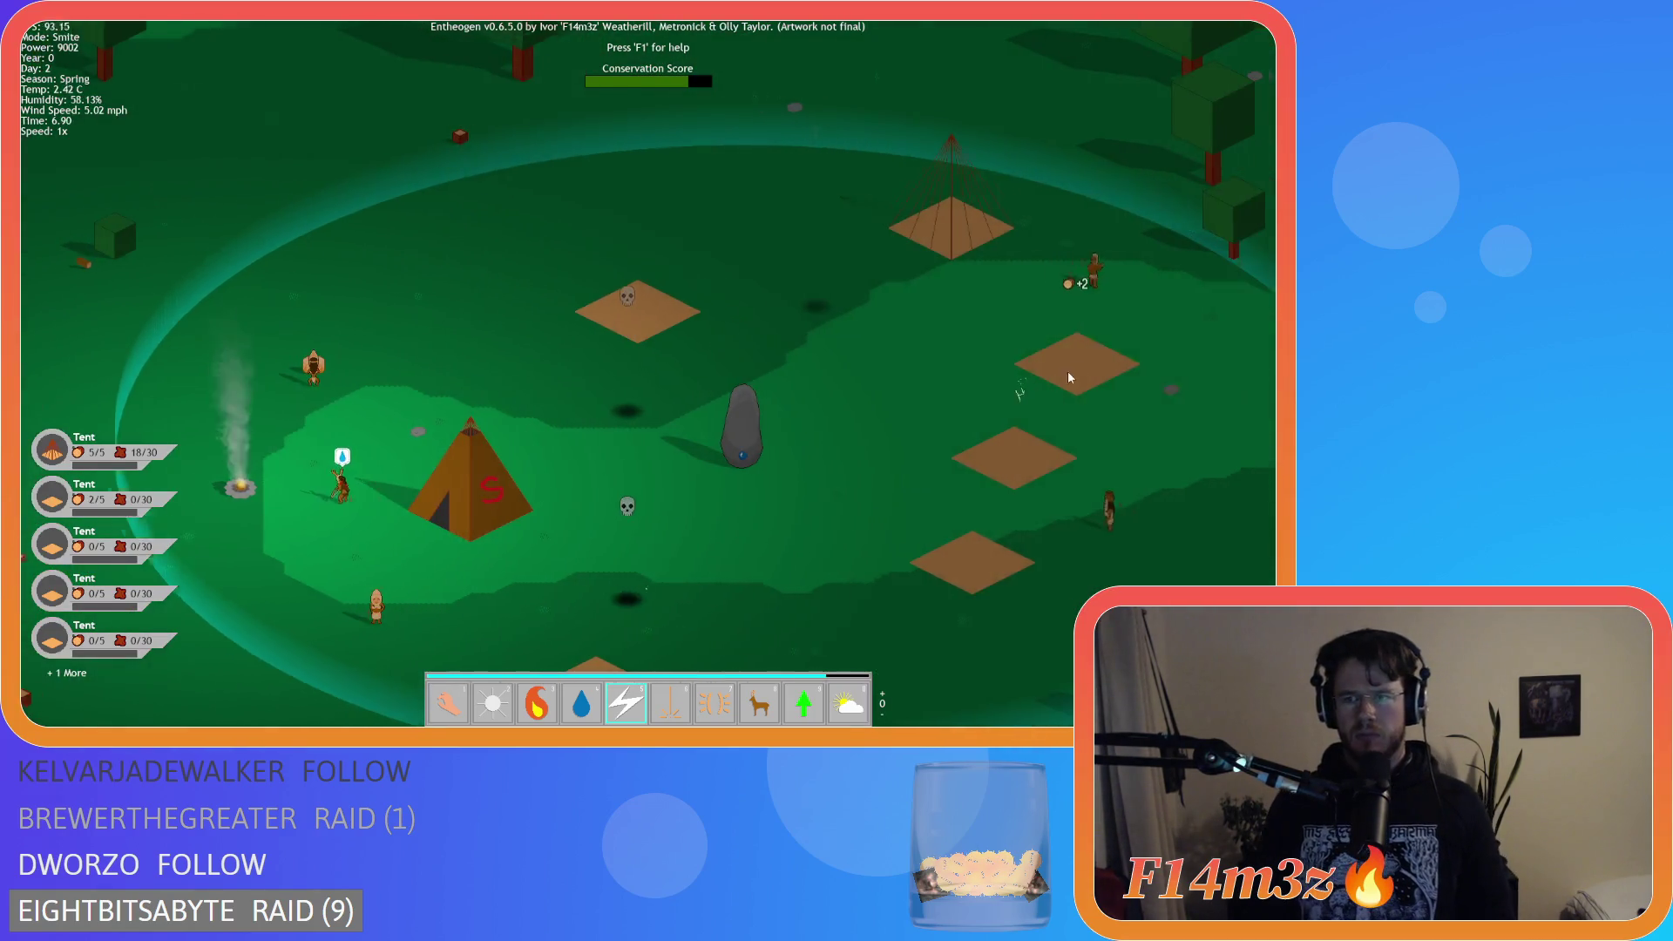
pyautogui.click(892, 519)
pyautogui.click(644, 498)
pyautogui.click(640, 366)
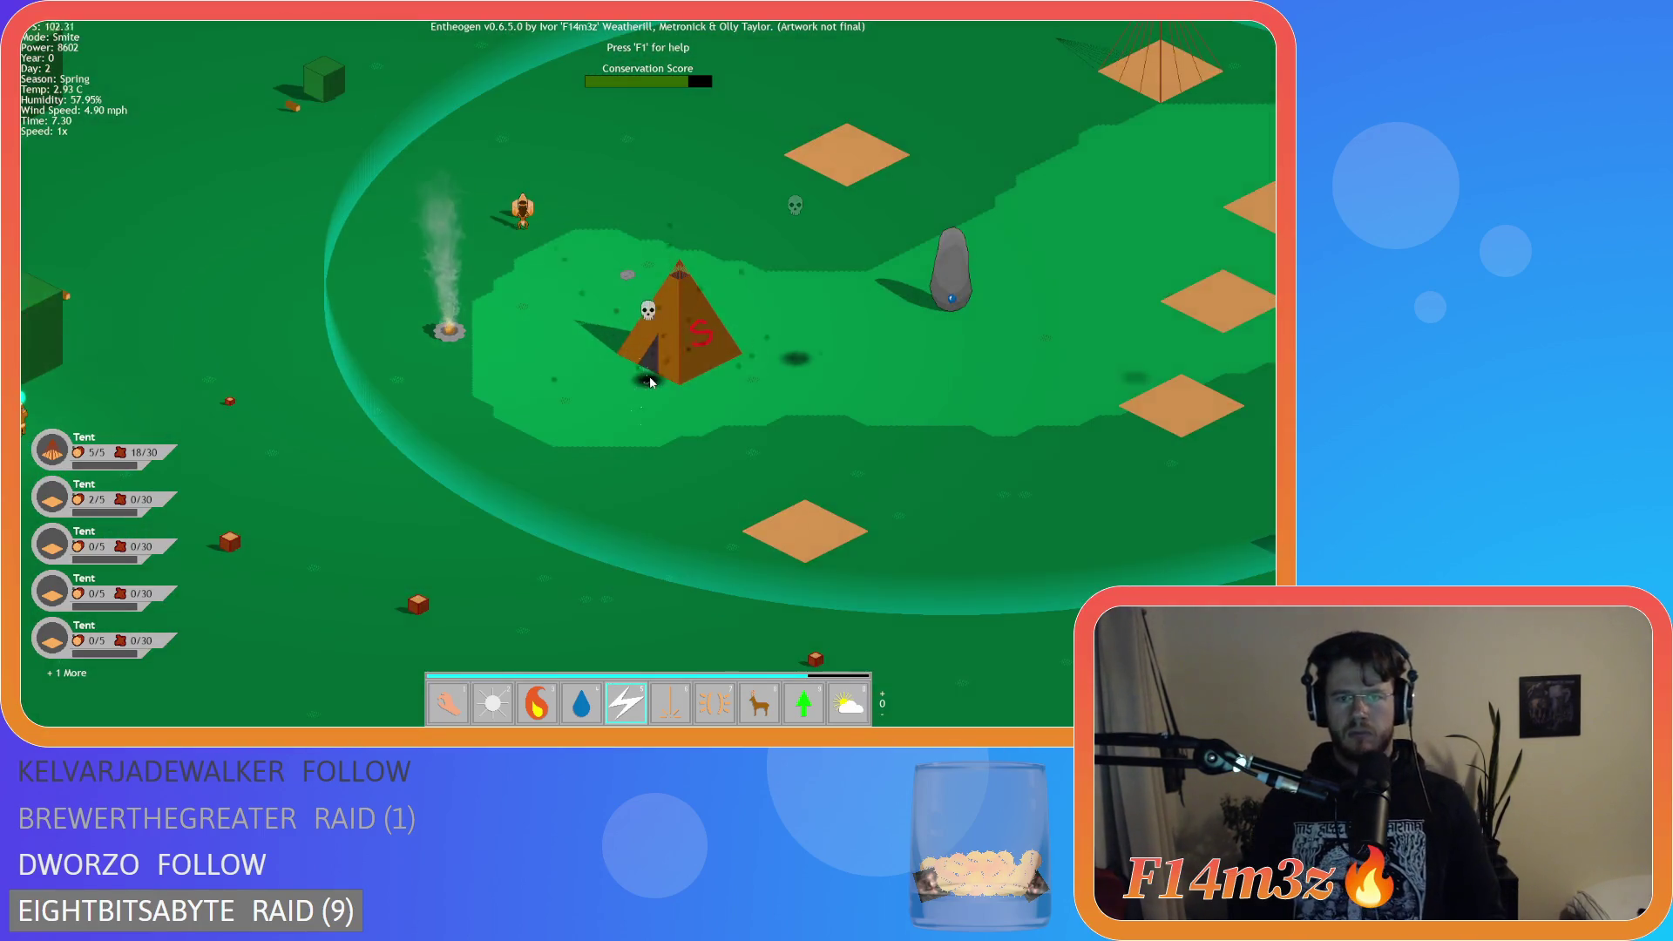
pyautogui.click(909, 376)
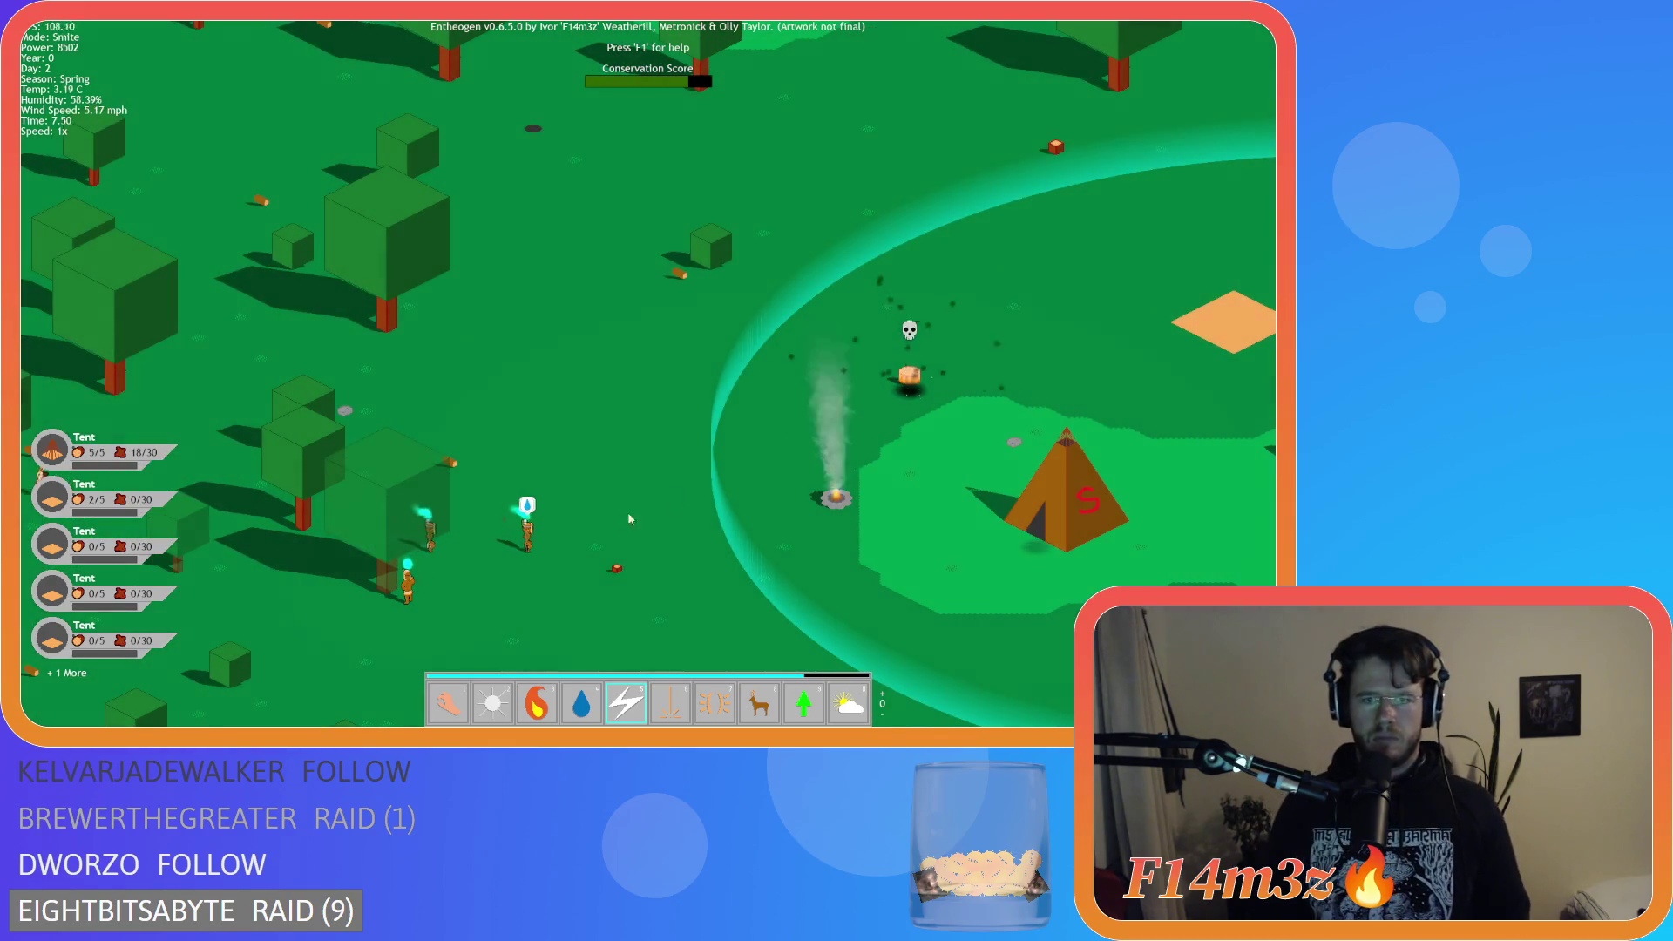
pyautogui.click(572, 547)
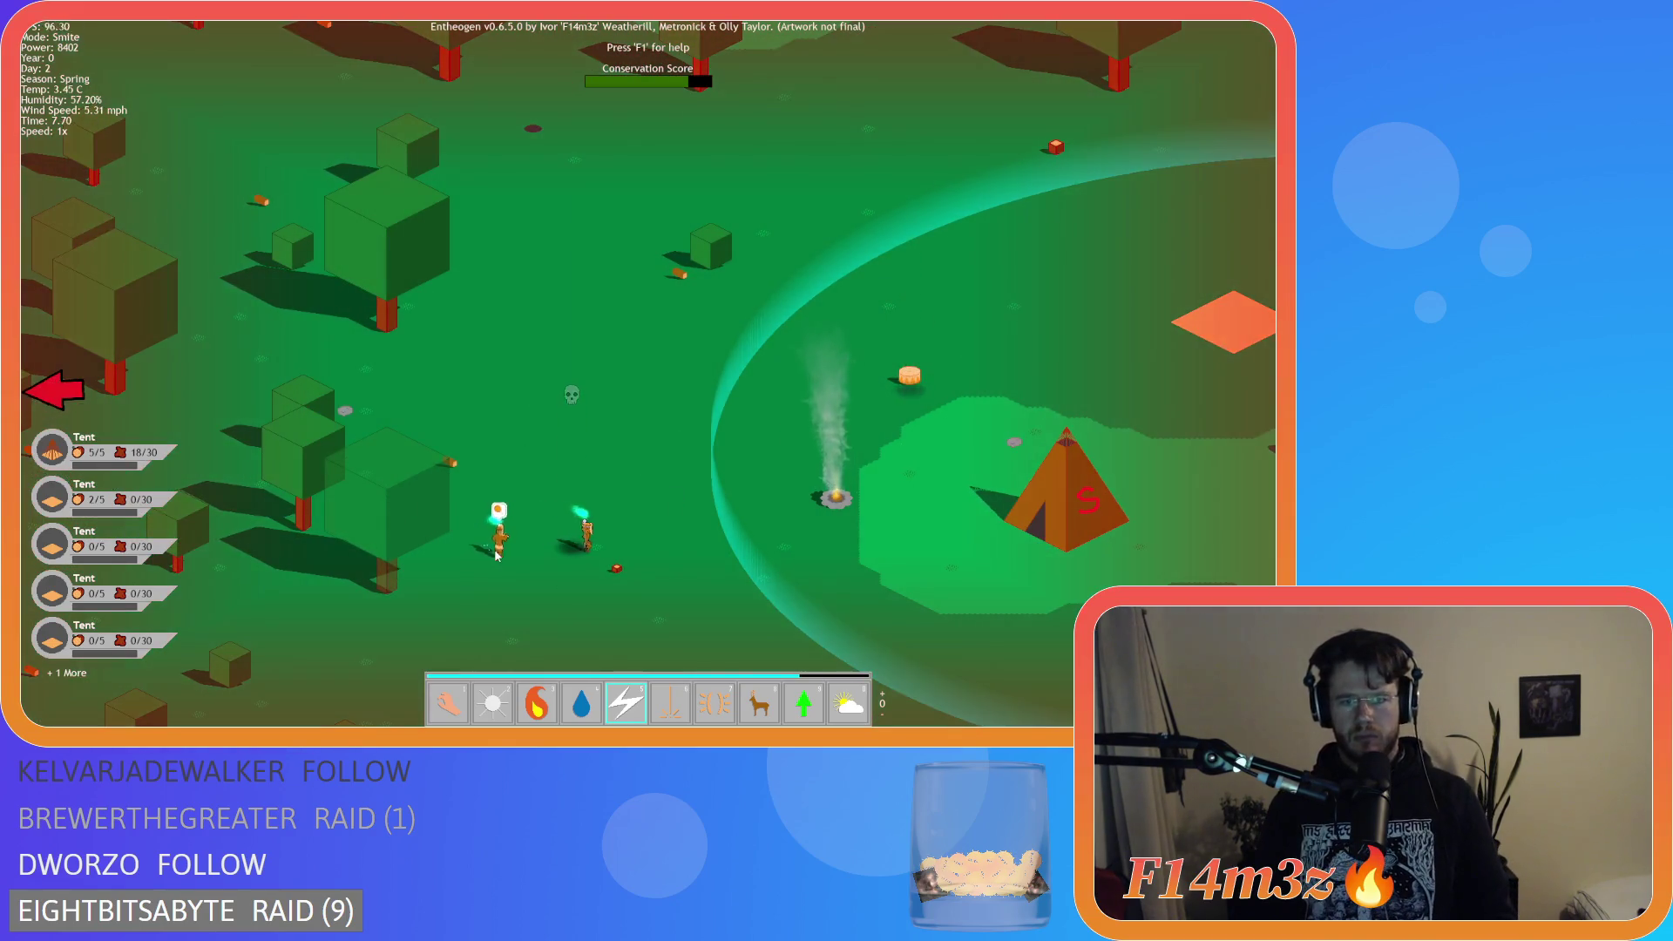
pyautogui.click(502, 551)
pyautogui.click(645, 546)
# Check the tribe overview of followers and their roles.
pyautogui.scroll(-5, 523, 541)
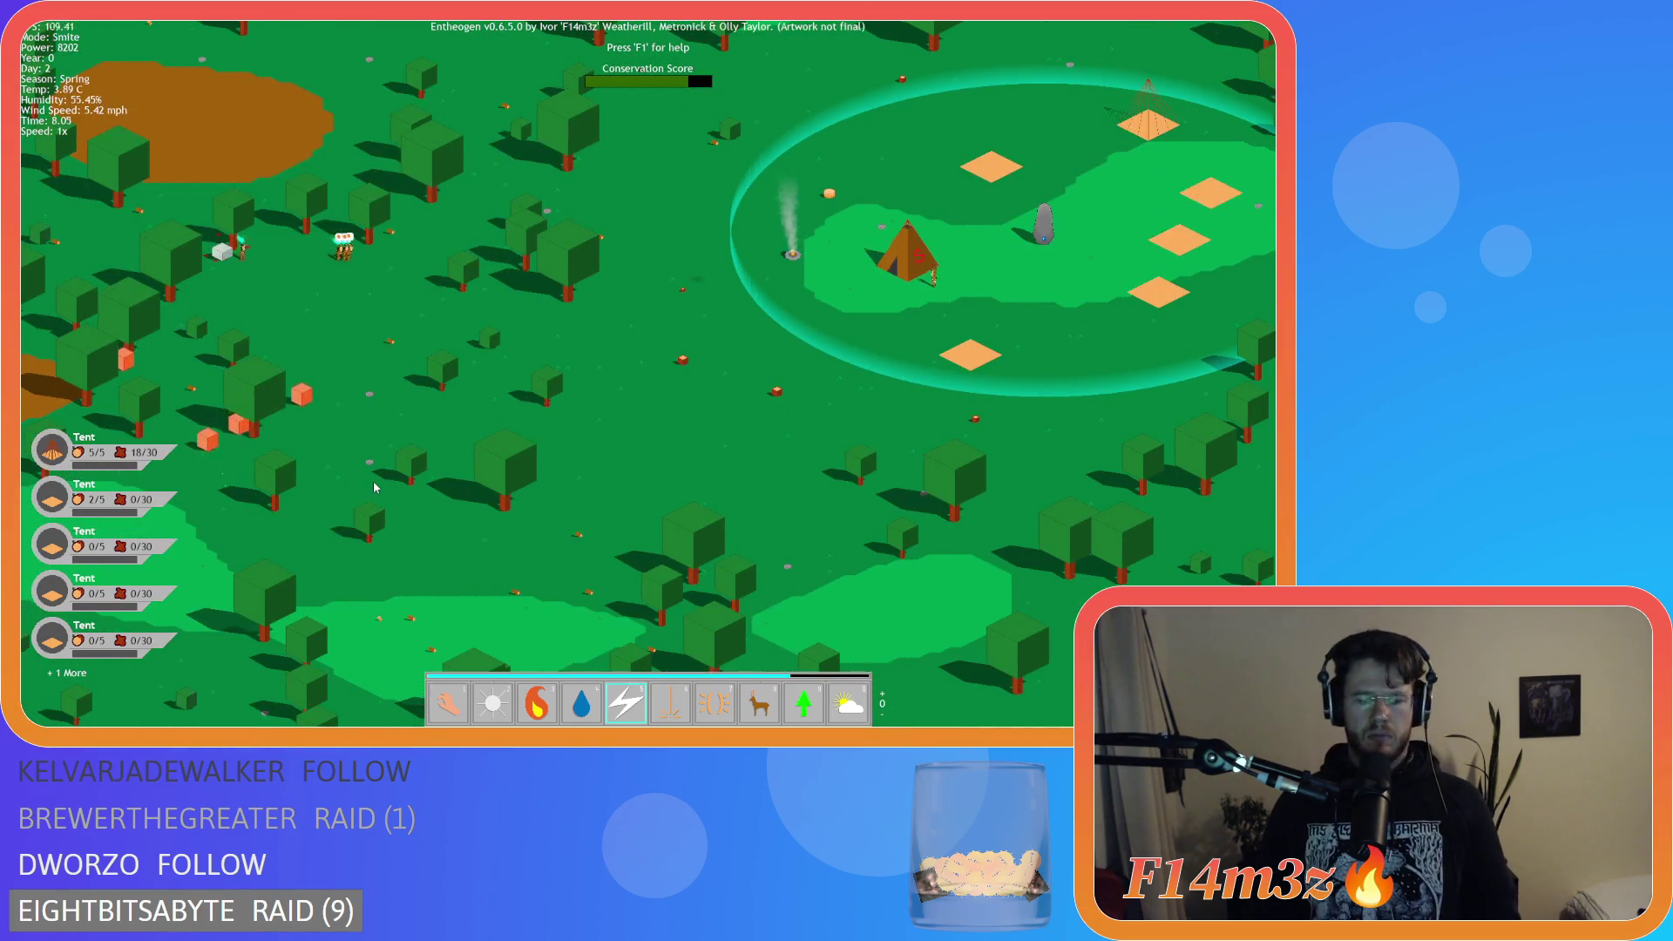
pyautogui.press('t')
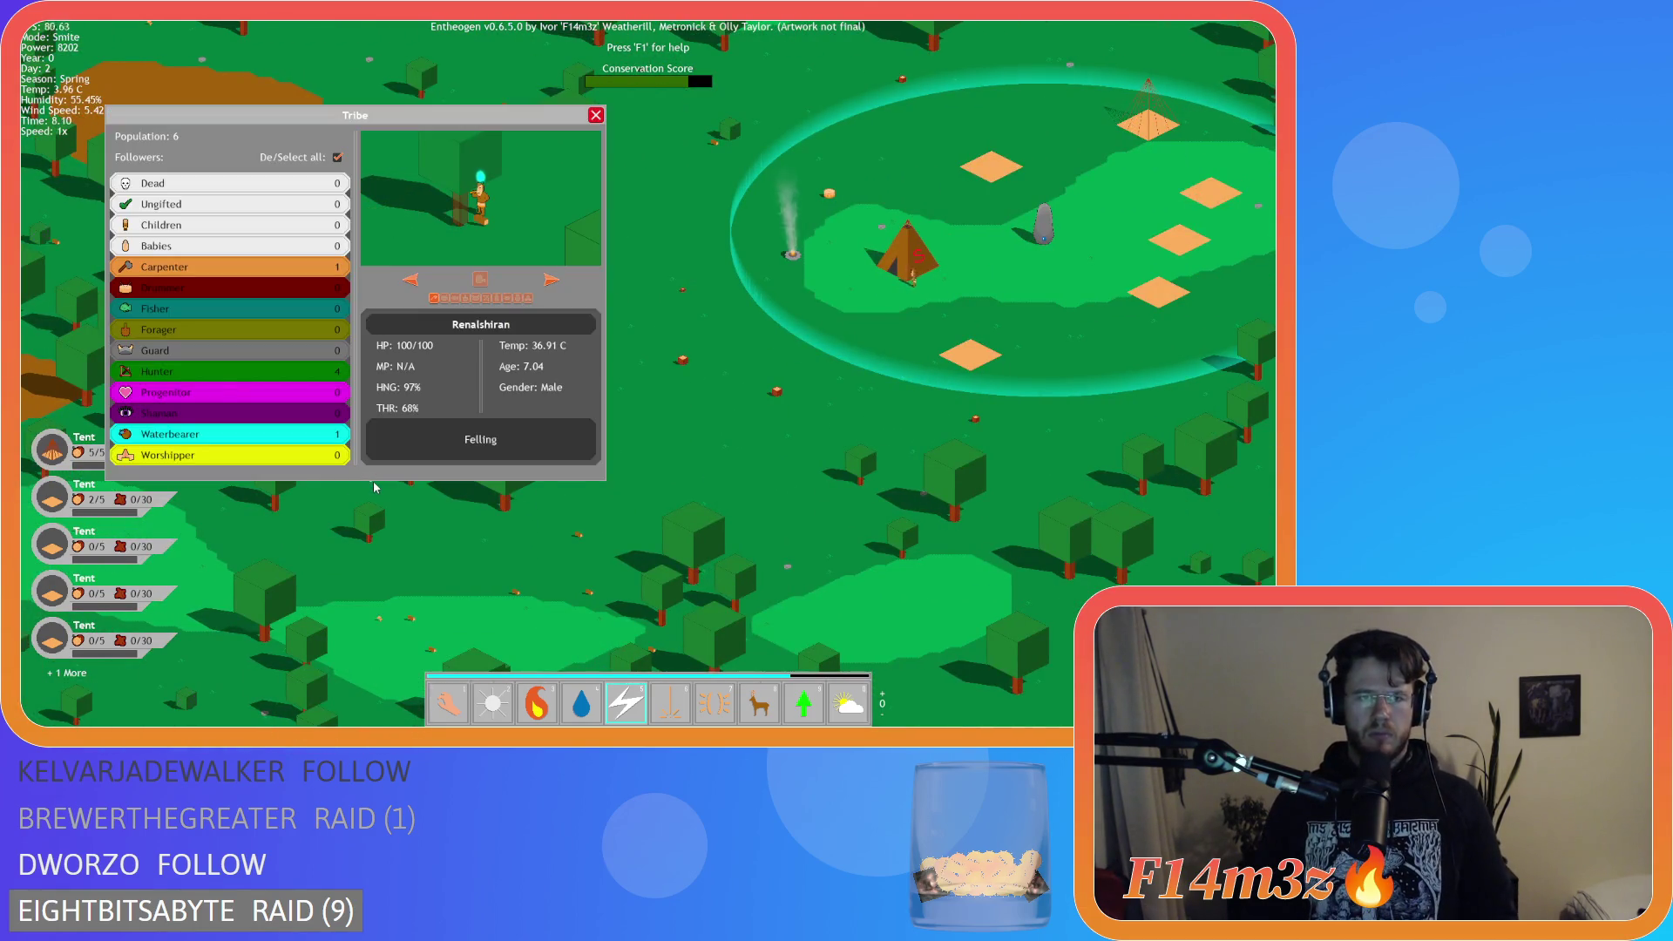
pyautogui.press('t')
# Pan and zoom the camera to centre the camp and tent.
pyautogui.scroll(-4, 784, 392)
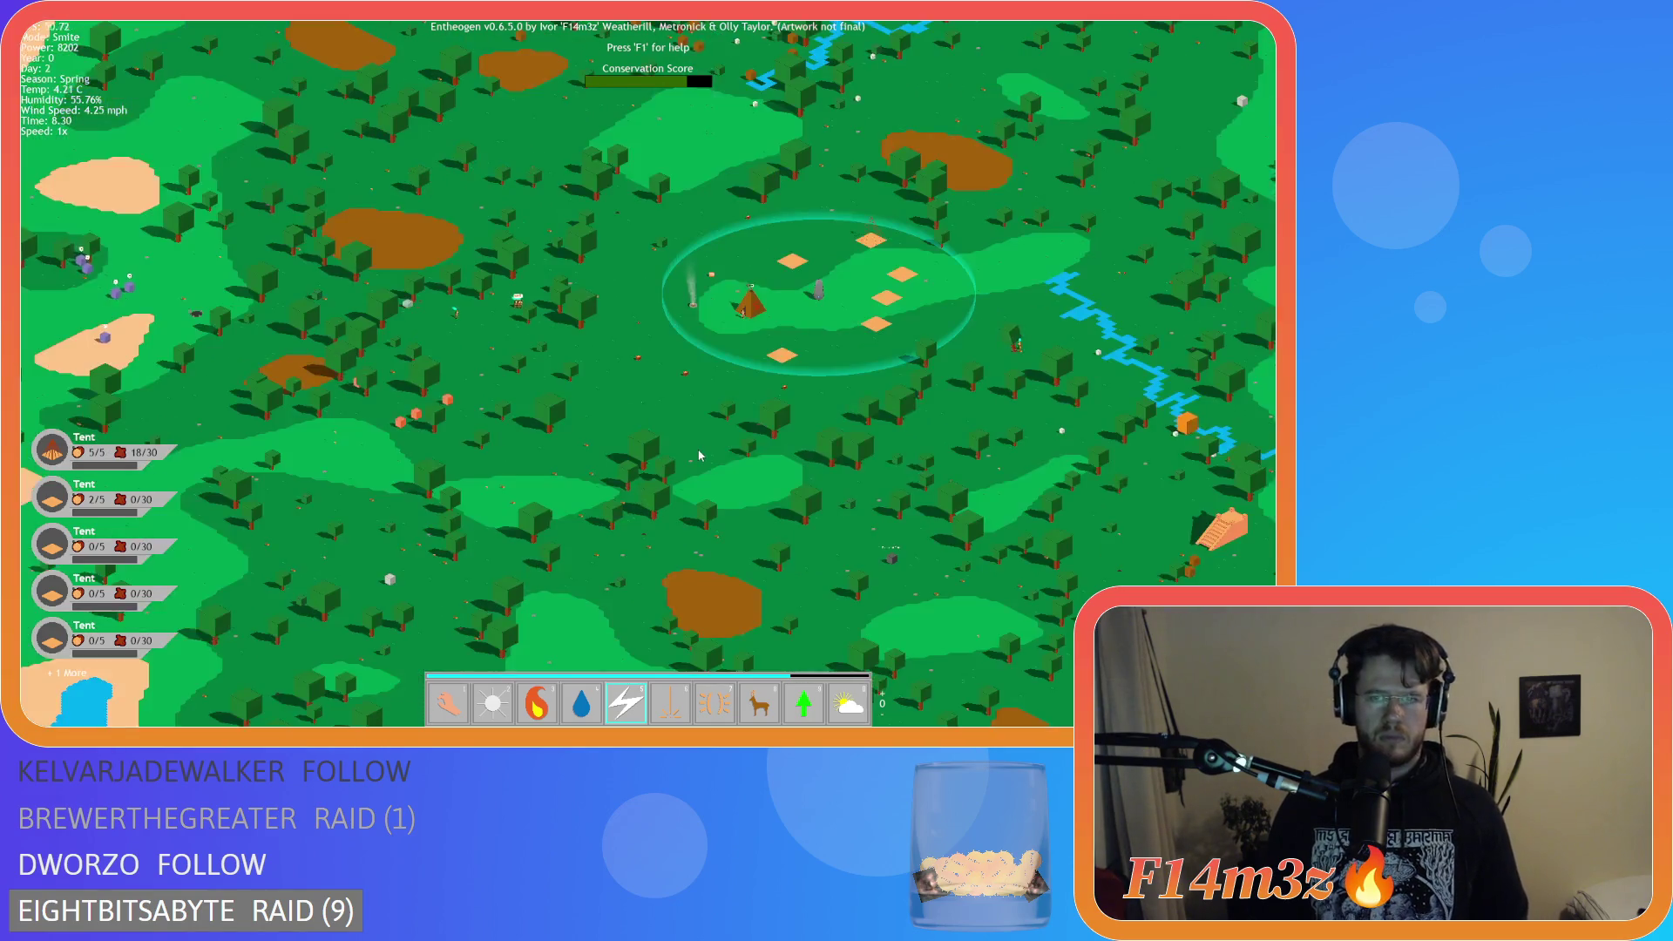
pyautogui.scroll(5, 912, 342)
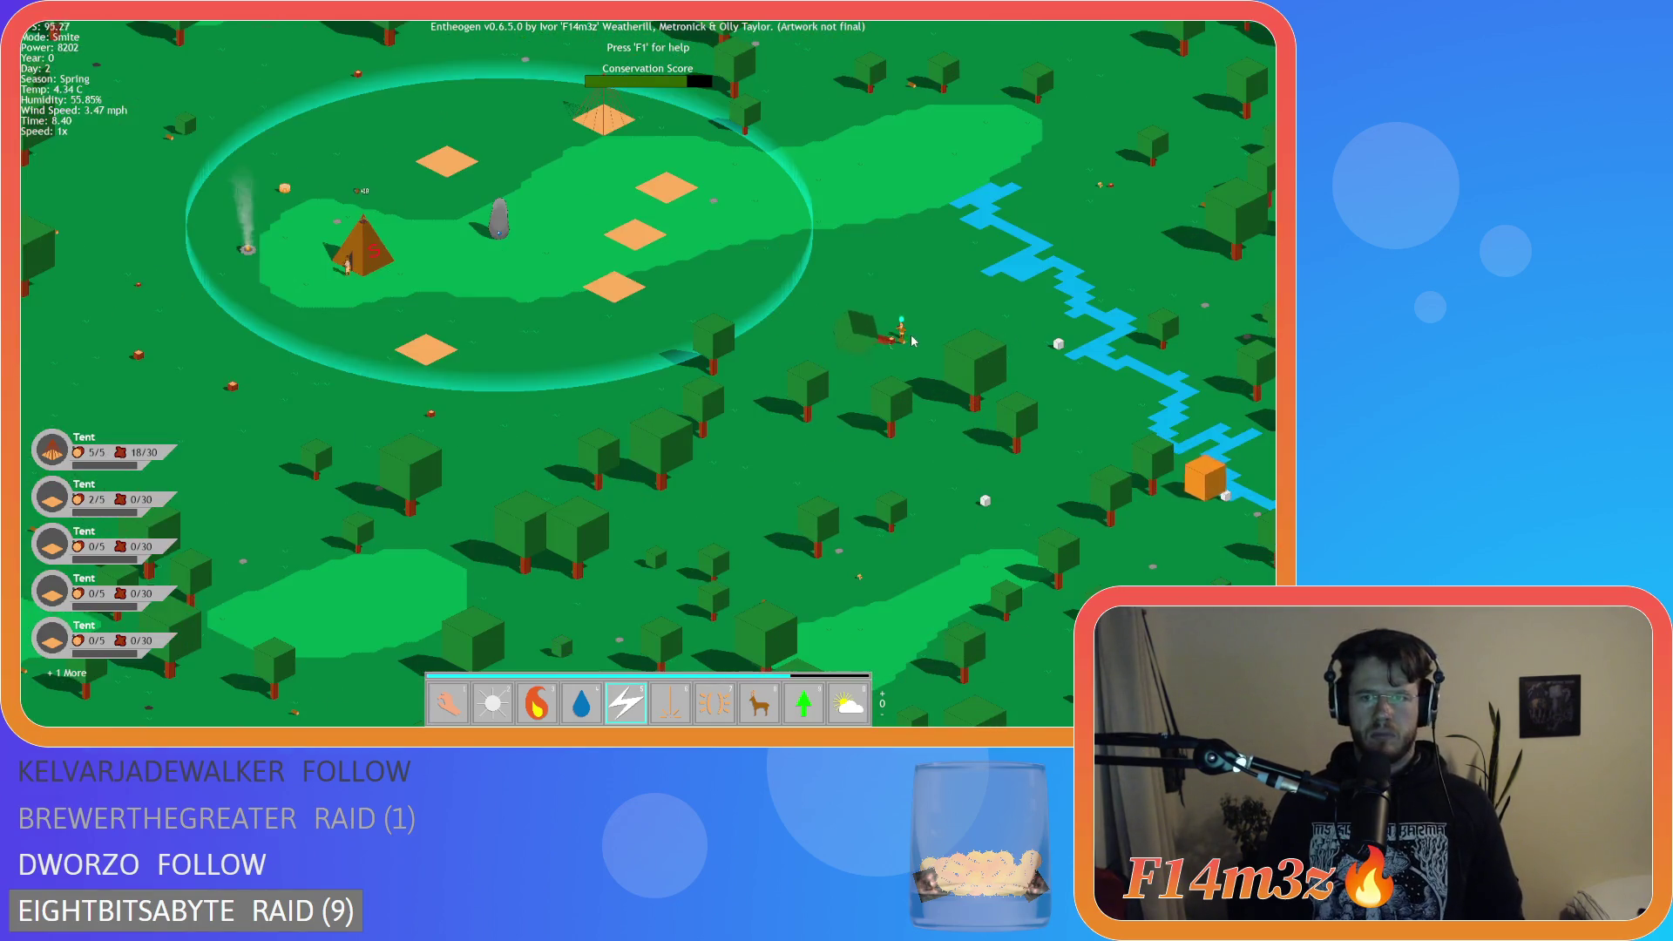
pyautogui.moveTo(913, 341); pyautogui.dragTo(696, 409)
pyautogui.scroll(-3, 693, 404)
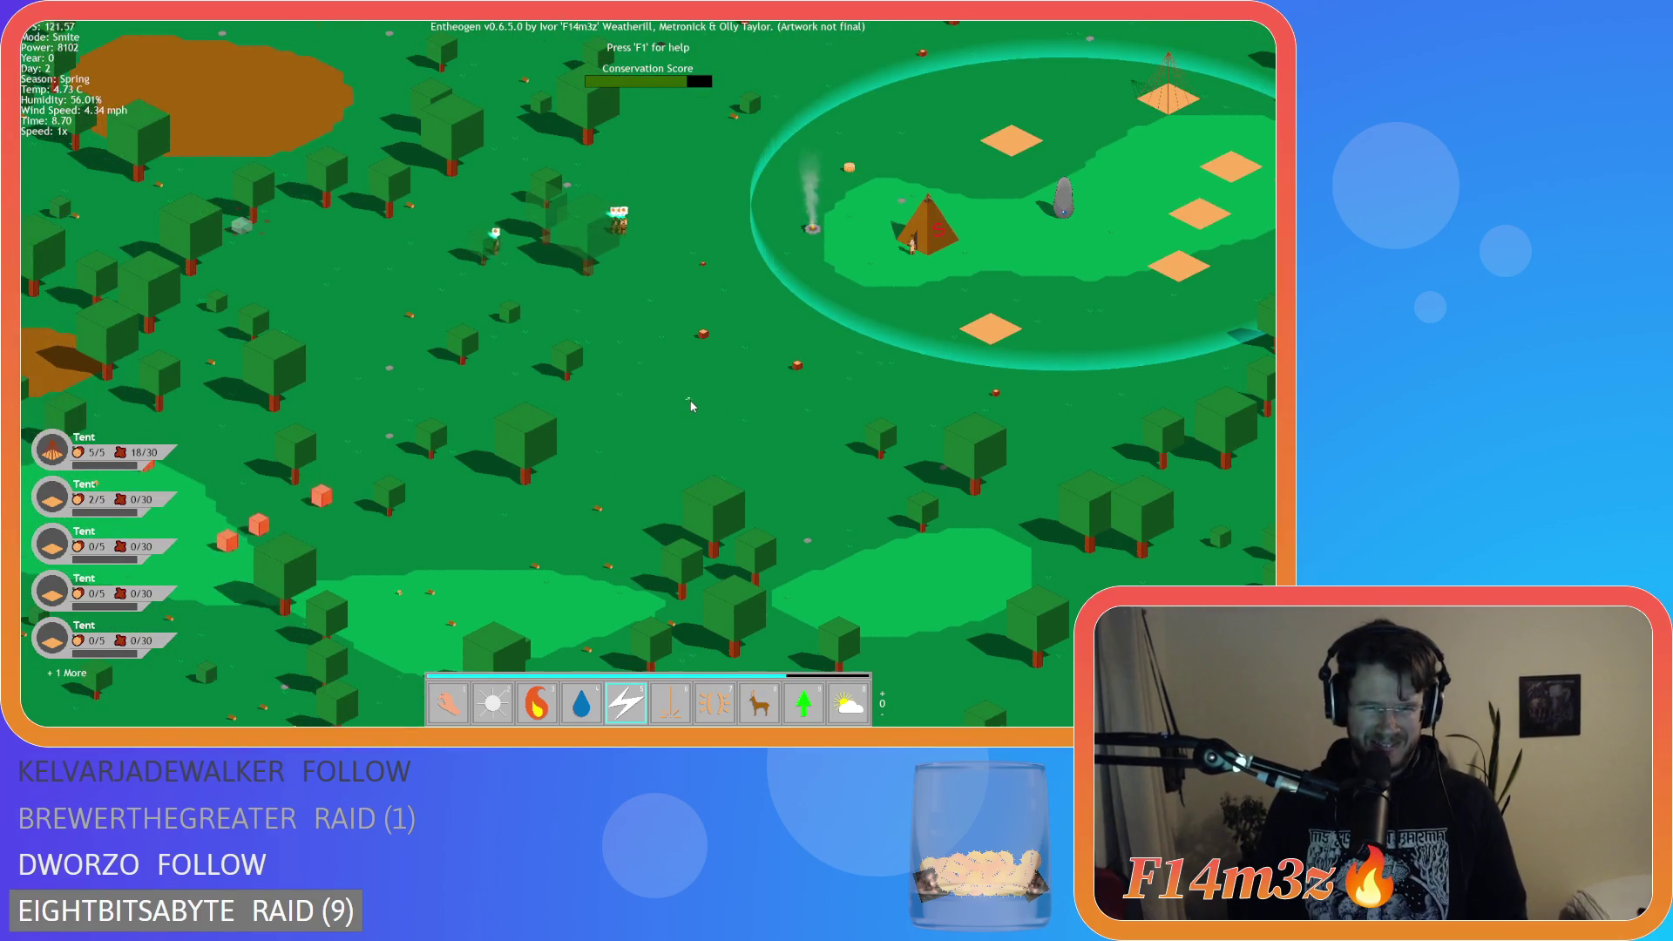
pyautogui.scroll(-2, 824, 439)
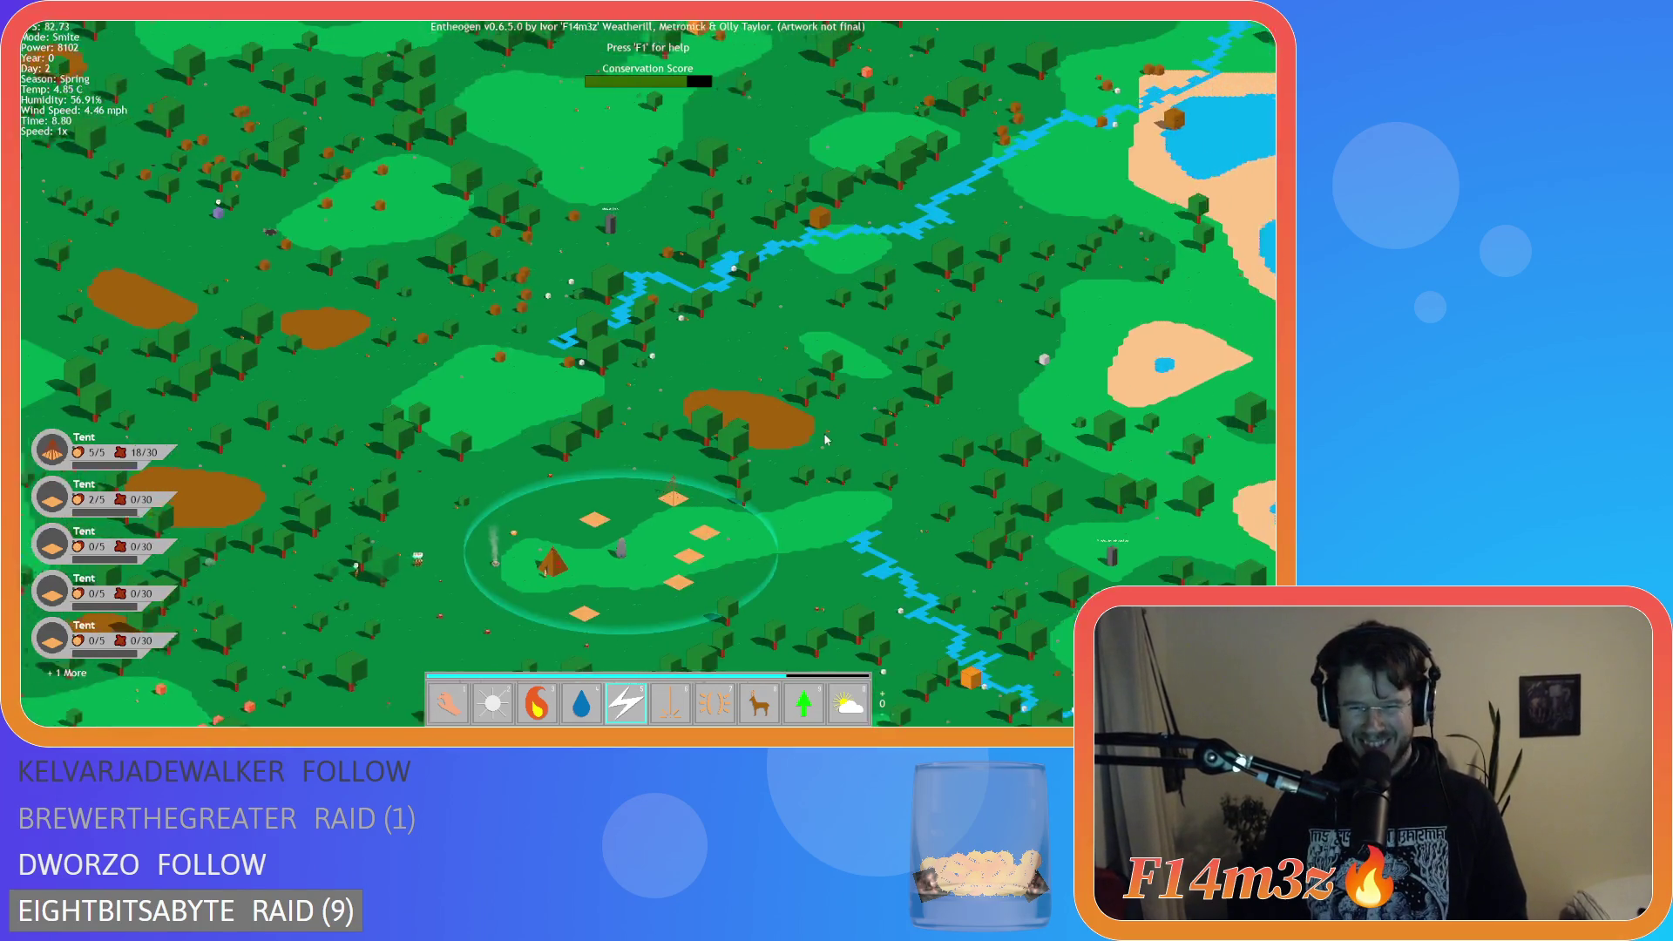
pyautogui.scroll(5, 787, 465)
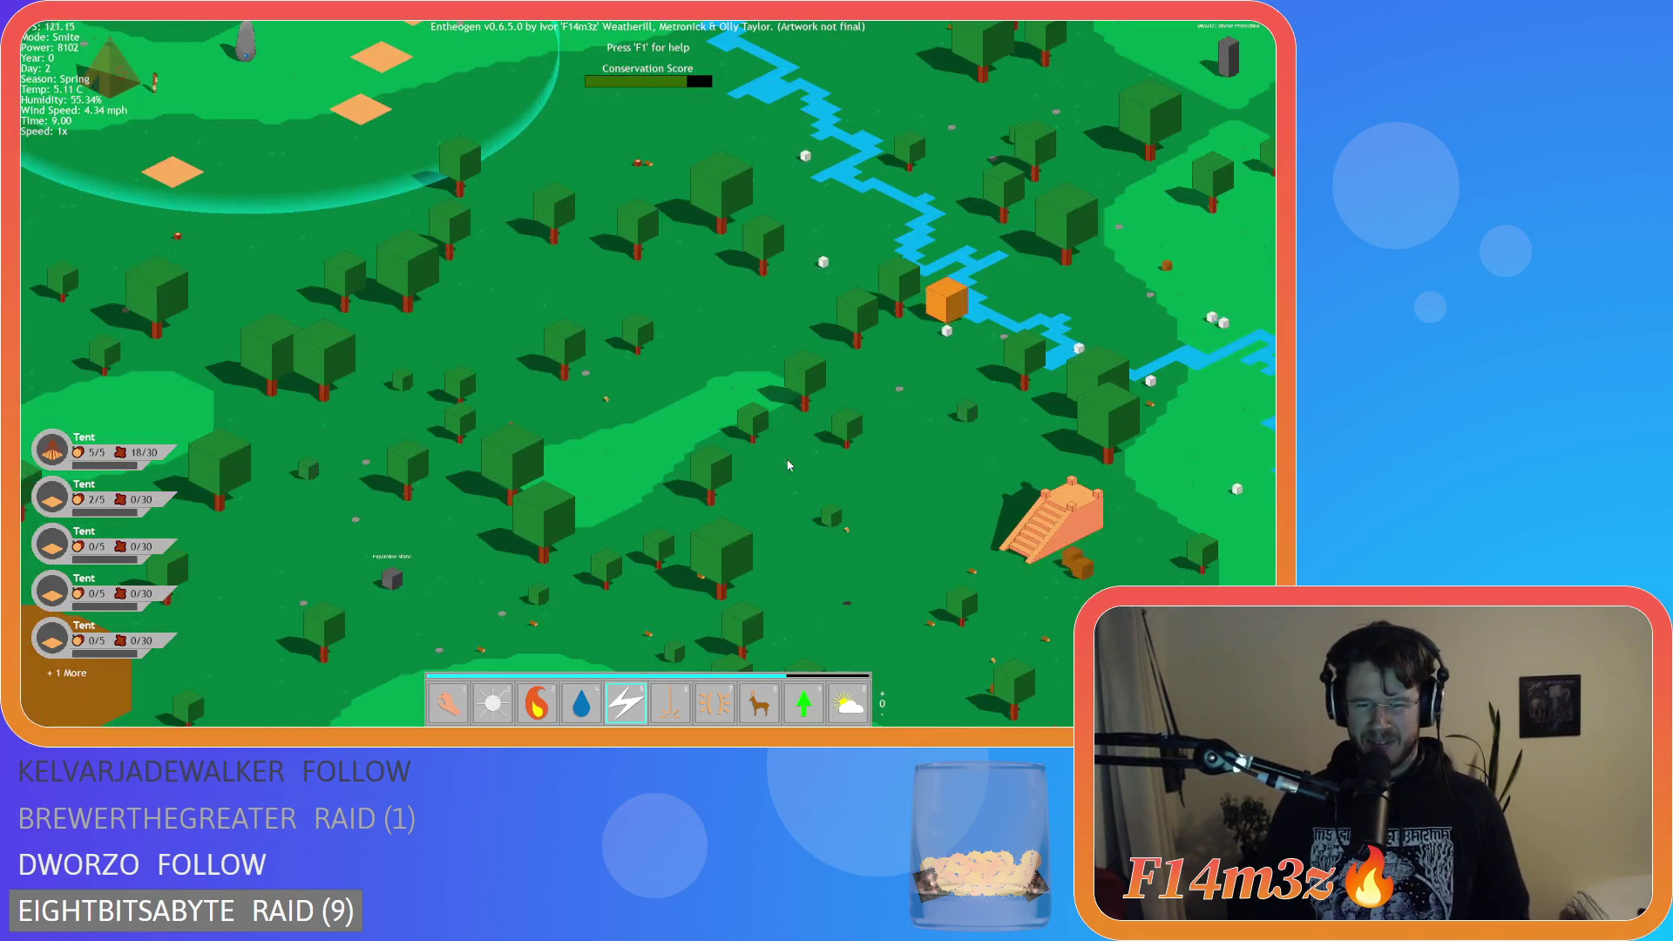
pyautogui.moveTo(787, 465)
pyautogui.mouseDown()
pyautogui.moveTo(523, 432)
pyautogui.moveTo(561, 402)
pyautogui.mouseUp()
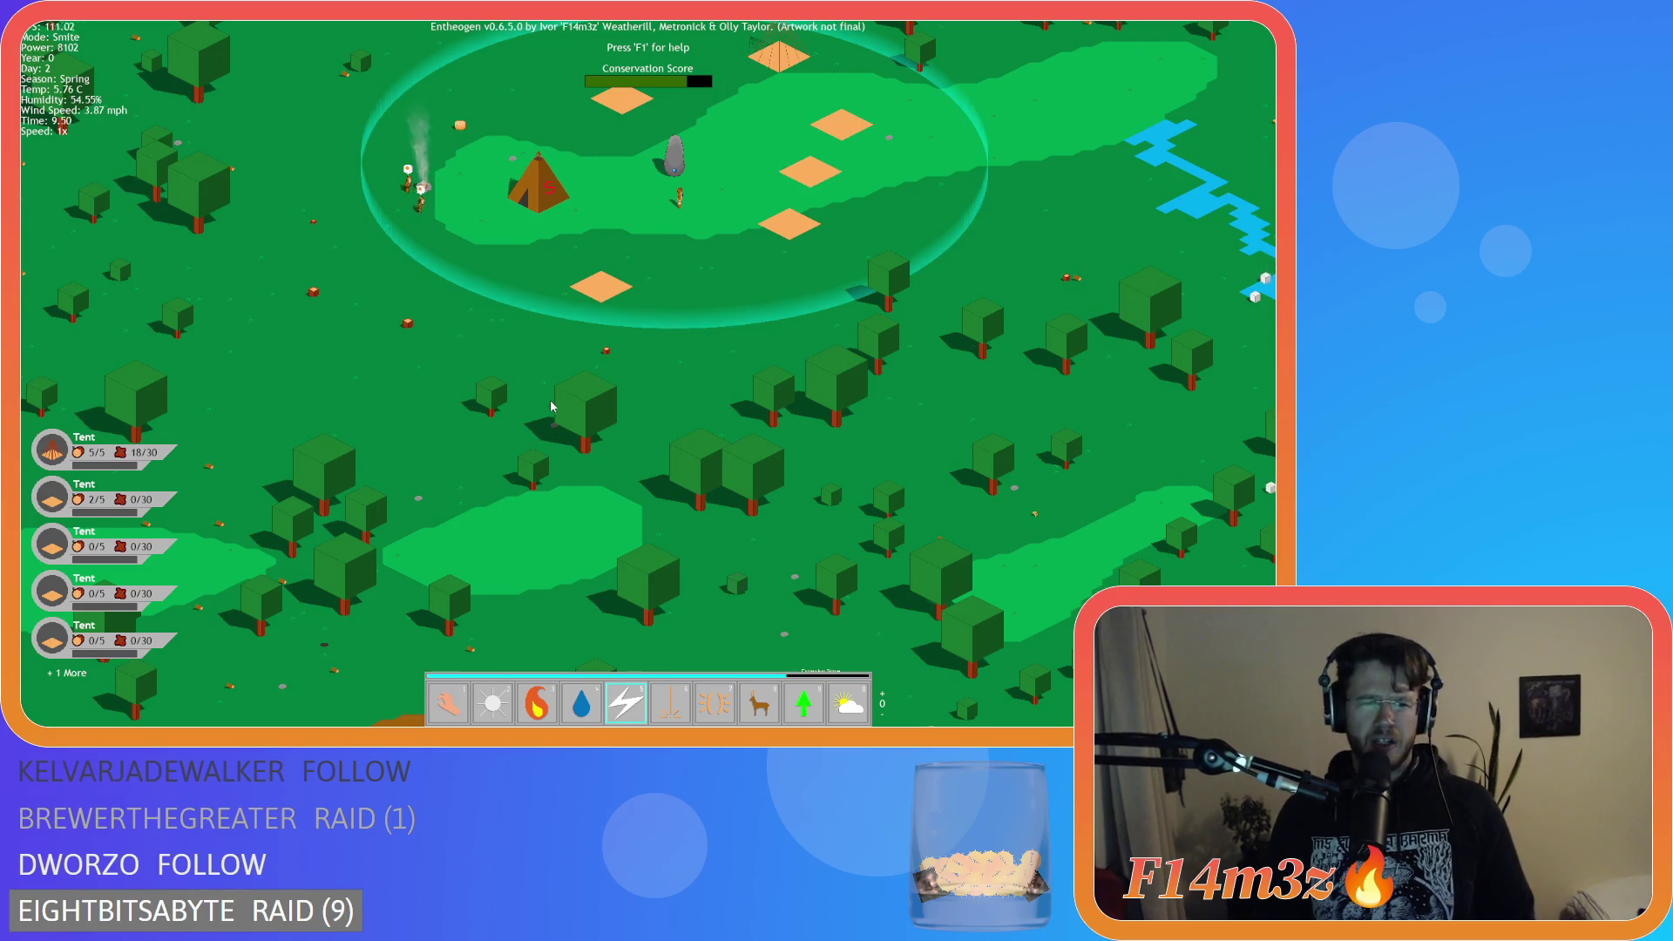
pyautogui.press('w')
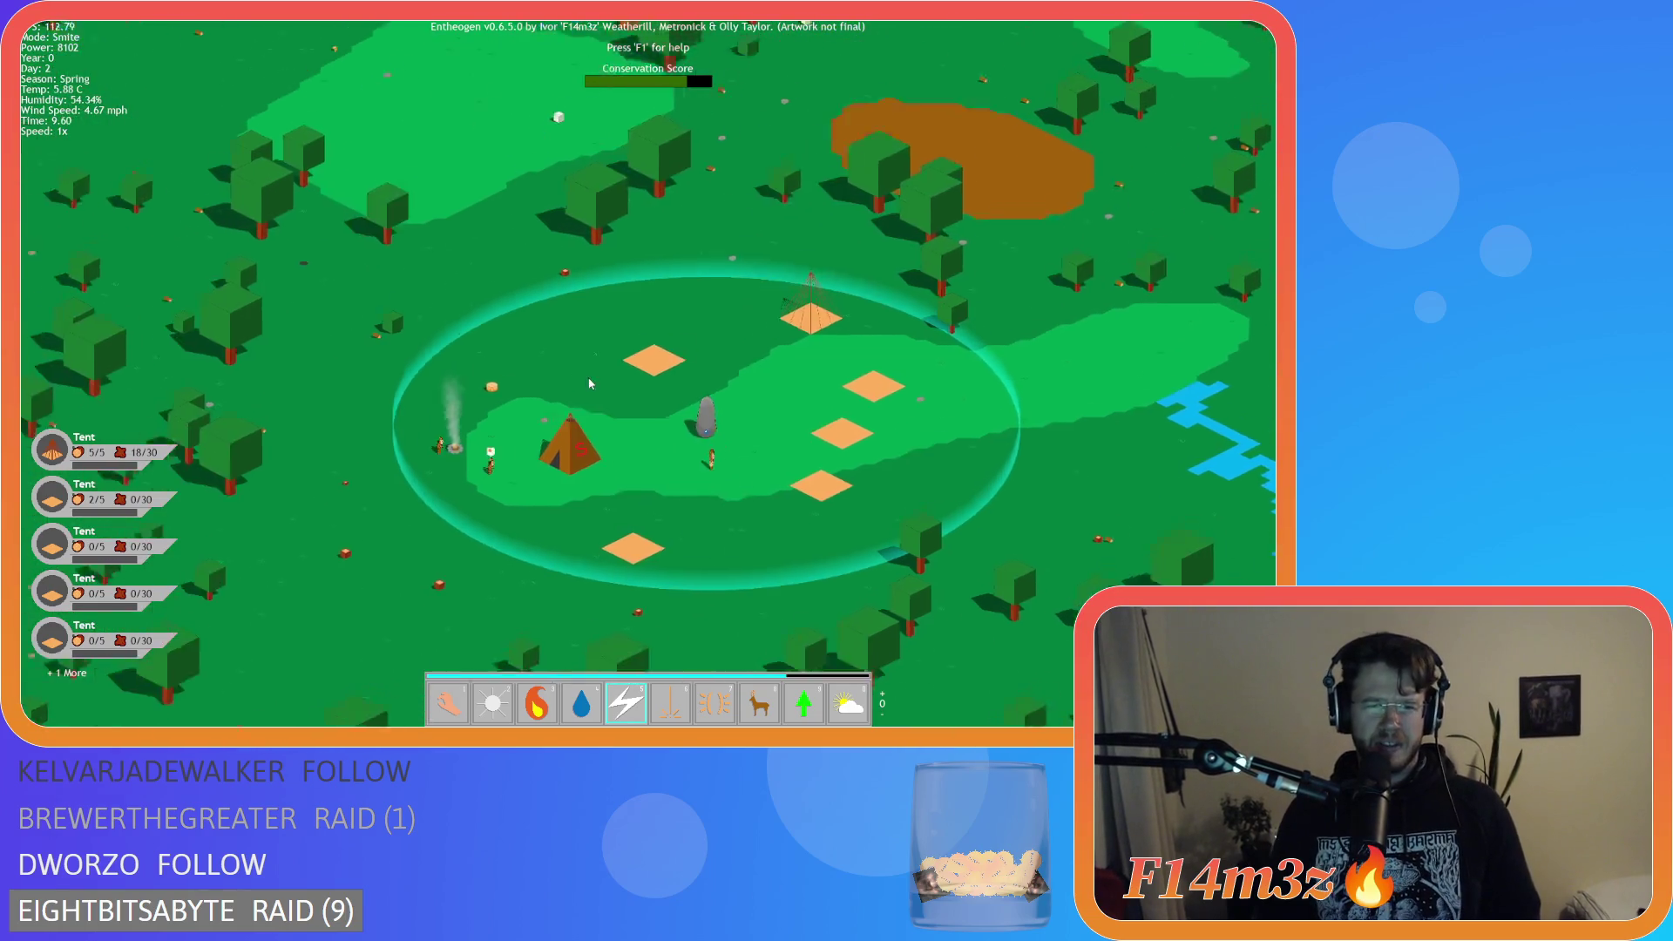
pyautogui.press('s')
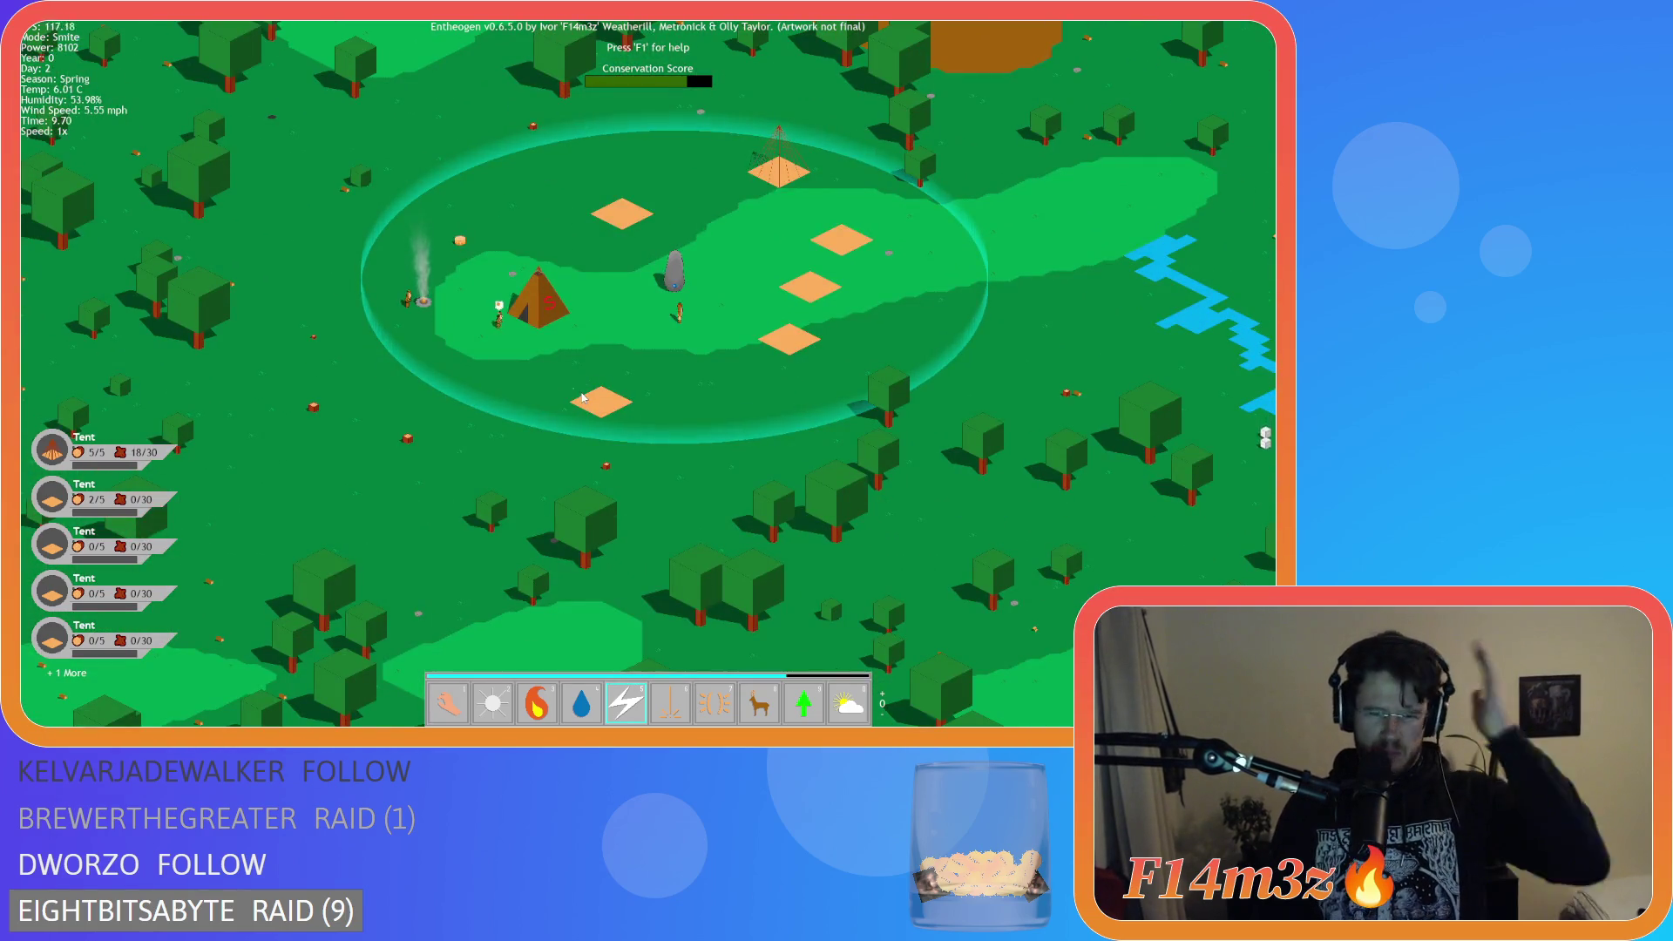
pyautogui.press('w')
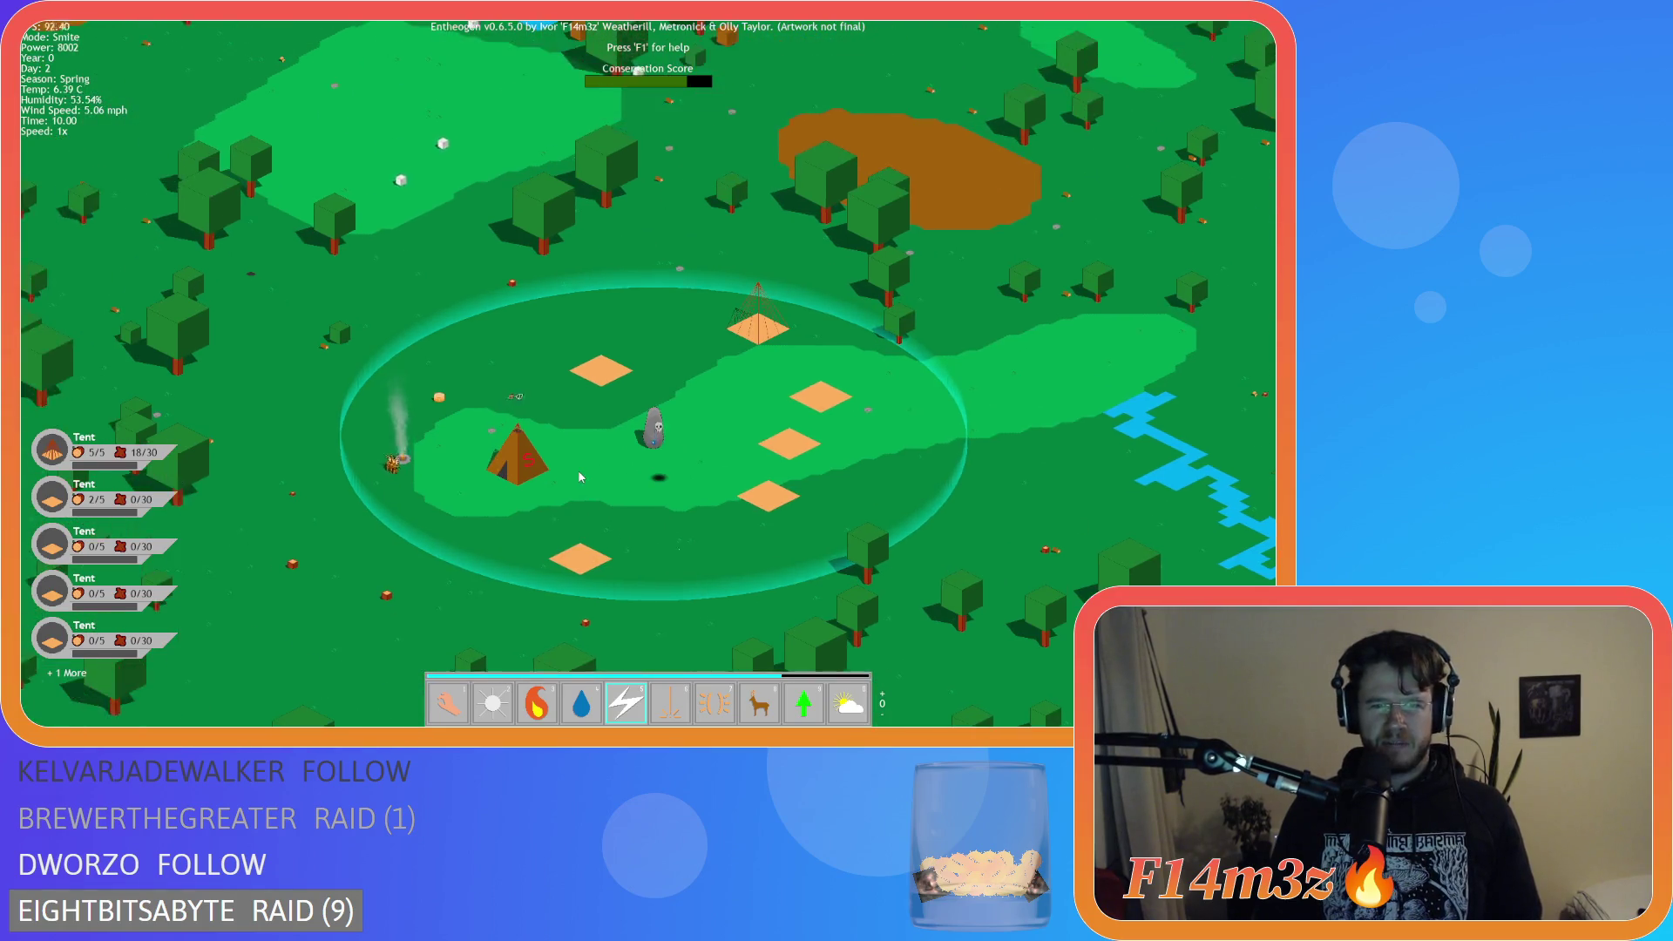
pyautogui.scroll(5, 578, 476)
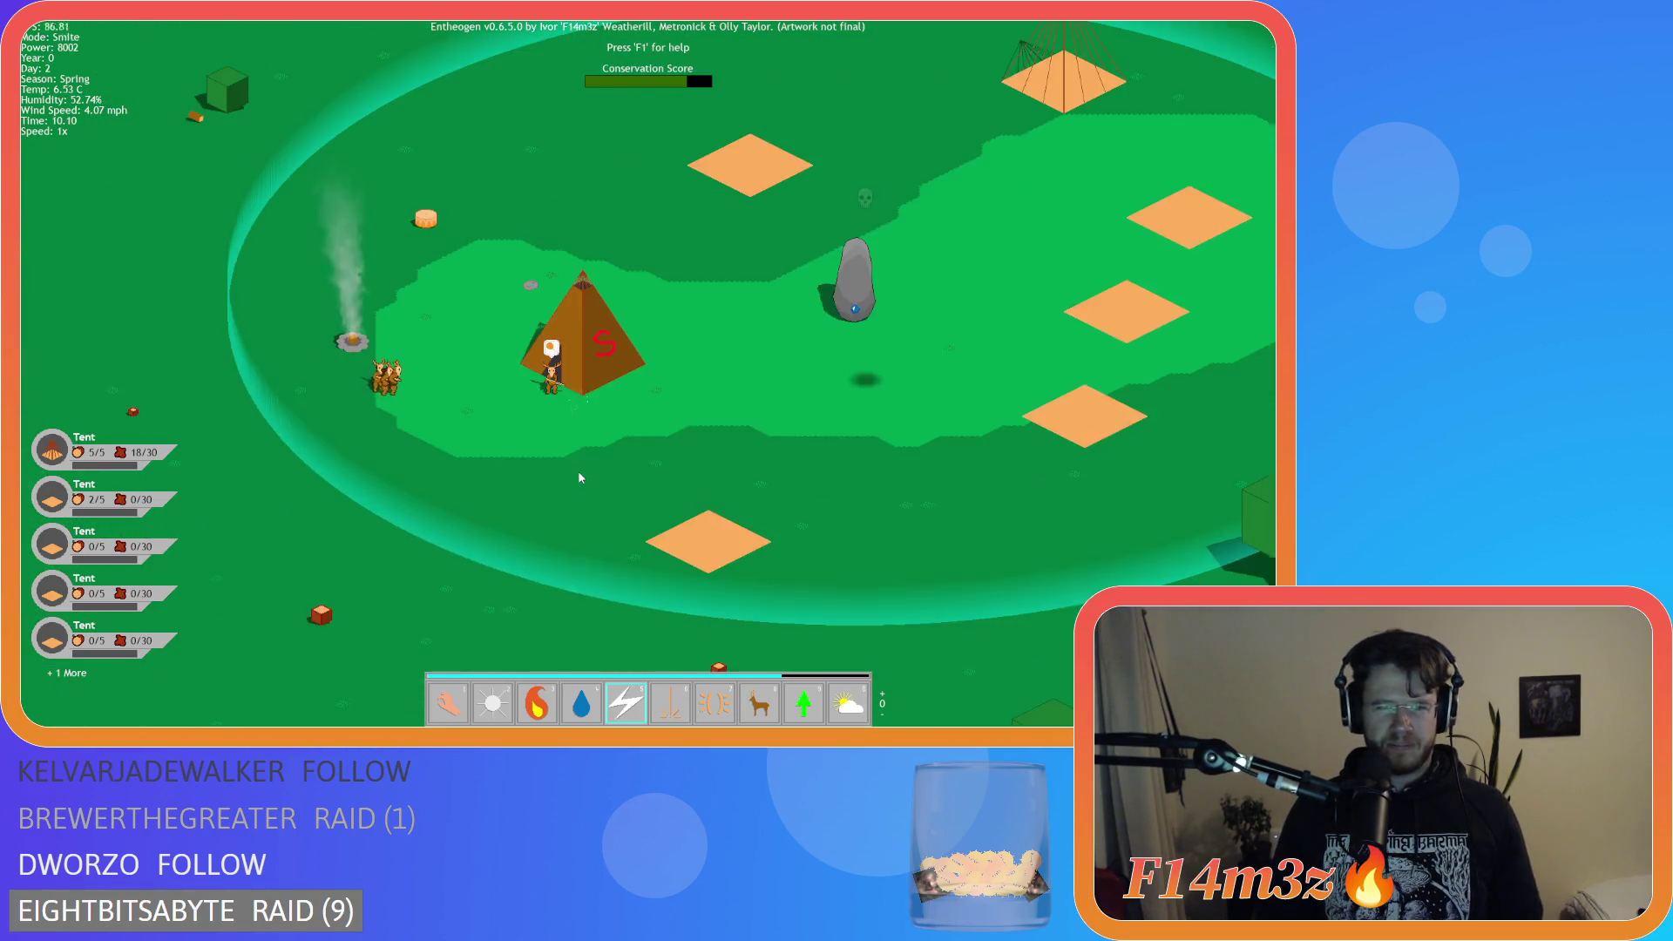
pyautogui.press('w')
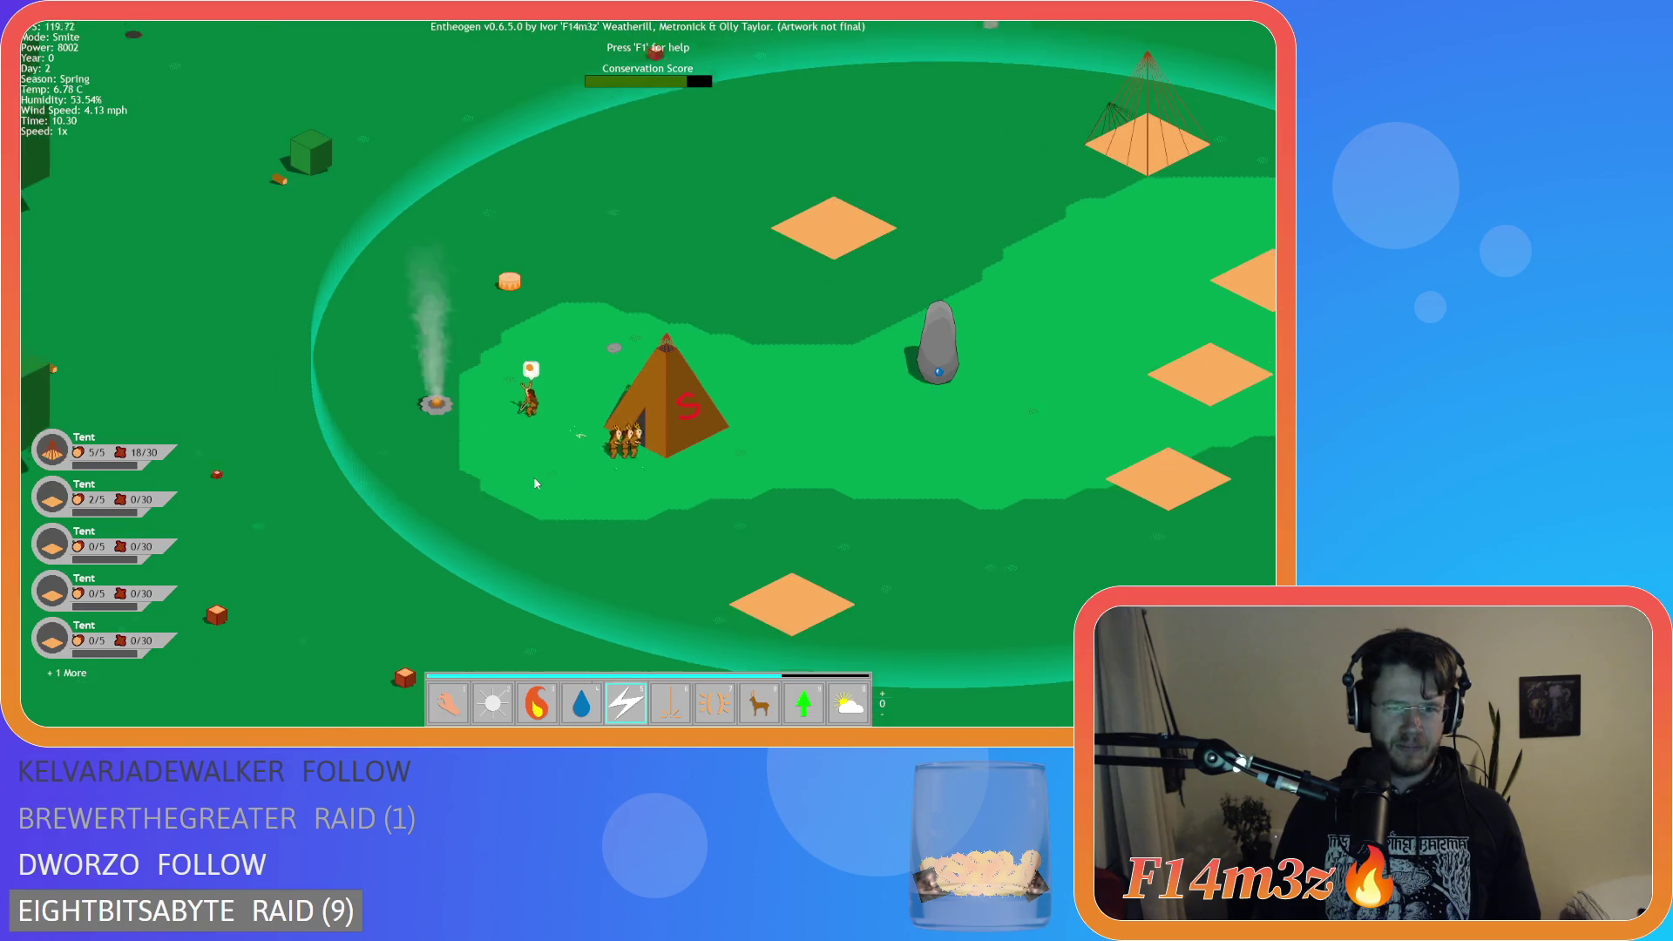
pyautogui.scroll(3, 561, 482)
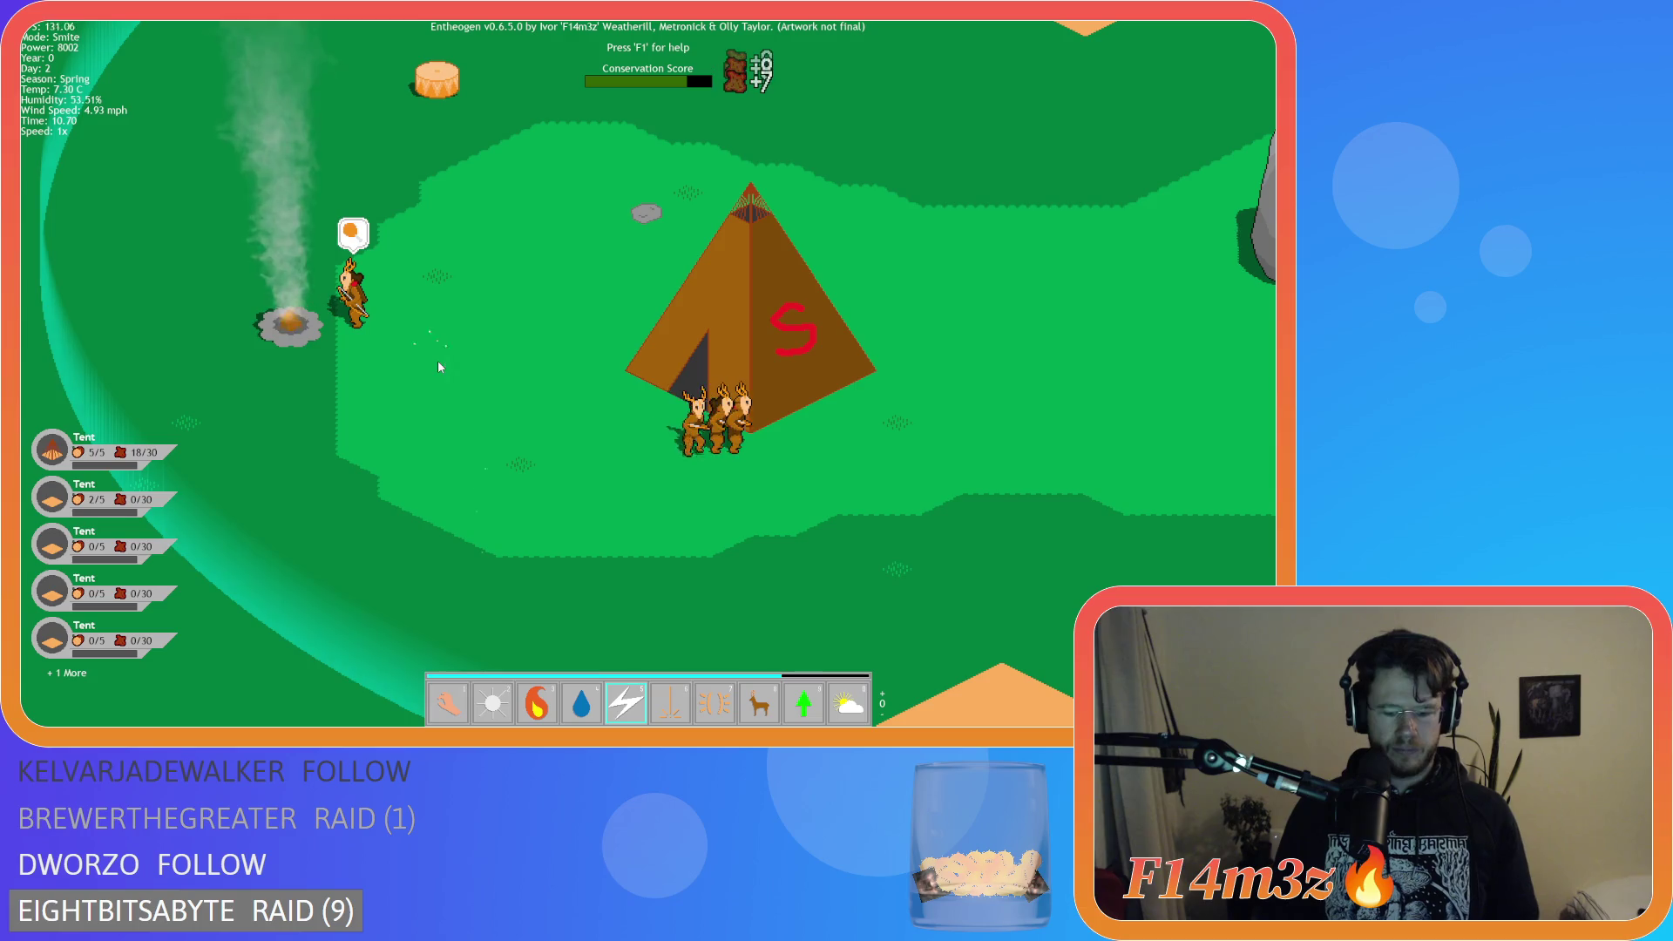
# Open the stored-food inventory and strike the deer beside the tent.
pyautogui.press('i')
pyautogui.press('w')
pyautogui.press('d')
pyautogui.click(800, 461)
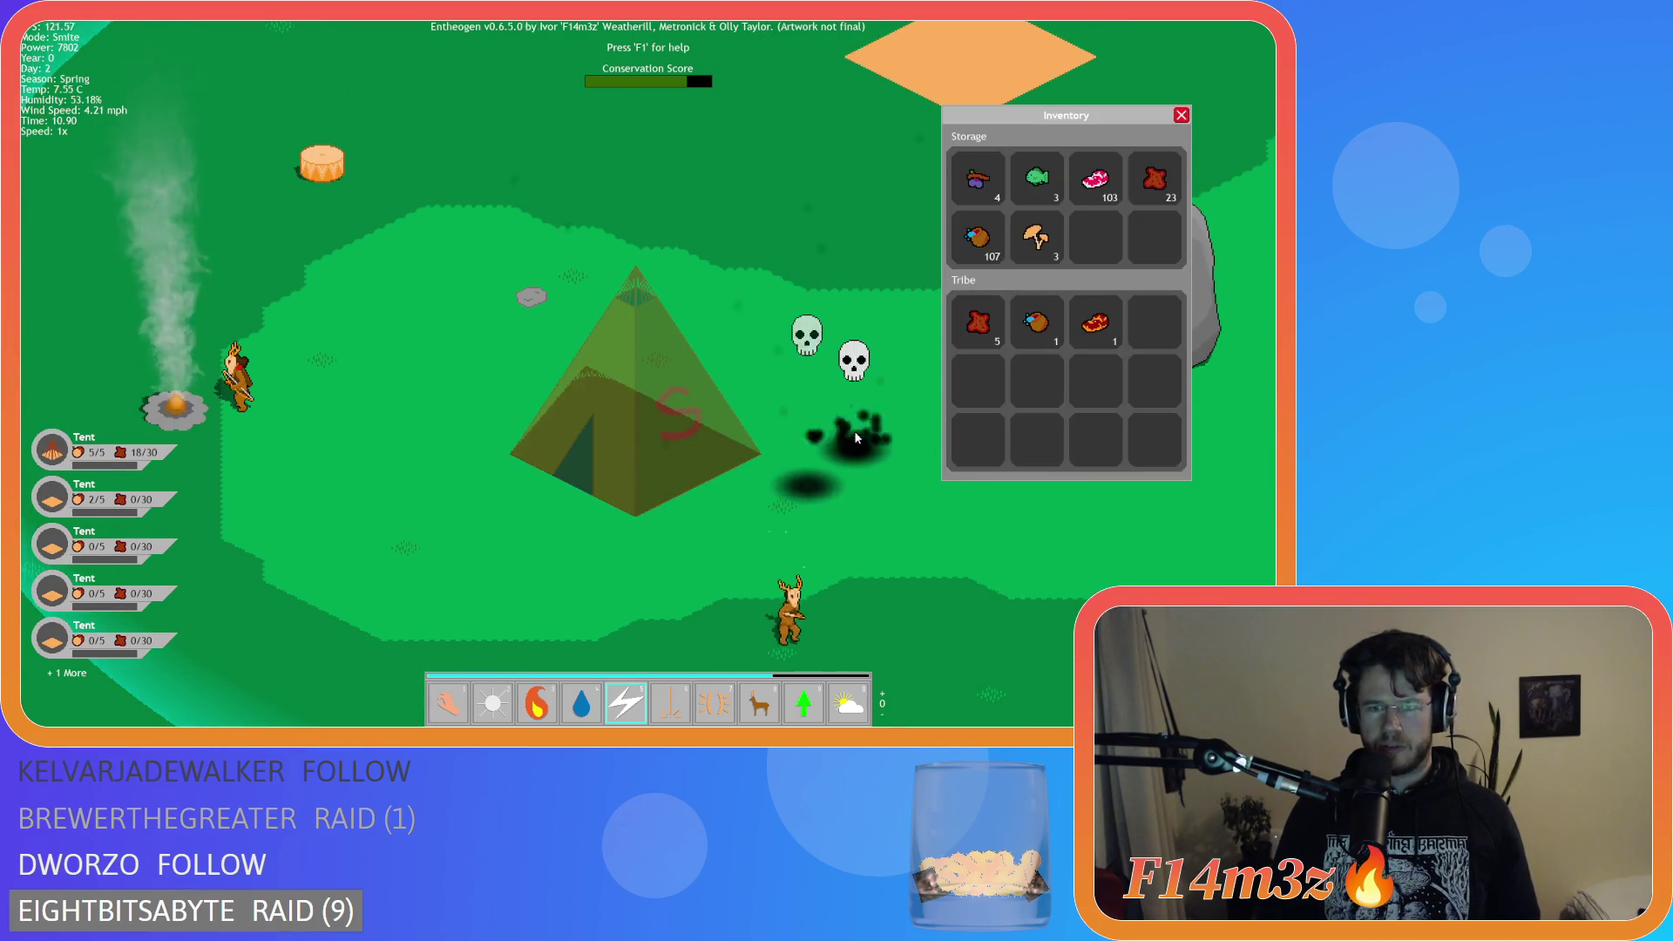
# Smite the last villager by the fire, ending the game as stored meat drops to 75.
pyautogui.press('a')
pyautogui.click(386, 393)
pyautogui.press('d')
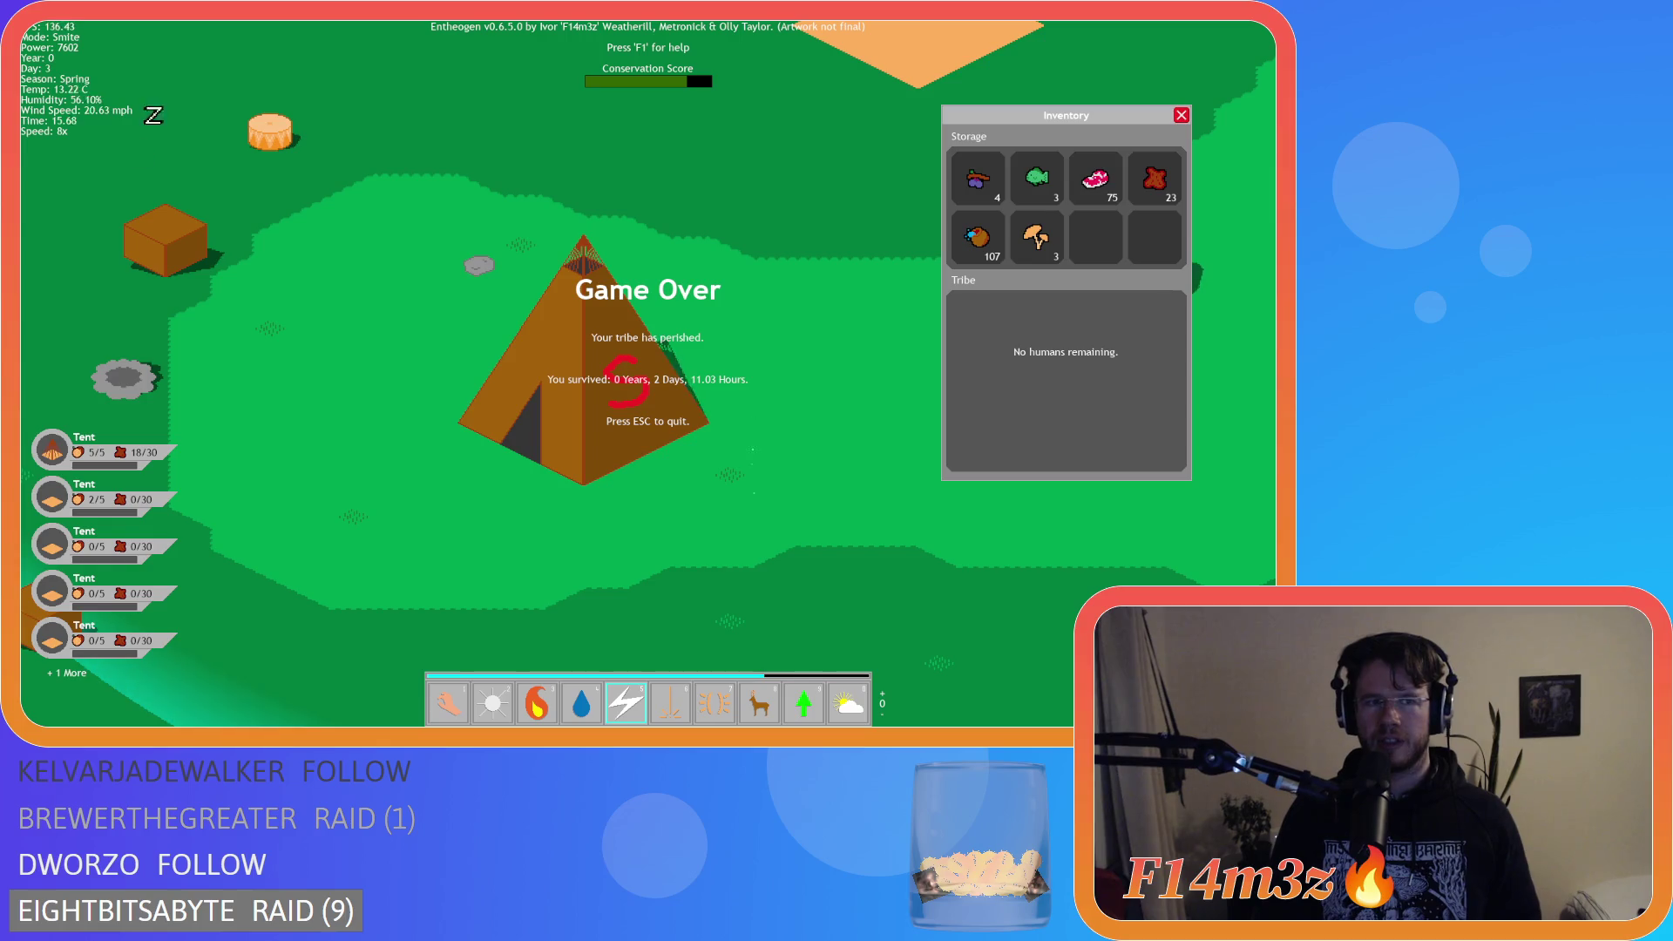
# Quit the game and reopen the sc_spoilage script at full size.
pyautogui.press('Escape')
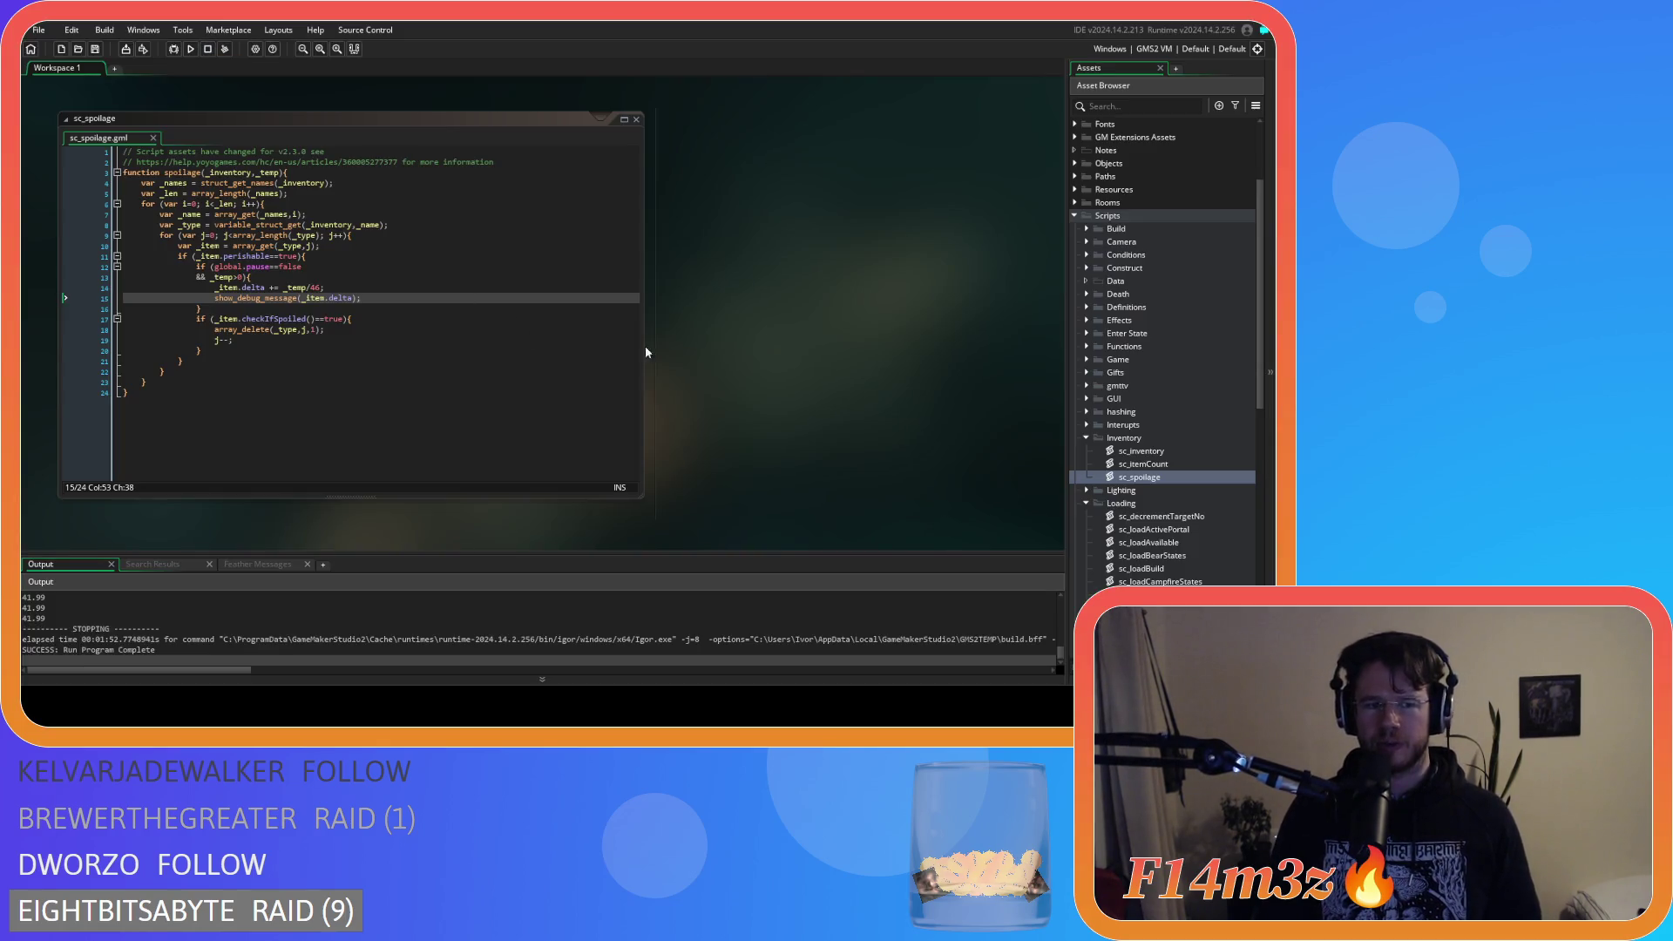
pyautogui.rightClick(754, 297)
pyautogui.moveTo(792, 311)
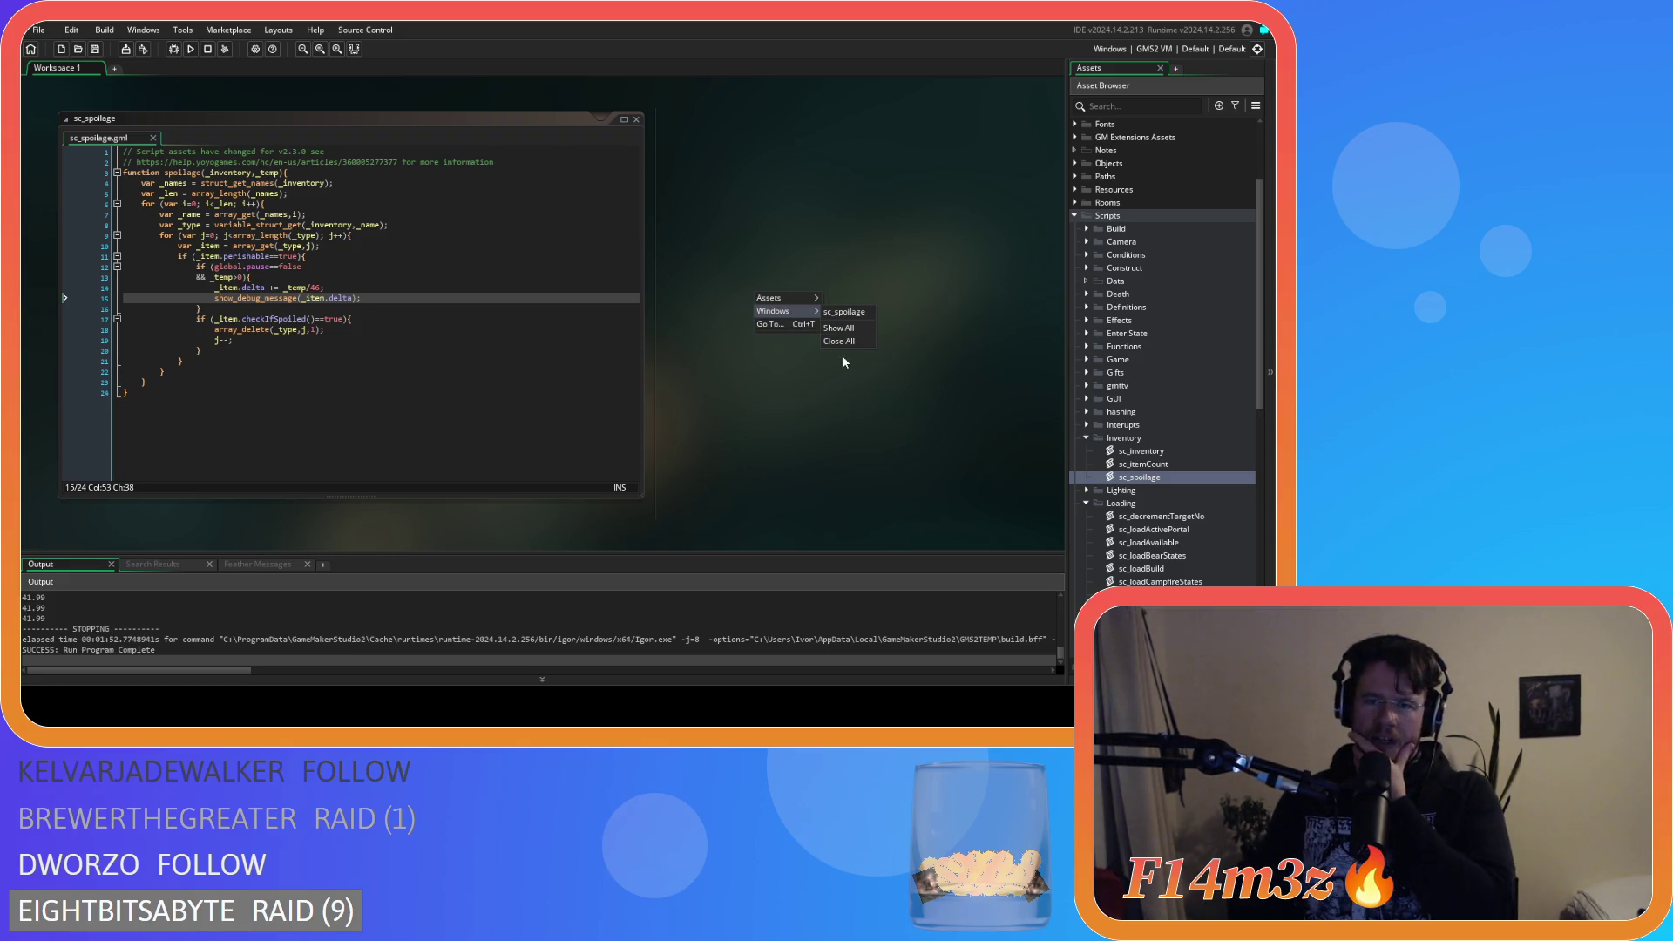
pyautogui.click(871, 359)
pyautogui.doubleClick(1141, 477)
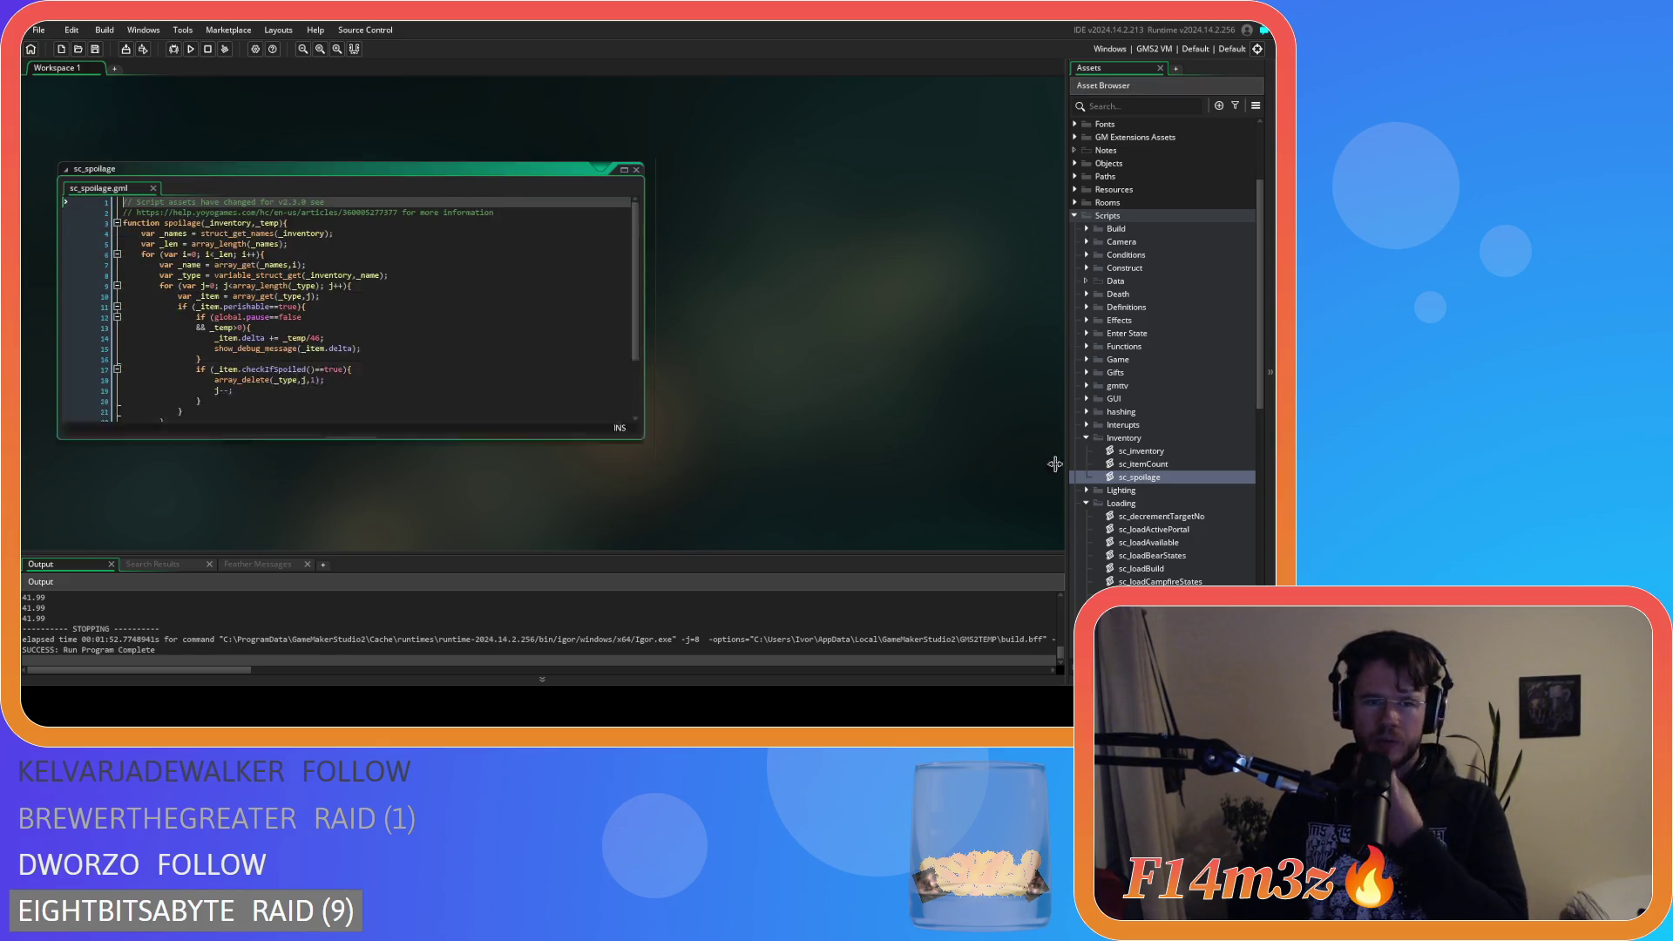
# Delete the show_debug_message line 15 from sc_spoilage.
pyautogui.click(337, 331)
pyautogui.click(375, 298)
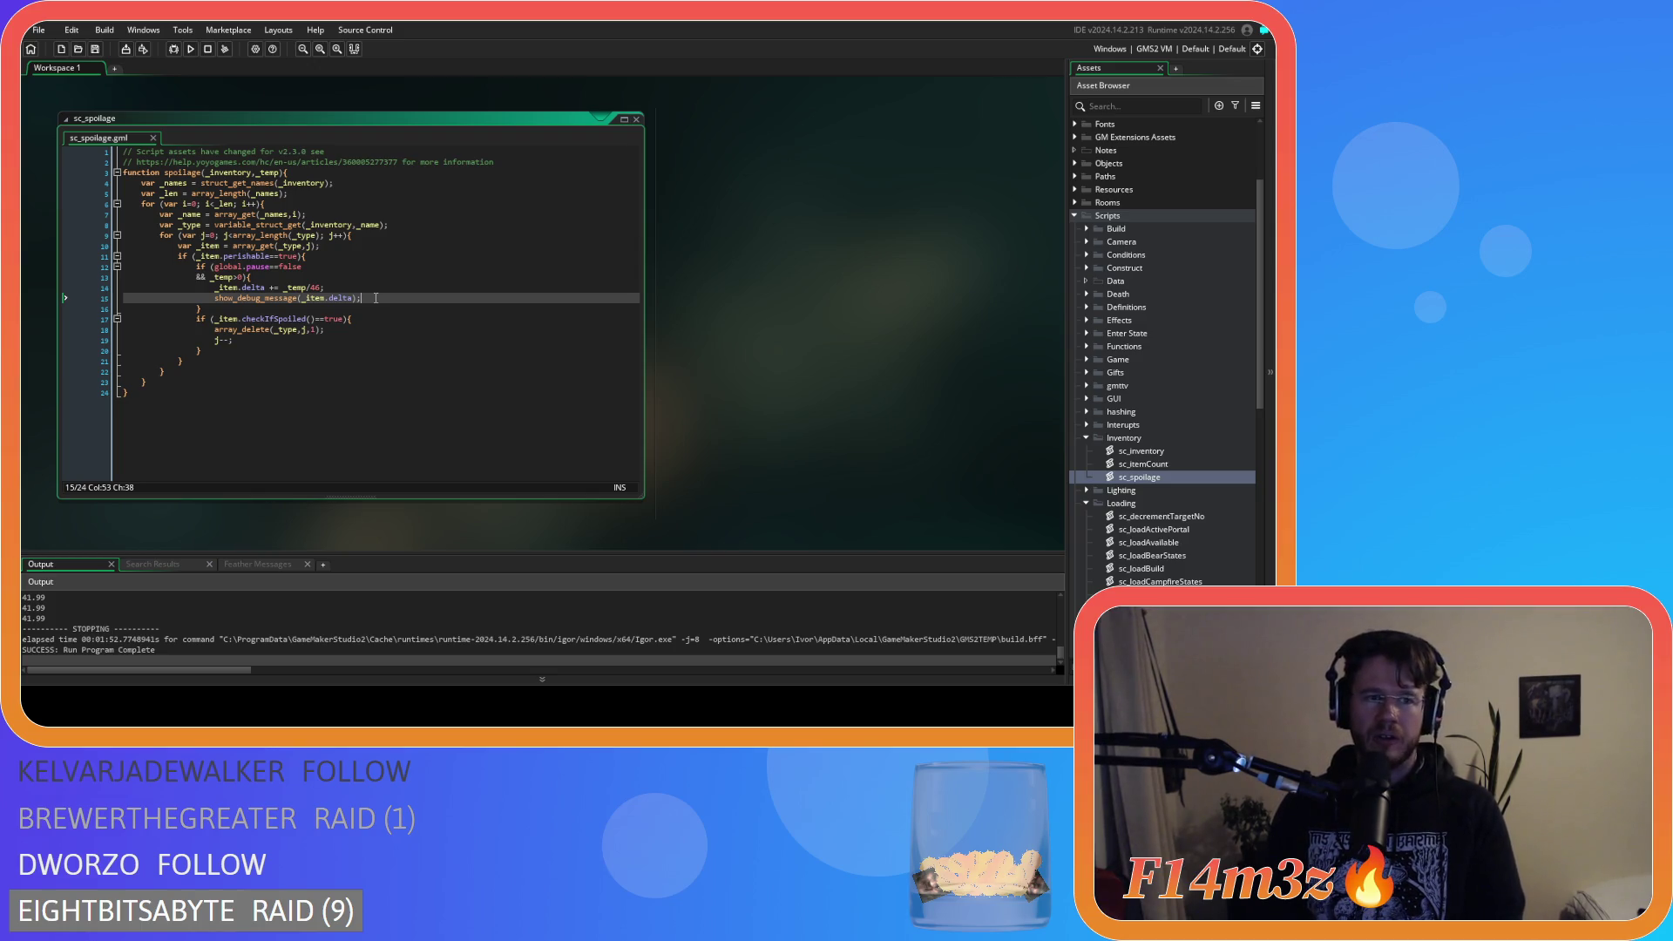
pyautogui.moveTo(375, 298); pyautogui.dragTo(86, 291)
pyautogui.press('BackSpace')
pyautogui.press('BackSpace')
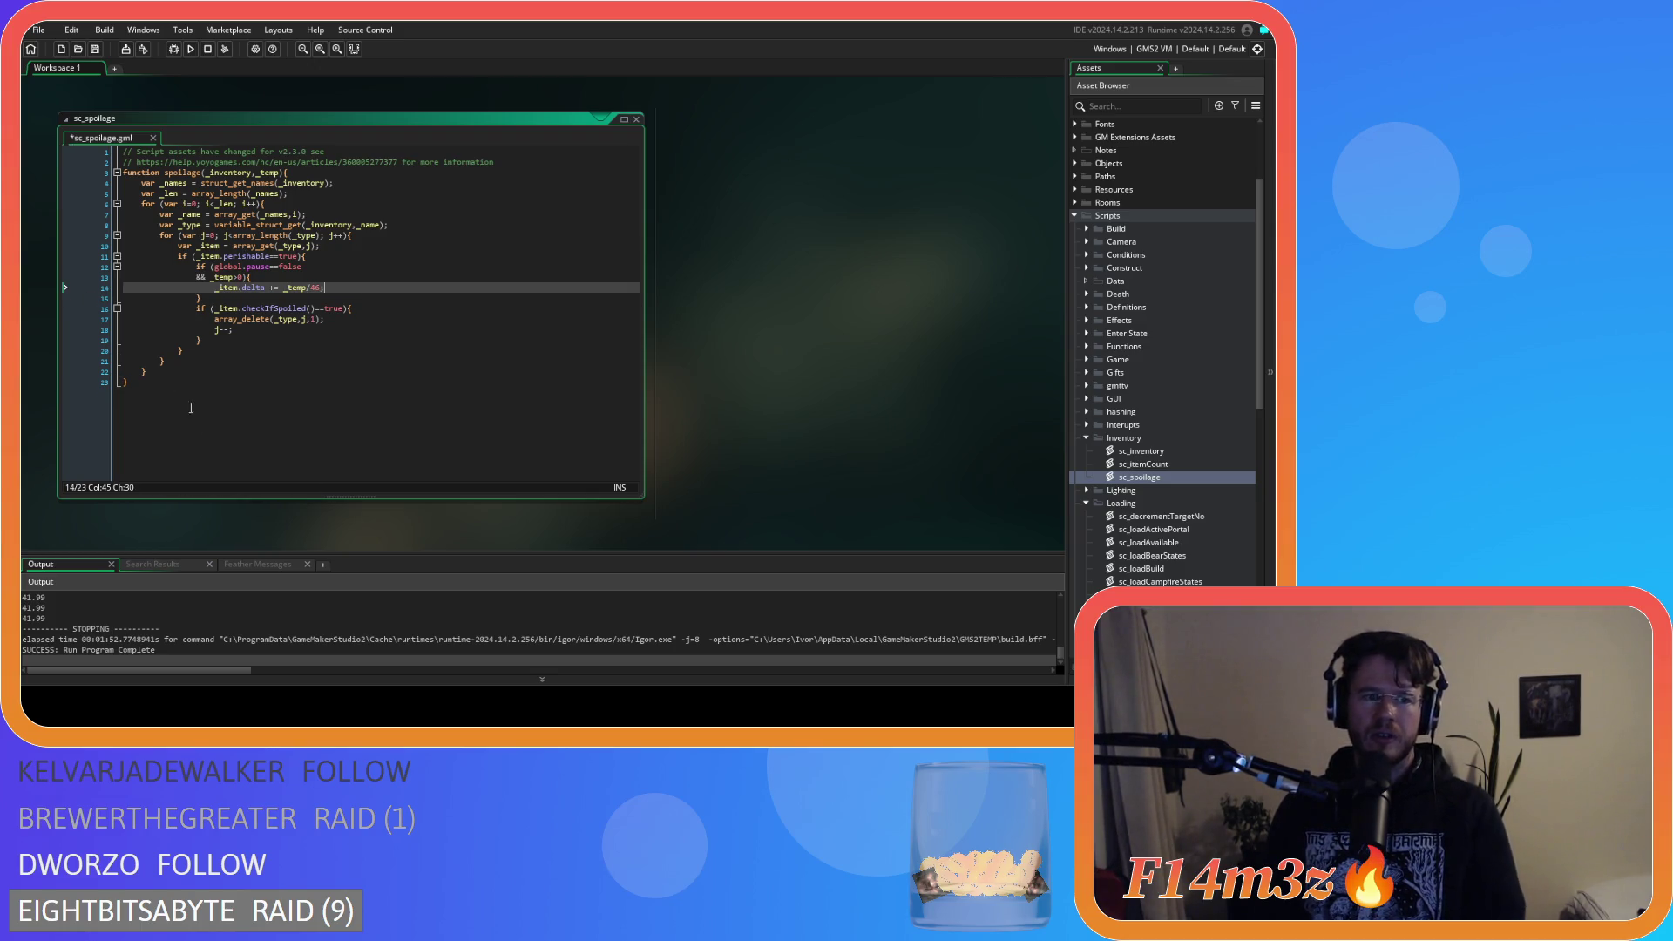
# Close all open code windows in the workspace.
pyautogui.rightClick(730, 236)
pyautogui.moveTo(810, 257)
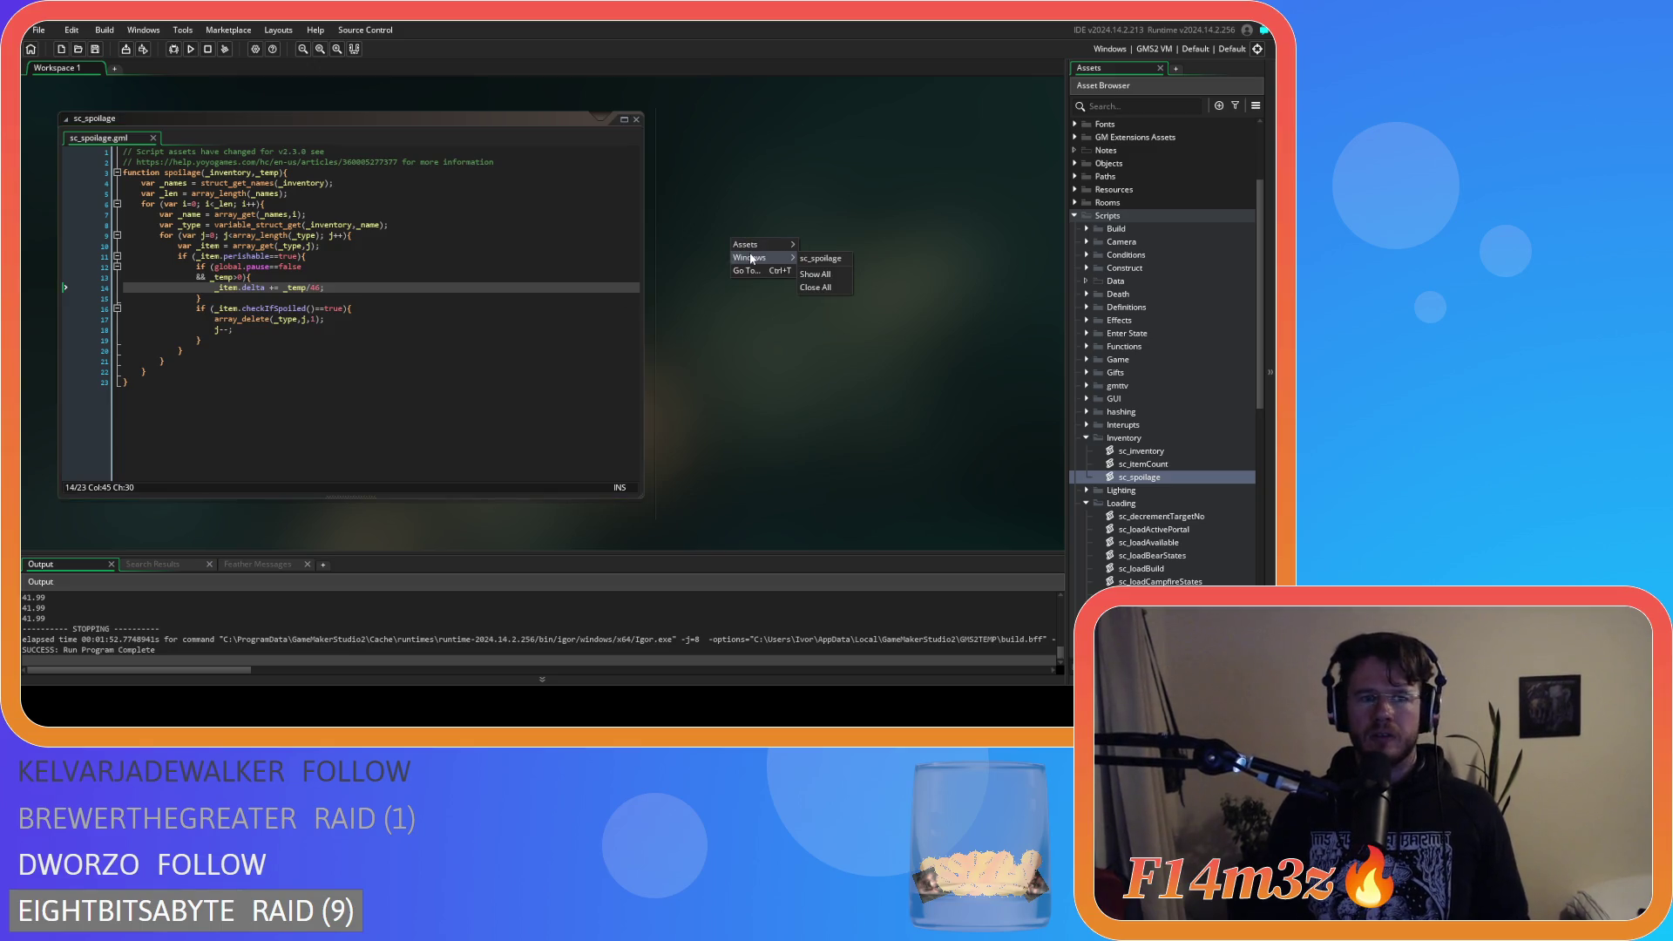
pyautogui.click(817, 289)
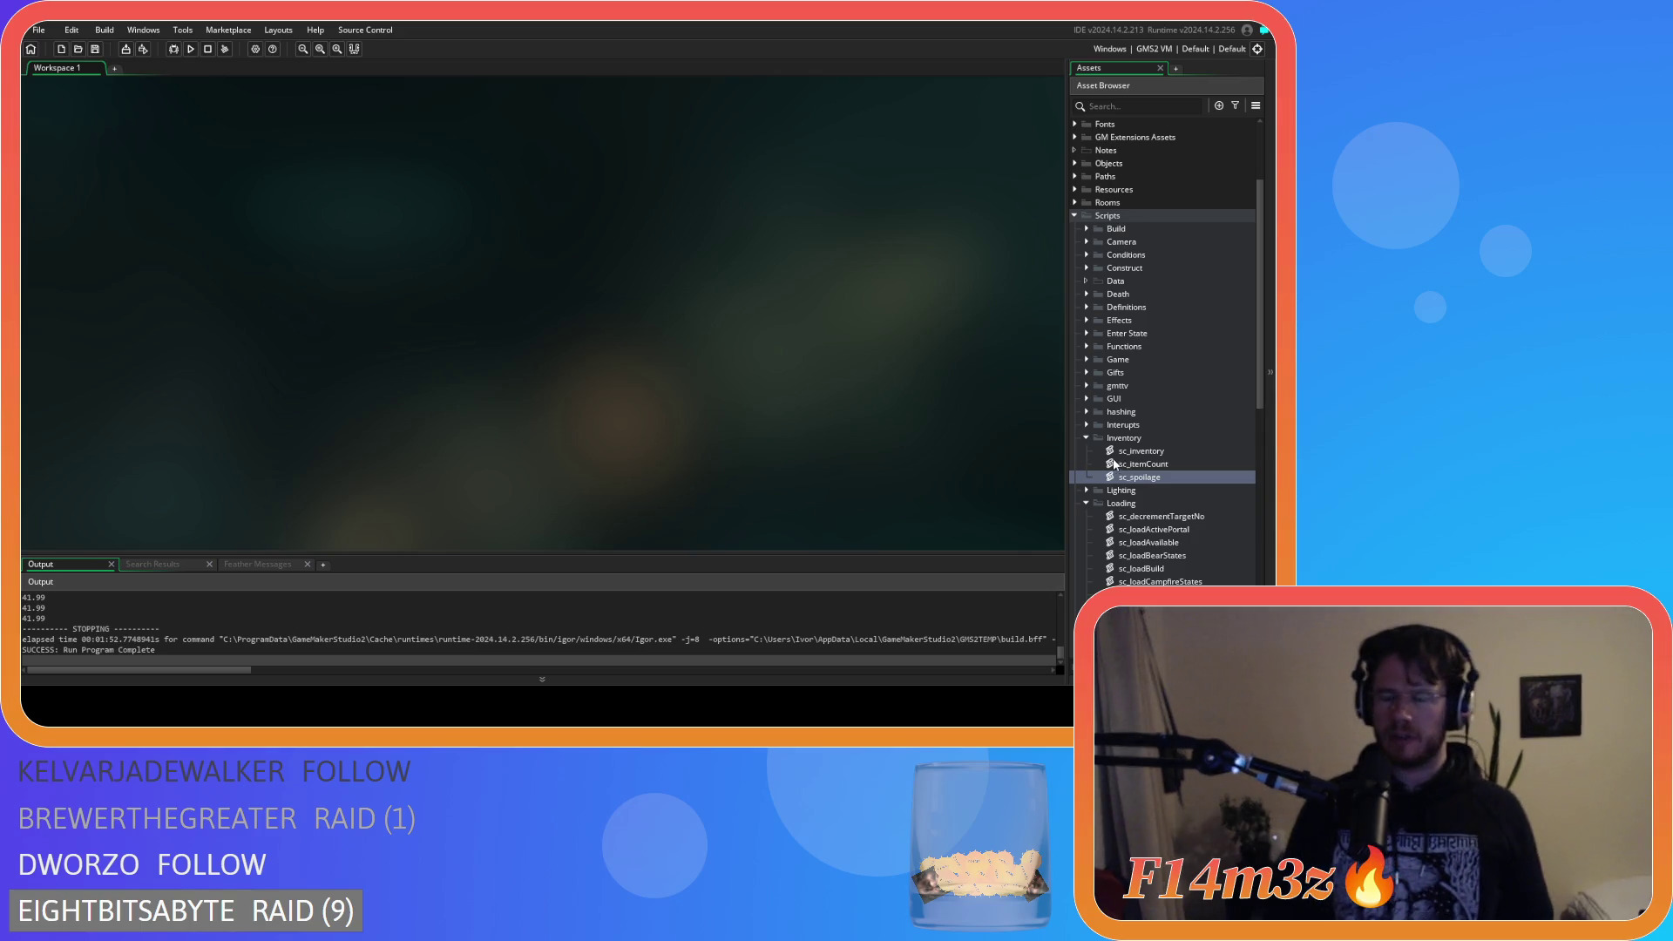
pyautogui.click(1085, 504)
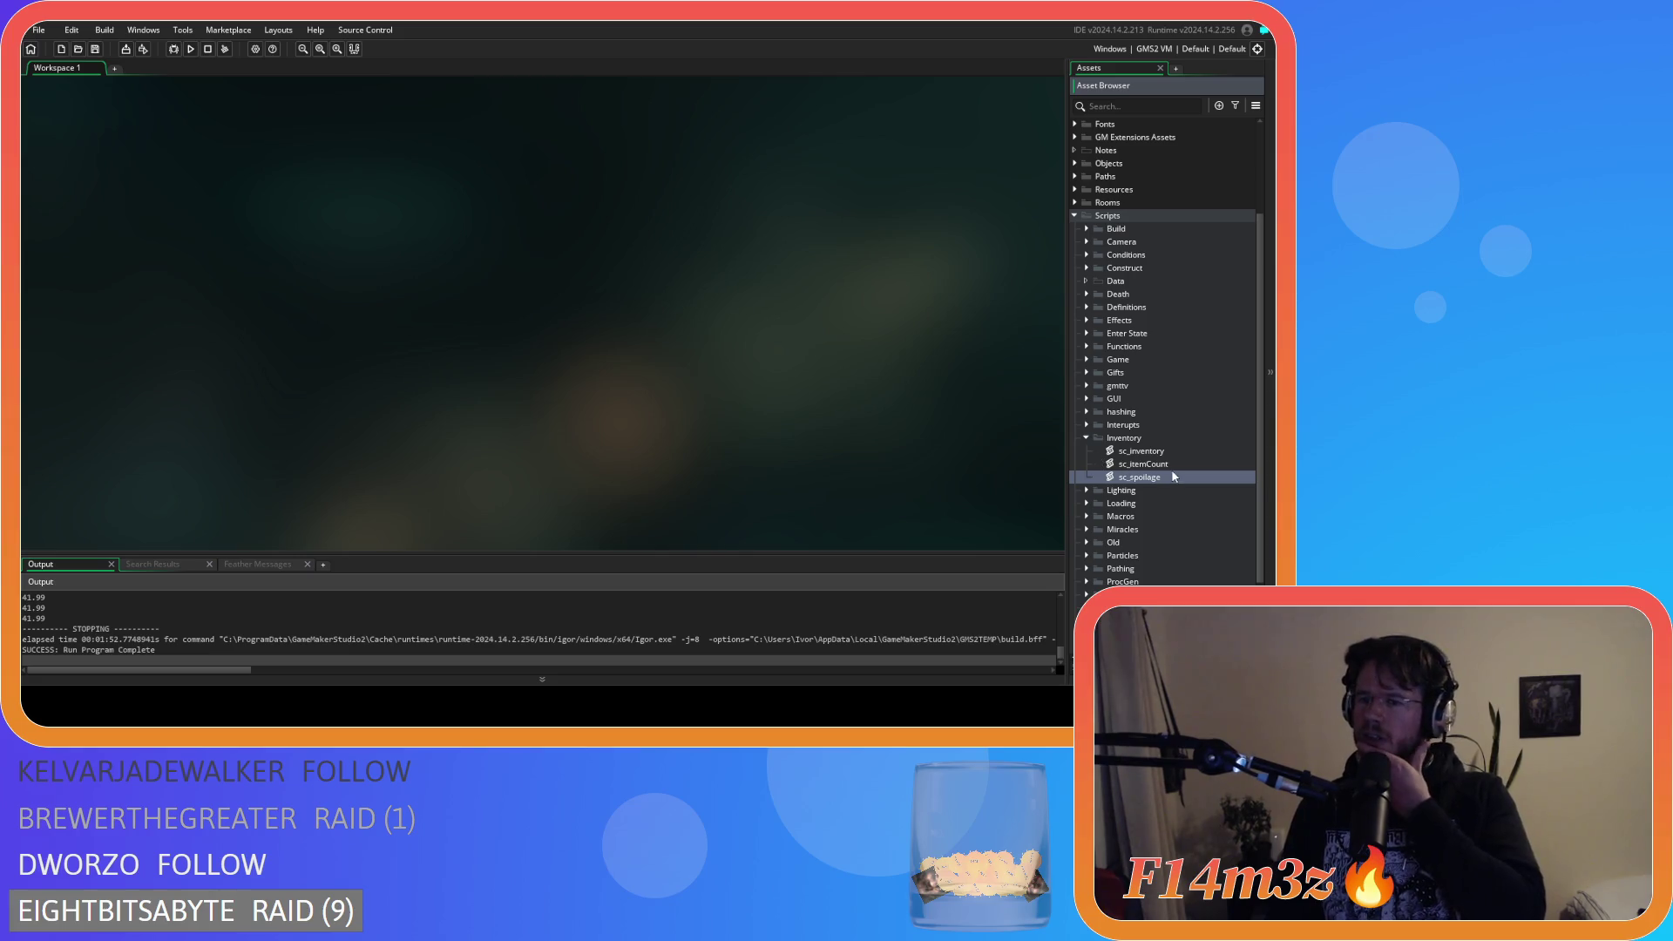
pyautogui.doubleClick(1141, 451)
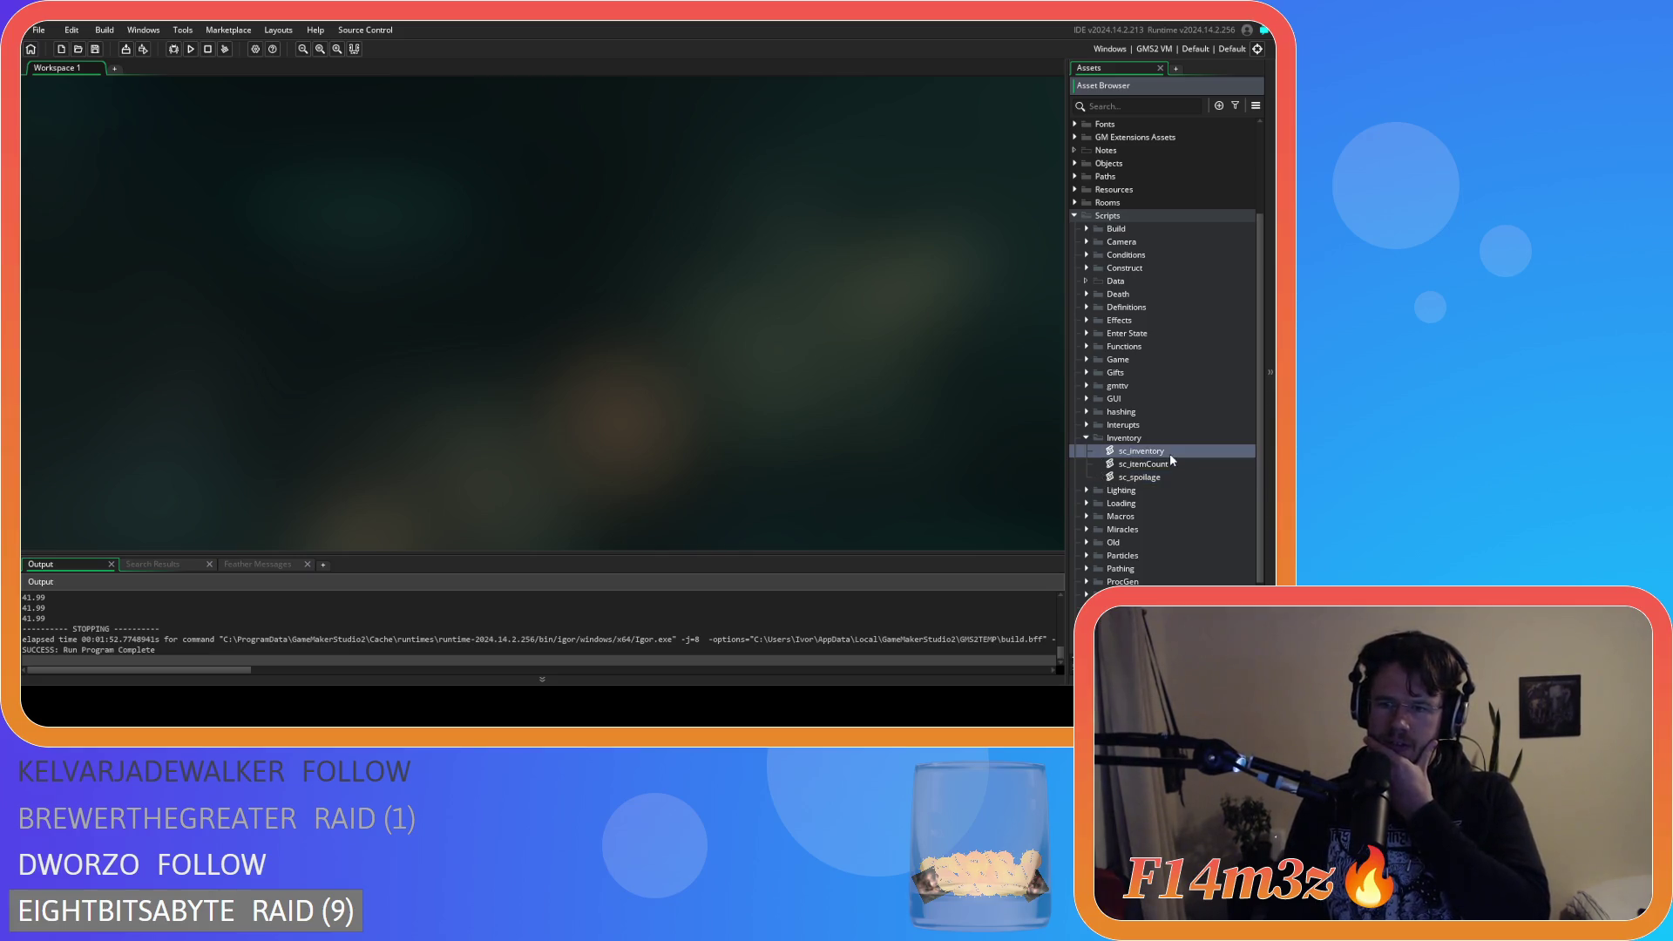
pyautogui.scroll(-1, 328, 290)
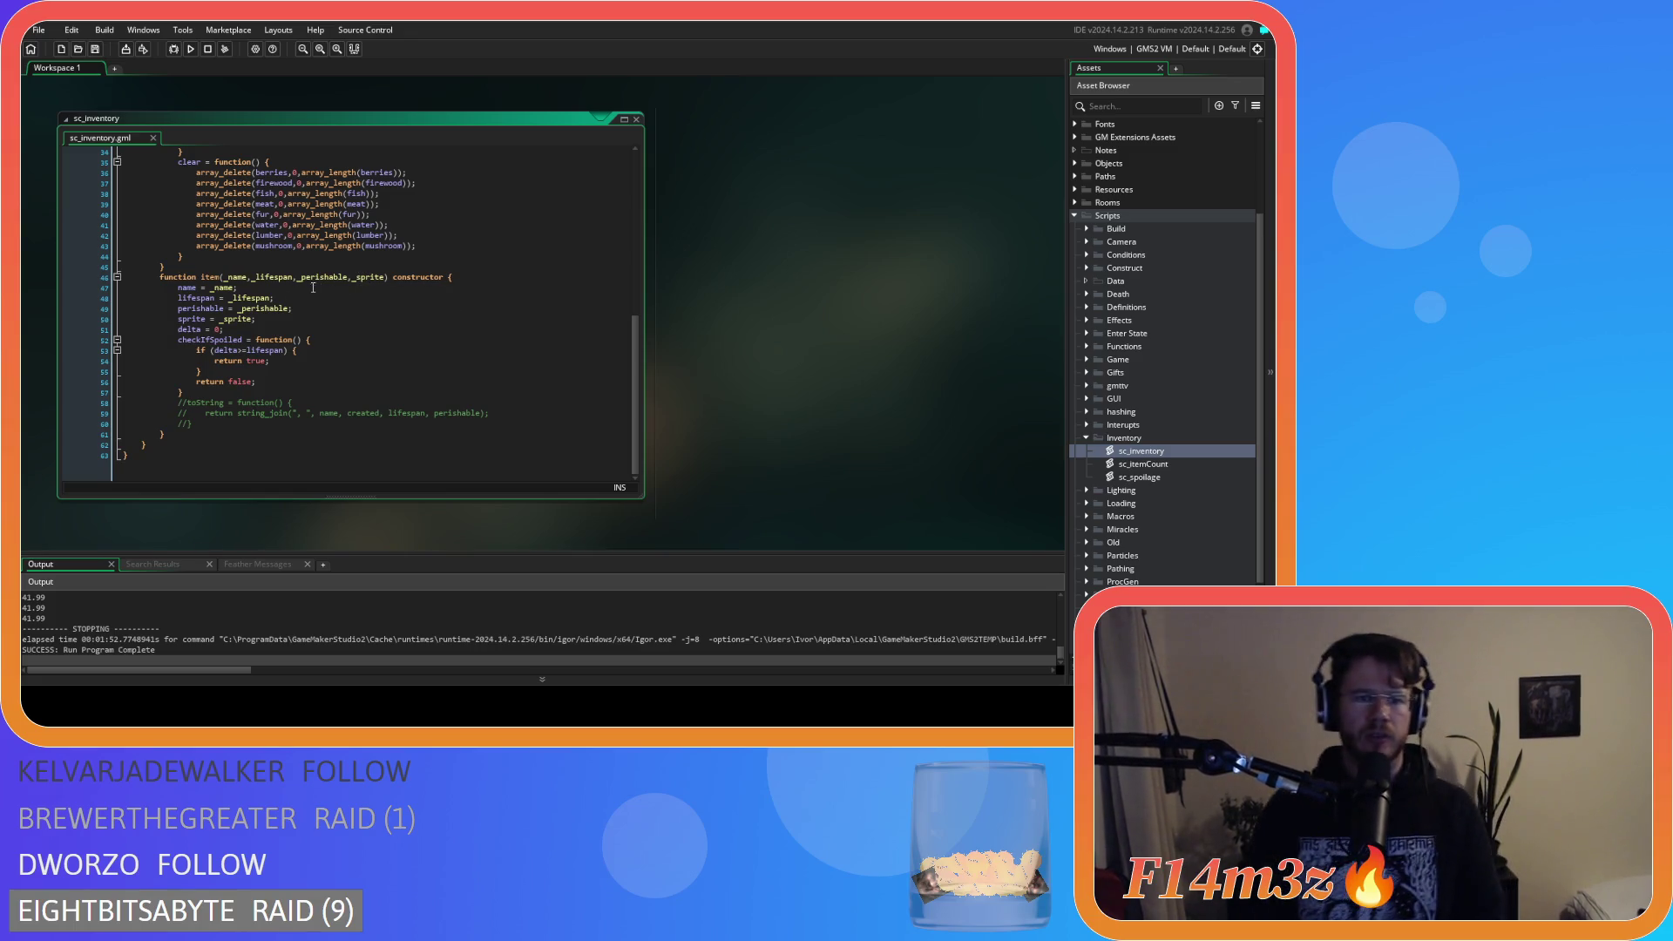
pyautogui.click(253, 277)
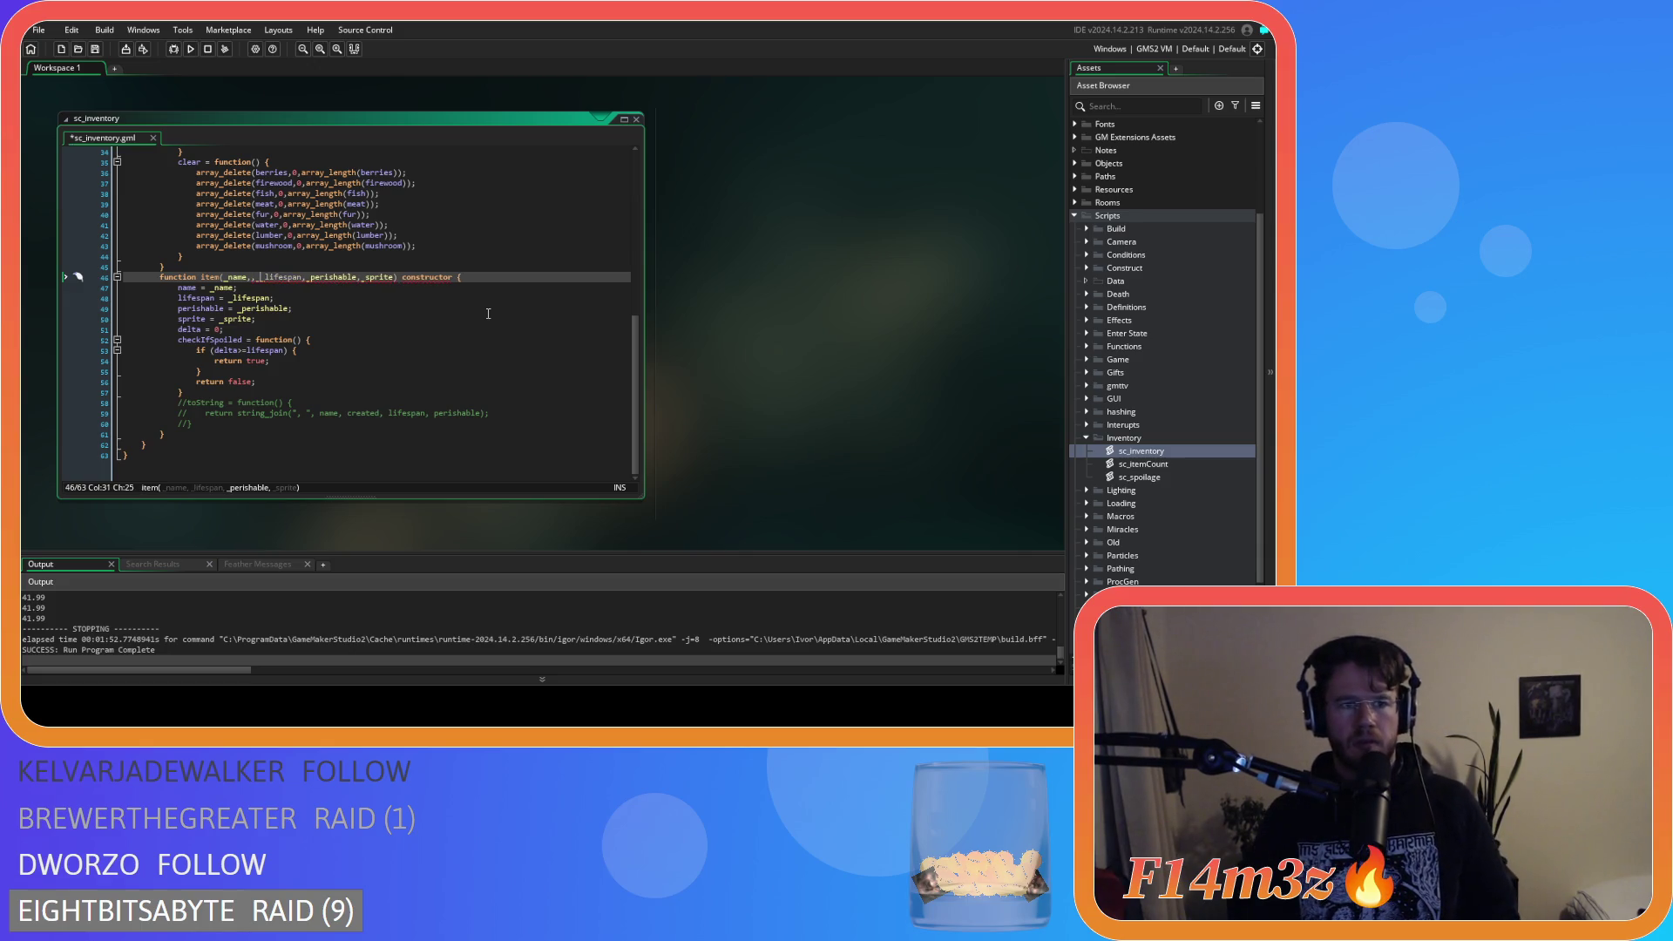
pyautogui.press('BackSpace')
pyautogui.write('_delta,')
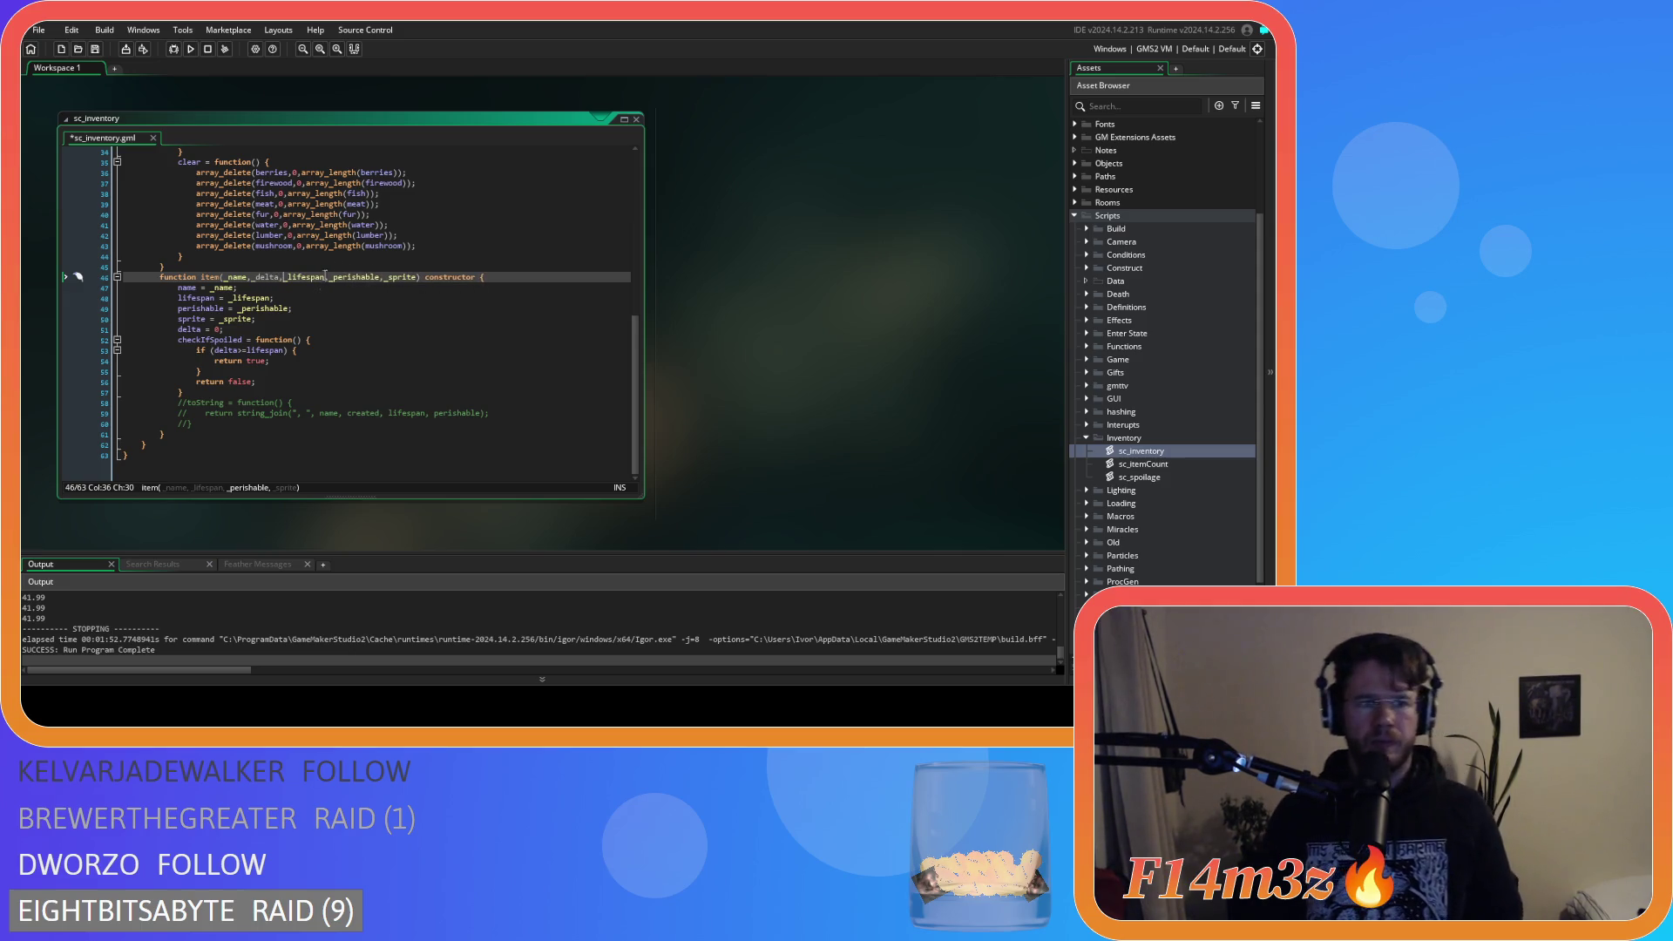
pyautogui.click(220, 329)
pyautogui.press('BackSpace')
pyautogui.write('_delta;')
pyautogui.hotkey('ctrl', 's')
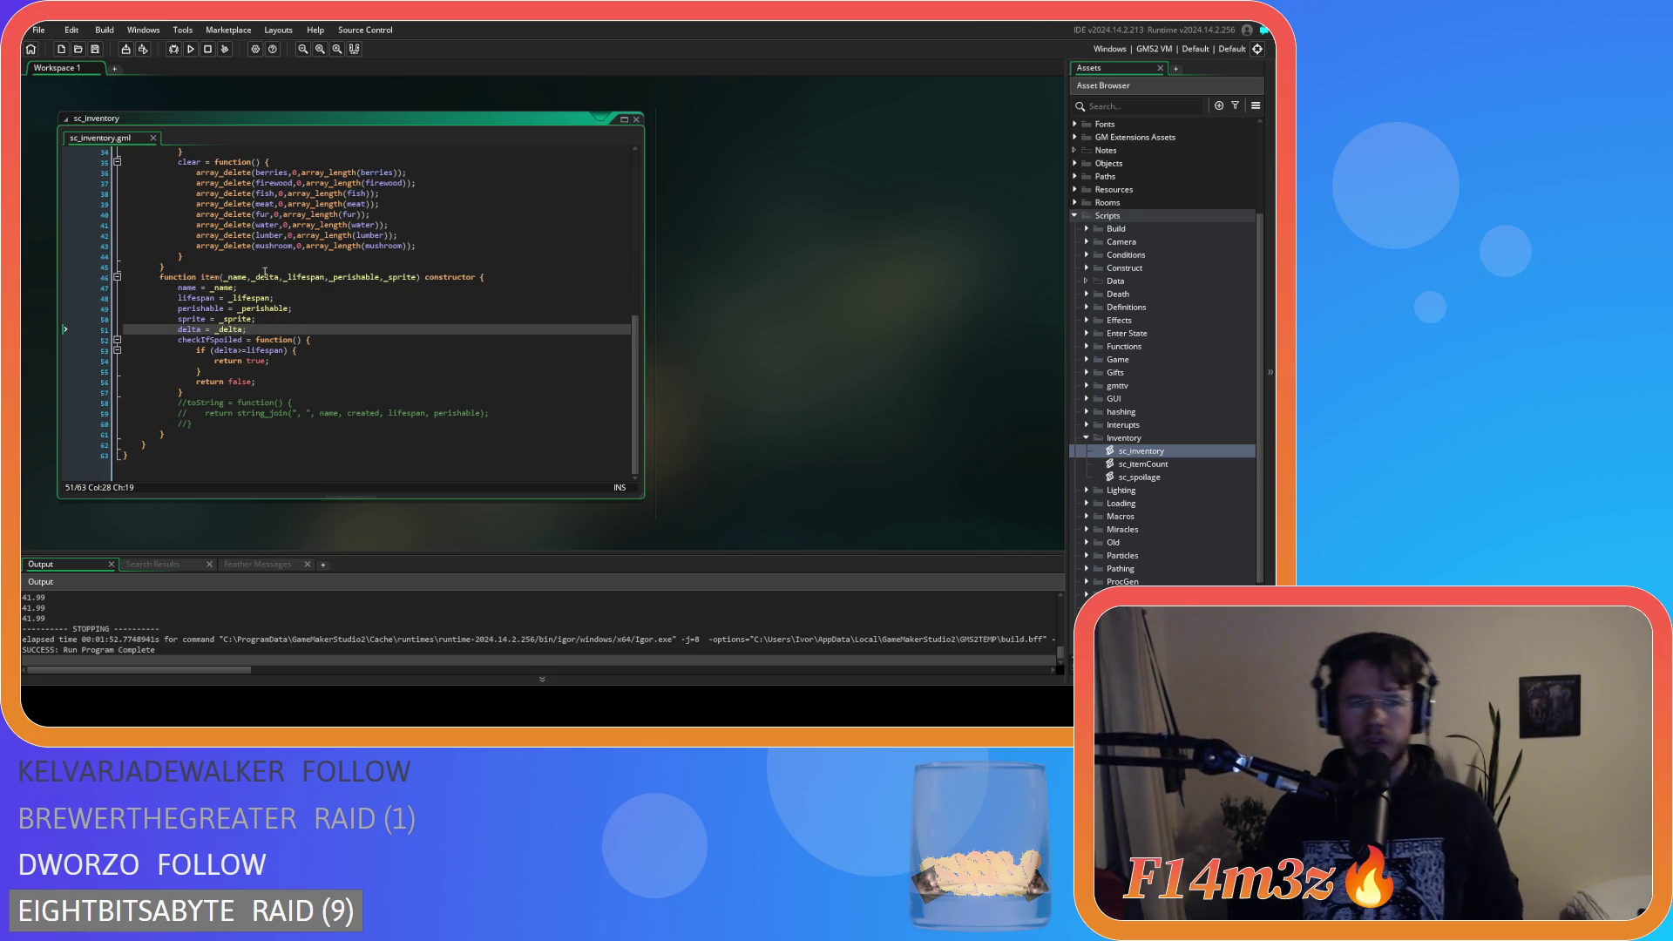
pyautogui.click(284, 277)
pyautogui.click(277, 279)
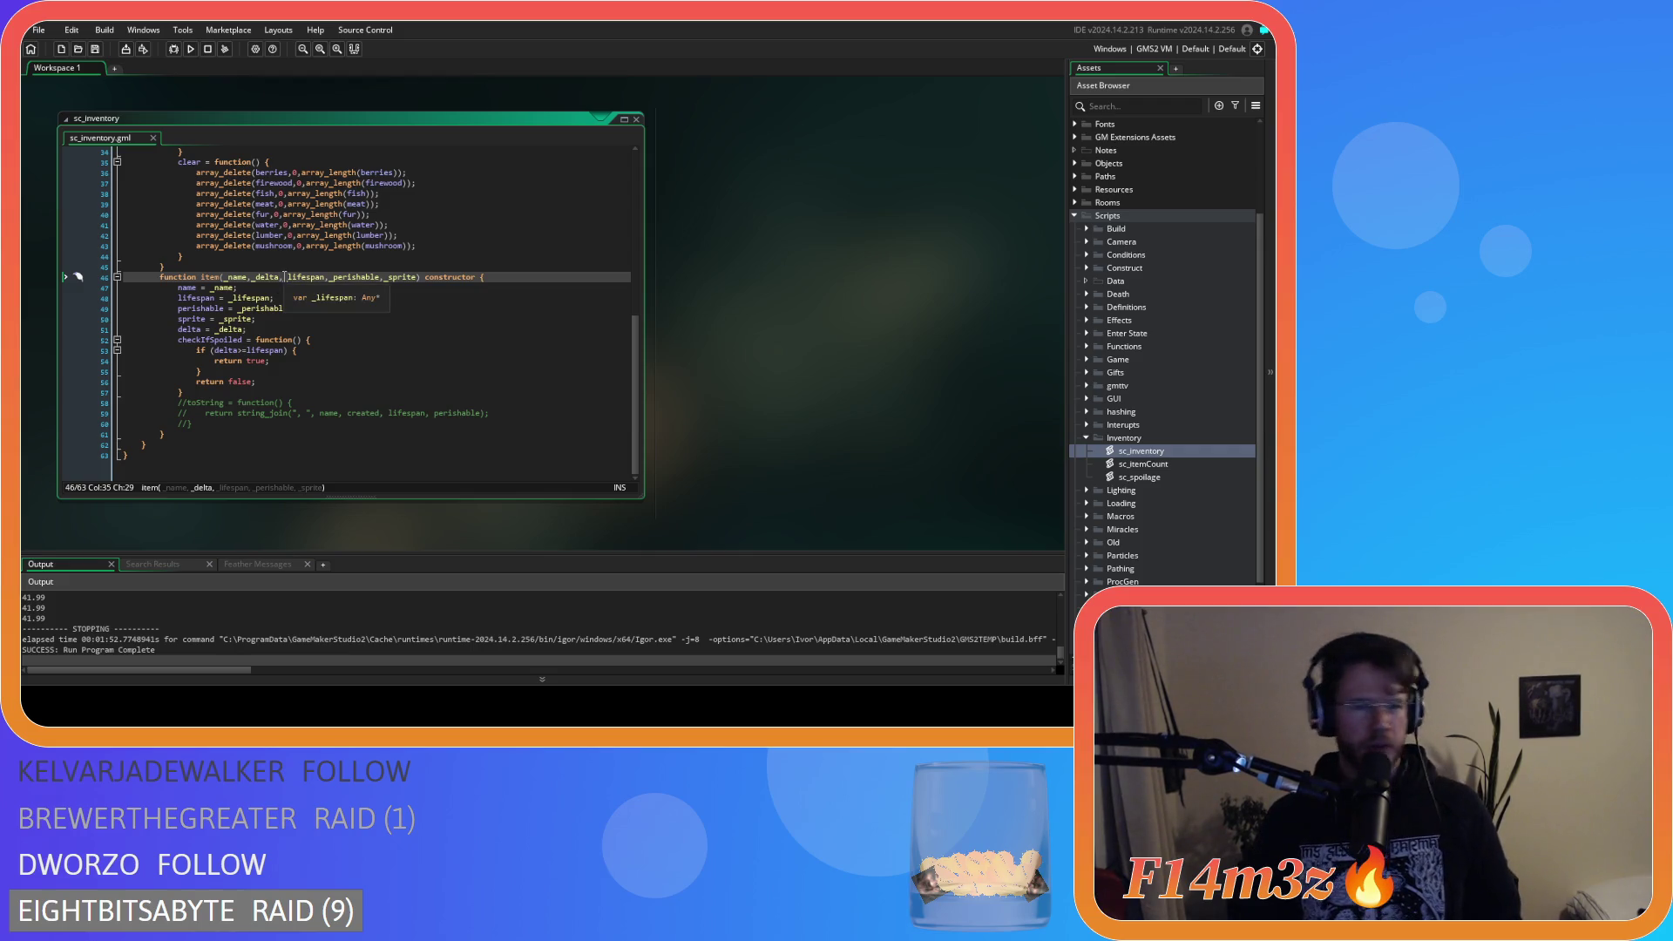
pyautogui.doubleClick(230, 330)
pyautogui.write('0')
pyautogui.click(286, 277)
pyautogui.press('BackSpace')
pyautogui.press('BackSpace')
pyautogui.press('BackSpace')
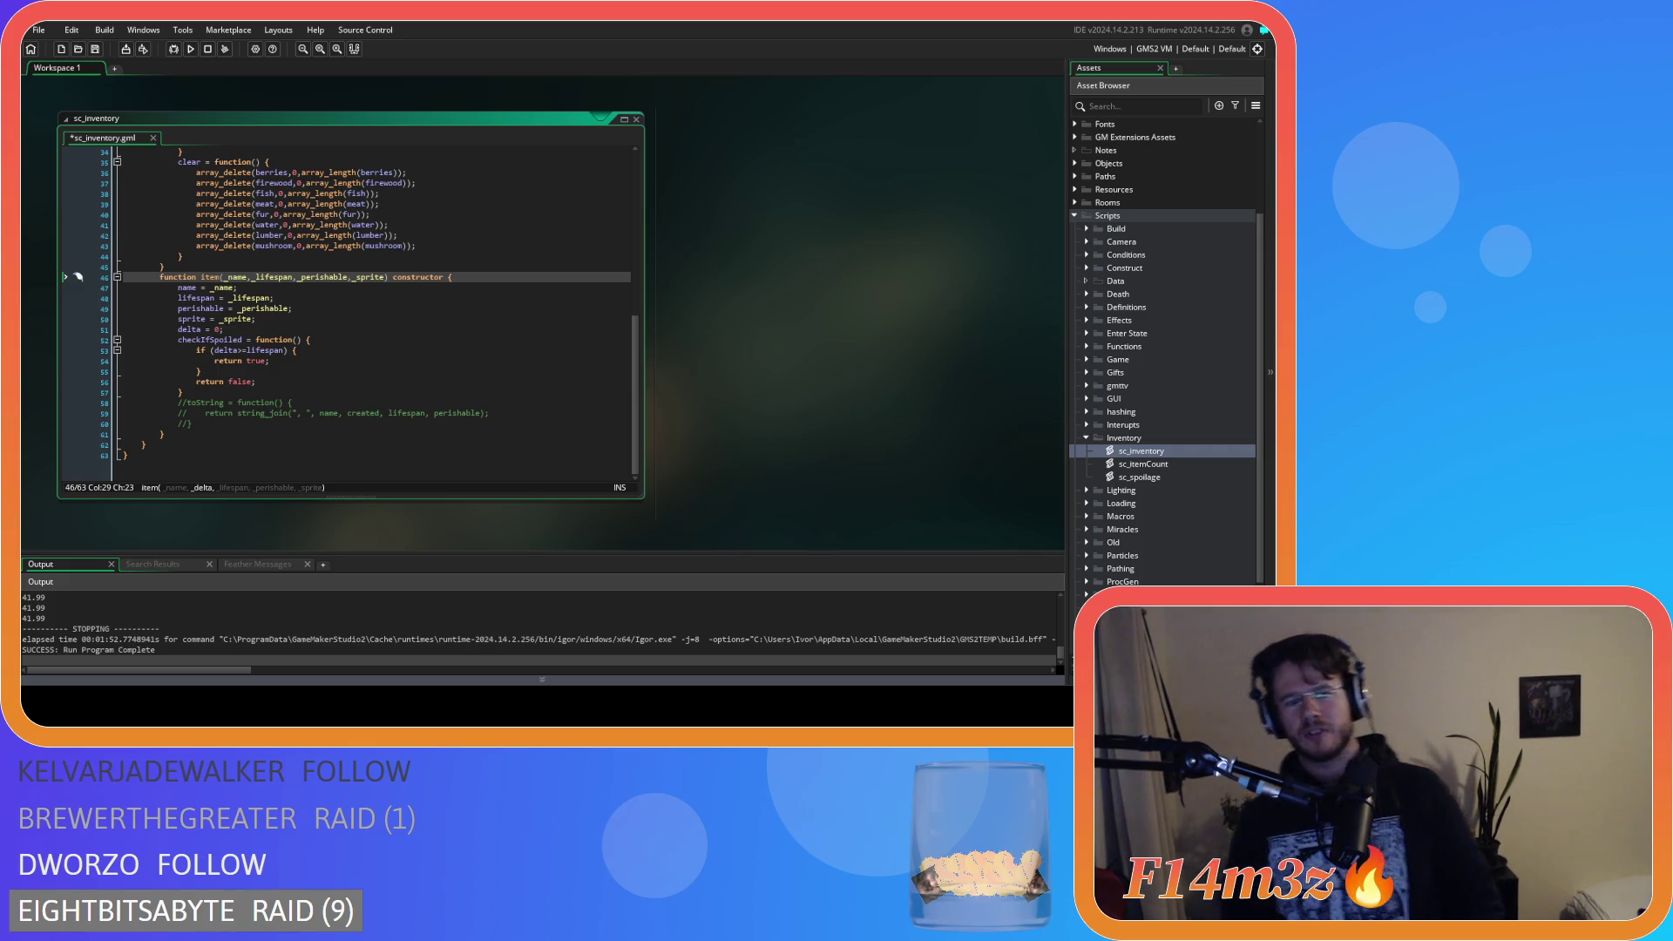
# Add a _delta=0 parameter to item(), assign delta = _delta on line 51, and save.
pyautogui.click(386, 277)
pyautogui.write(',')
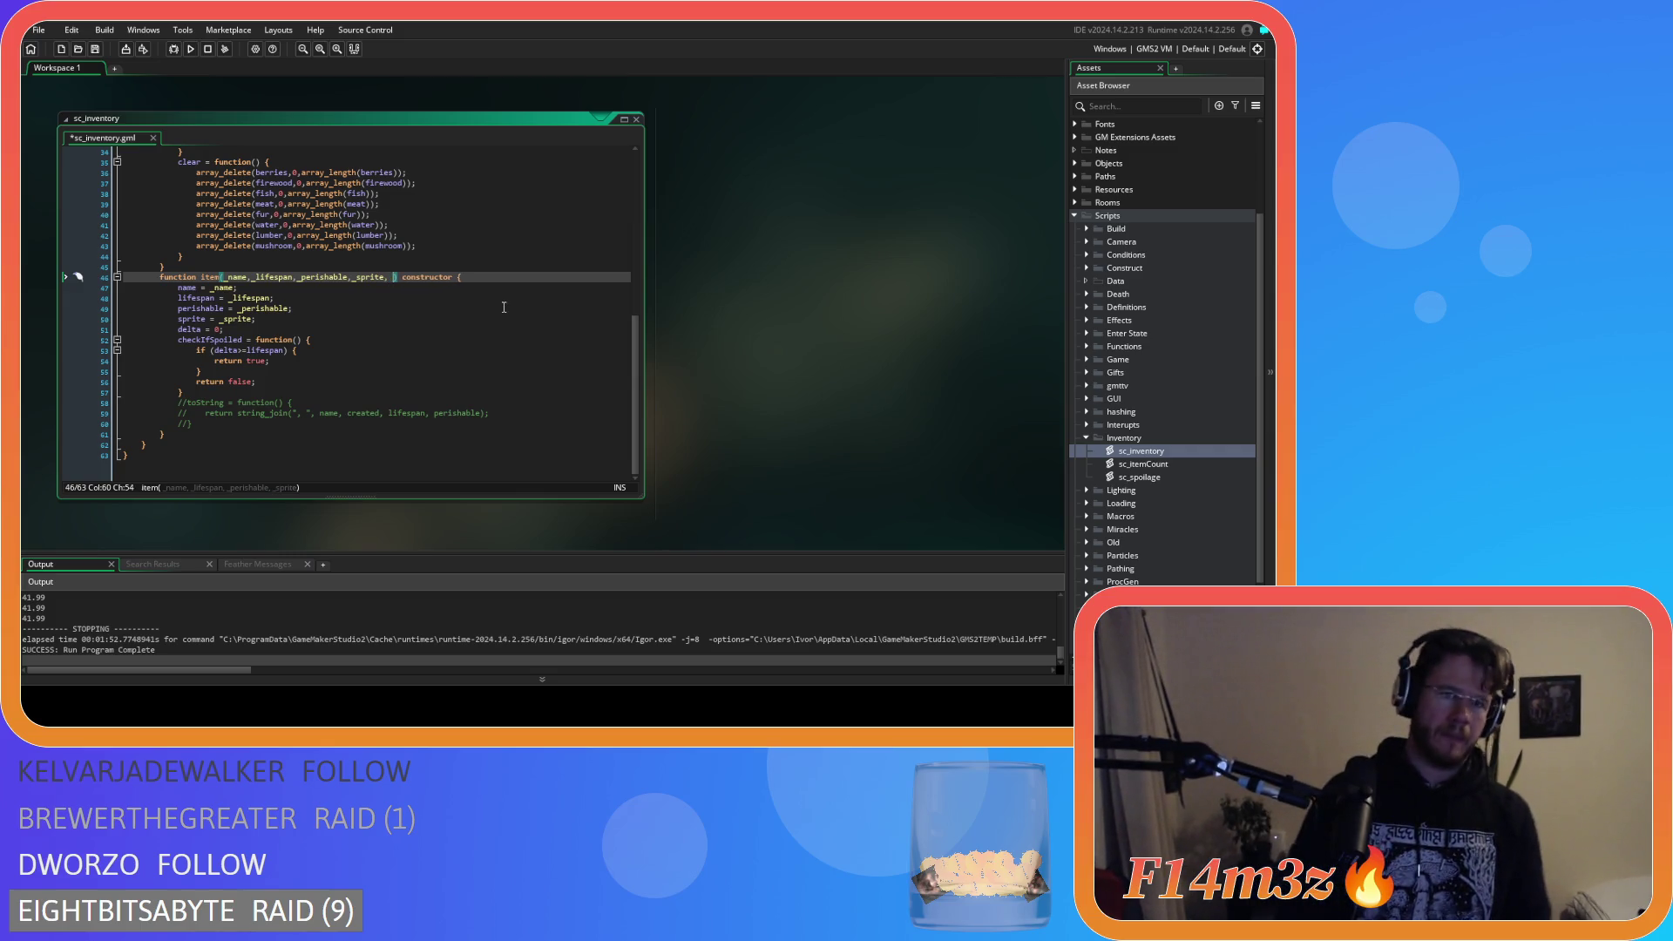
pyautogui.press('BackSpace')
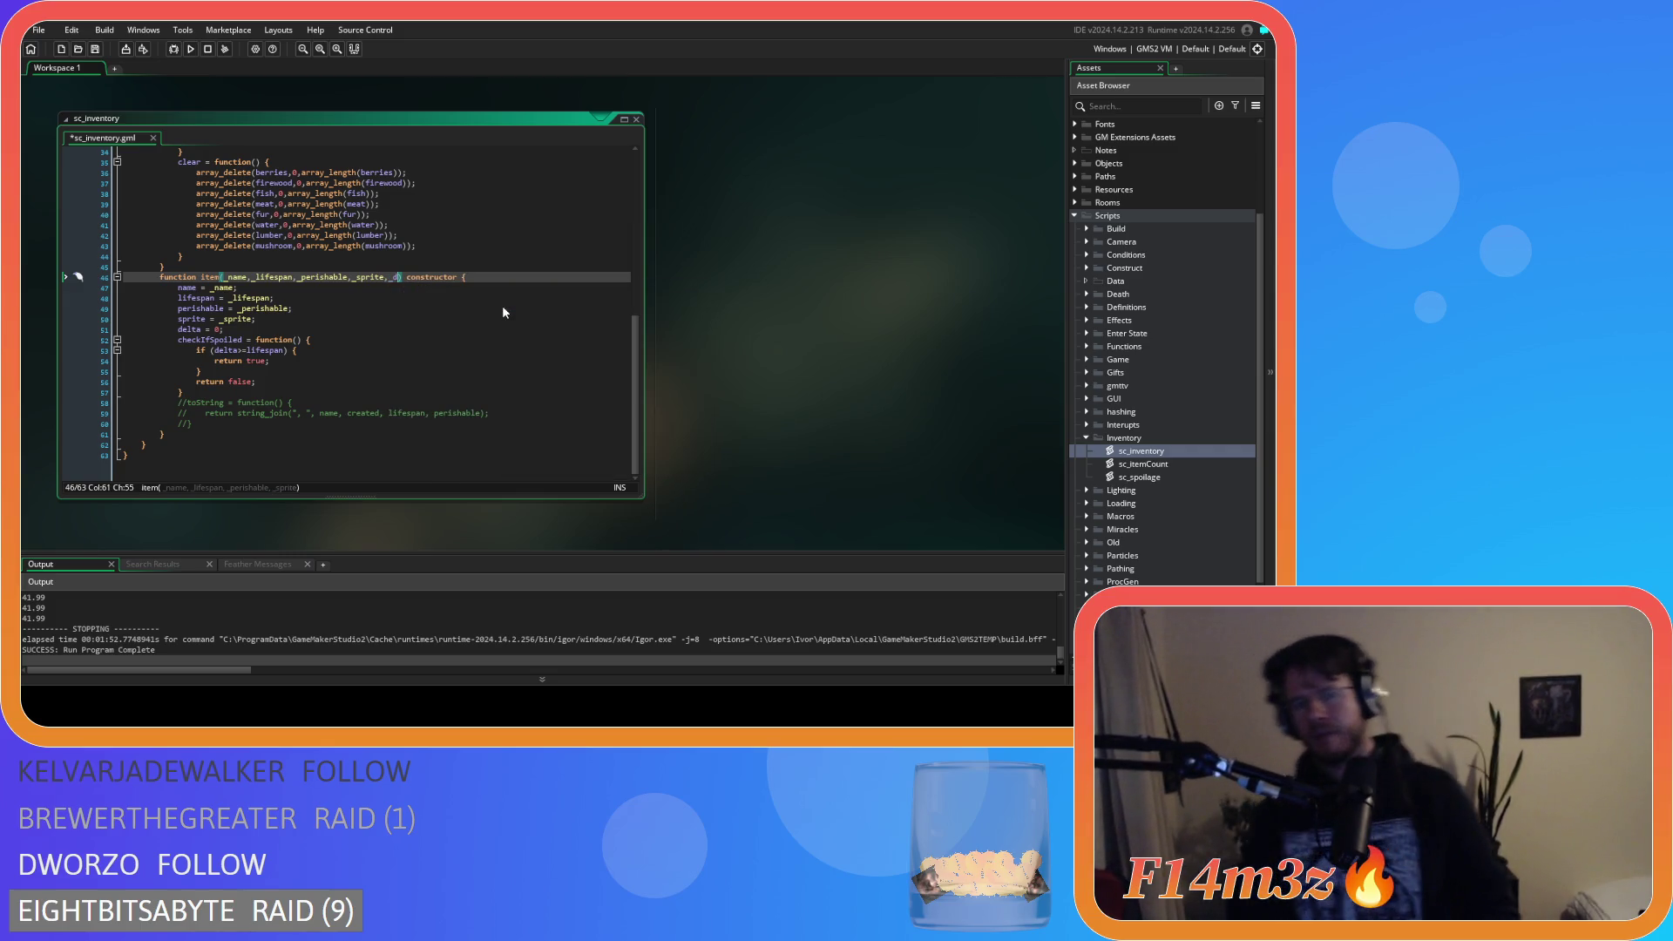
pyautogui.write('_delta=')
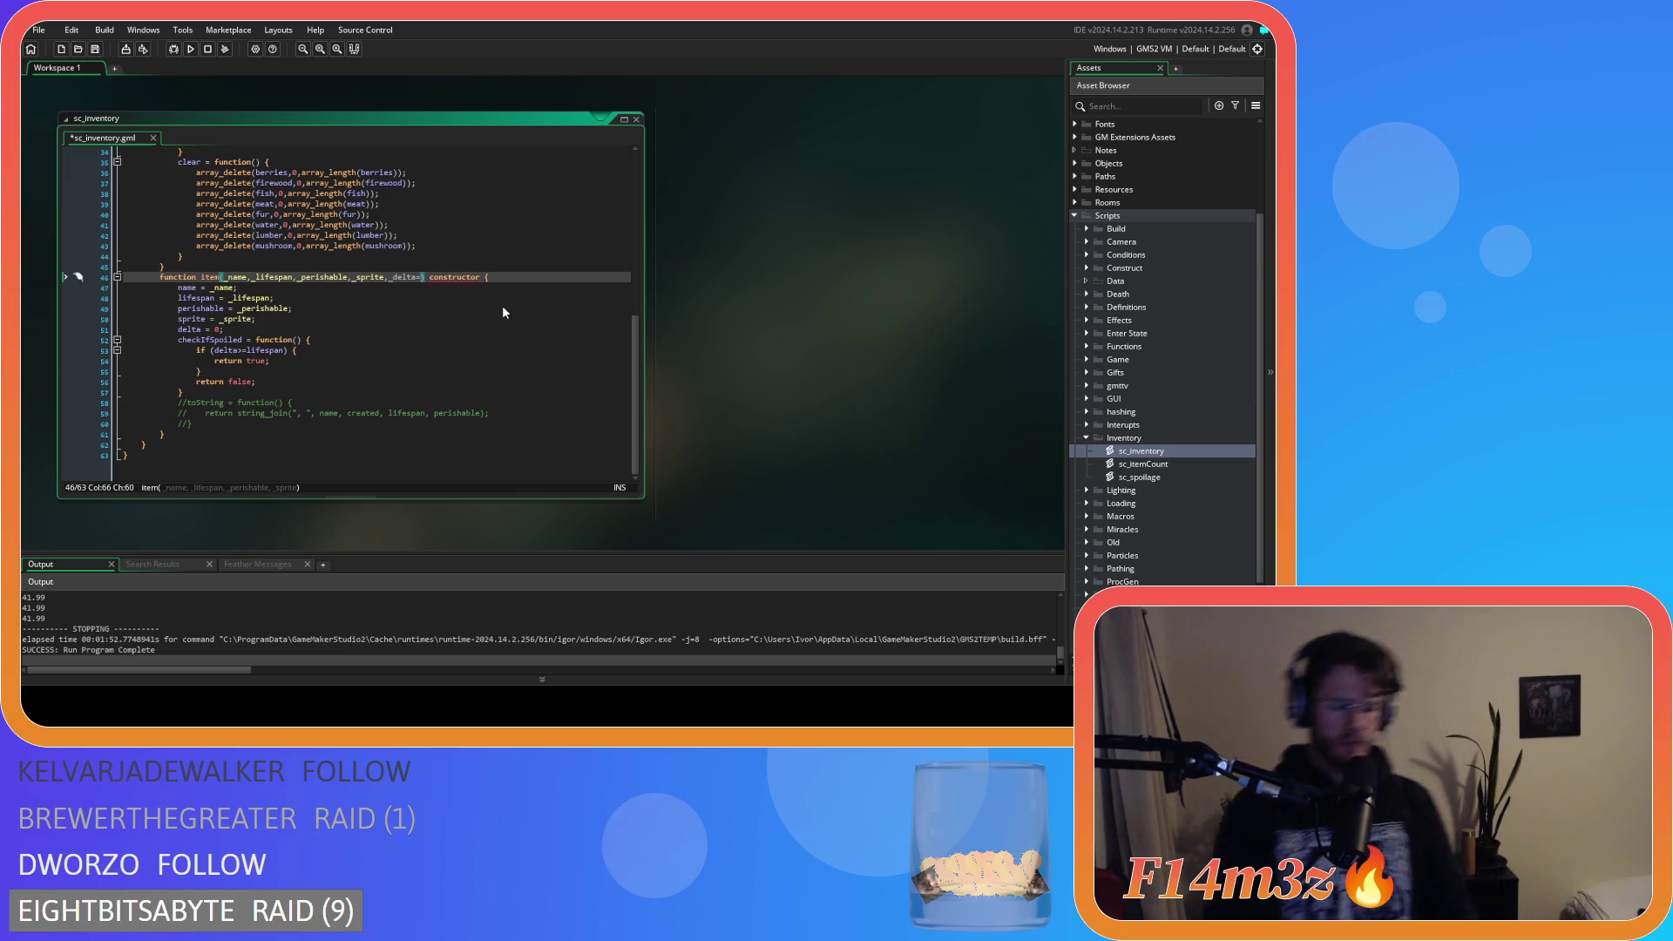
pyautogui.write('0')
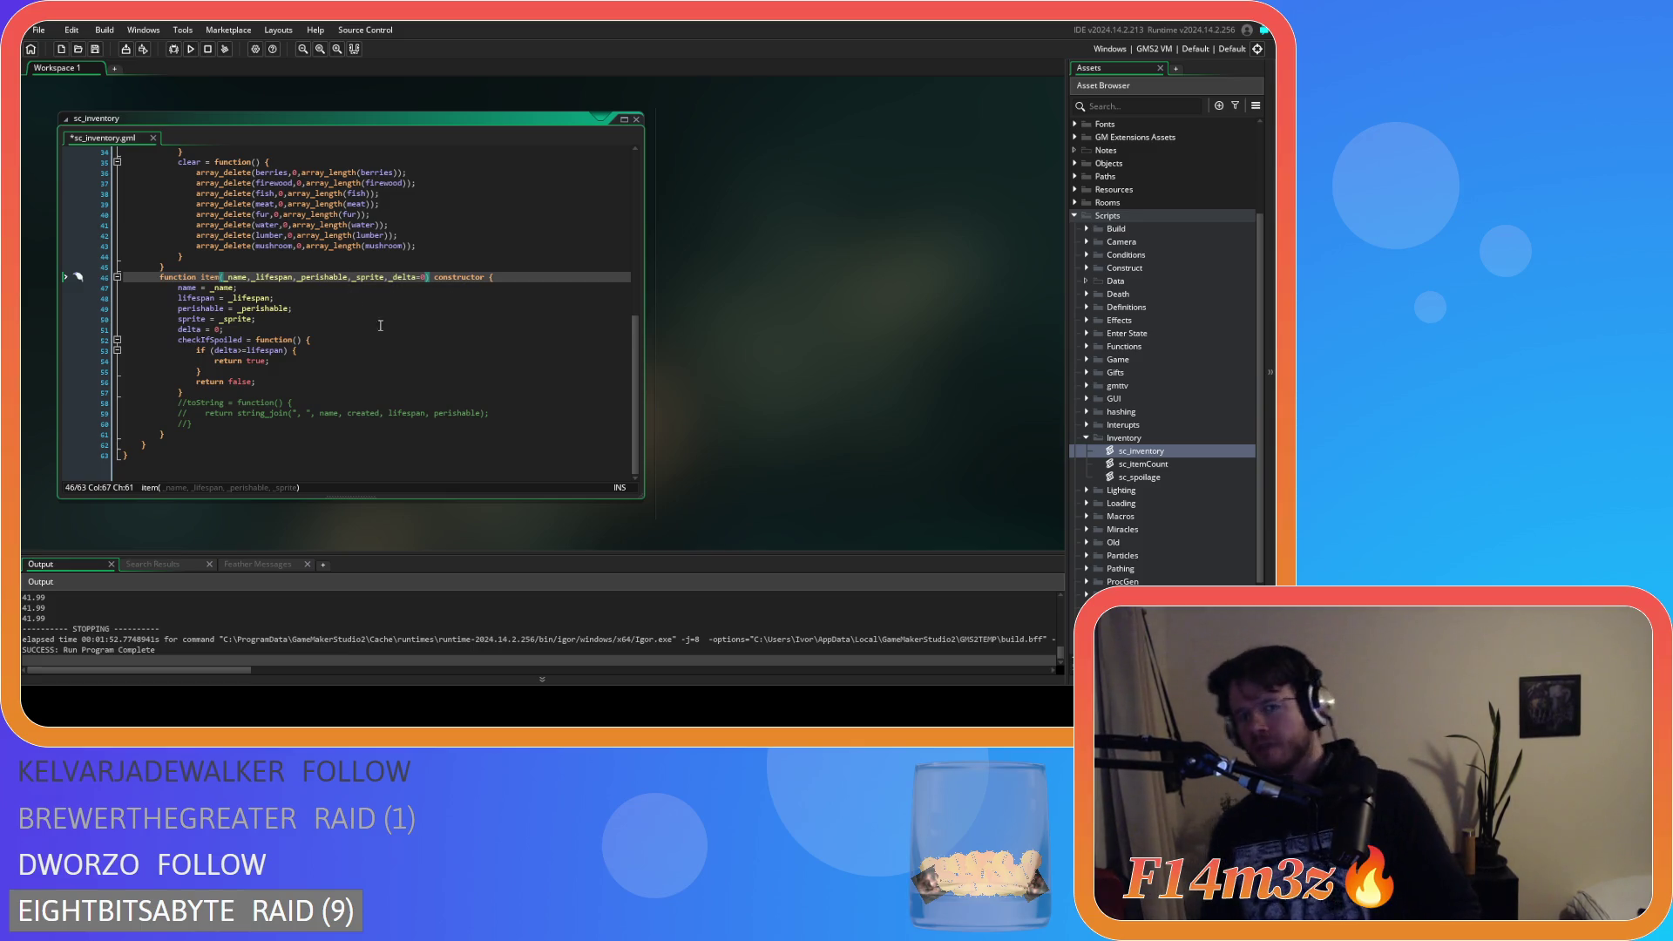
pyautogui.doubleClick(400, 279)
pyautogui.hotkey('ctrl', 'c')
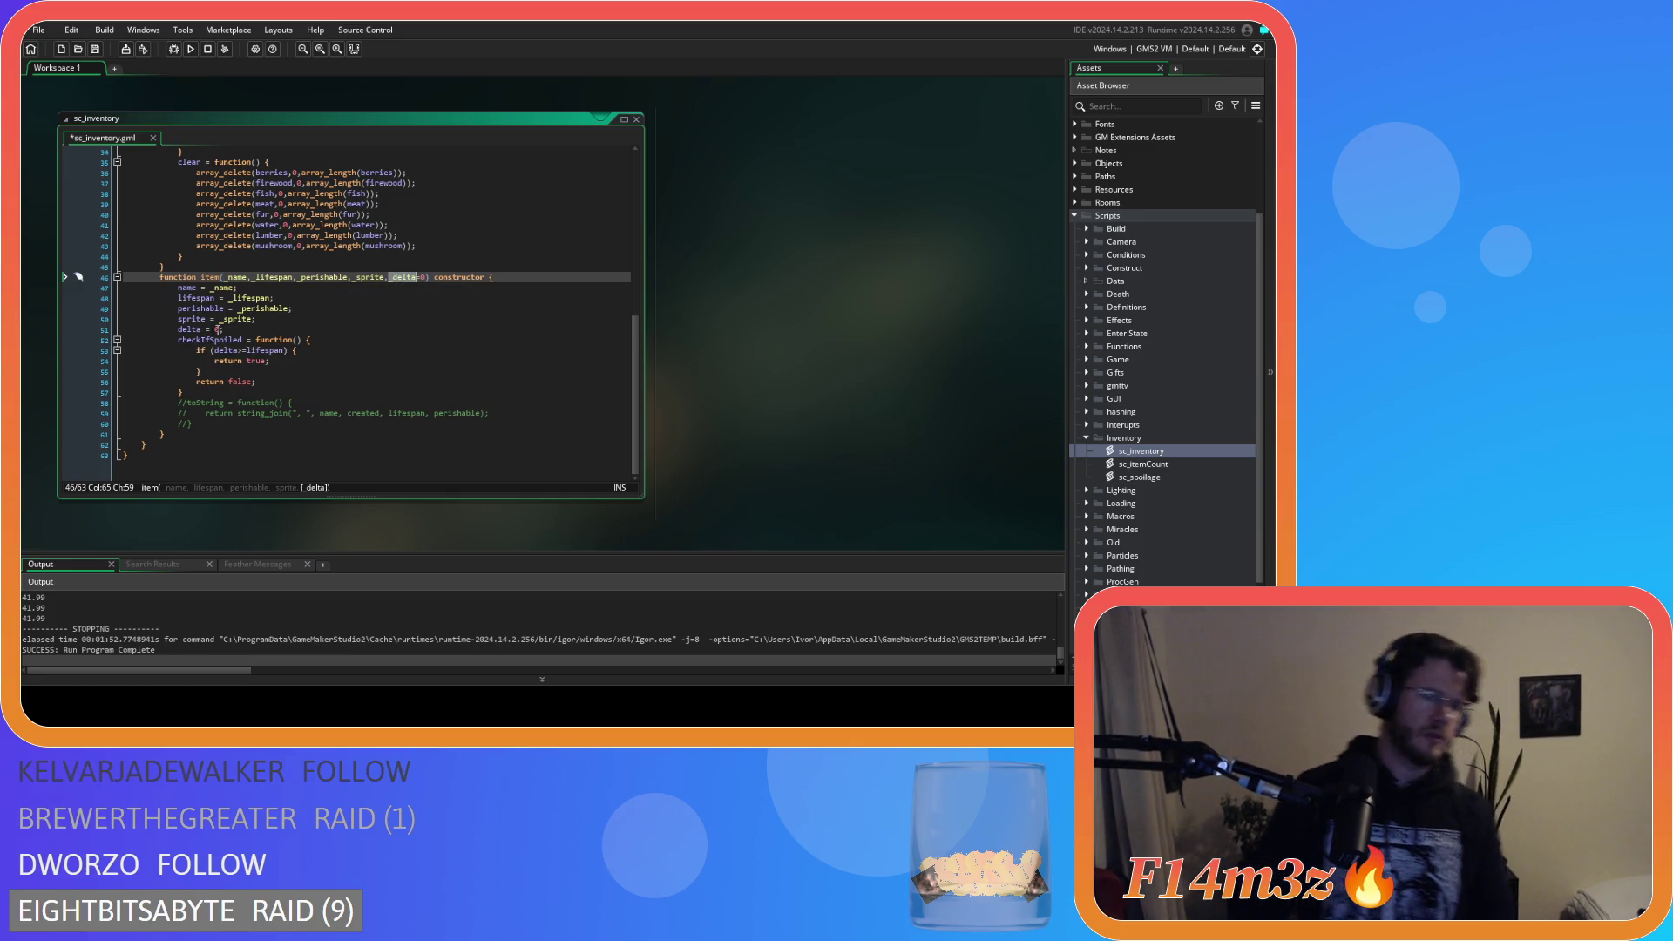
pyautogui.doubleClick(217, 330)
pyautogui.hotkey('ctrl', 'v')
pyautogui.hotkey('ctrl', 's')
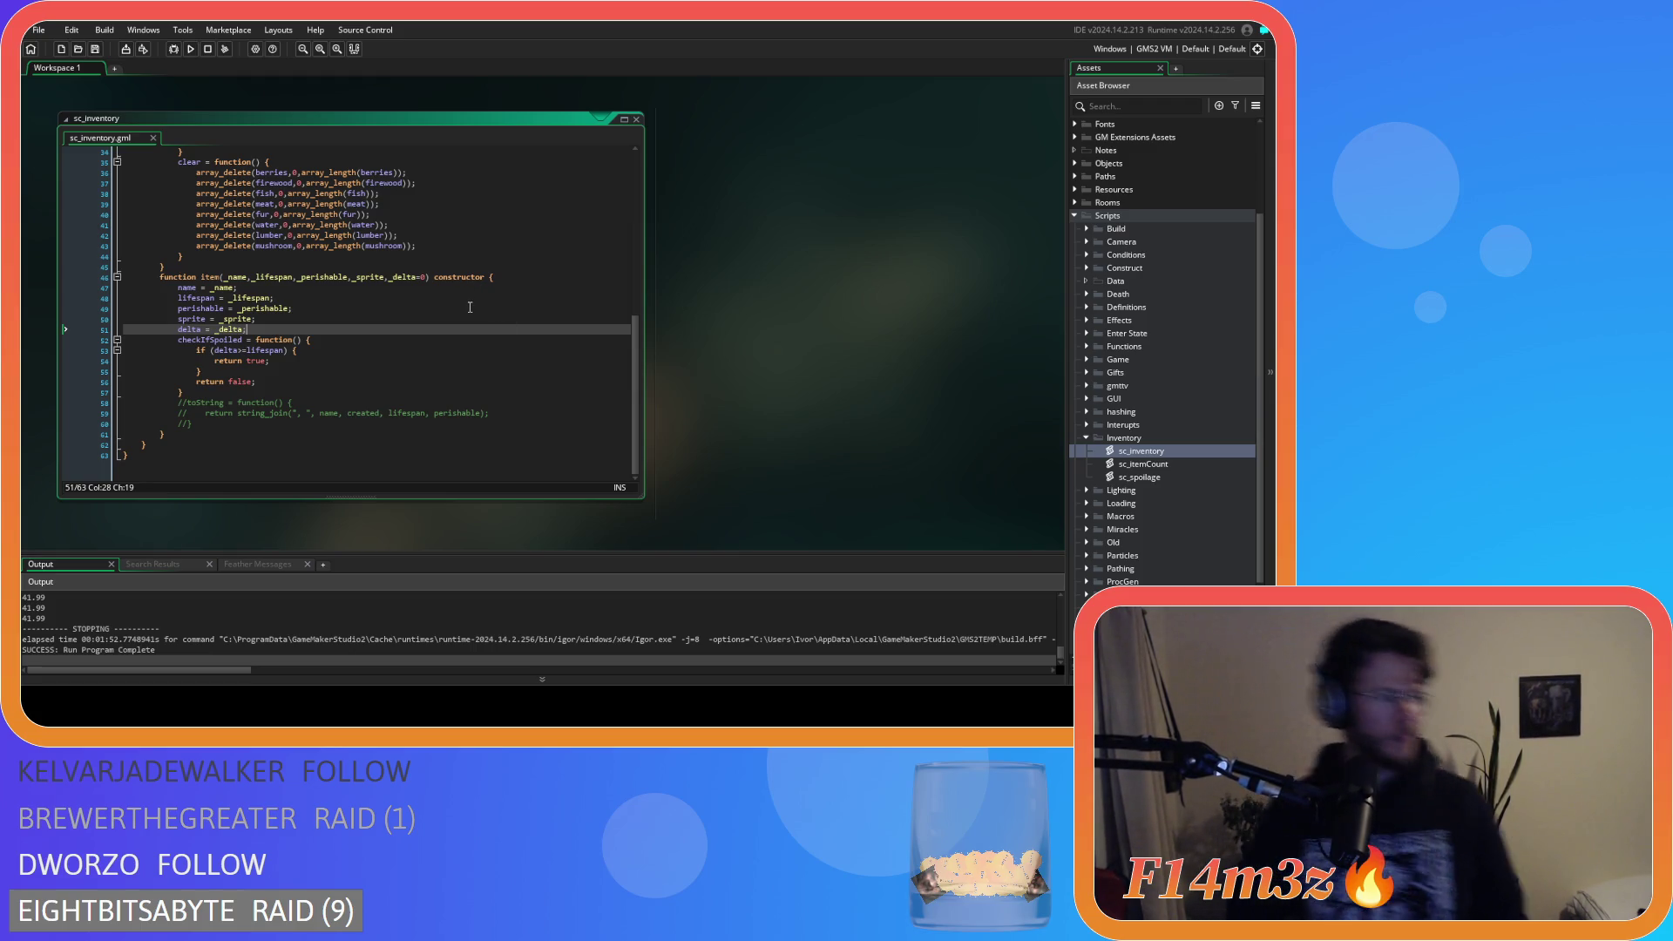
# Review the constructor's assignment lines and expand the Loading scripts folder.
pyautogui.click(469, 307)
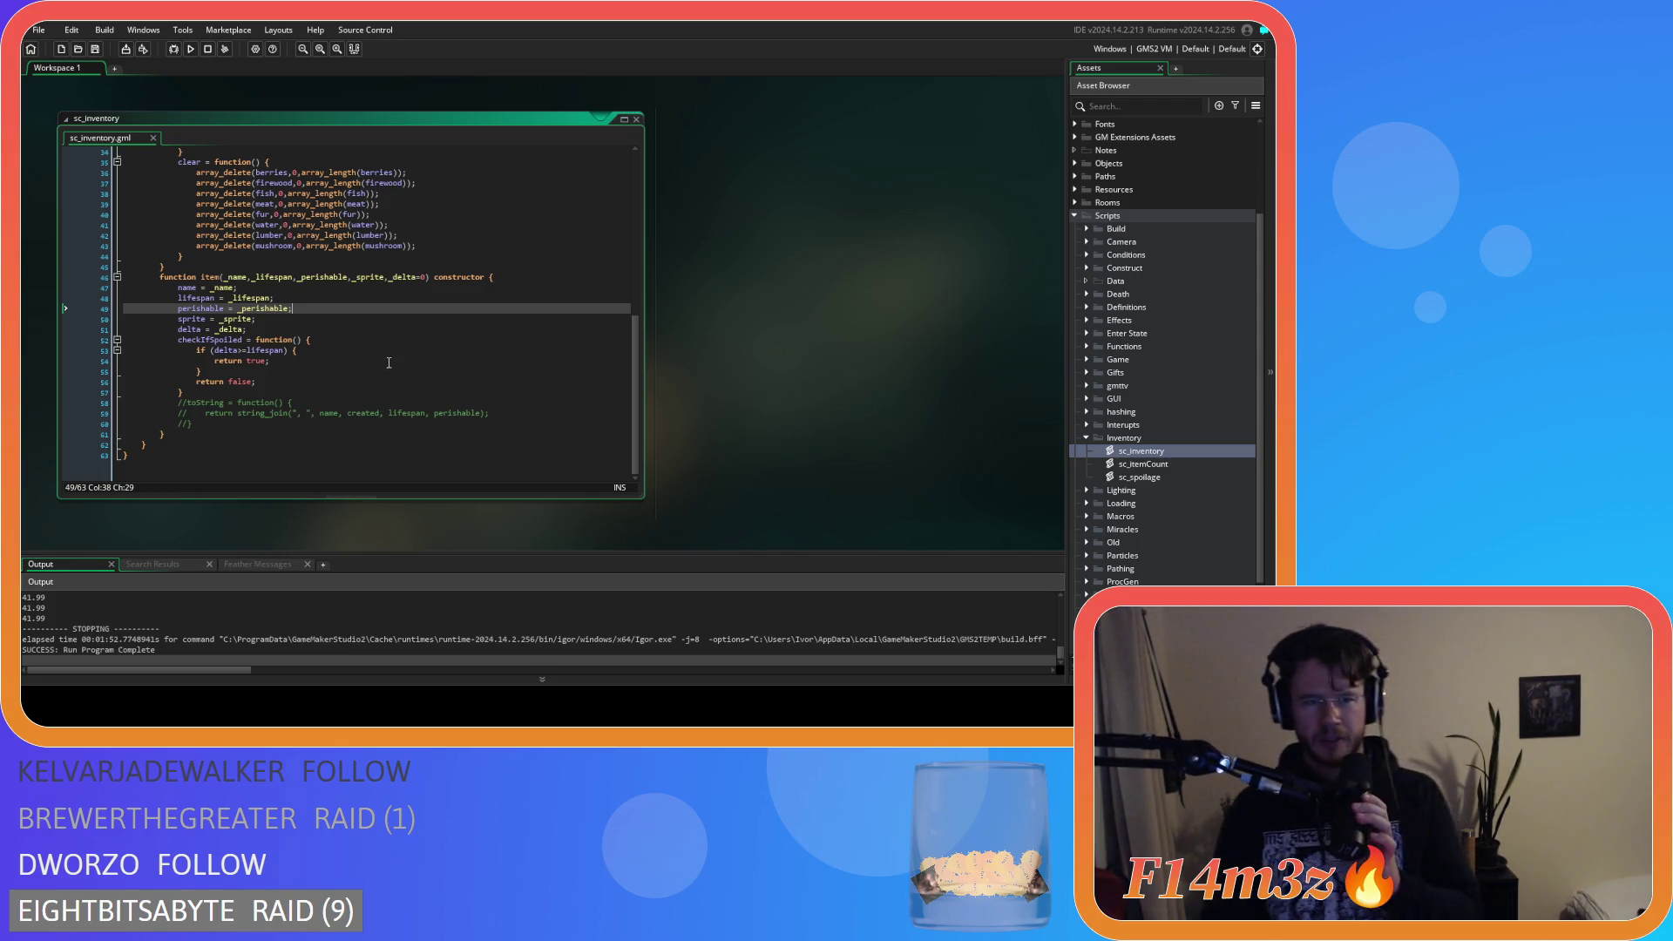
pyautogui.click(399, 288)
pyautogui.click(399, 276)
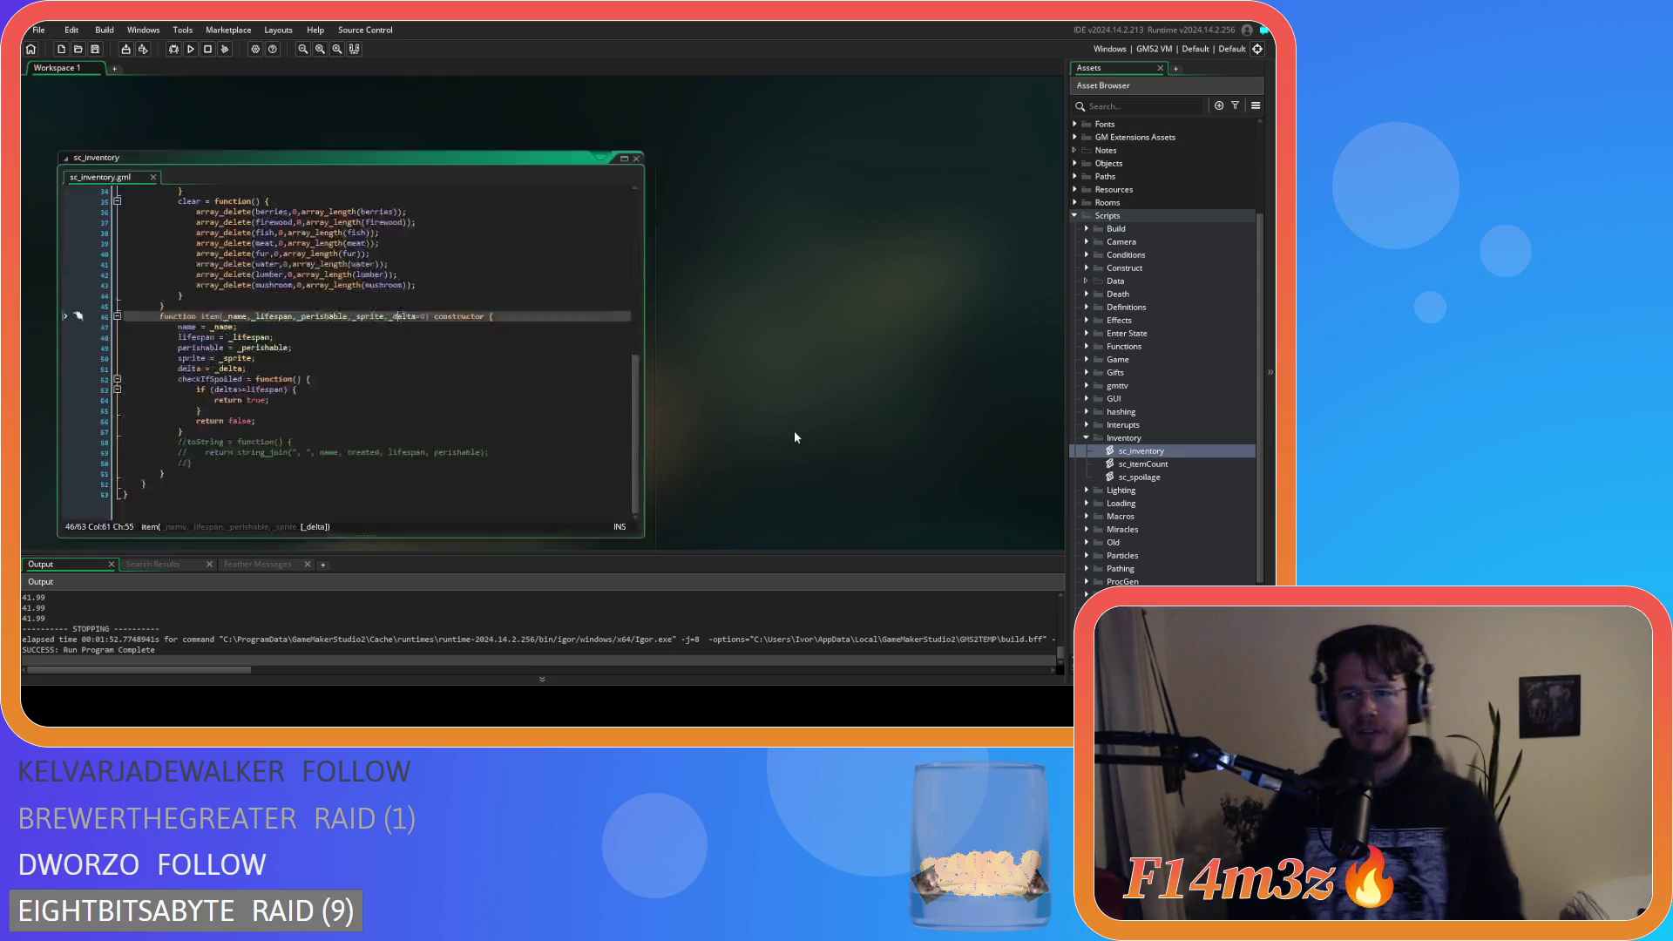
pyautogui.scroll(-3, 1170, 414)
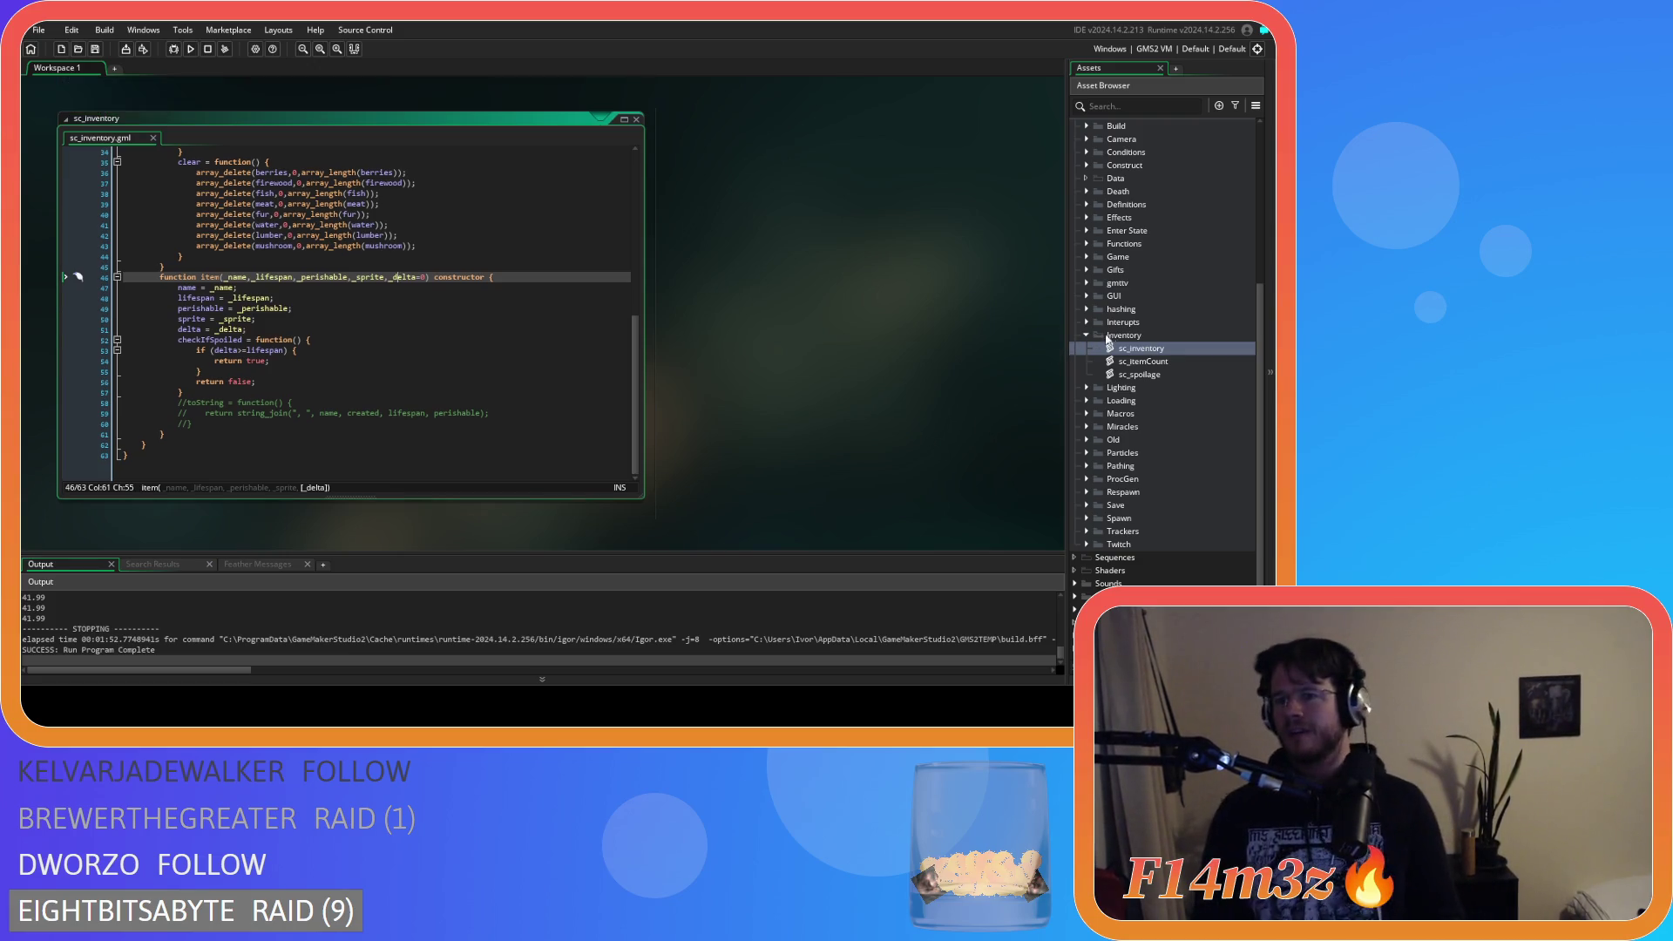
pyautogui.scroll(1, 1050, 335)
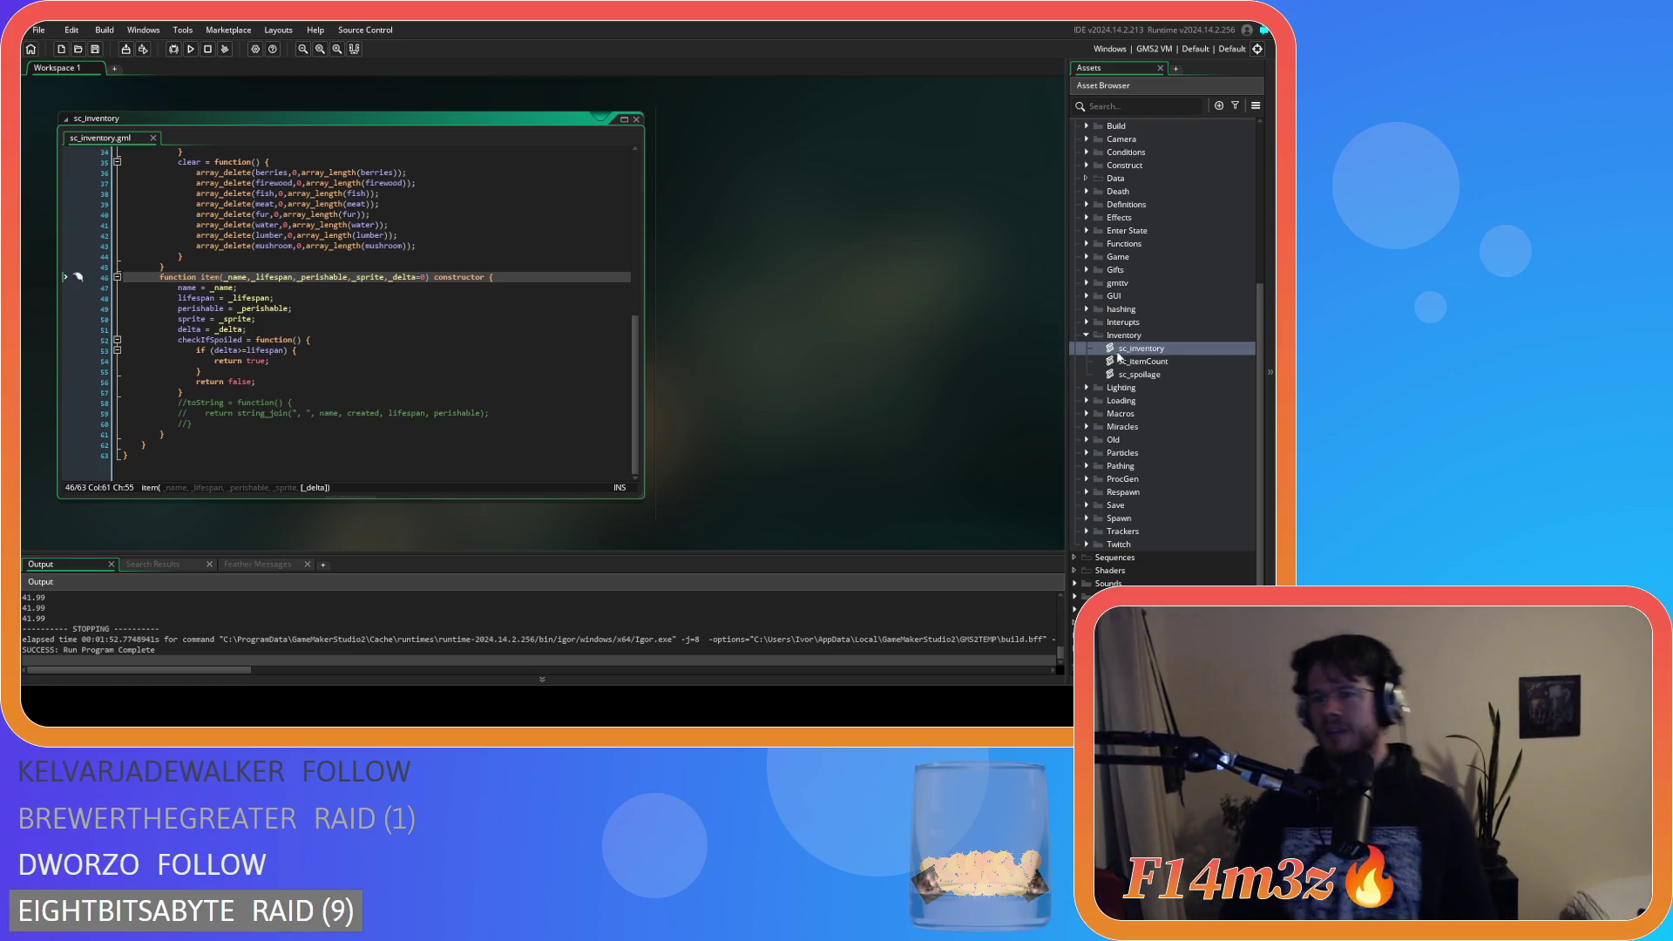
pyautogui.click(1087, 401)
pyautogui.scroll(-5, 1146, 475)
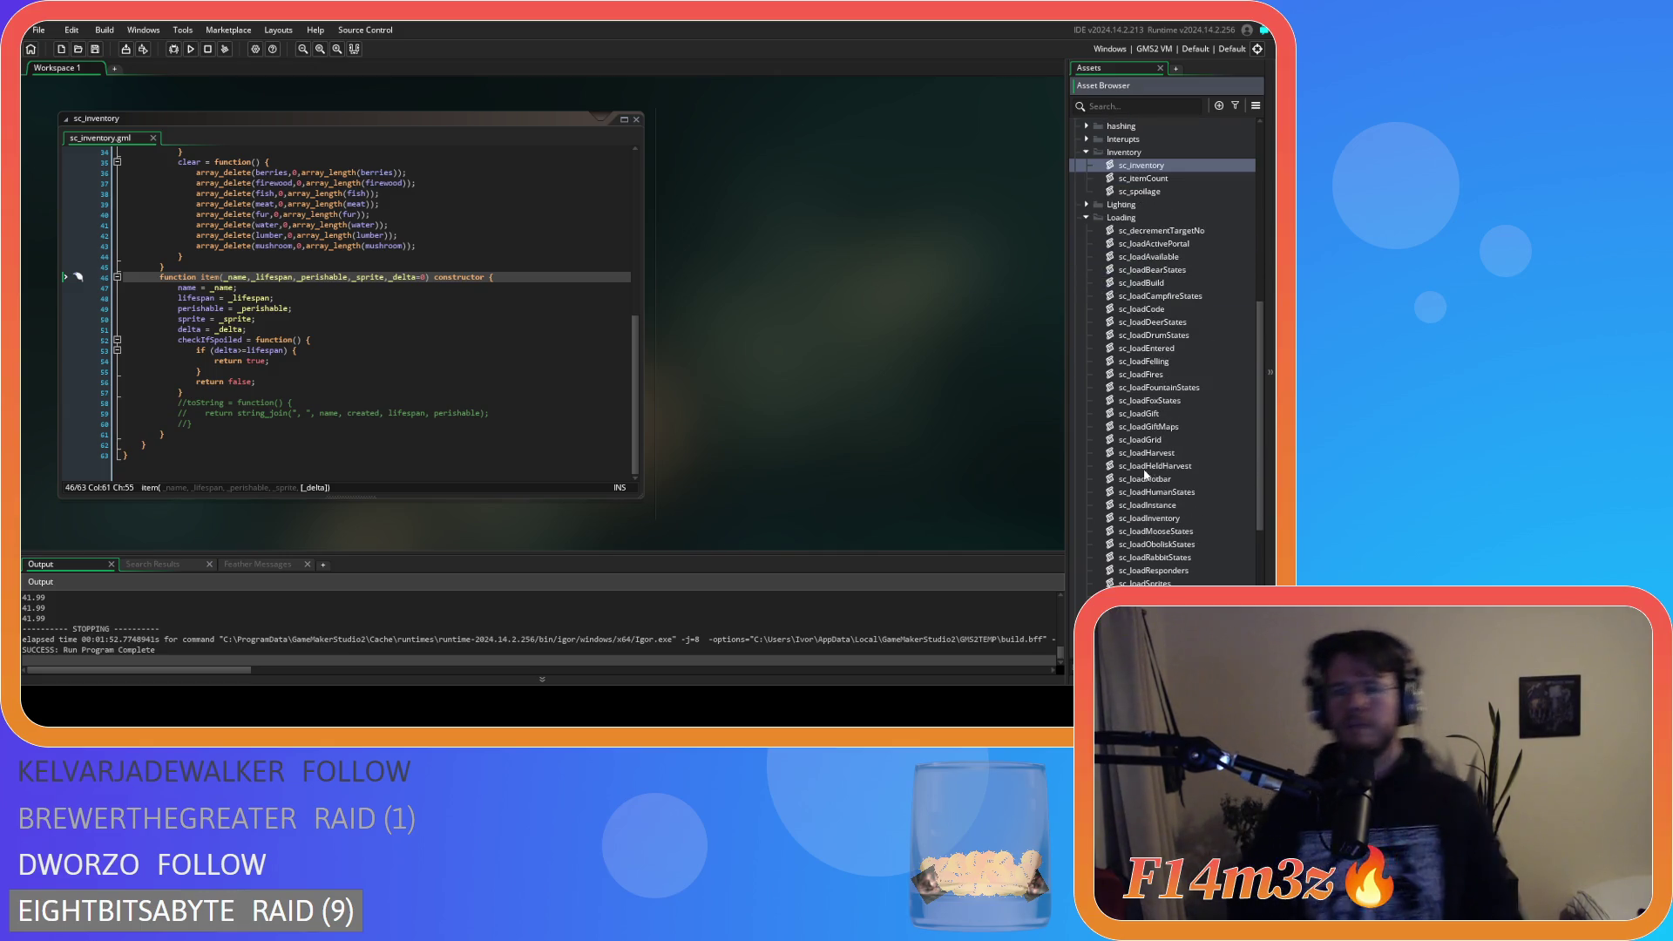
# Open sc_loadInventory and inspect its _created declaration and _lifespan parsing.
pyautogui.click(1161, 521)
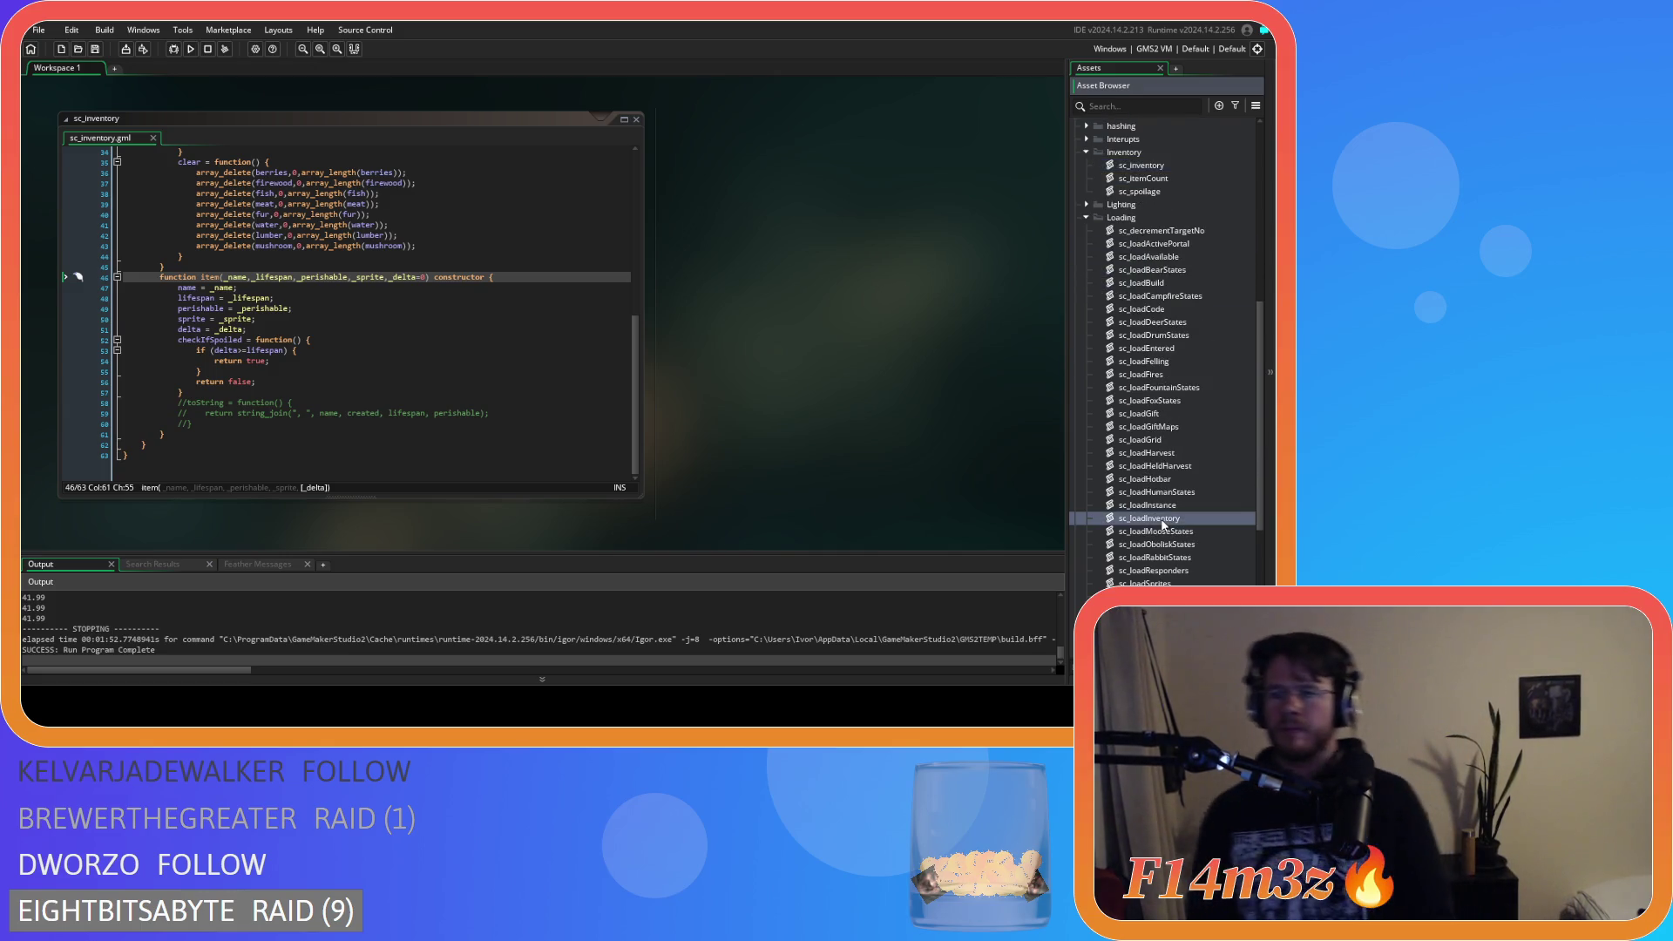
pyautogui.doubleClick(1162, 520)
pyautogui.click(292, 329)
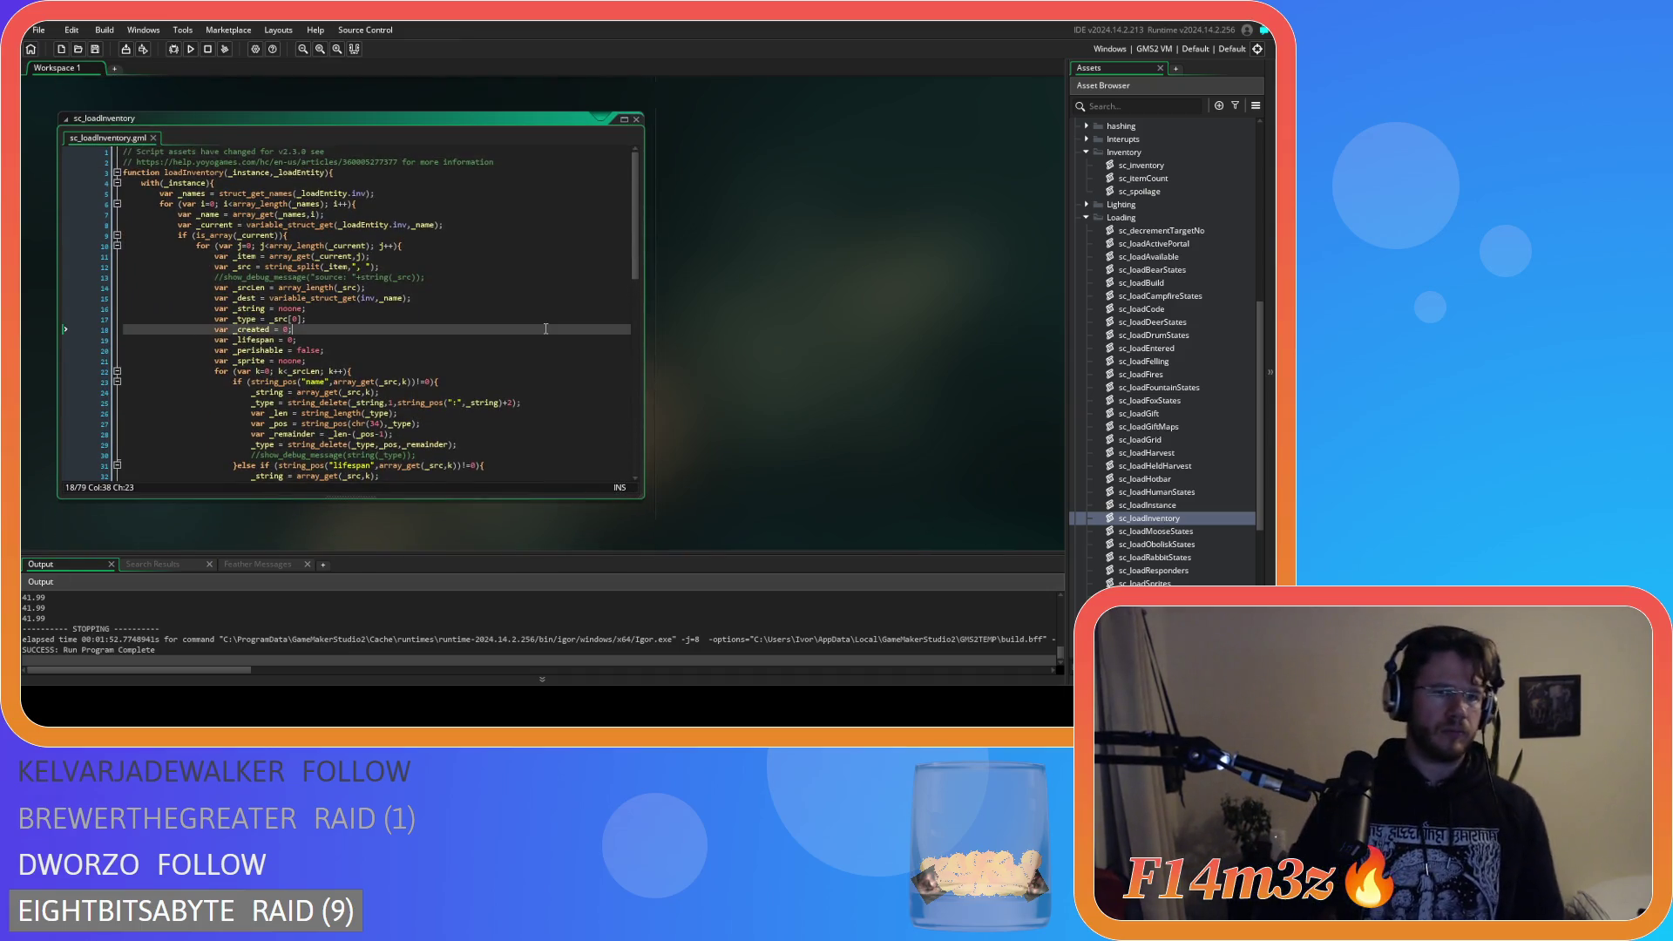
pyautogui.scroll(-13, 533, 347)
pyautogui.scroll(4, 533, 347)
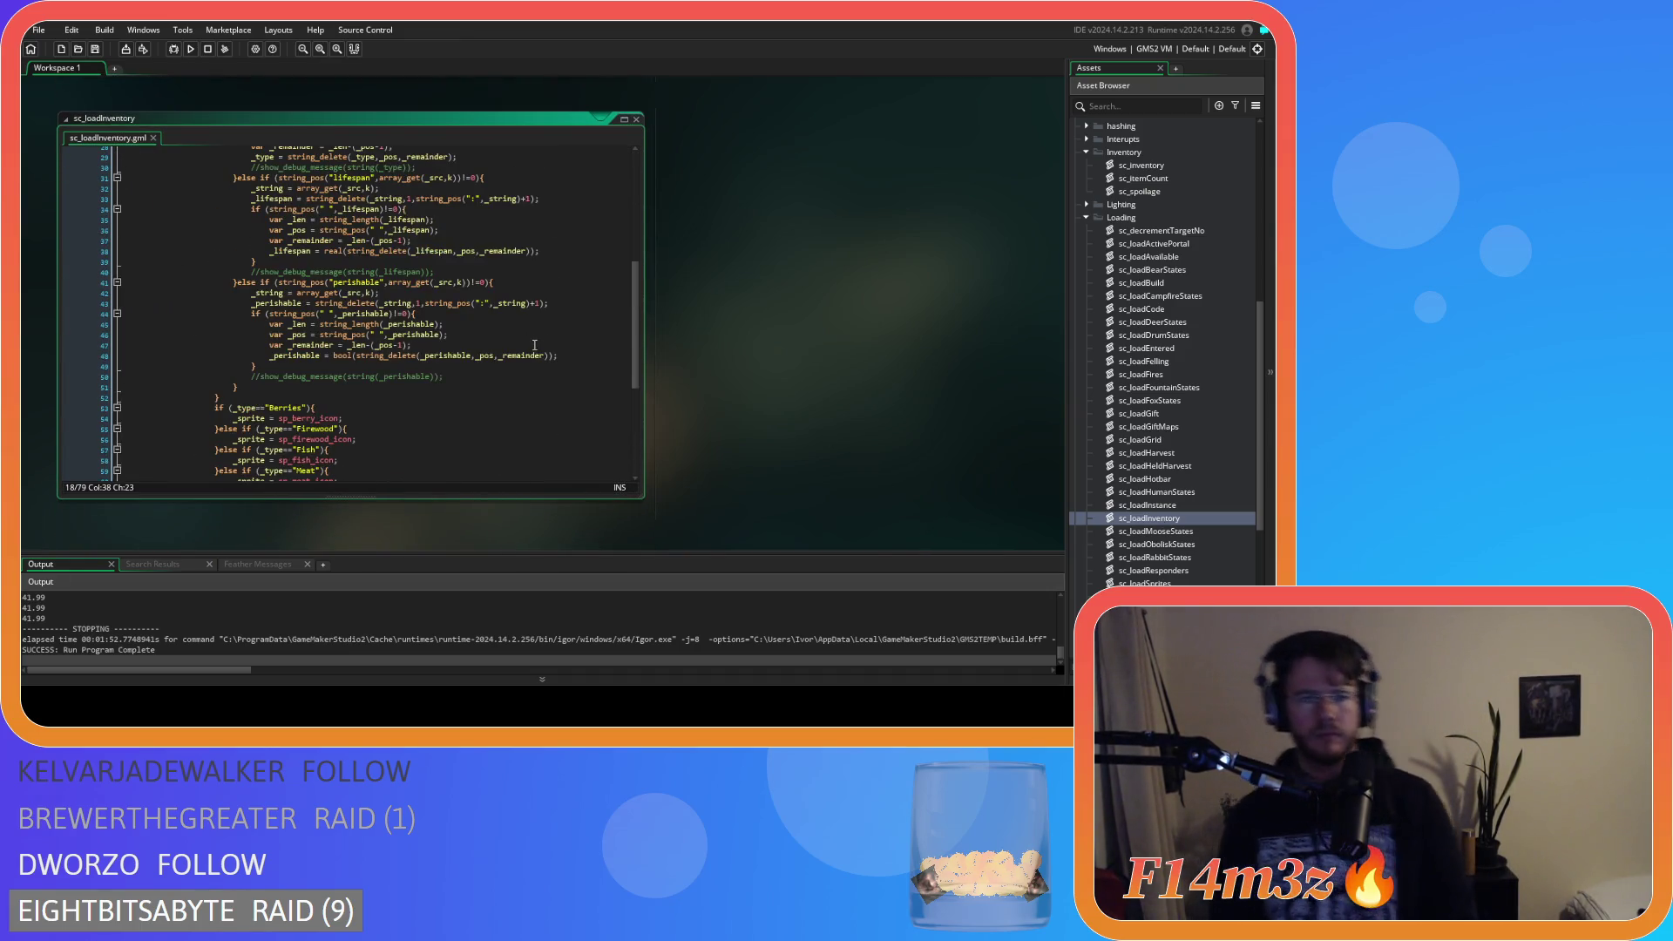
pyautogui.scroll(2, 407, 320)
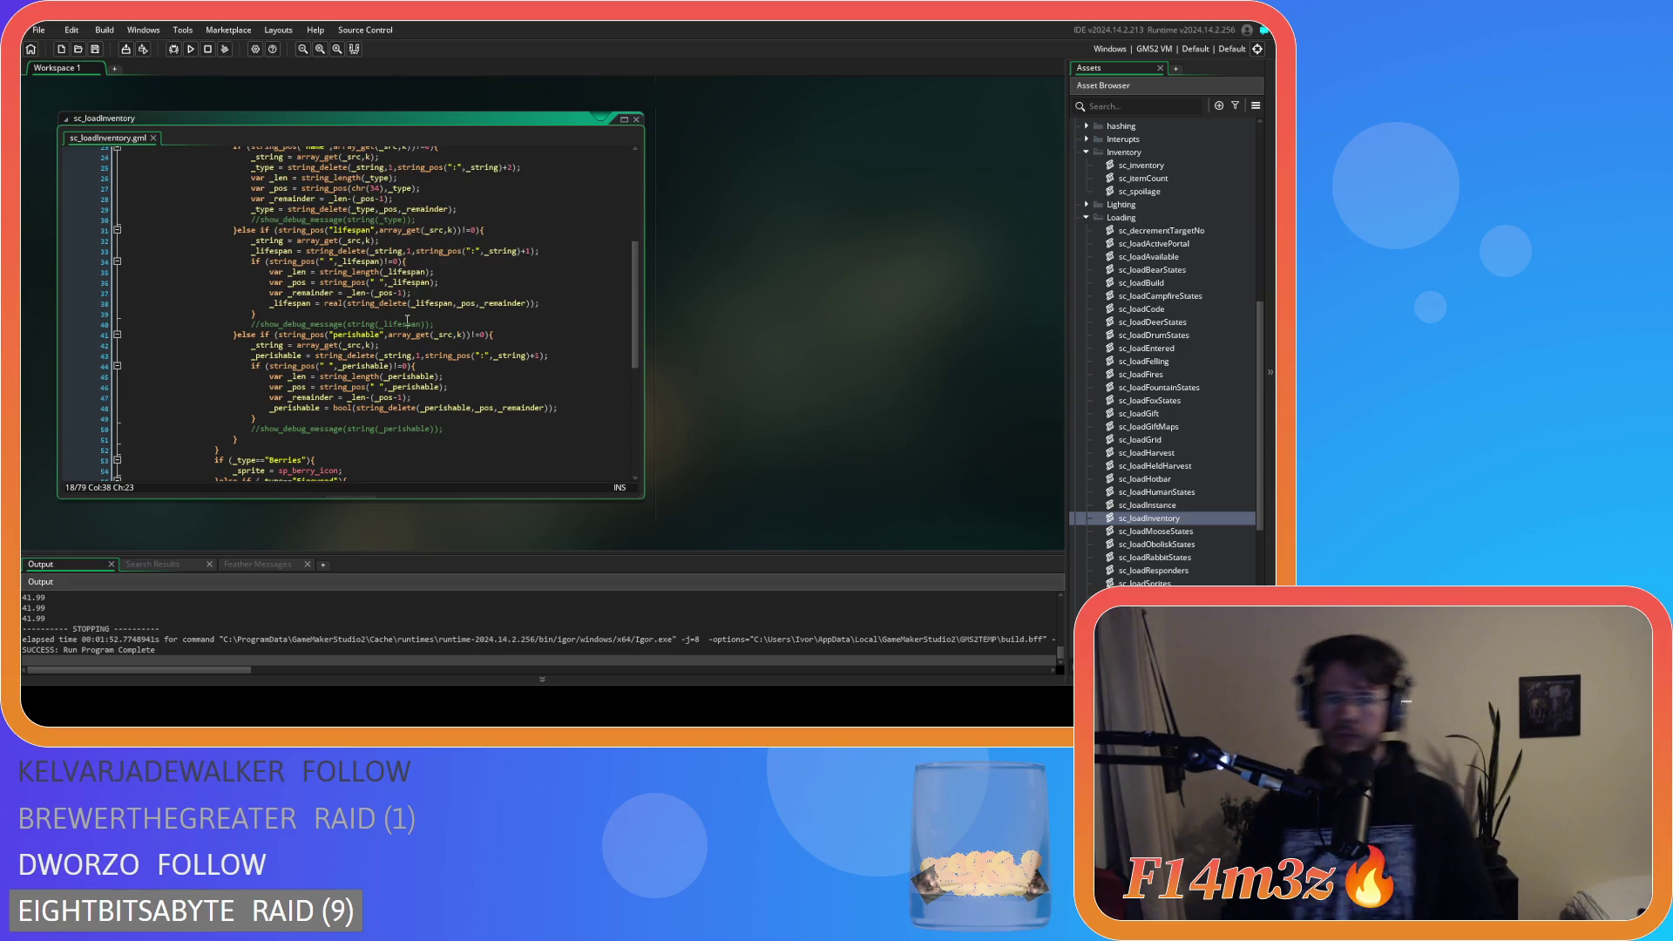
pyautogui.click(493, 303)
pyautogui.scroll(-3, 493, 314)
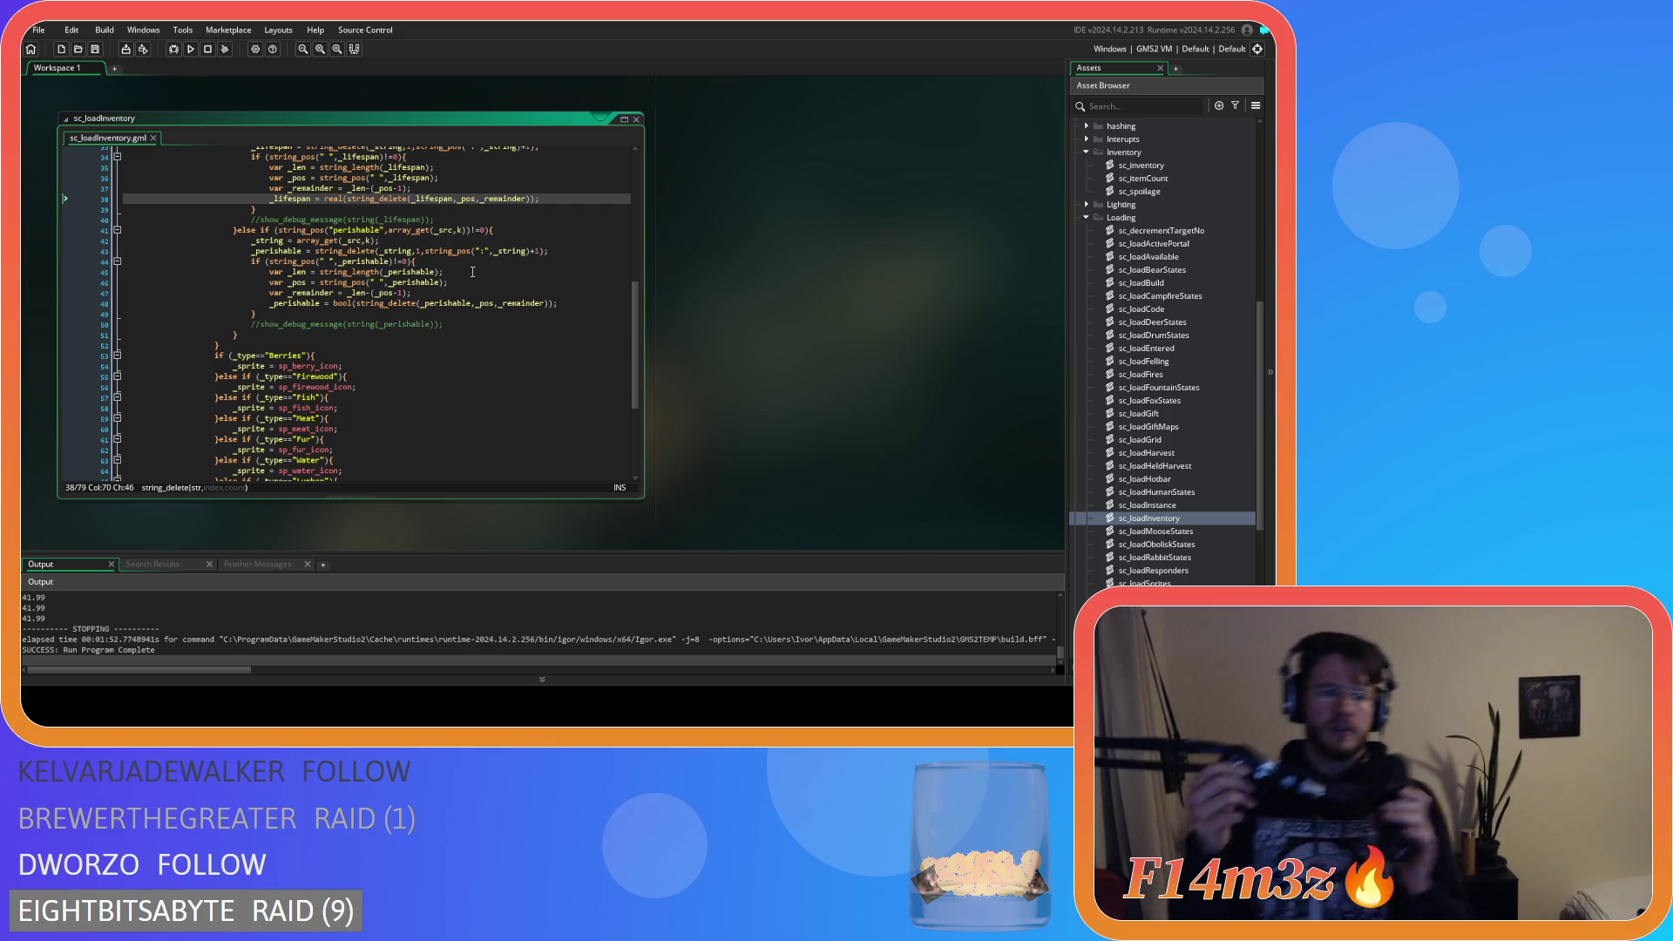
pyautogui.scroll(2, 1124, 287)
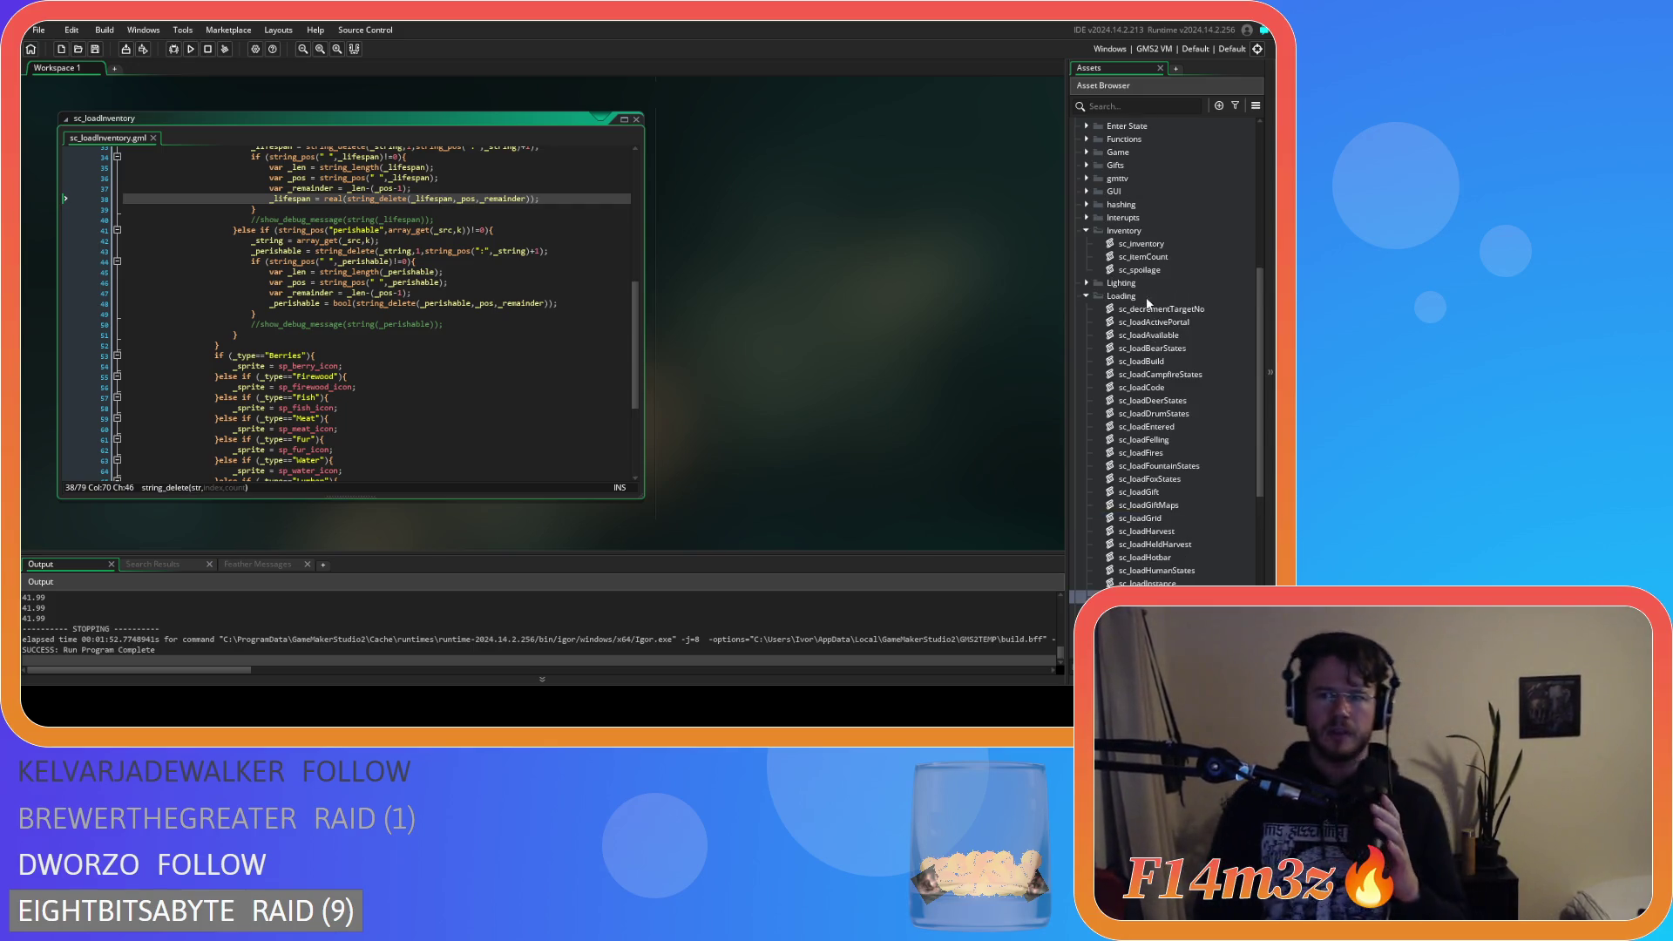
# Open sc_spoilage and review its spoiled-item check and commented-out debug message.
pyautogui.doubleClick(1157, 274)
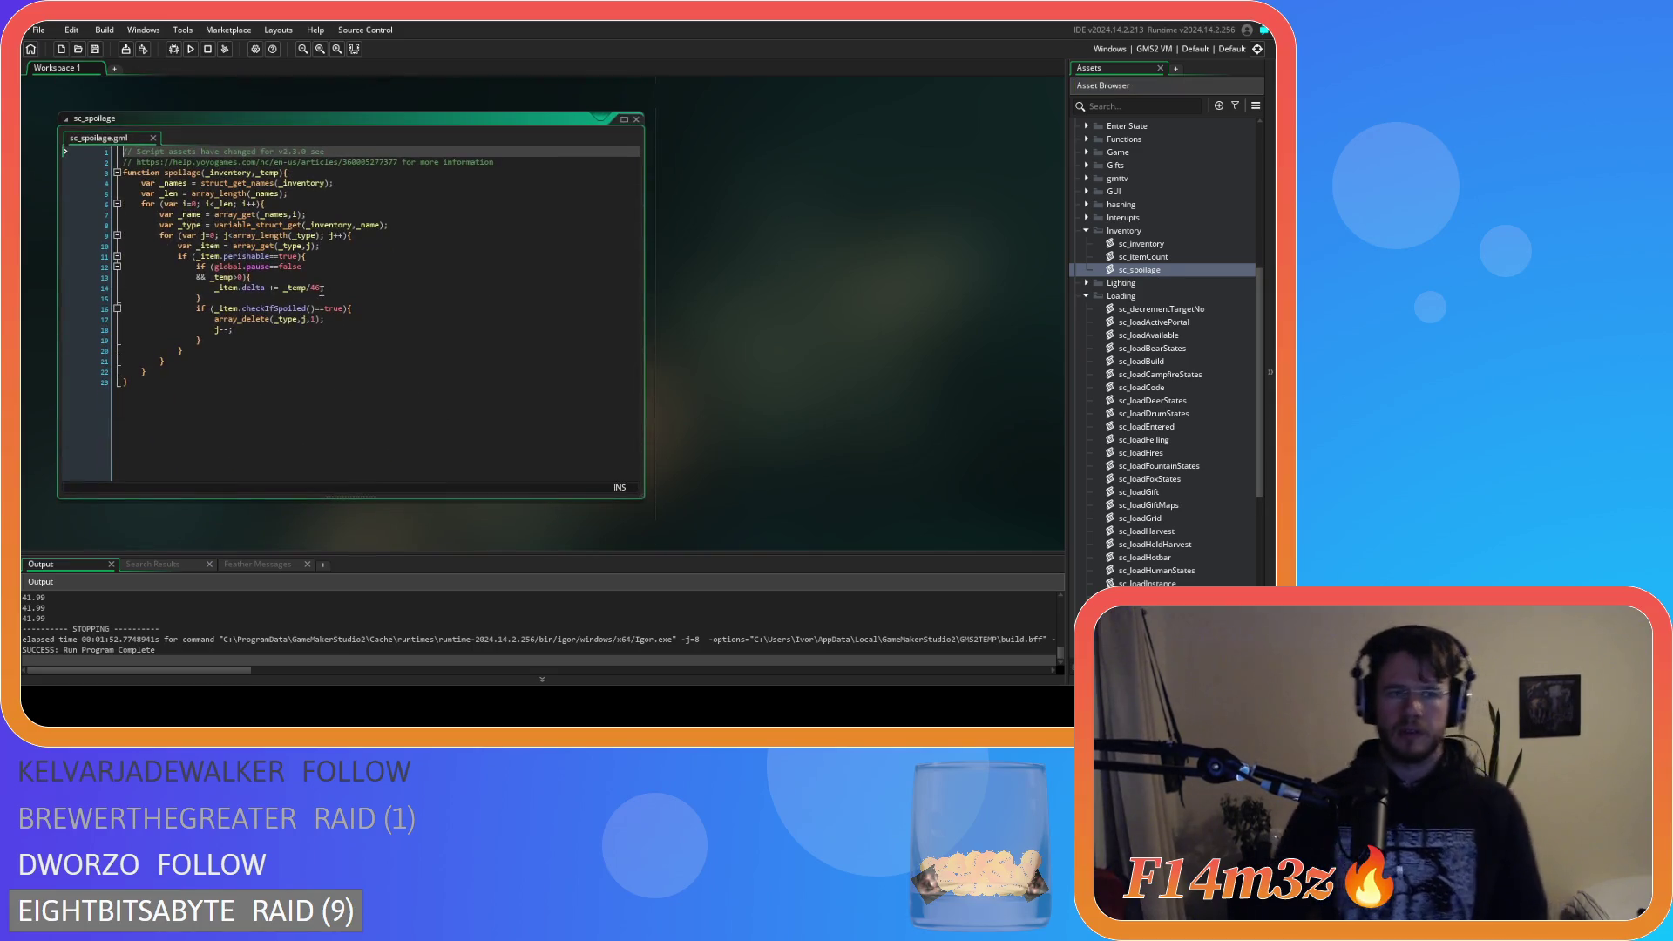
pyautogui.click(604, 285)
pyautogui.scroll(4, 723, 273)
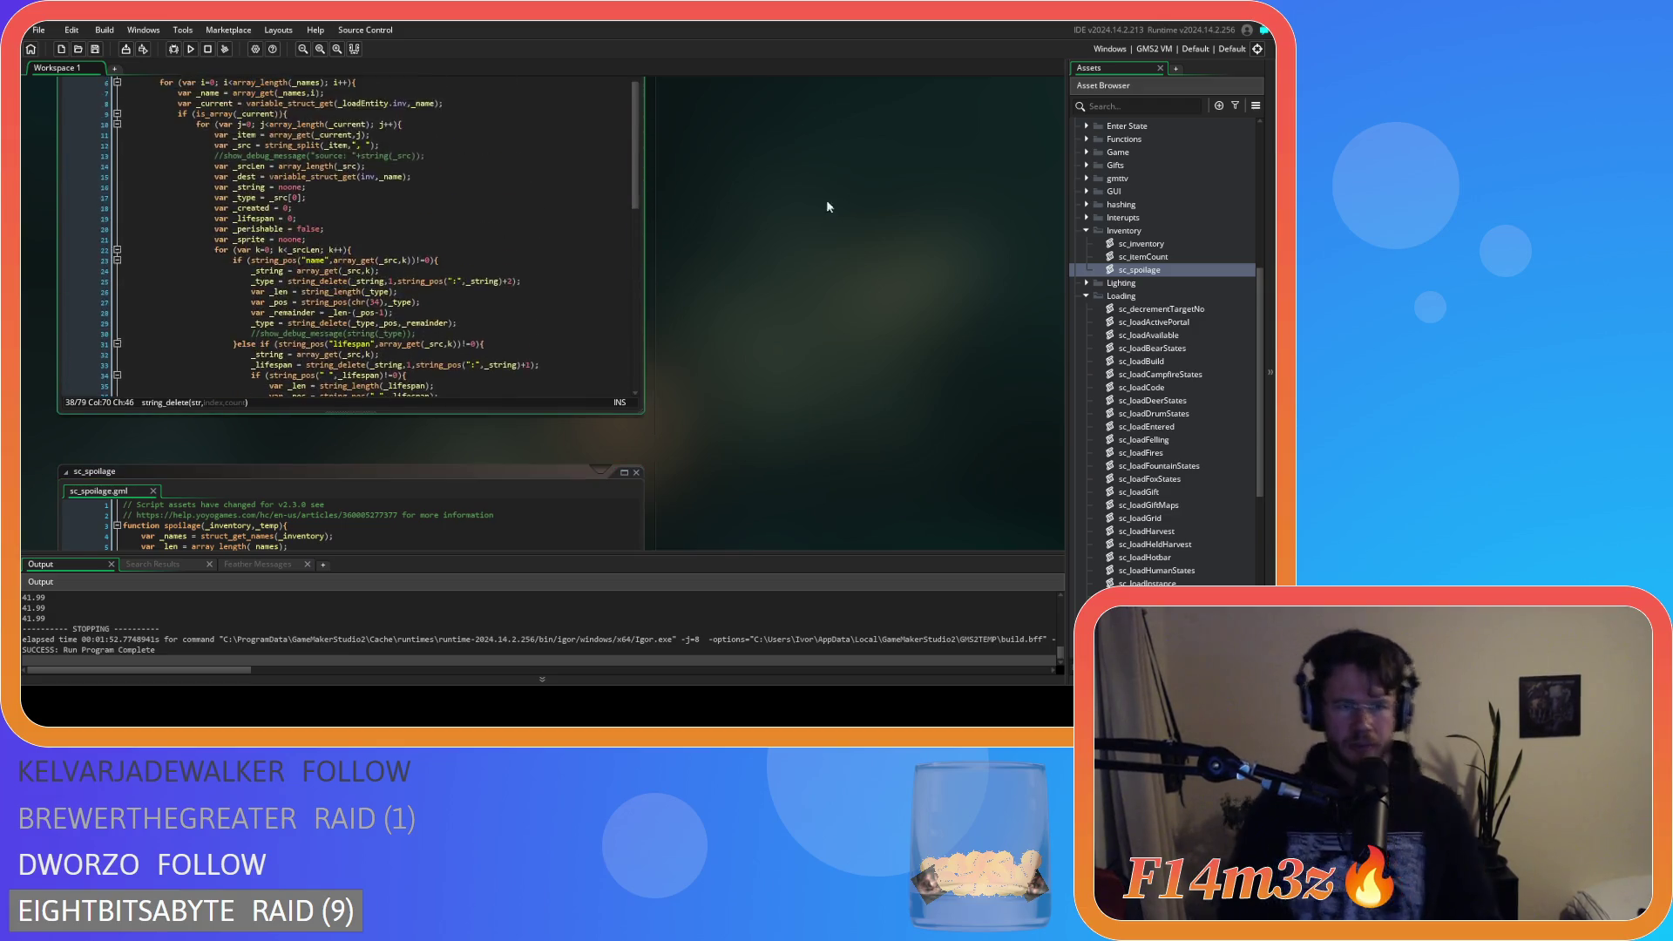
pyautogui.scroll(2, 470, 190)
pyautogui.click(430, 235)
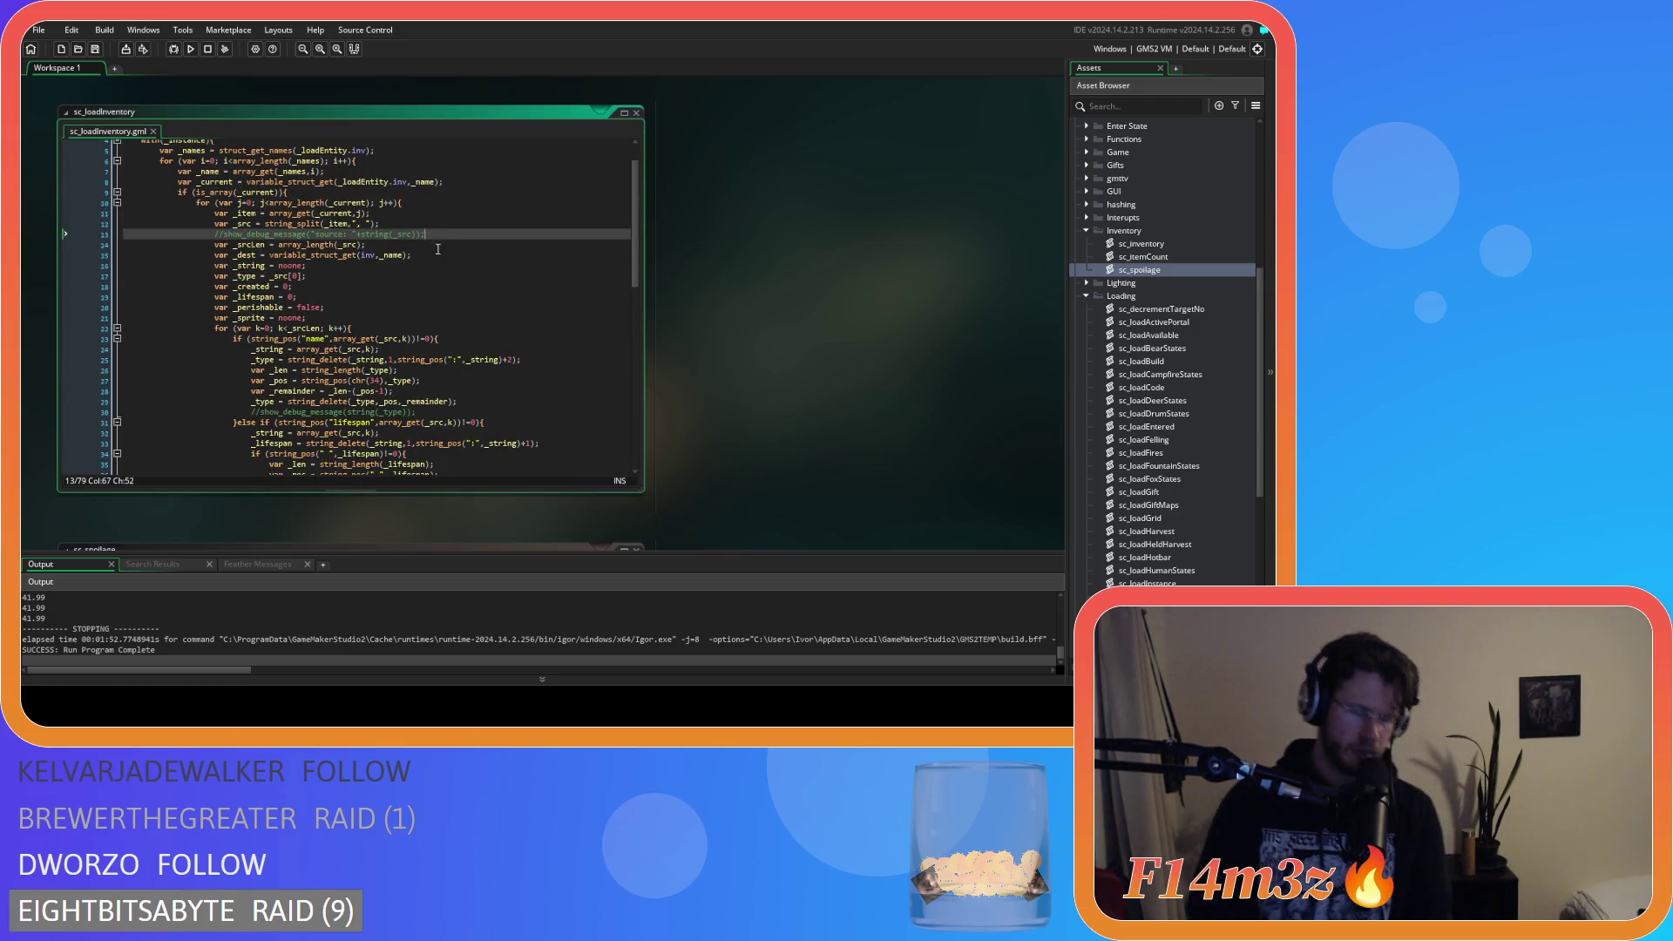
pyautogui.hotkey('ctrl', 'shift', 'k')
pyautogui.press('F5')
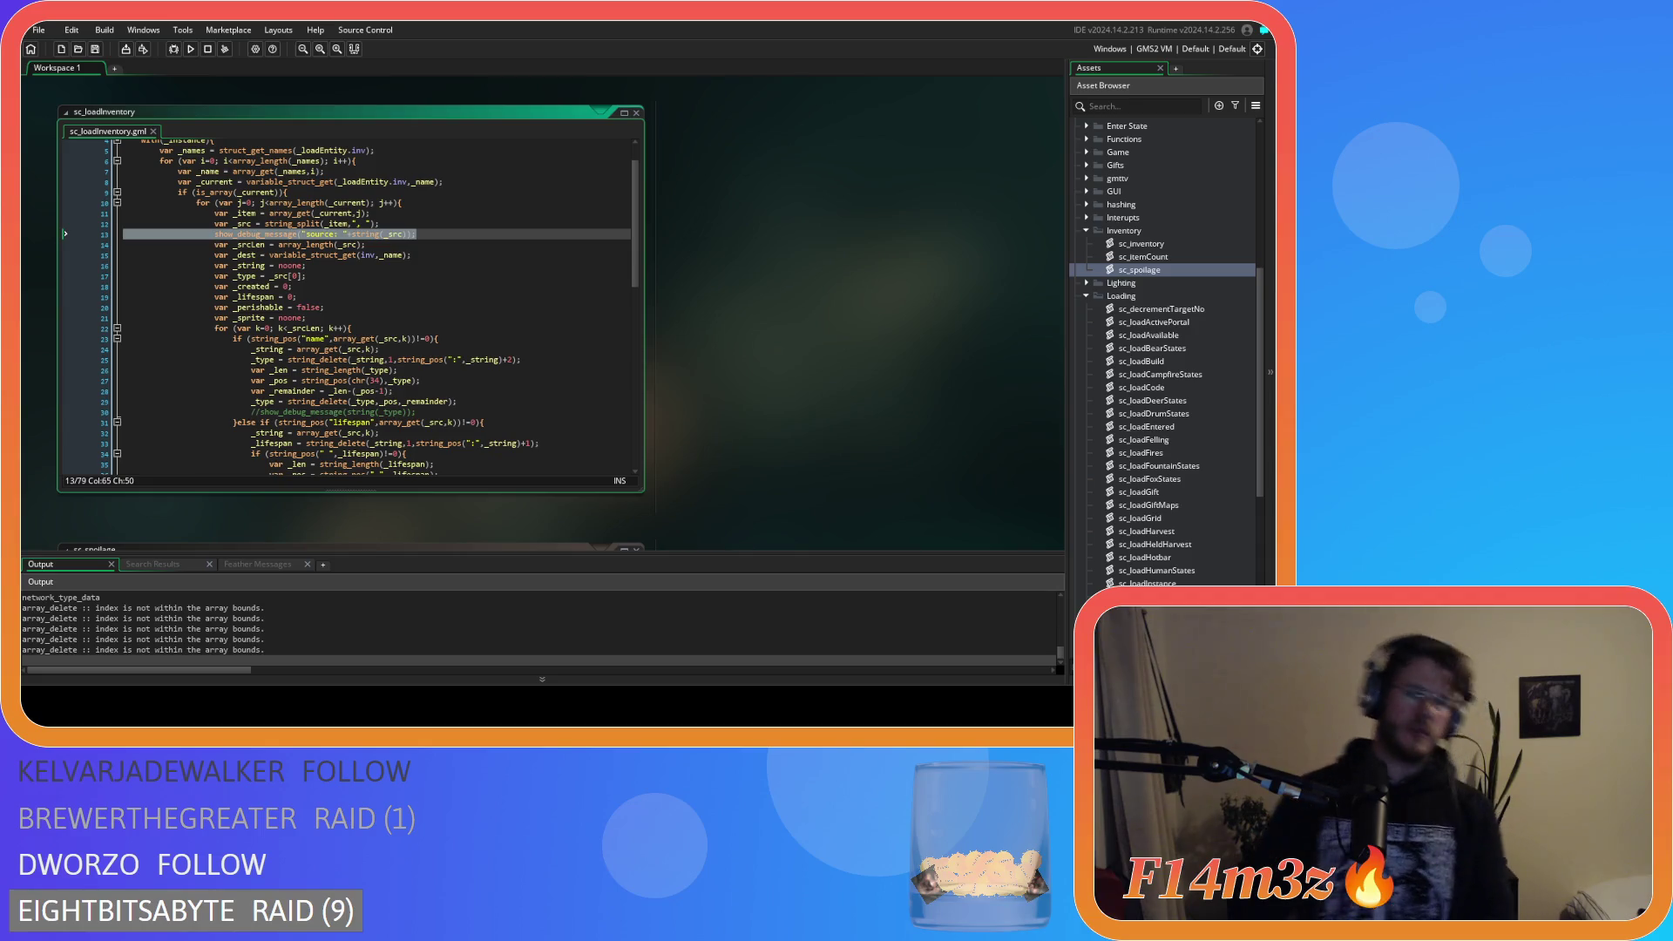
pyautogui.scroll(-8, 493, 269)
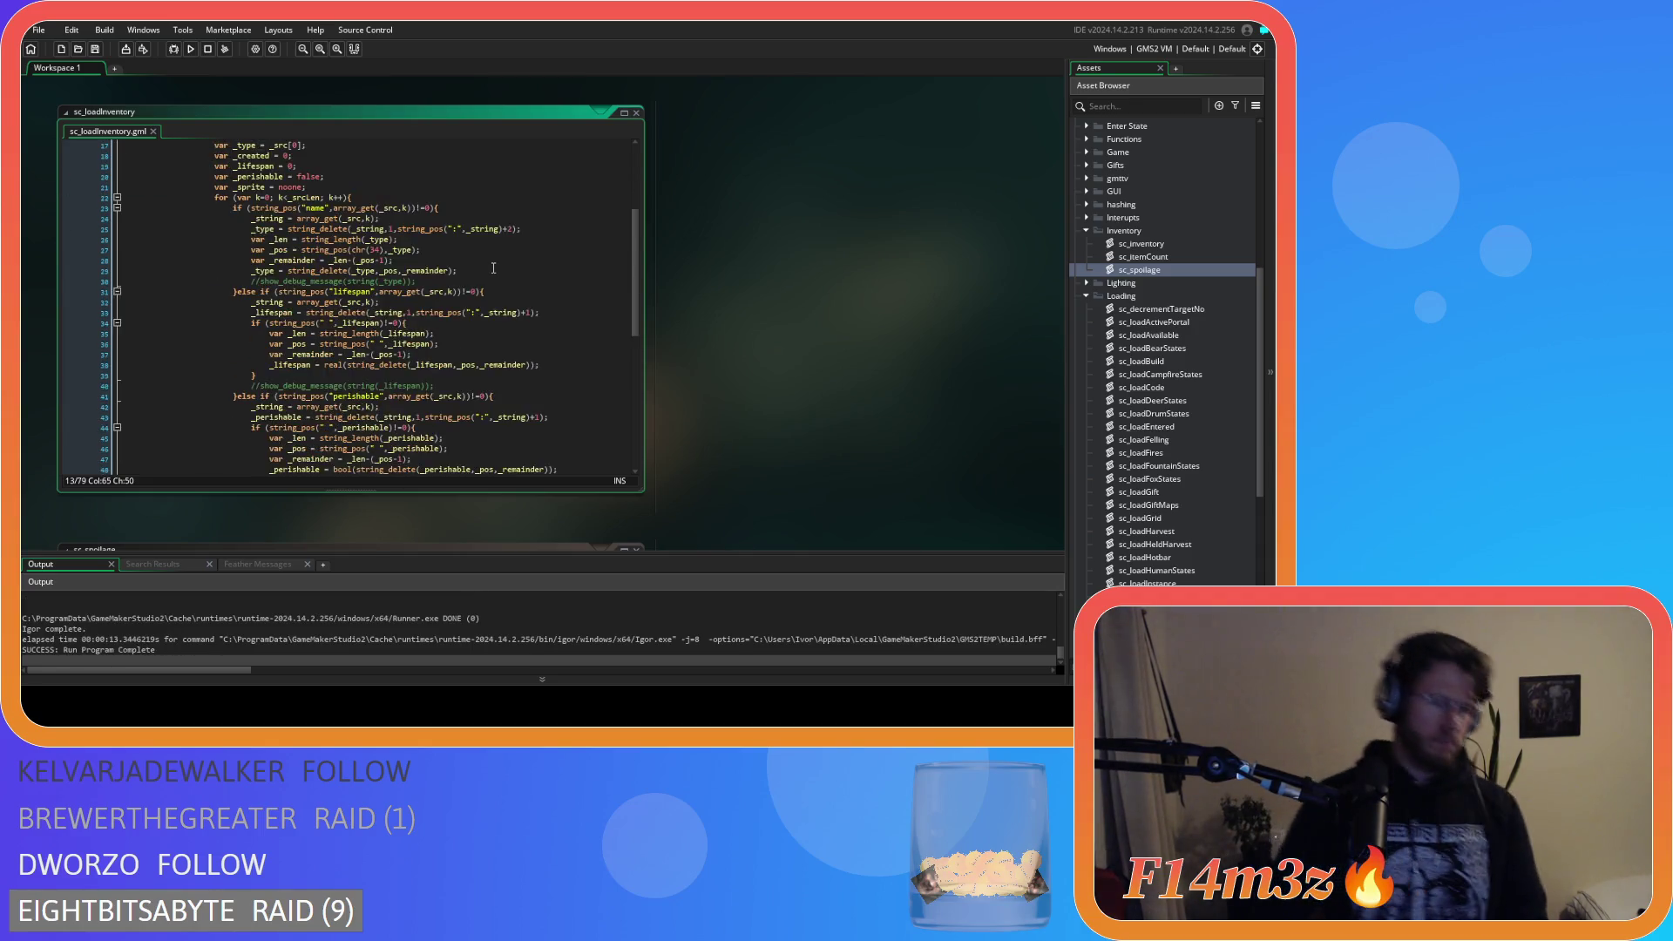
pyautogui.scroll(2, 476, 626)
pyautogui.scroll(-2, 477, 626)
pyautogui.scroll(3, 477, 625)
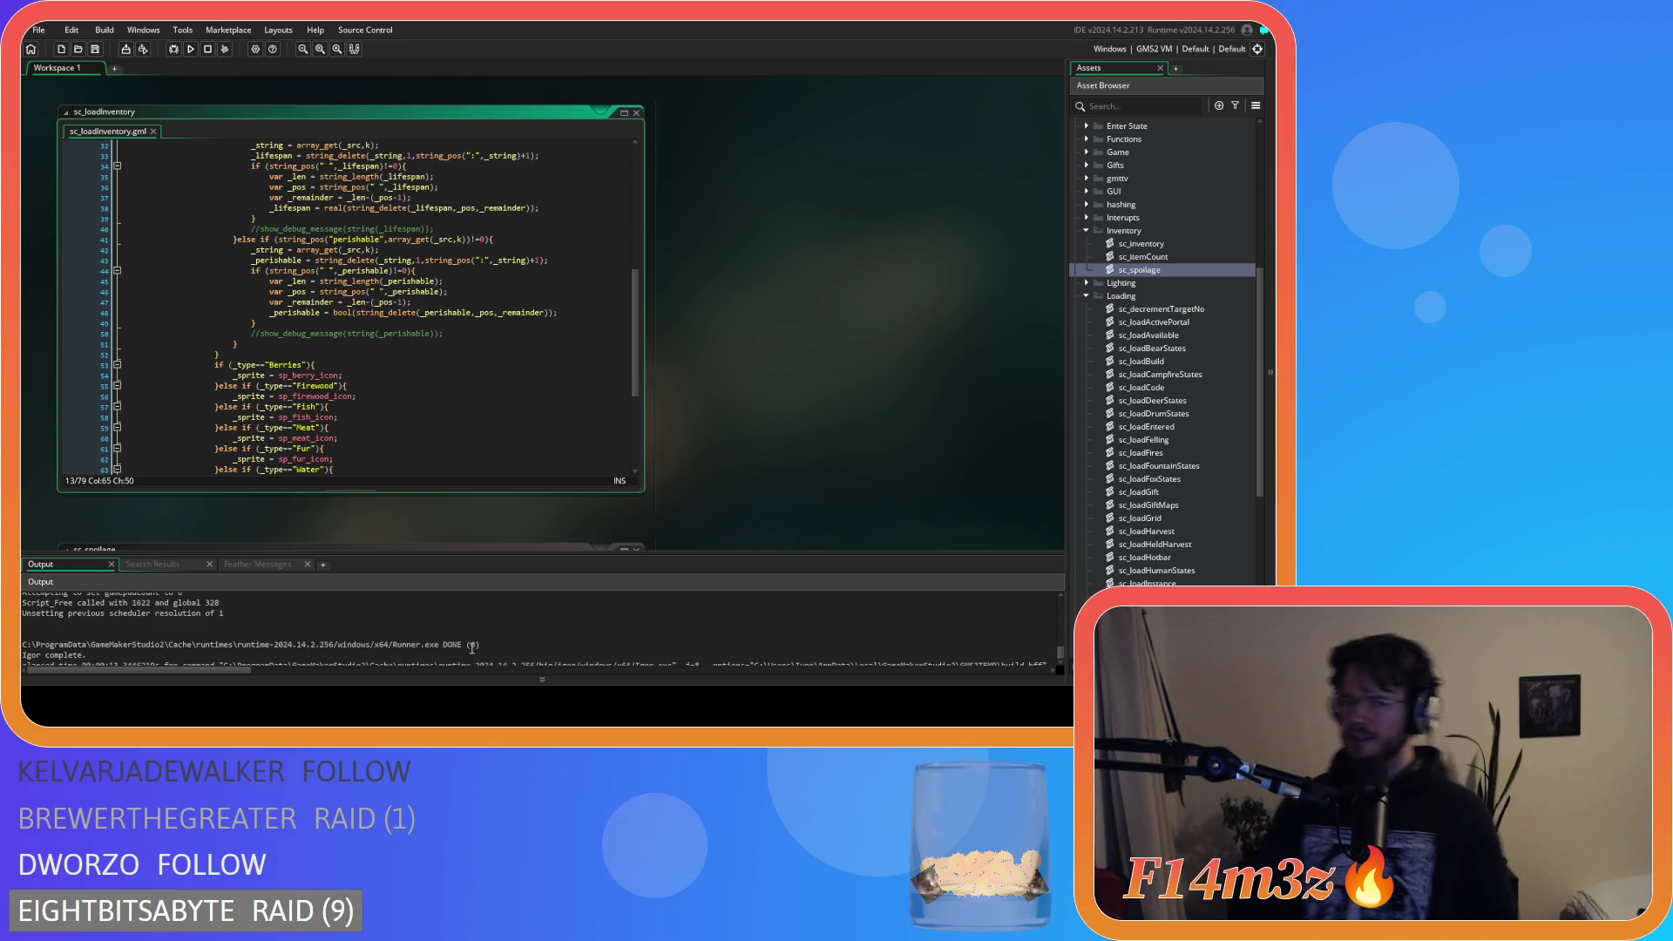
pyautogui.scroll(-3, 471, 648)
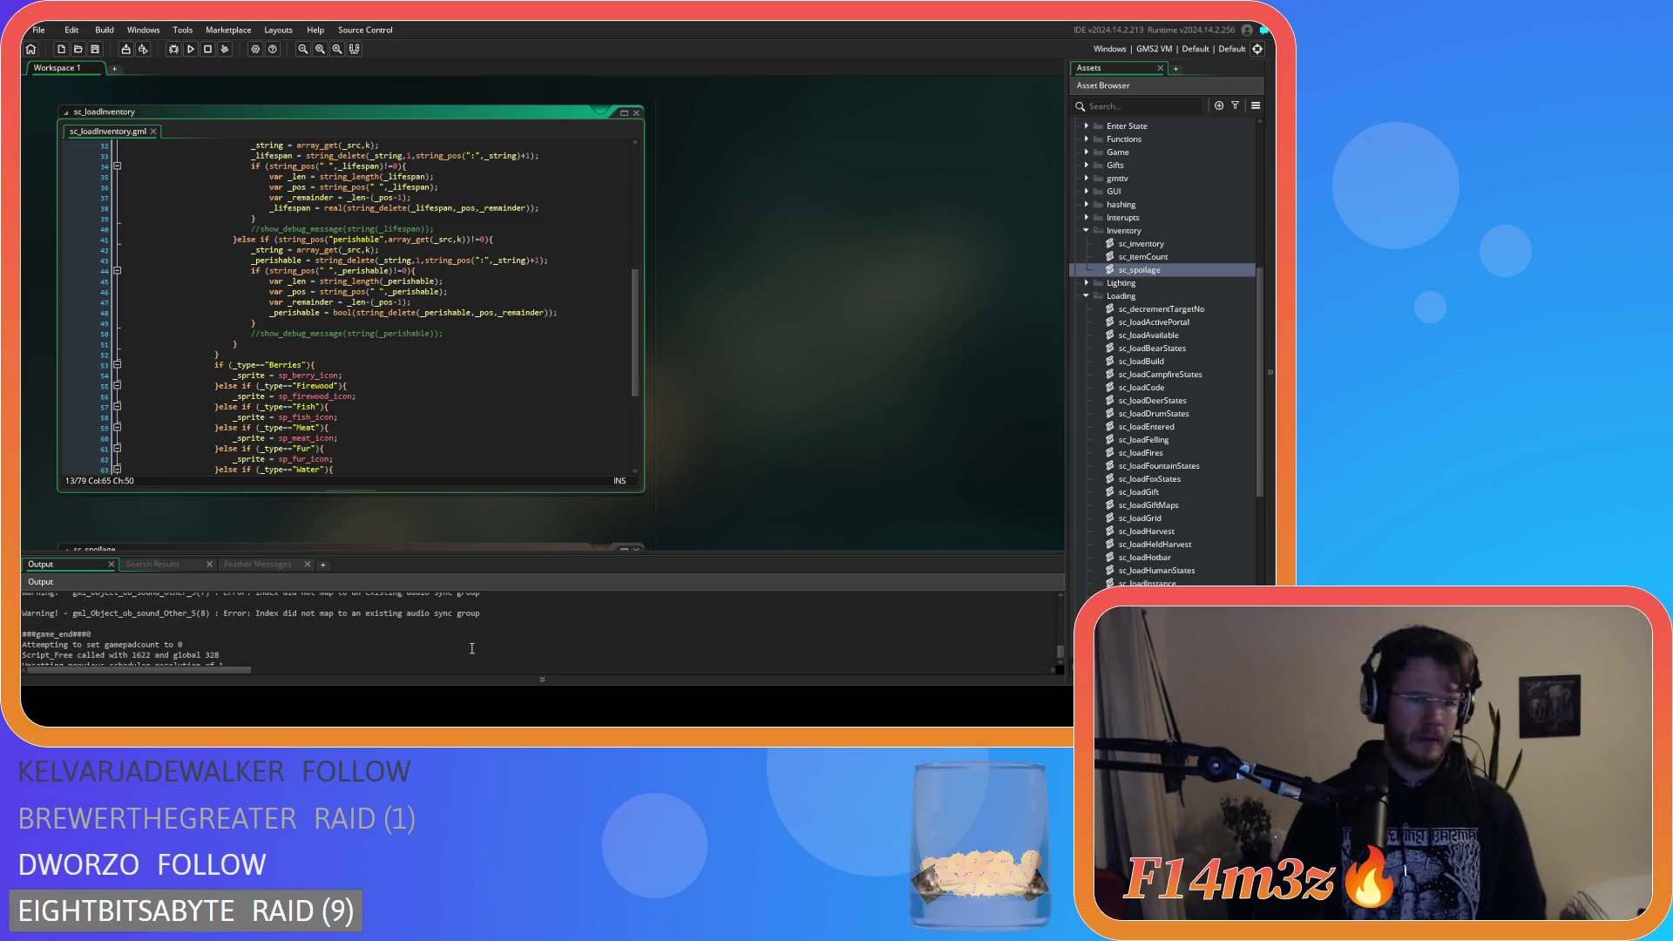
pyautogui.scroll(-1, 472, 648)
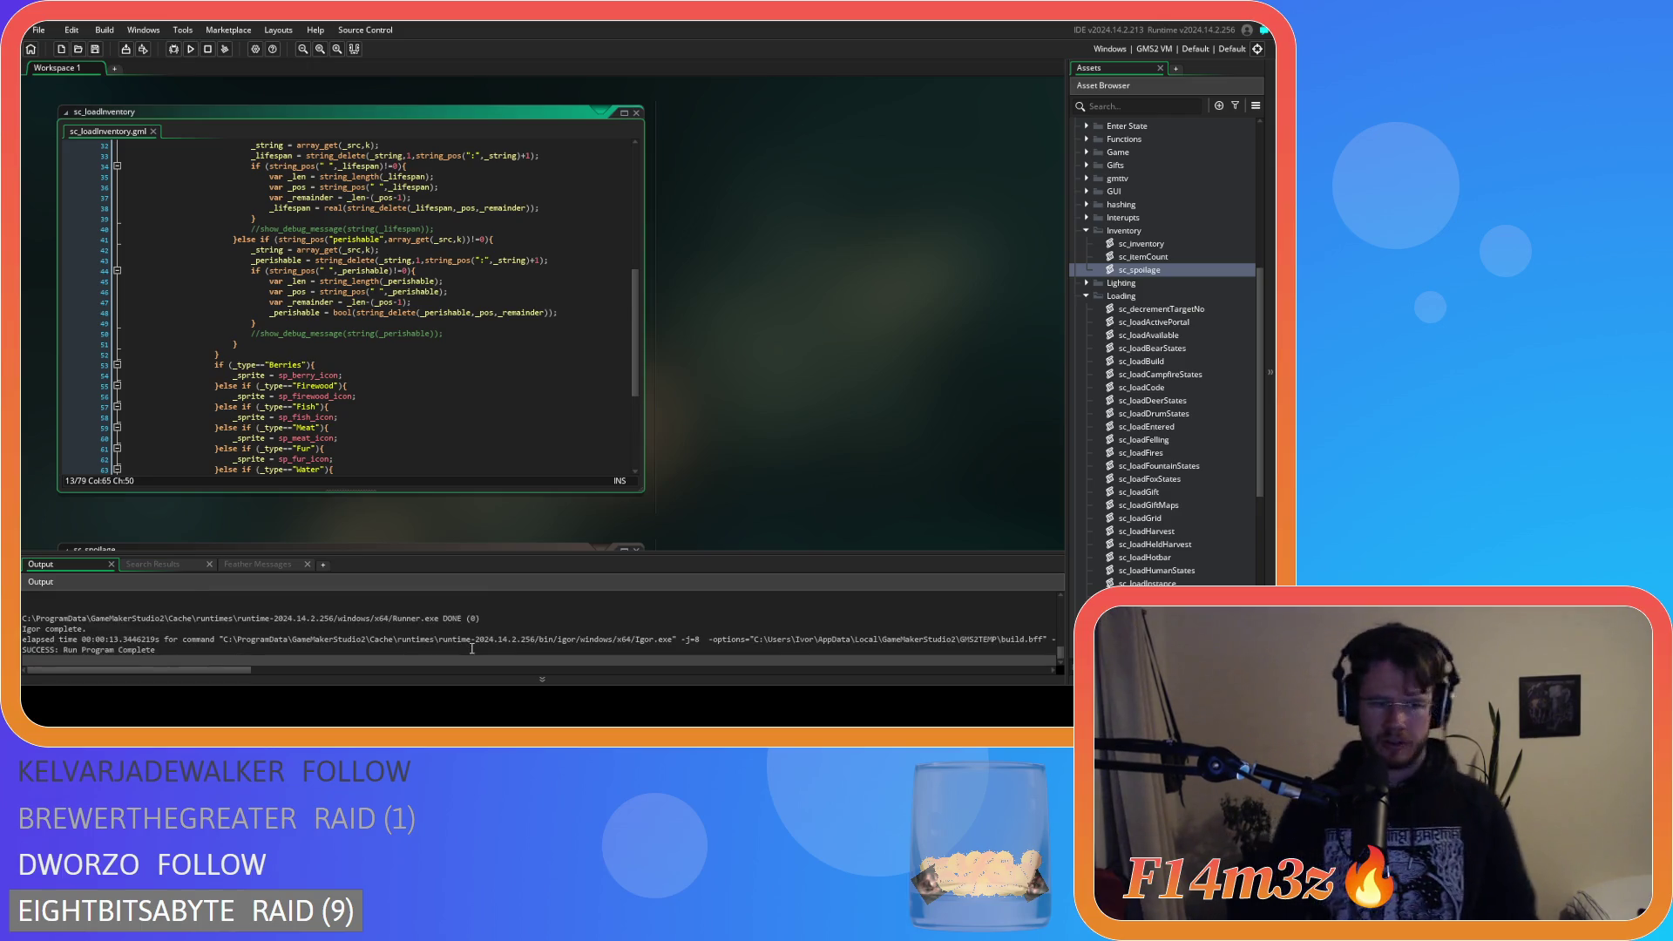
pyautogui.scroll(2, 471, 648)
pyautogui.scroll(1, 472, 648)
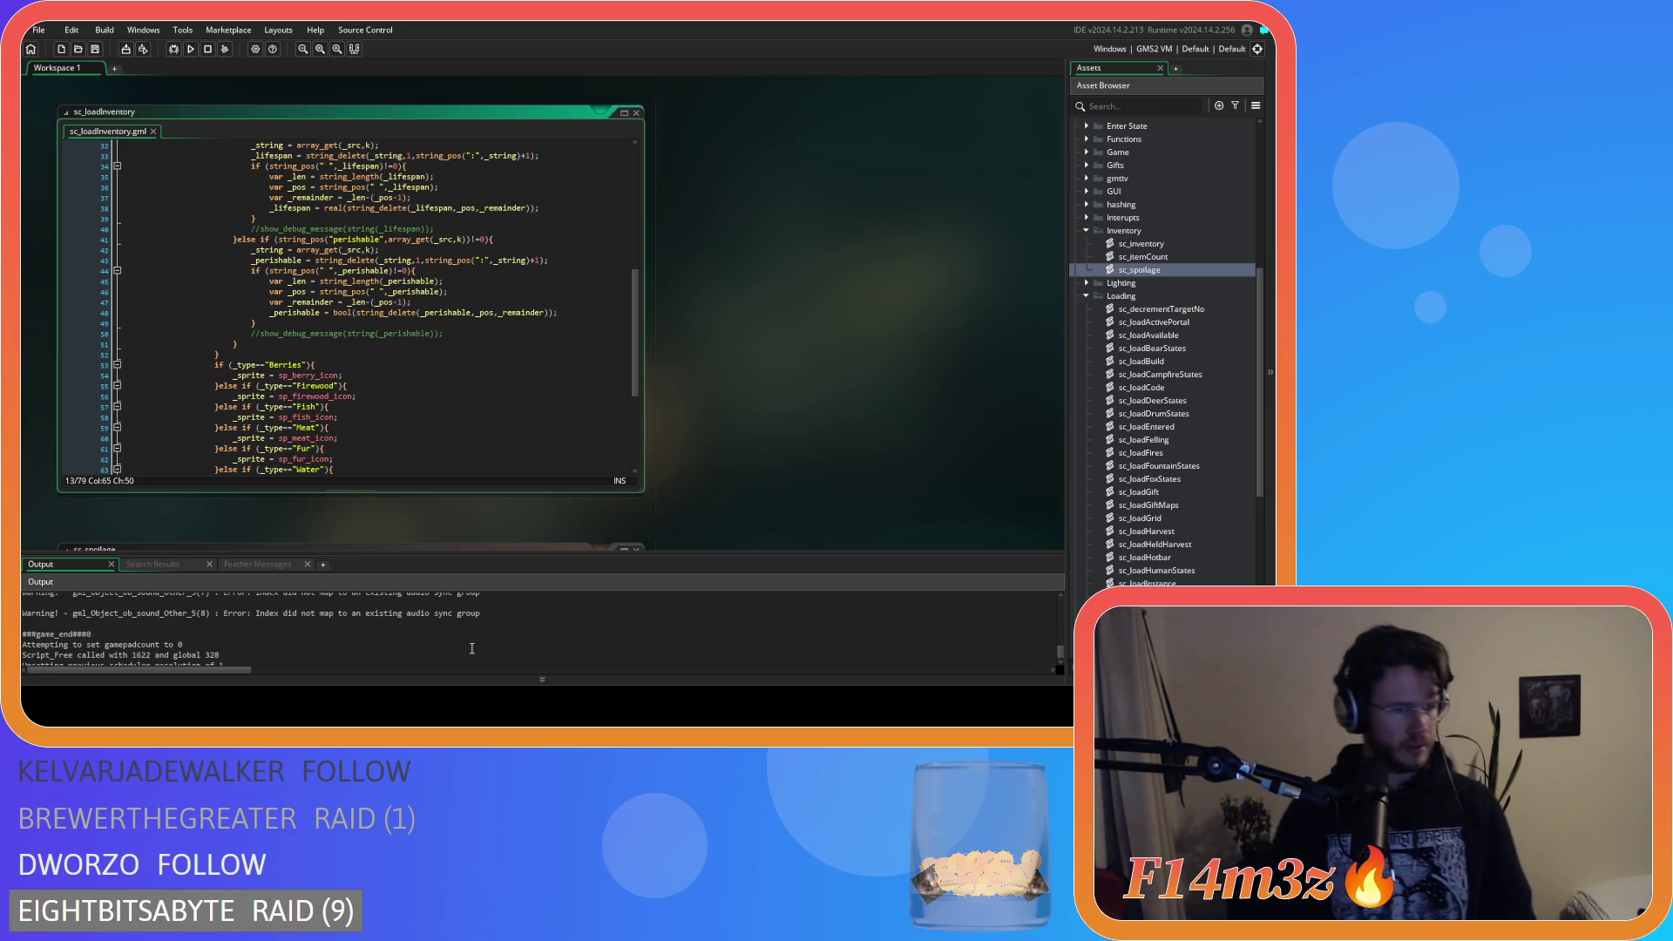
pyautogui.scroll(8, 408, 470)
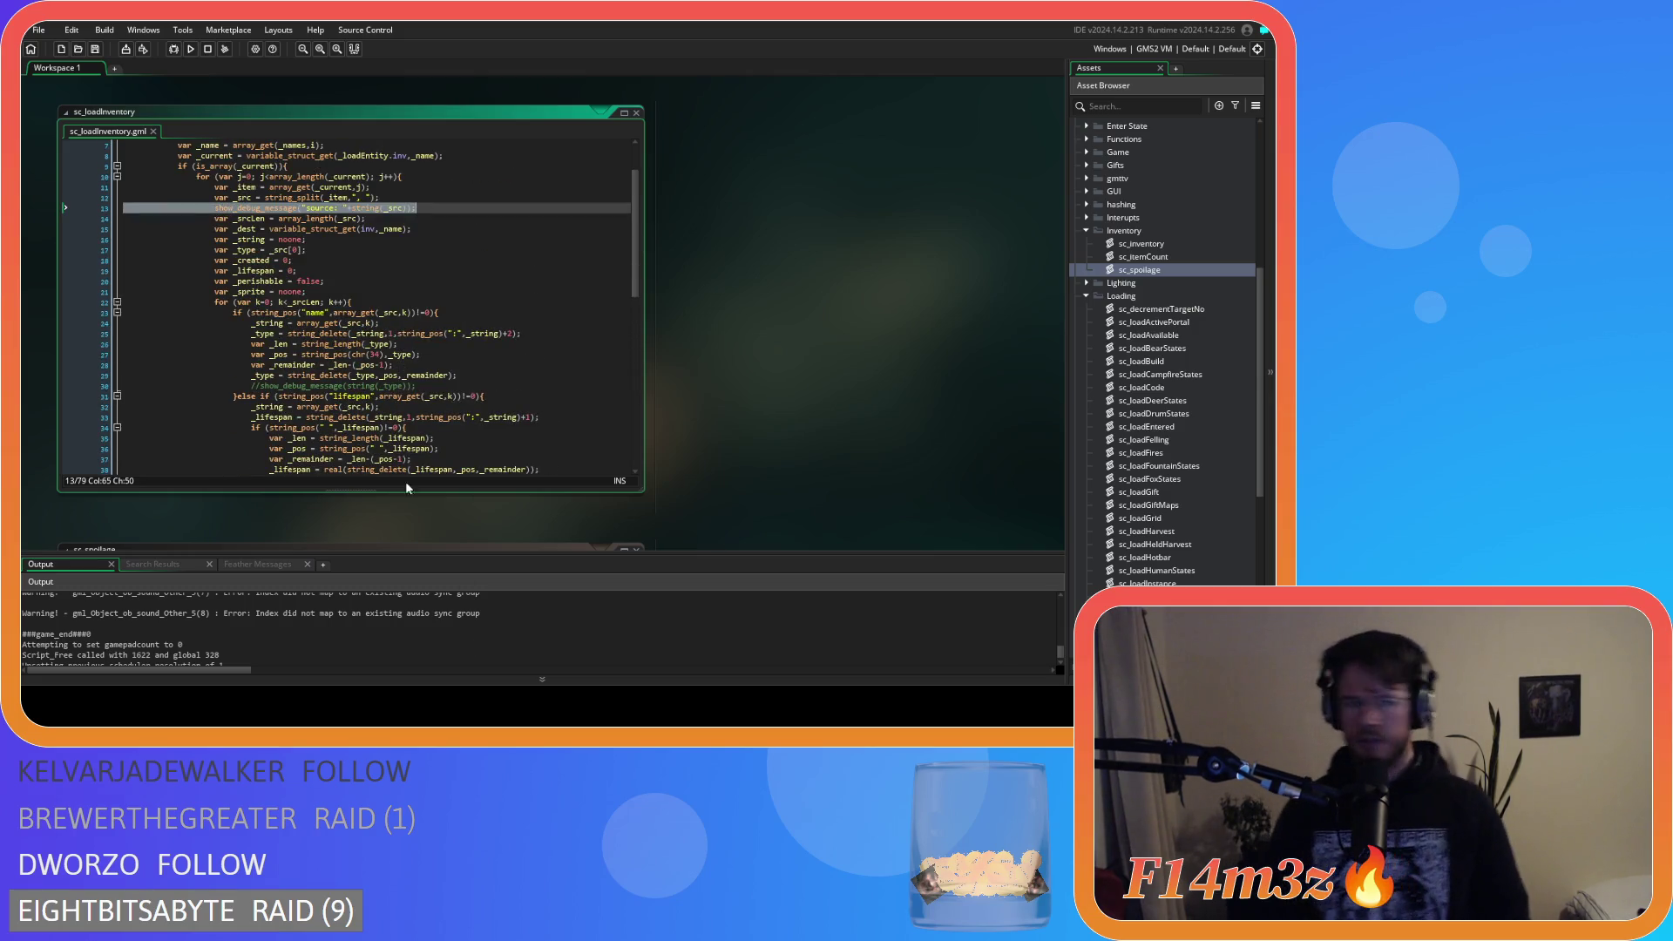
pyautogui.scroll(-5, 290, 643)
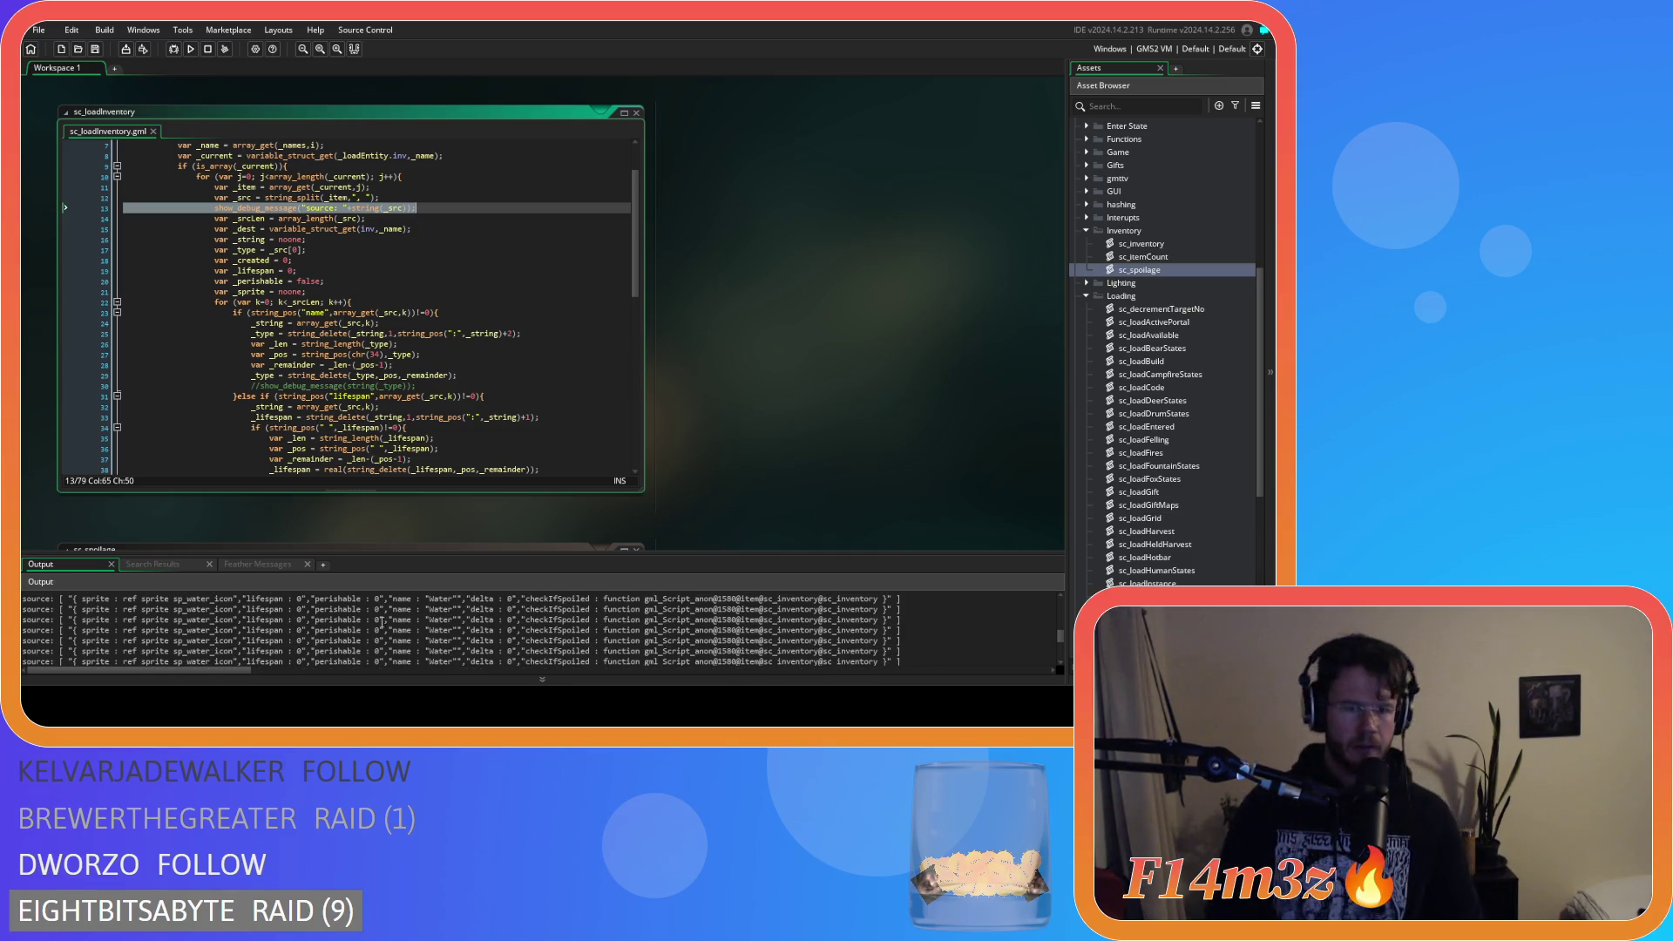
pyautogui.doubleClick(475, 609)
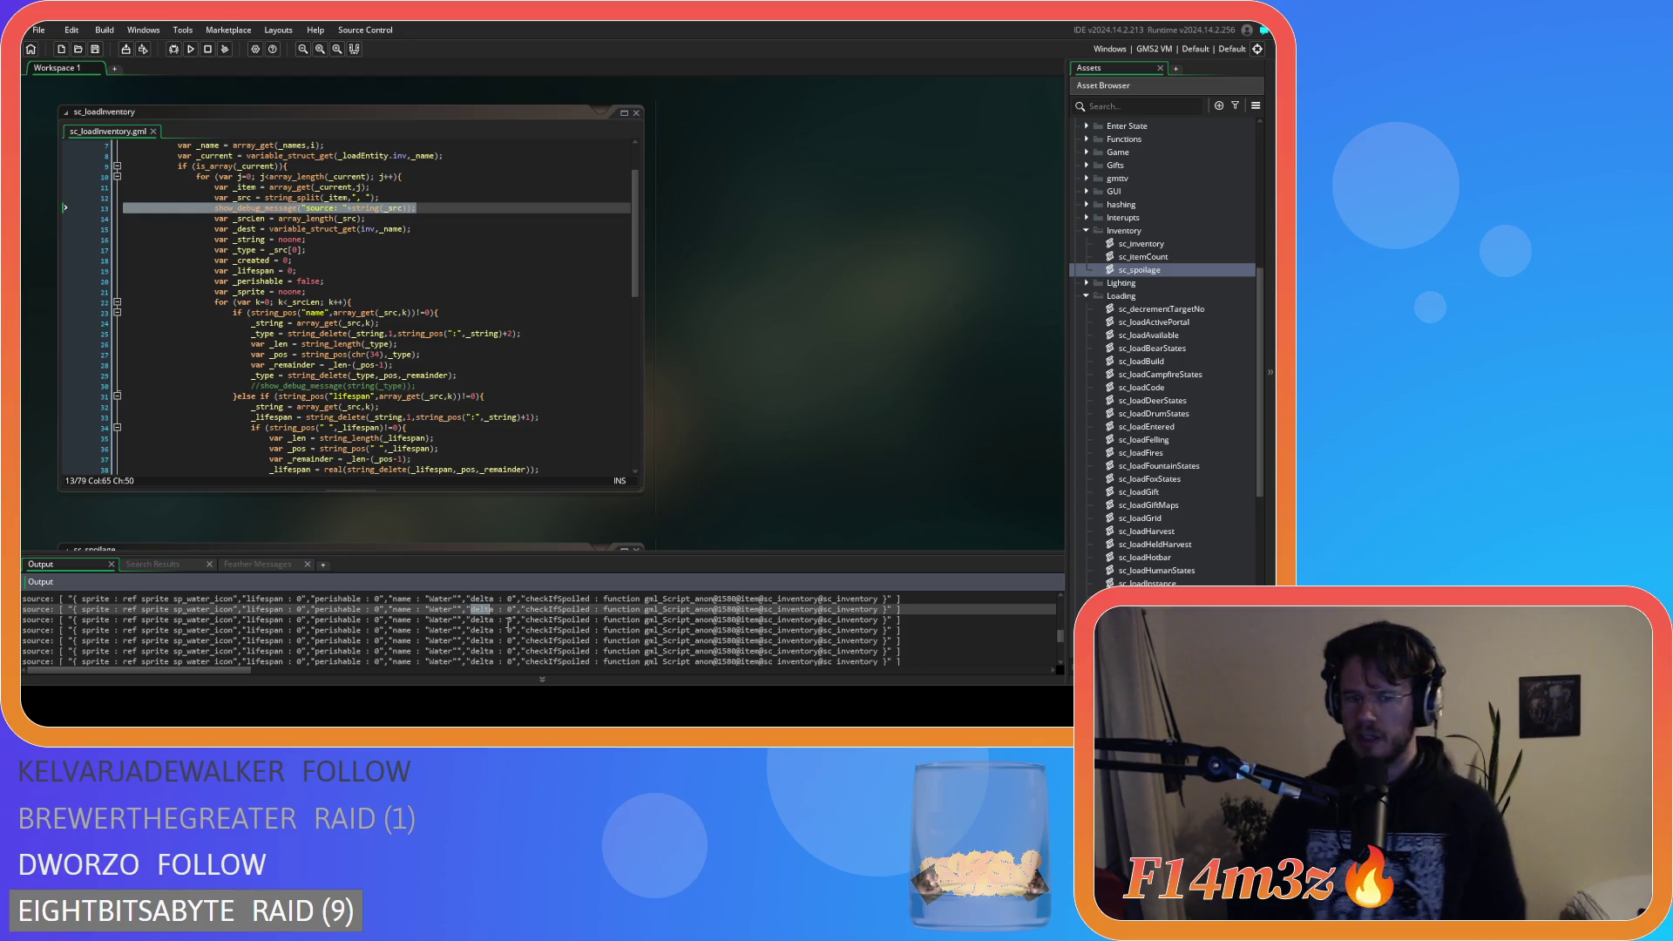
pyautogui.doubleClick(509, 610)
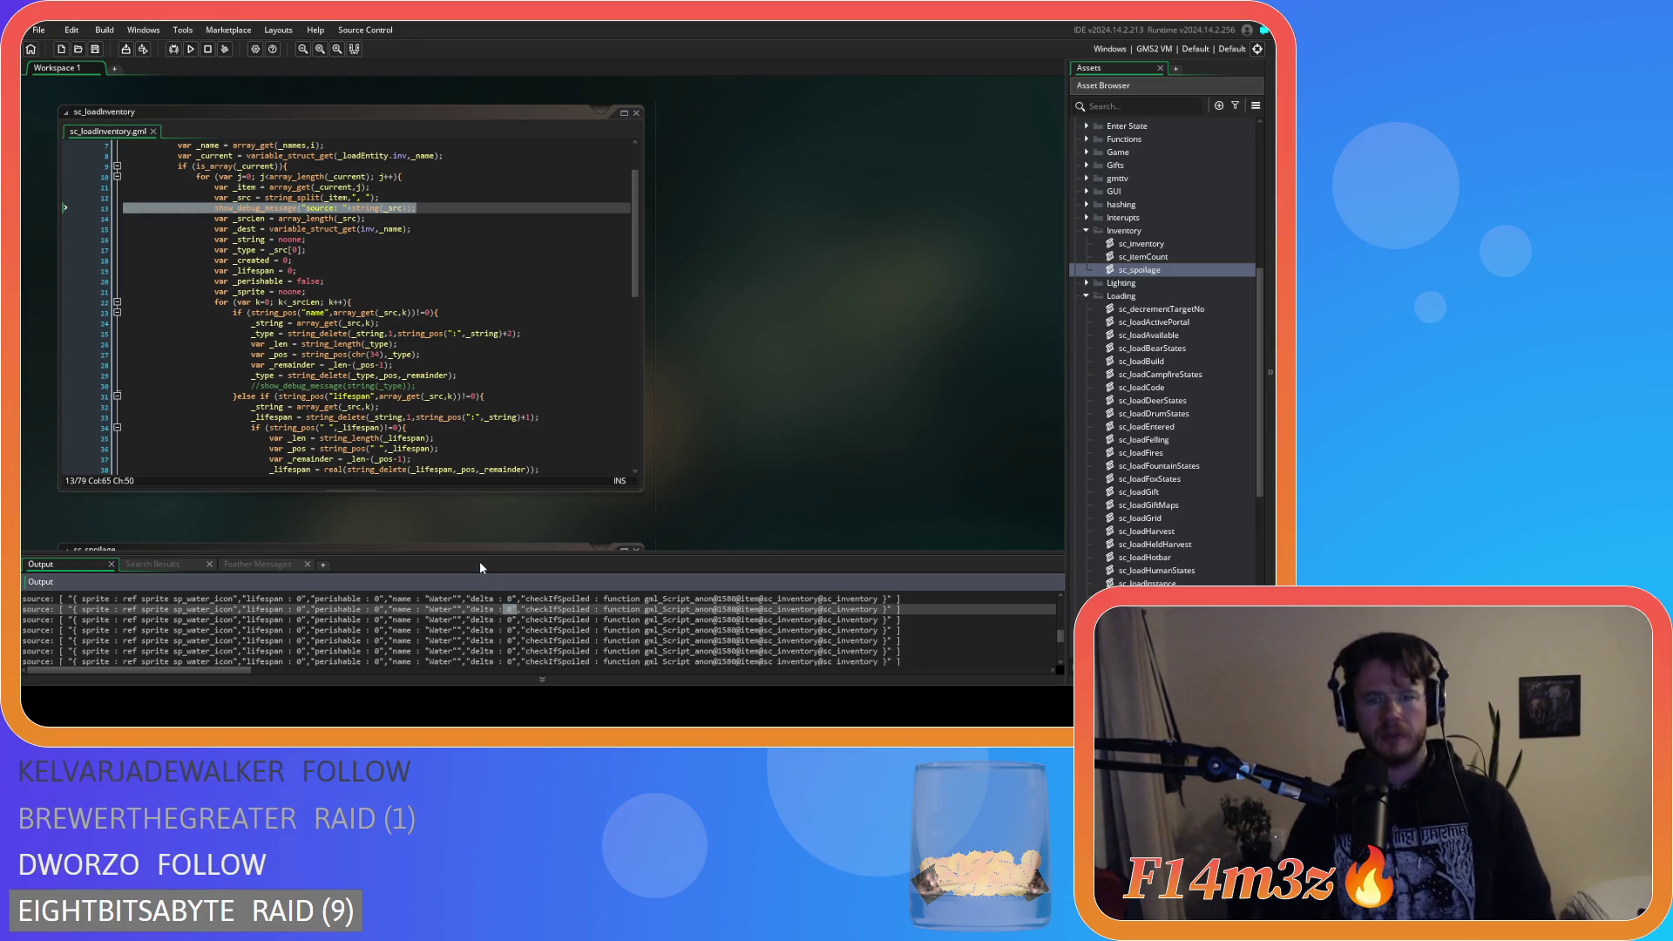
pyautogui.scroll(-4, 512, 381)
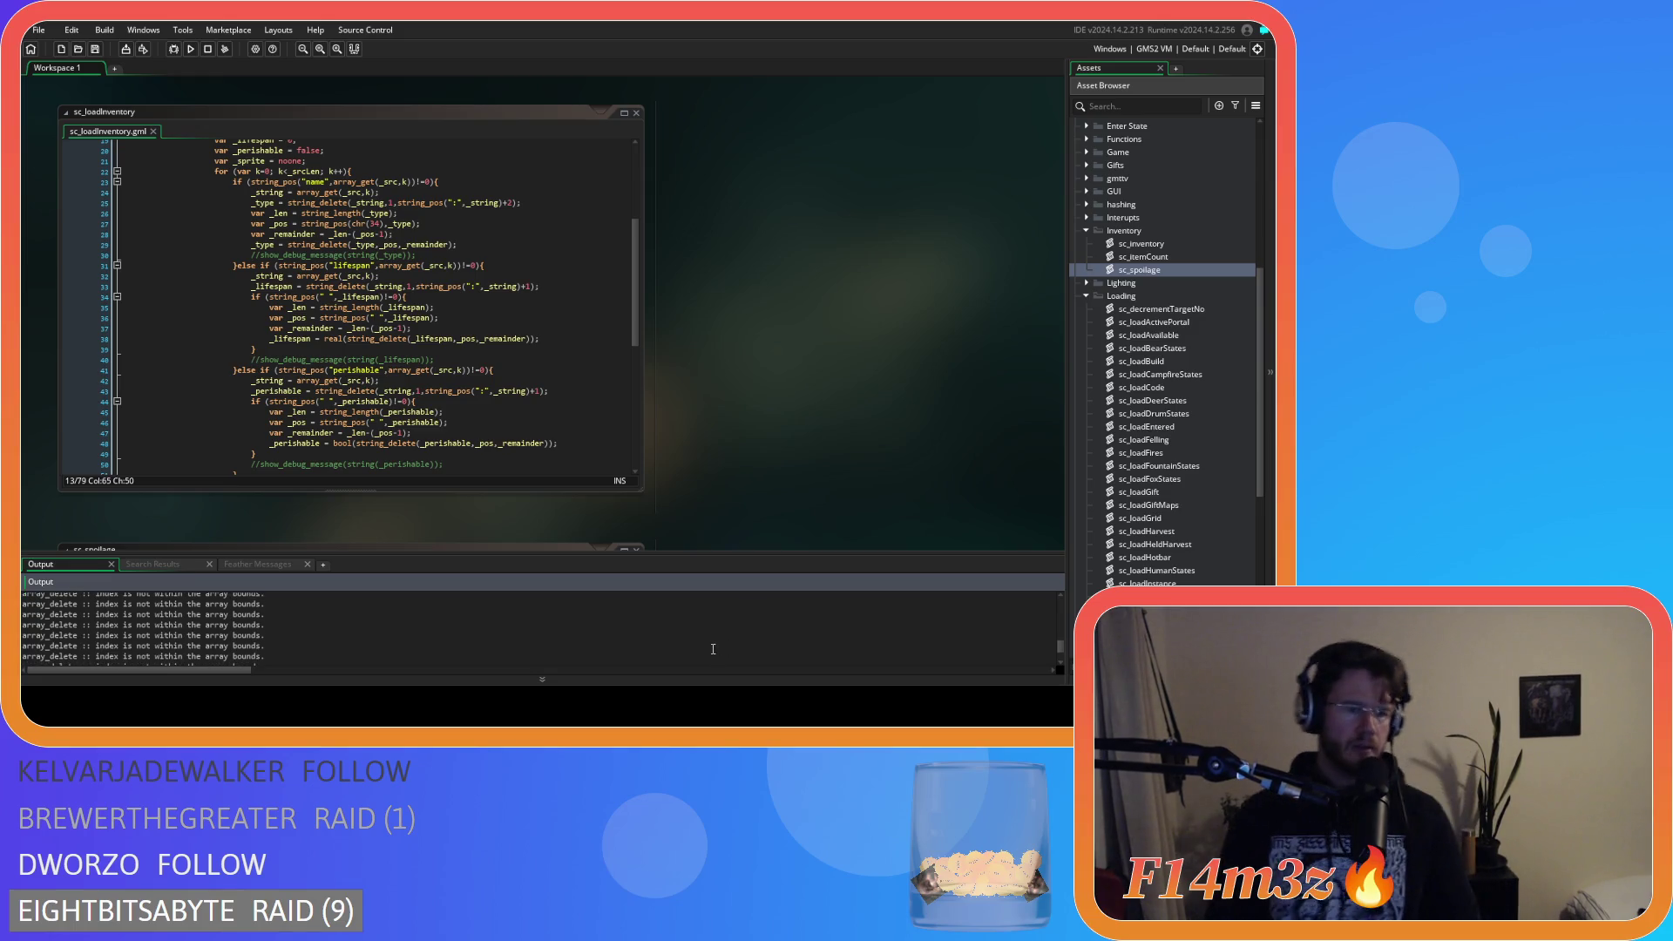
pyautogui.scroll(-3, 404, 323)
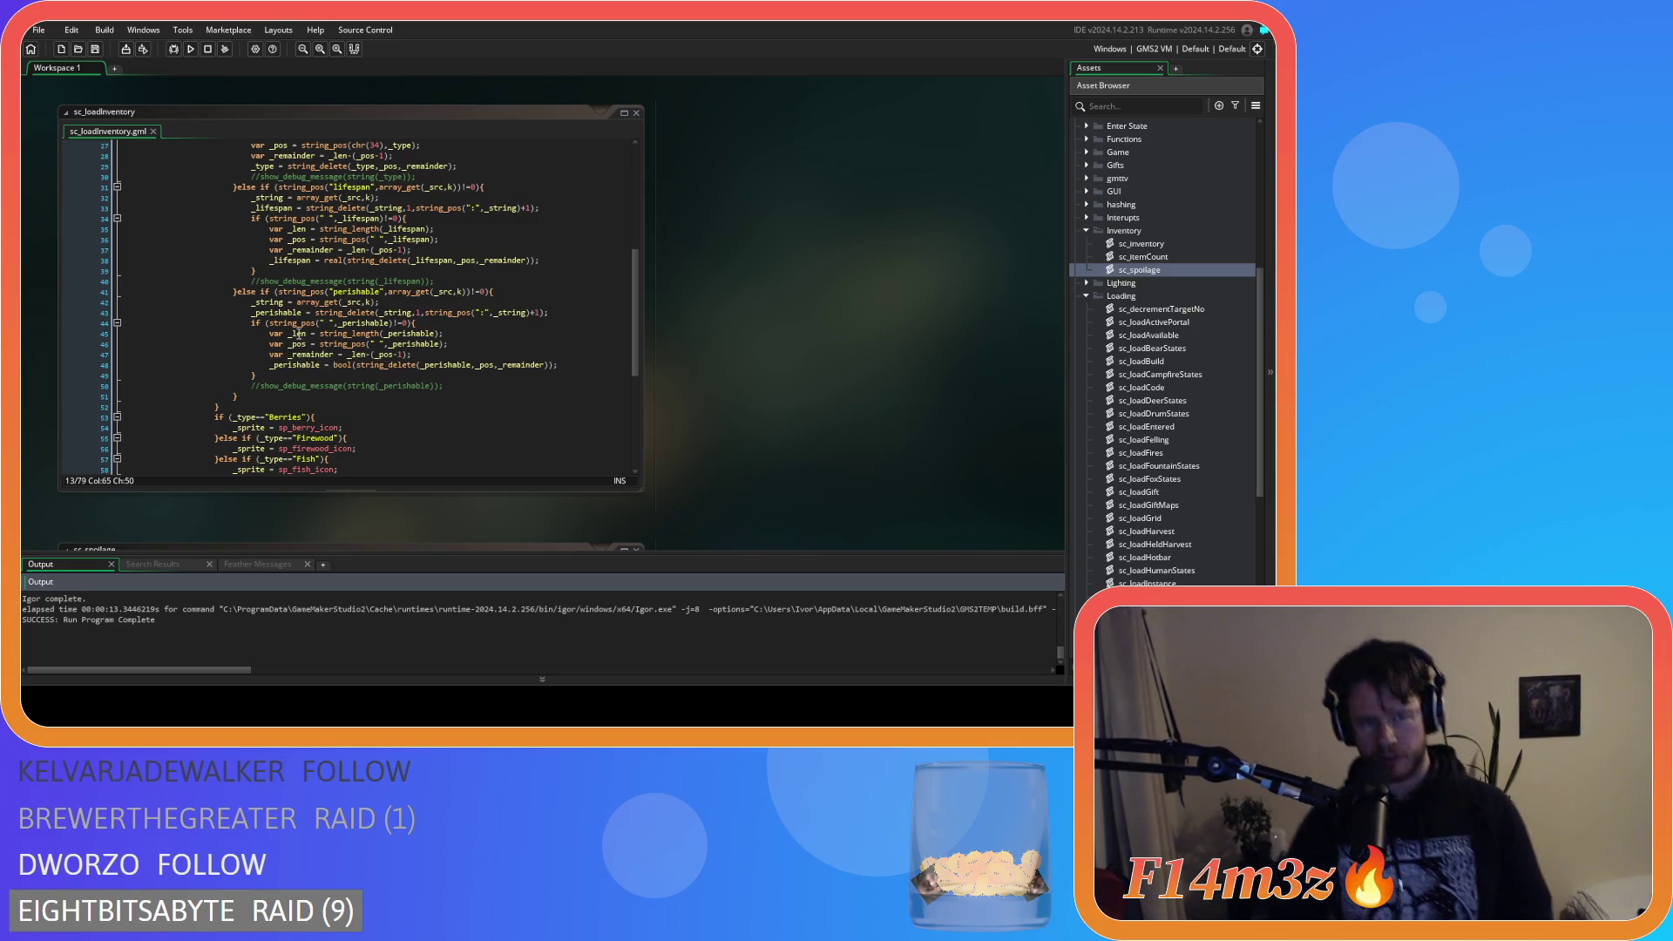
pyautogui.click(311, 238)
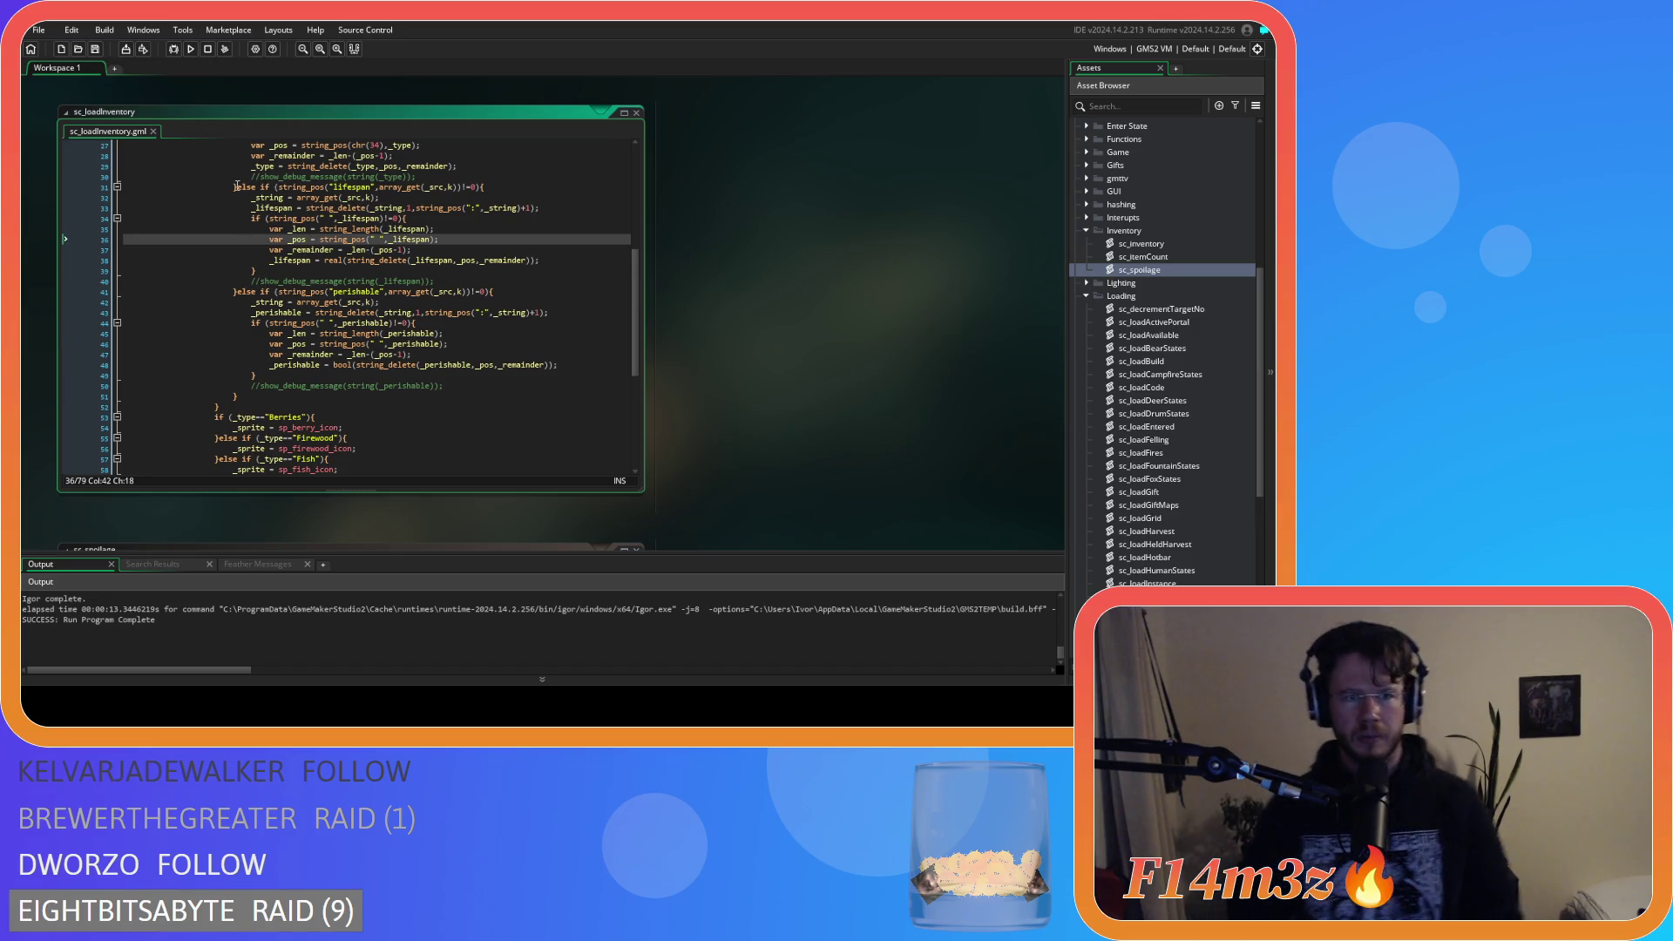
# Duplicate the lifespan else-if block below itself with its key renamed to 'delta', and save.
pyautogui.moveTo(236, 187); pyautogui.dragTo(238, 301)
pyautogui.hotkey('ctrl', 'c')
pyautogui.click(237, 294)
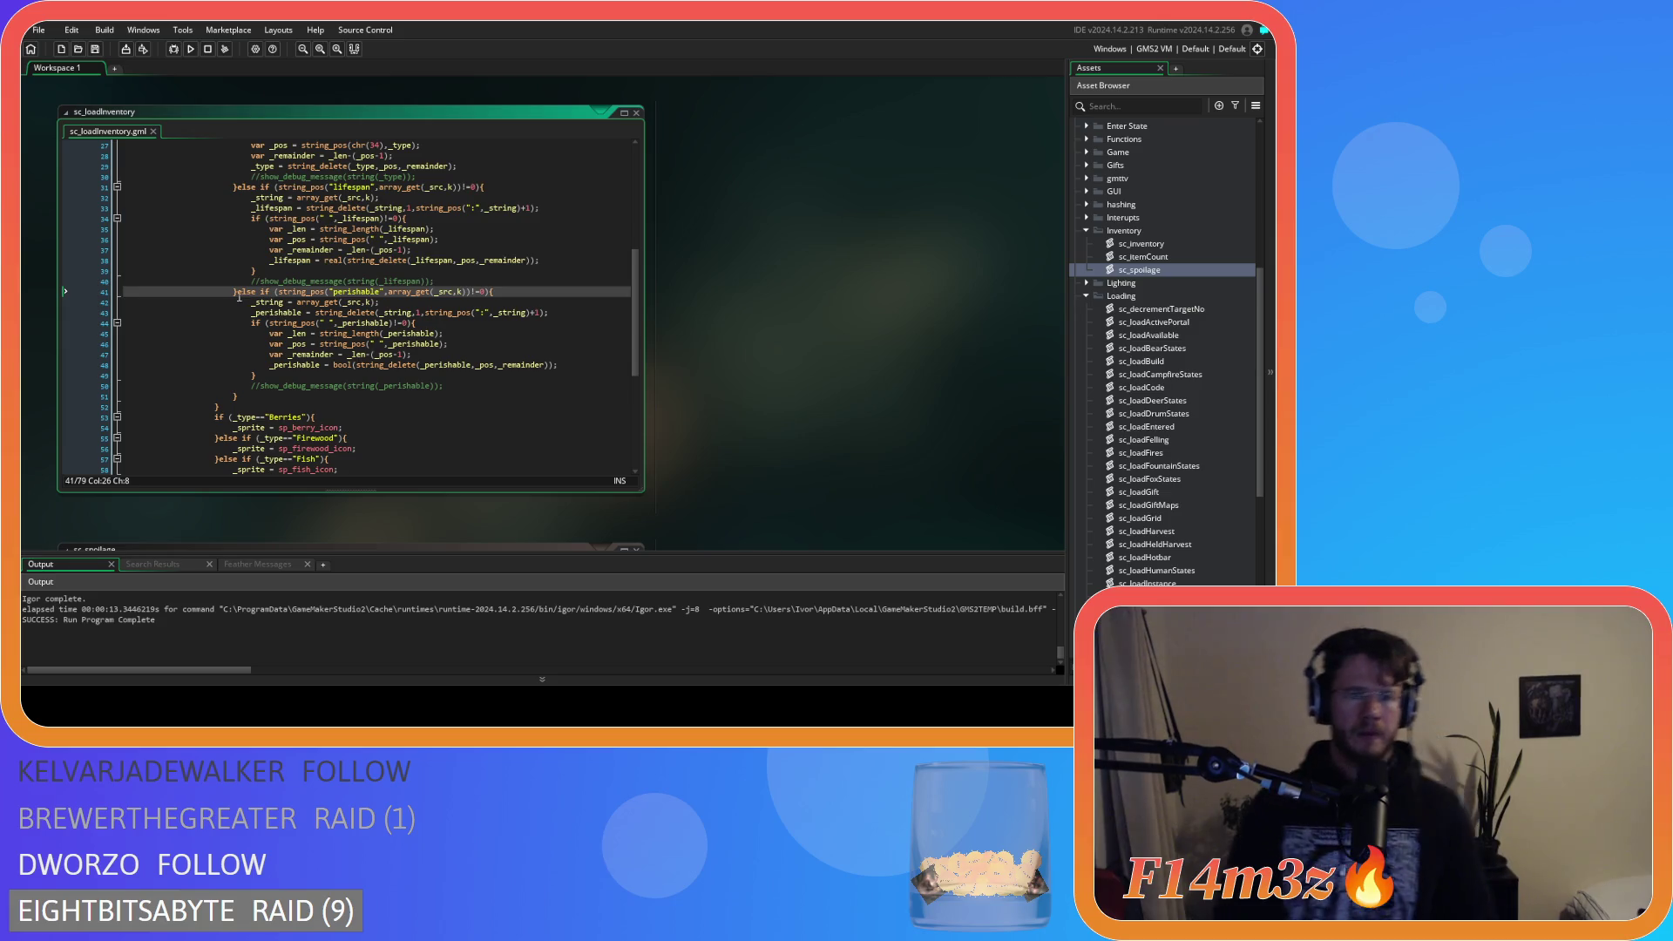
pyautogui.hotkey('ctrl', 'v')
pyautogui.click(358, 294)
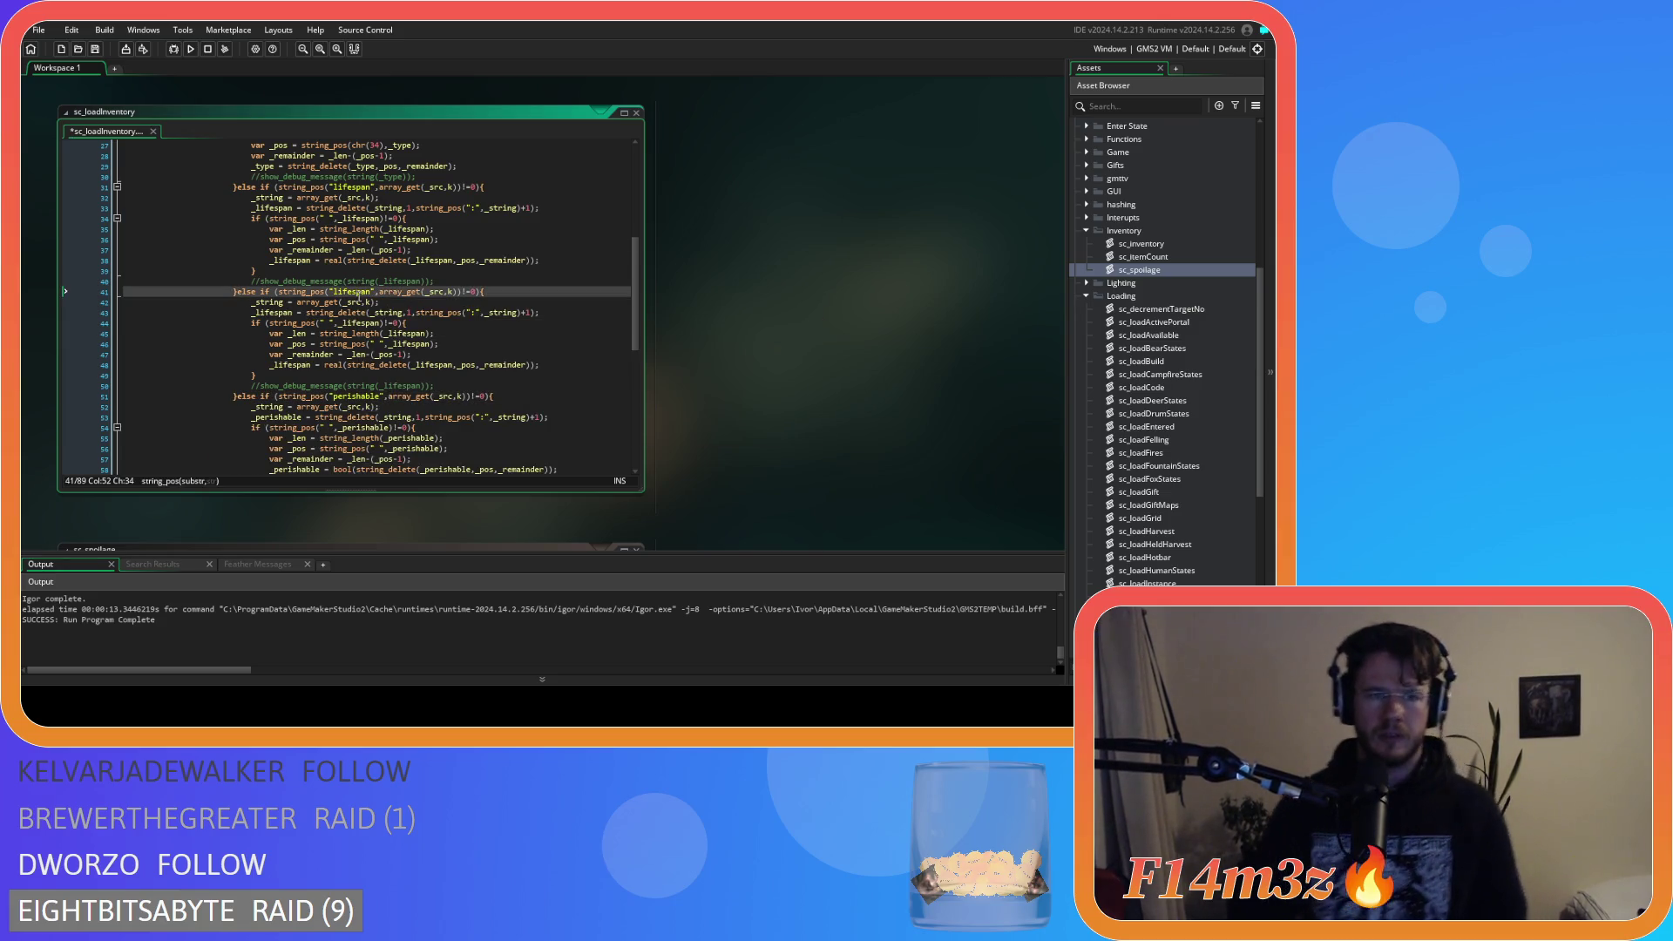
pyautogui.doubleClick(352, 291)
pyautogui.write('delta')
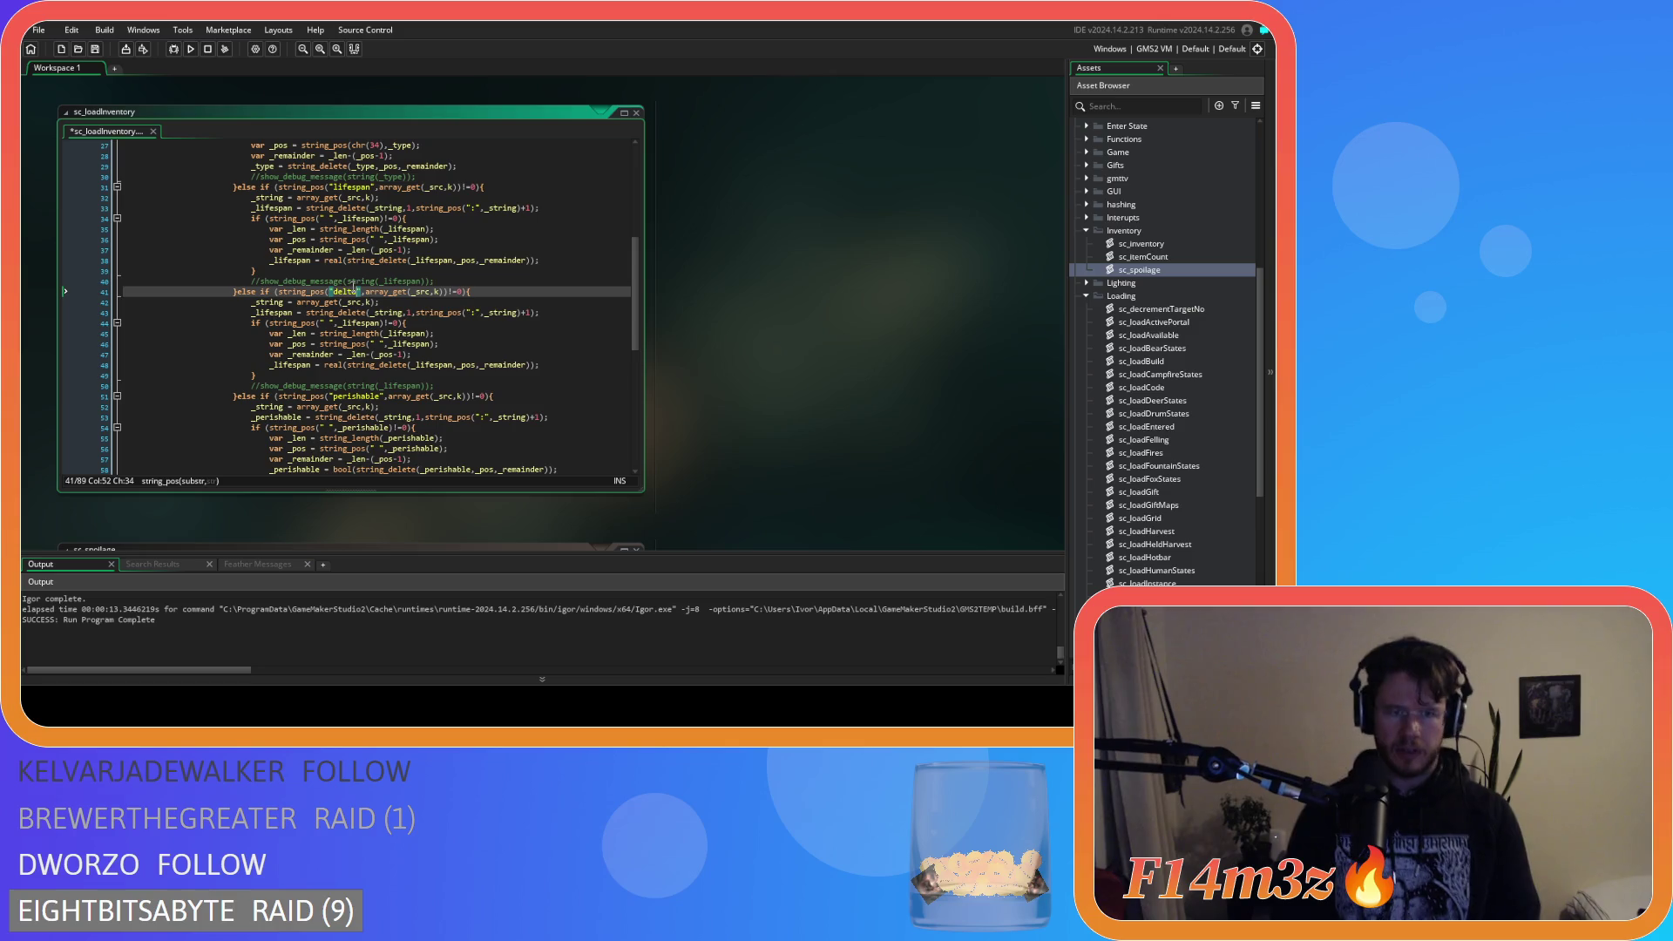
pyautogui.click(492, 321)
pyautogui.hotkey('ctrl', 's')
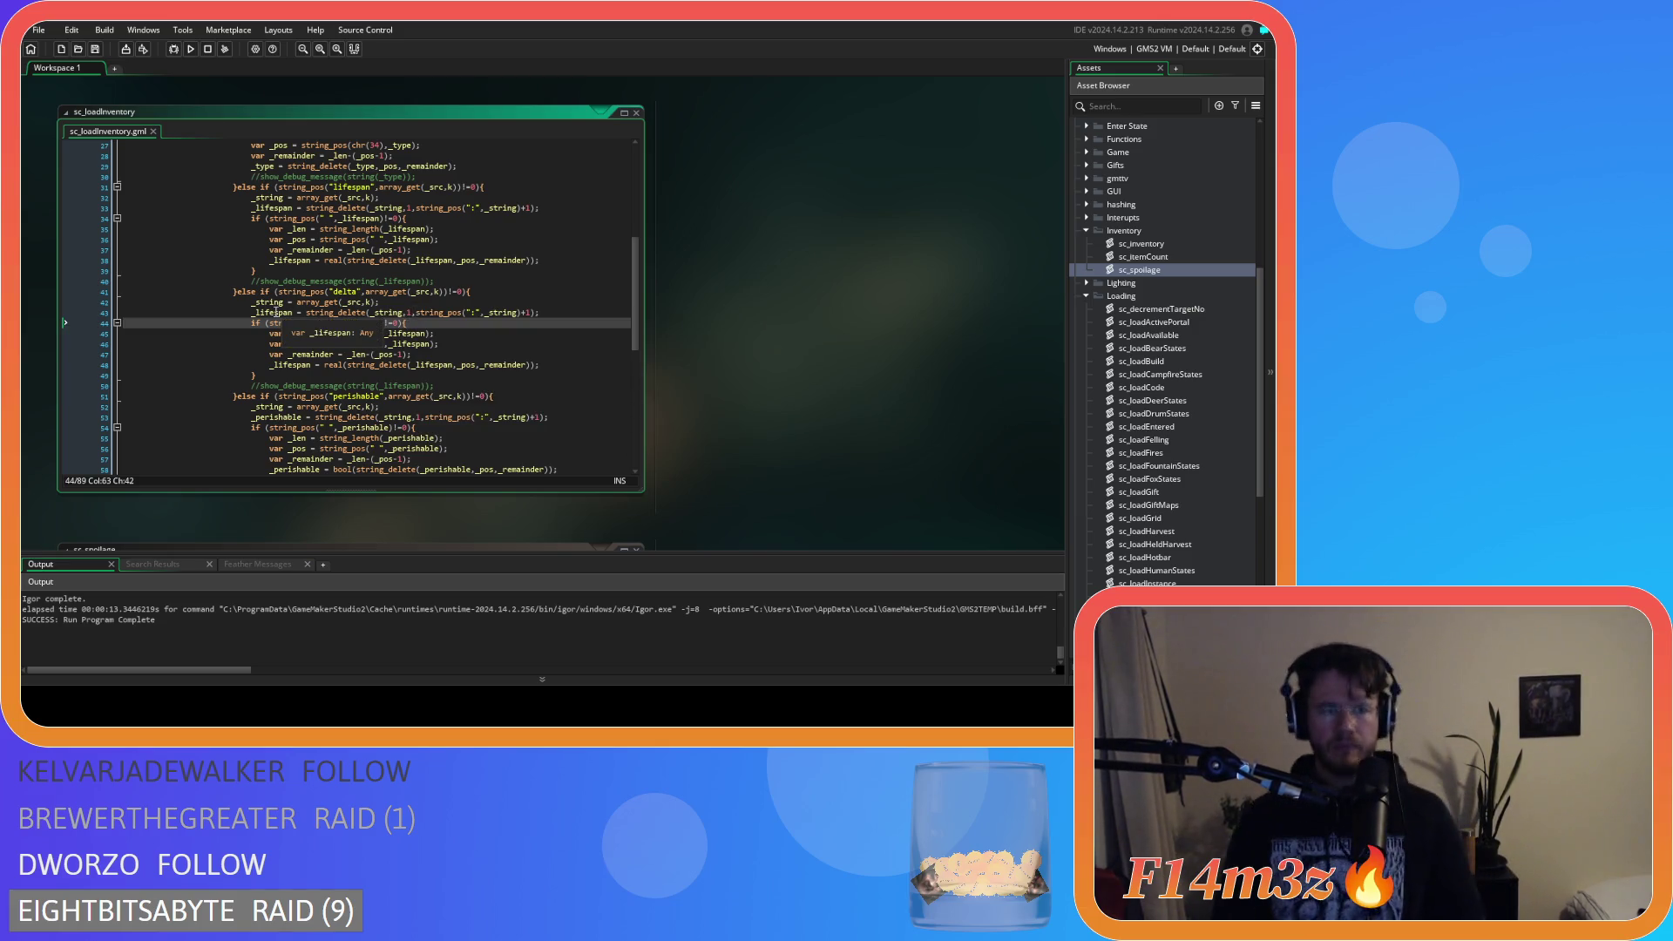
# Replace every _lifespan in the copied block with _delta.
pyautogui.doubleClick(275, 311)
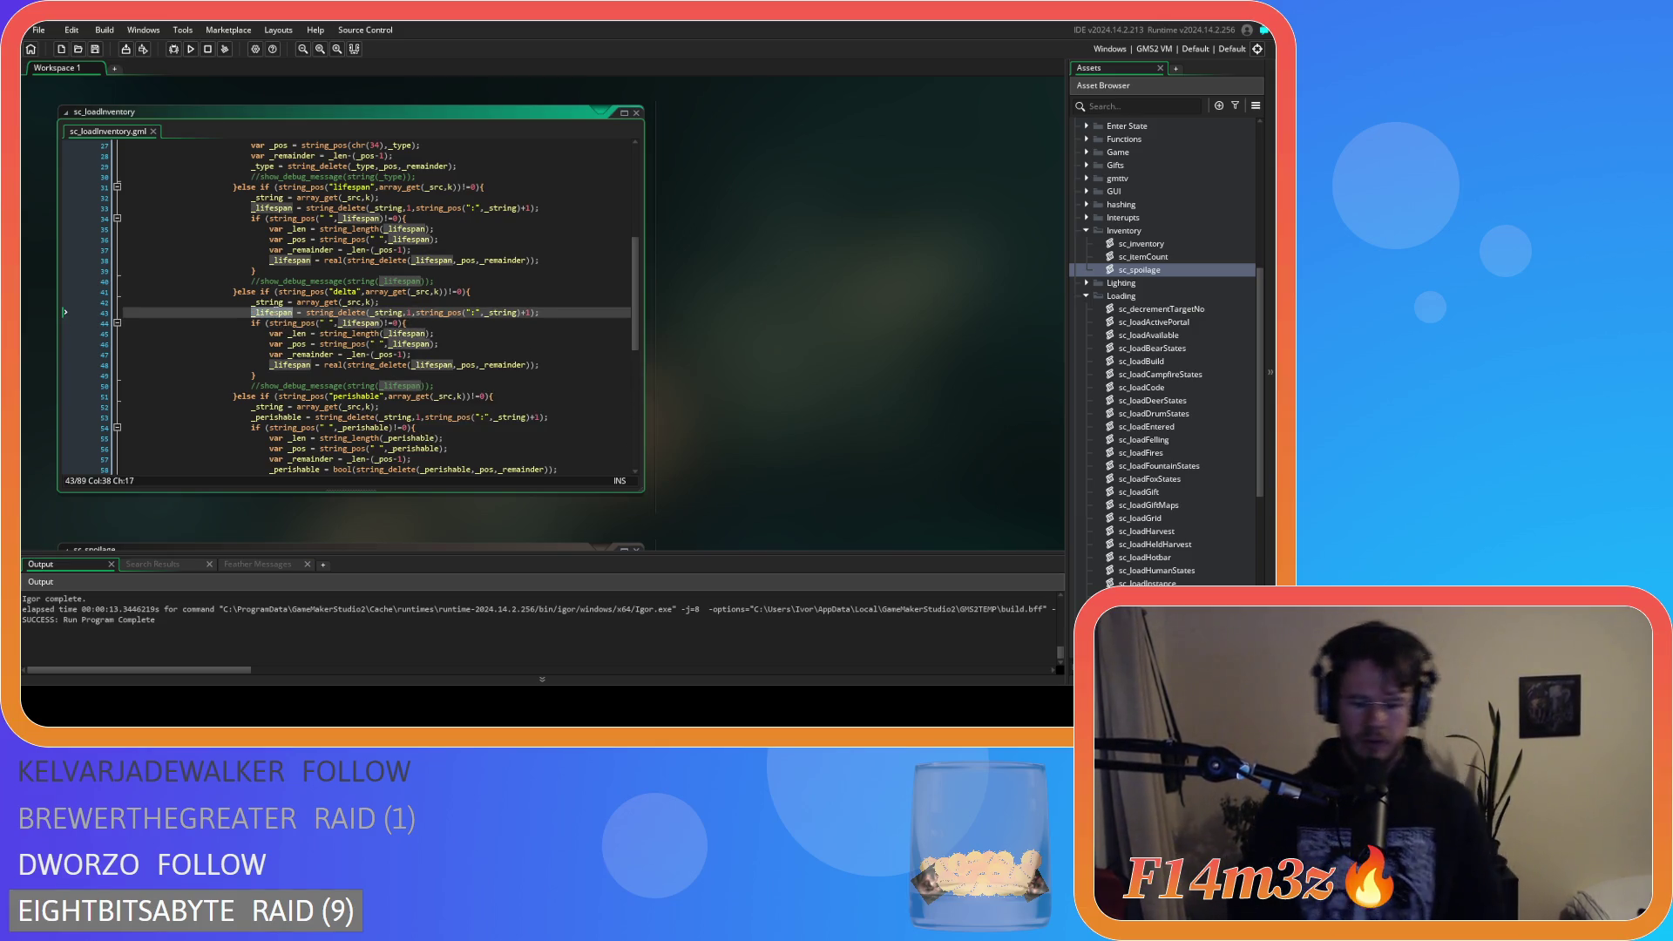
pyautogui.write('_delta')
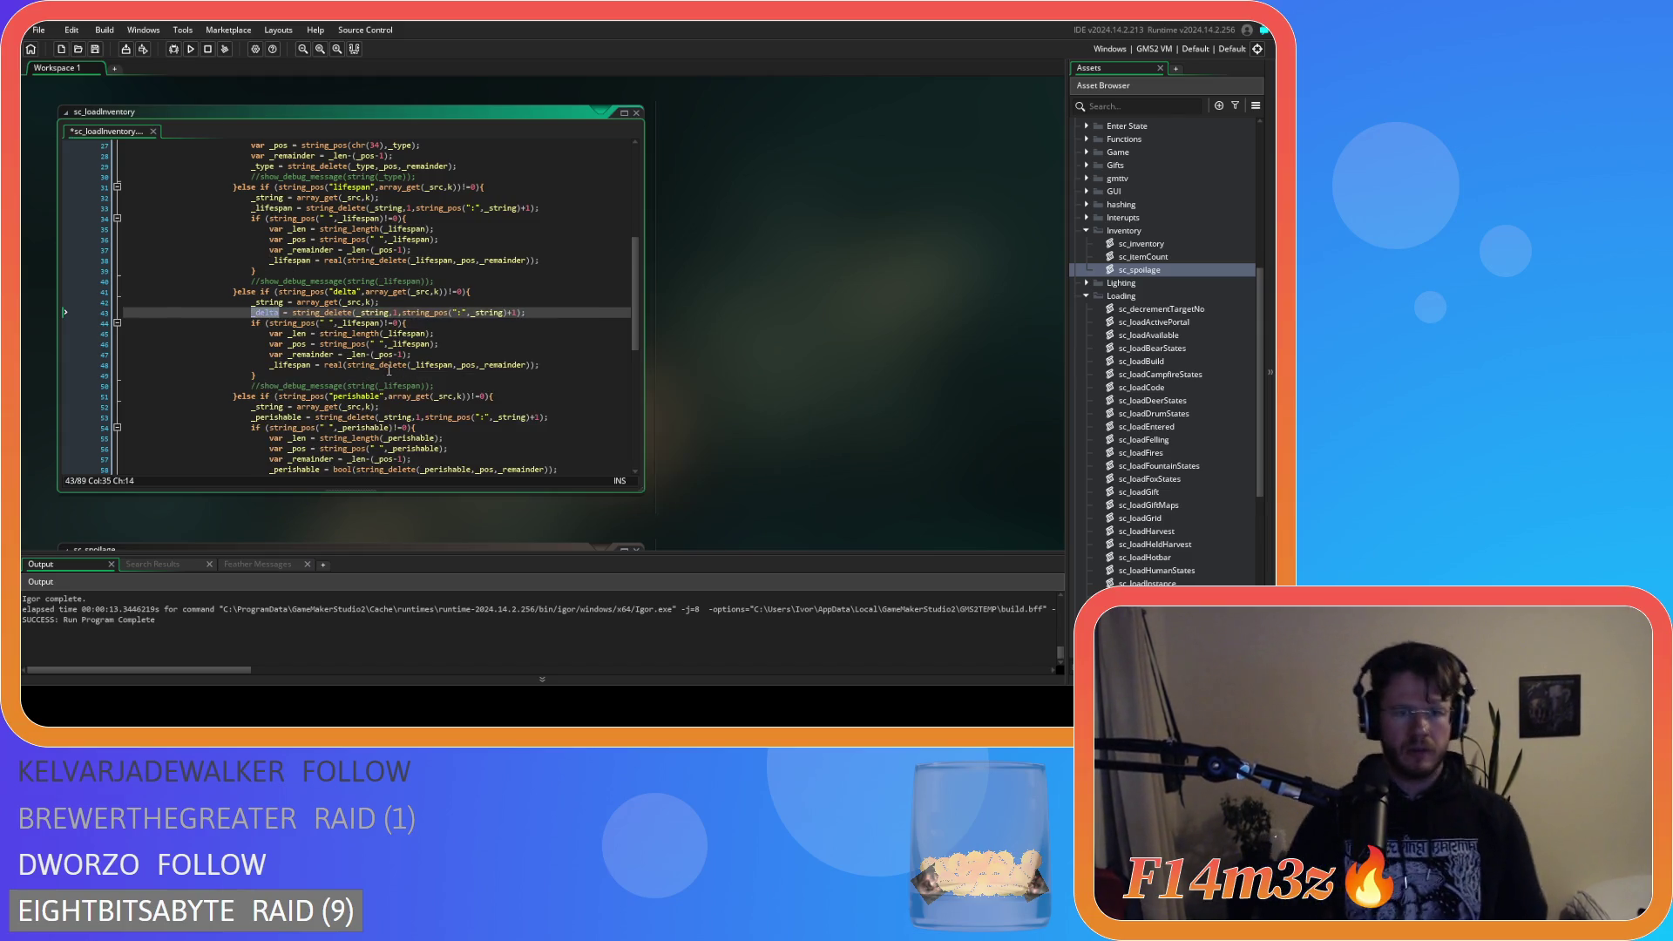
pyautogui.hotkey('ctrl', 'c')
pyautogui.doubleClick(358, 324)
pyautogui.hotkey('ctrl', 'v')
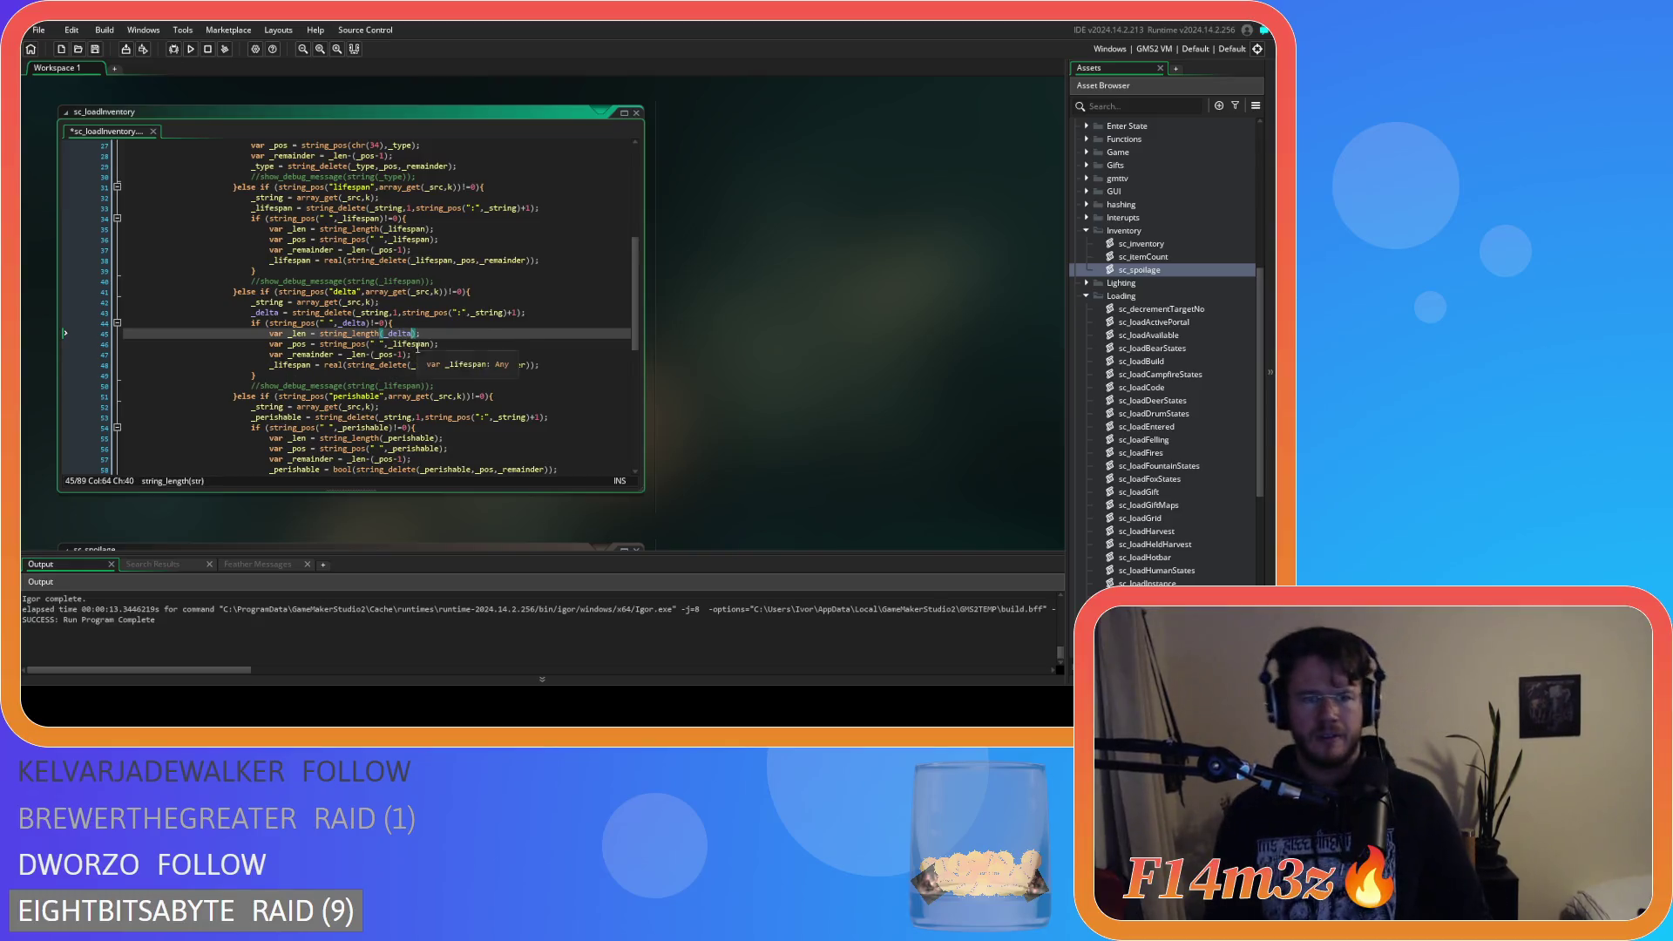
pyautogui.doubleClick(409, 334)
pyautogui.hotkey('ctrl', 'v')
pyautogui.doubleClick(405, 344)
pyautogui.hotkey('ctrl', 'v')
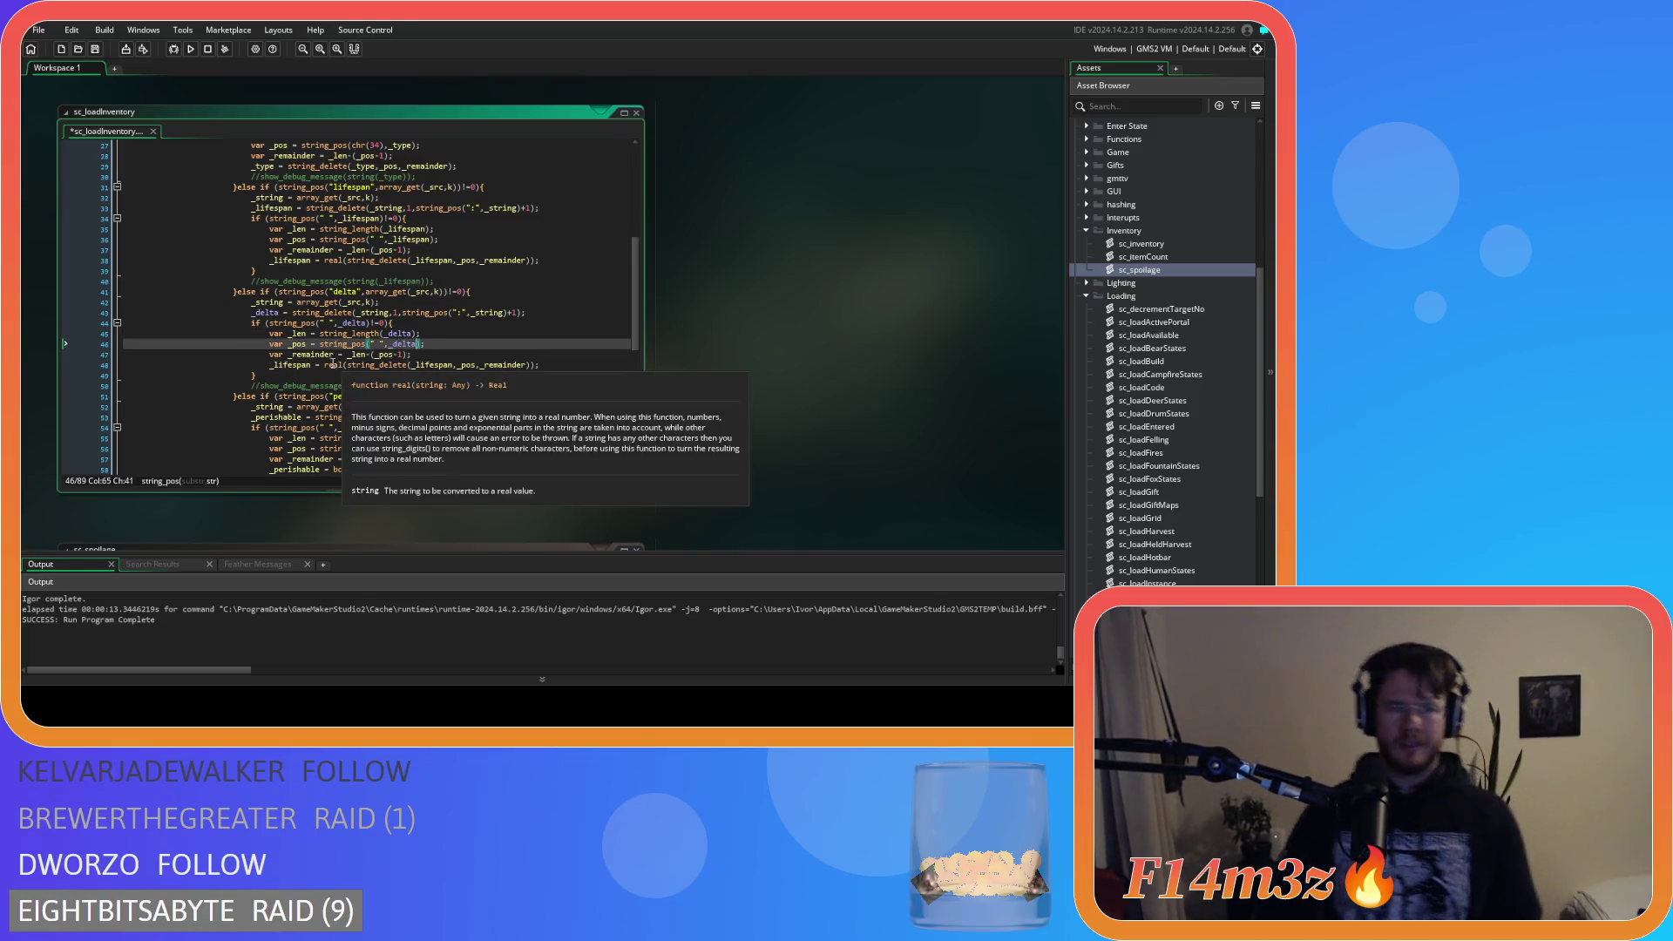
pyautogui.scroll(8, 293, 348)
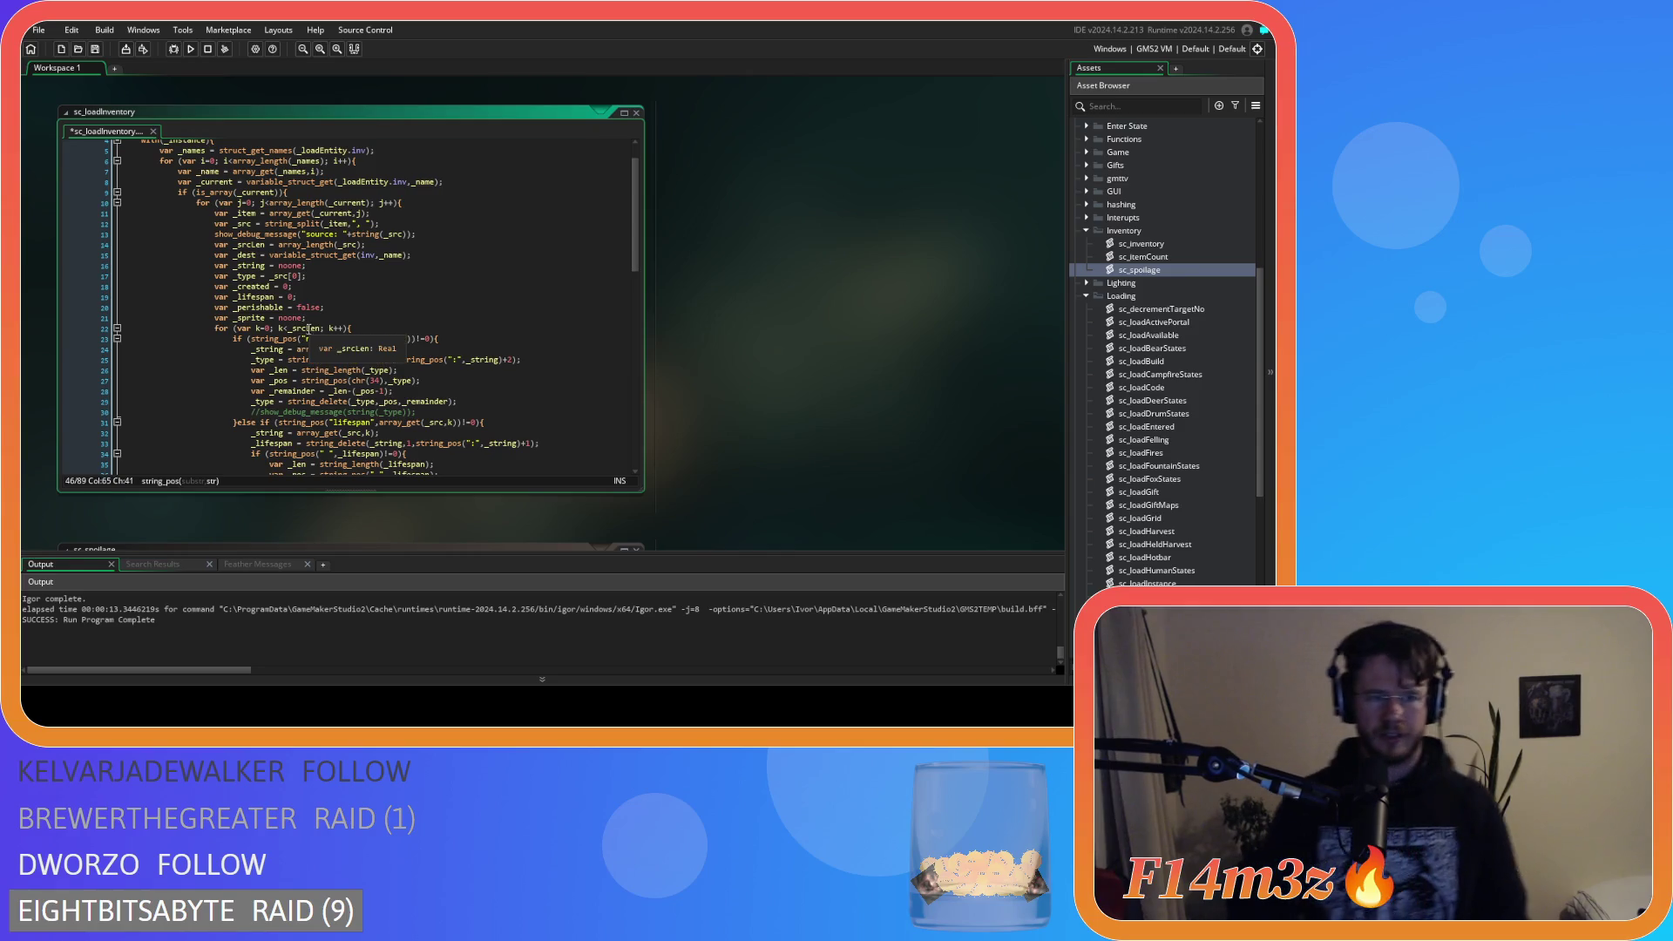
# Add a var _delta = 0; declaration beside _lifespan and save.
pyautogui.click(340, 297)
pyautogui.hotkey('ctrl', 'd')
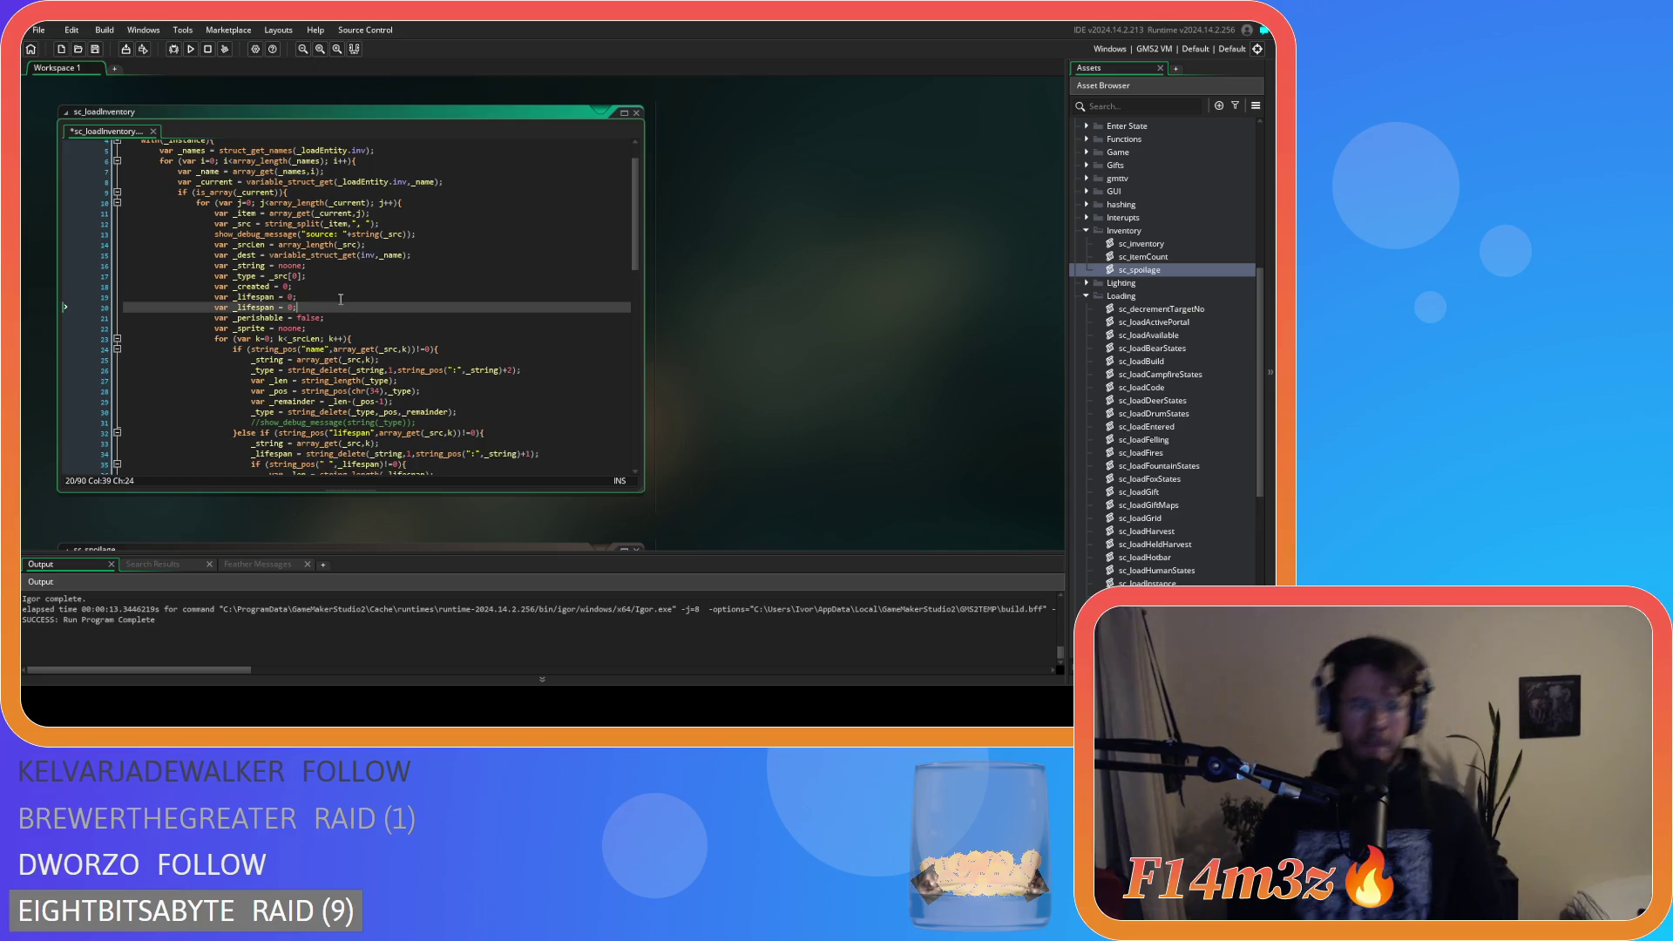
pyautogui.doubleClick(248, 306)
pyautogui.write('_delta')
pyautogui.hotkey('ctrl', 's')
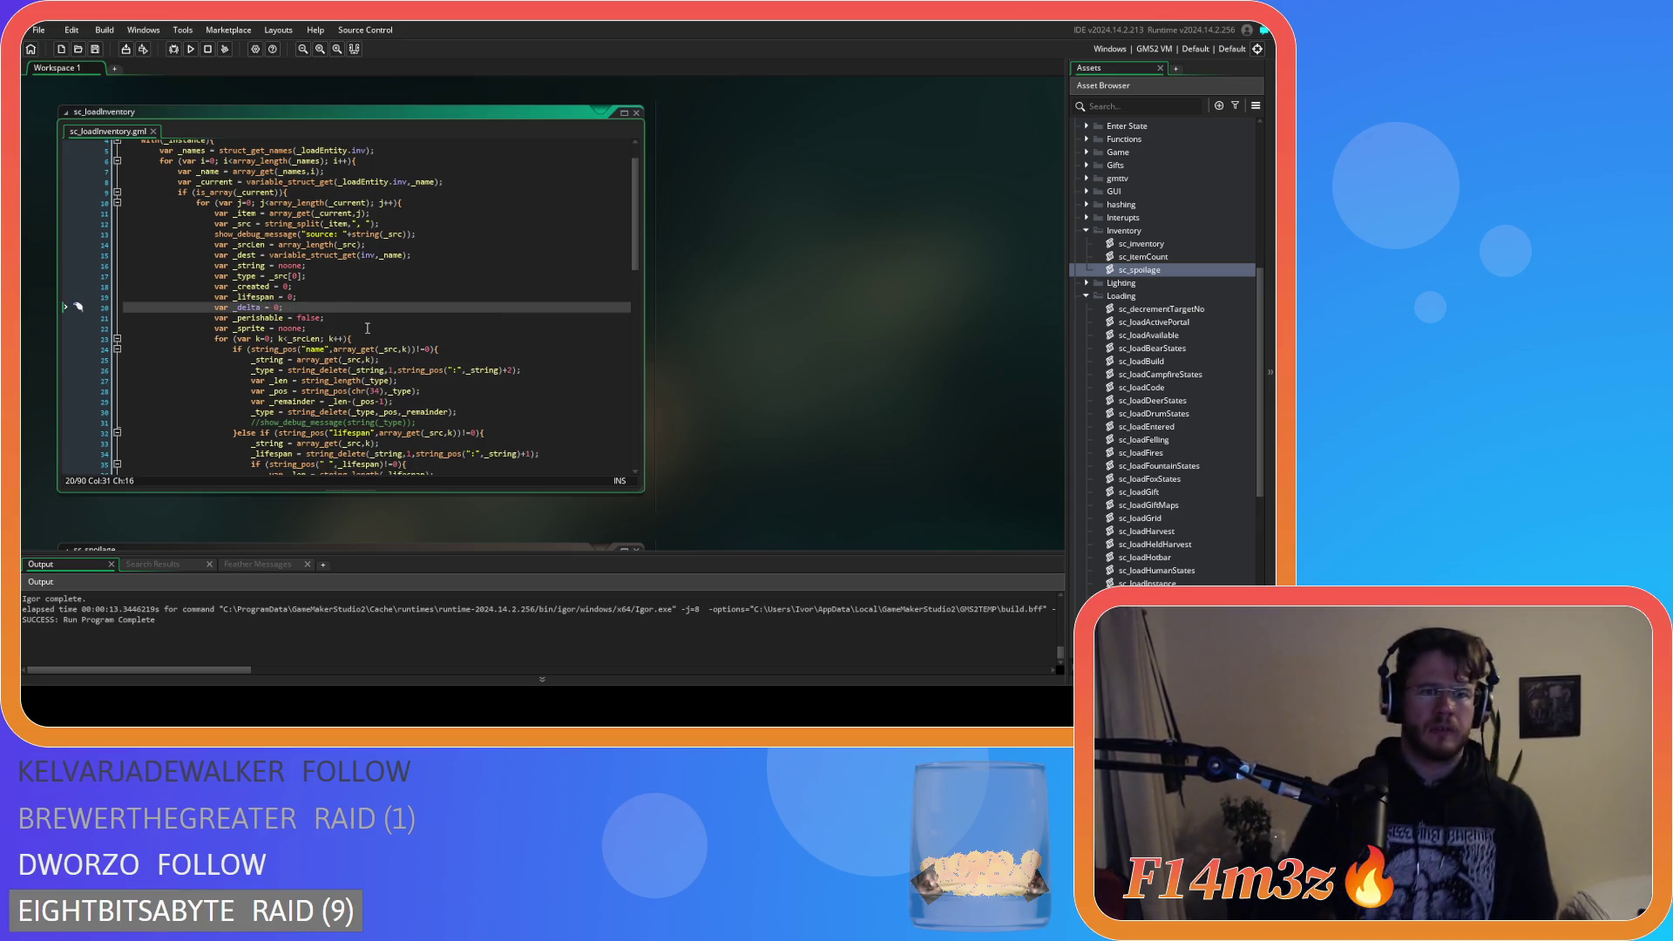
# Switch line 49's assignment and string_delete call to use _delta, and save.
pyautogui.scroll(-8, 352, 372)
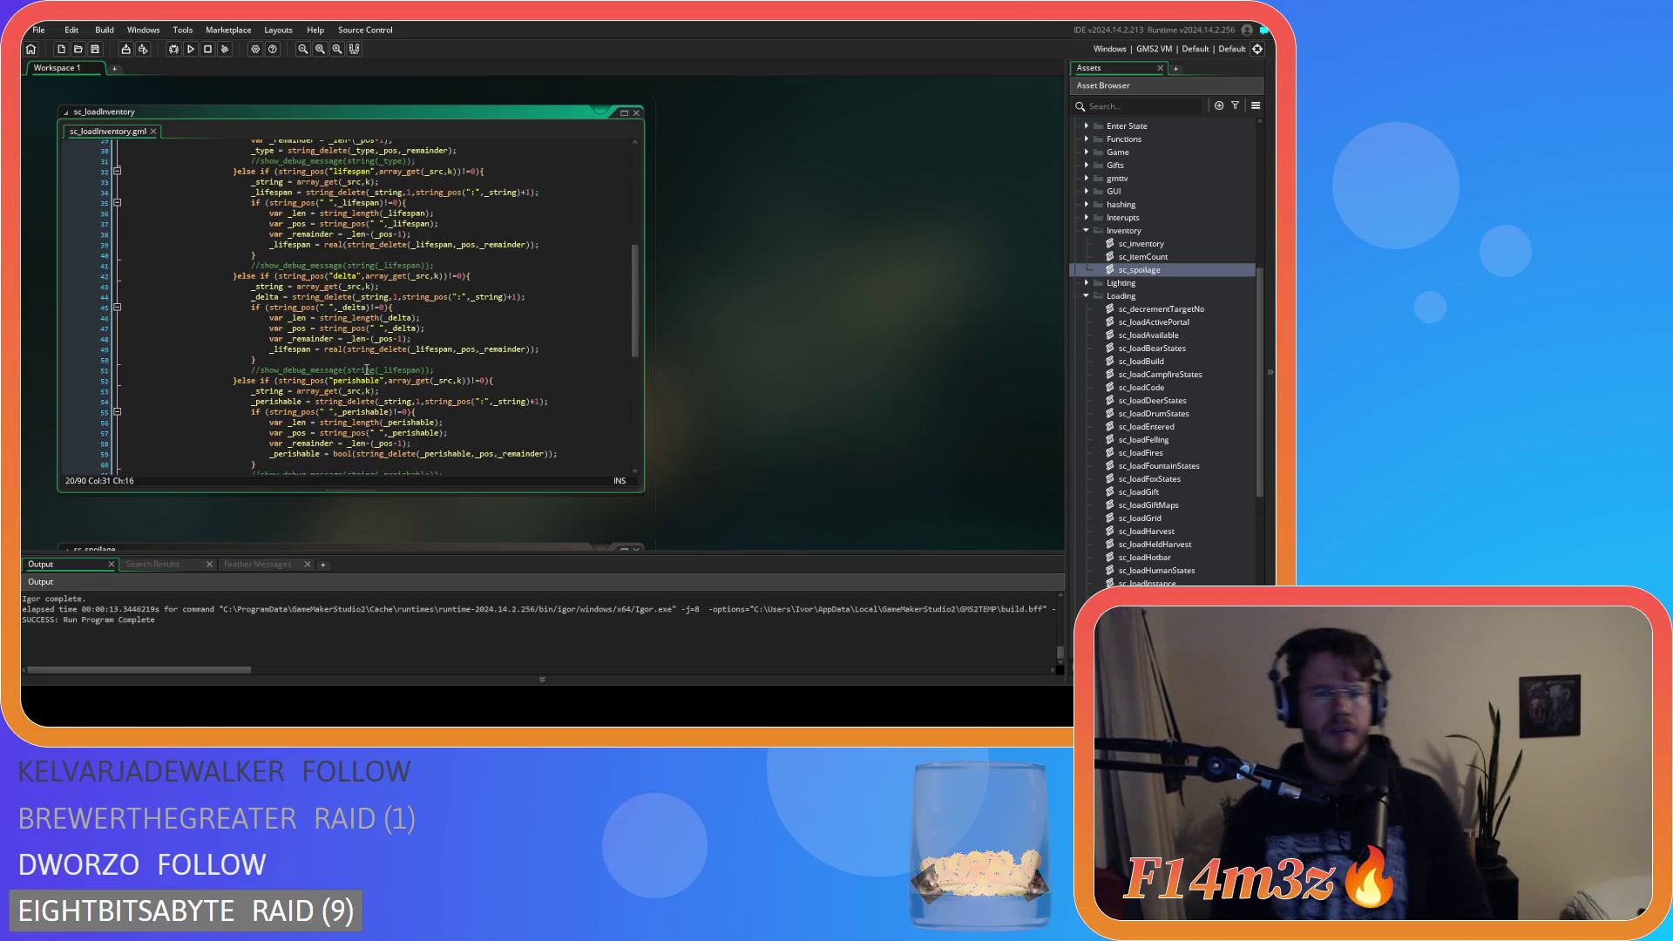
pyautogui.doubleClick(435, 350)
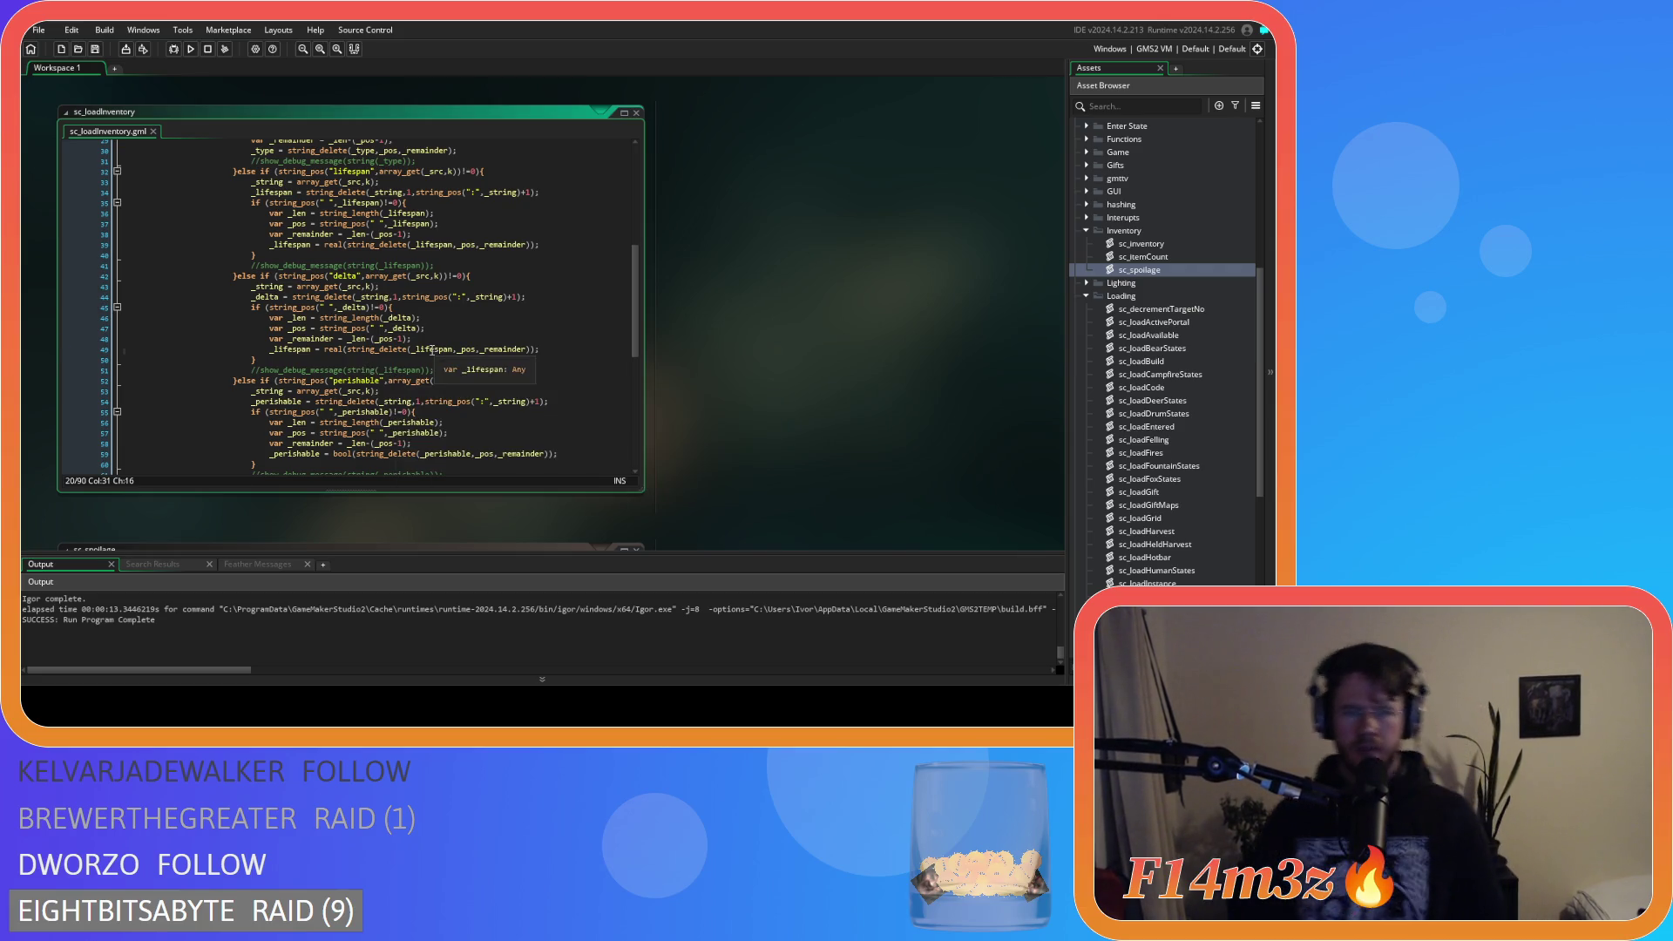
pyautogui.write('_delta')
pyautogui.doubleClick(293, 349)
pyautogui.write('_delta')
pyautogui.hotkey('ctrl', 's')
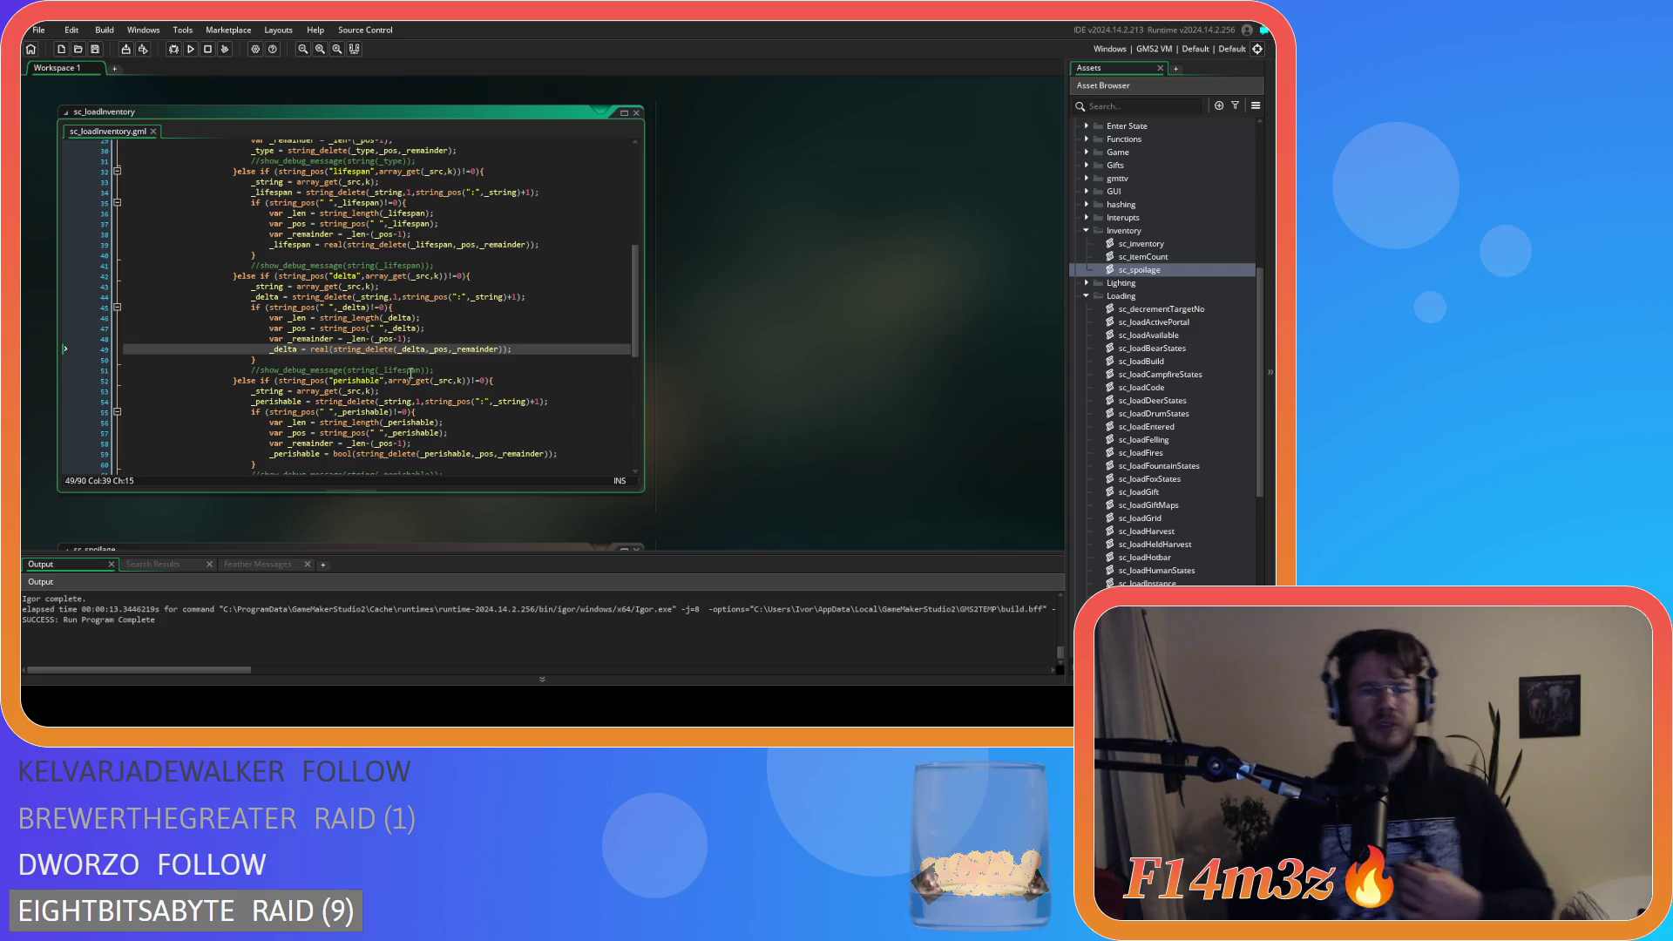
pyautogui.moveTo(332, 276); pyautogui.dragTo(517, 279)
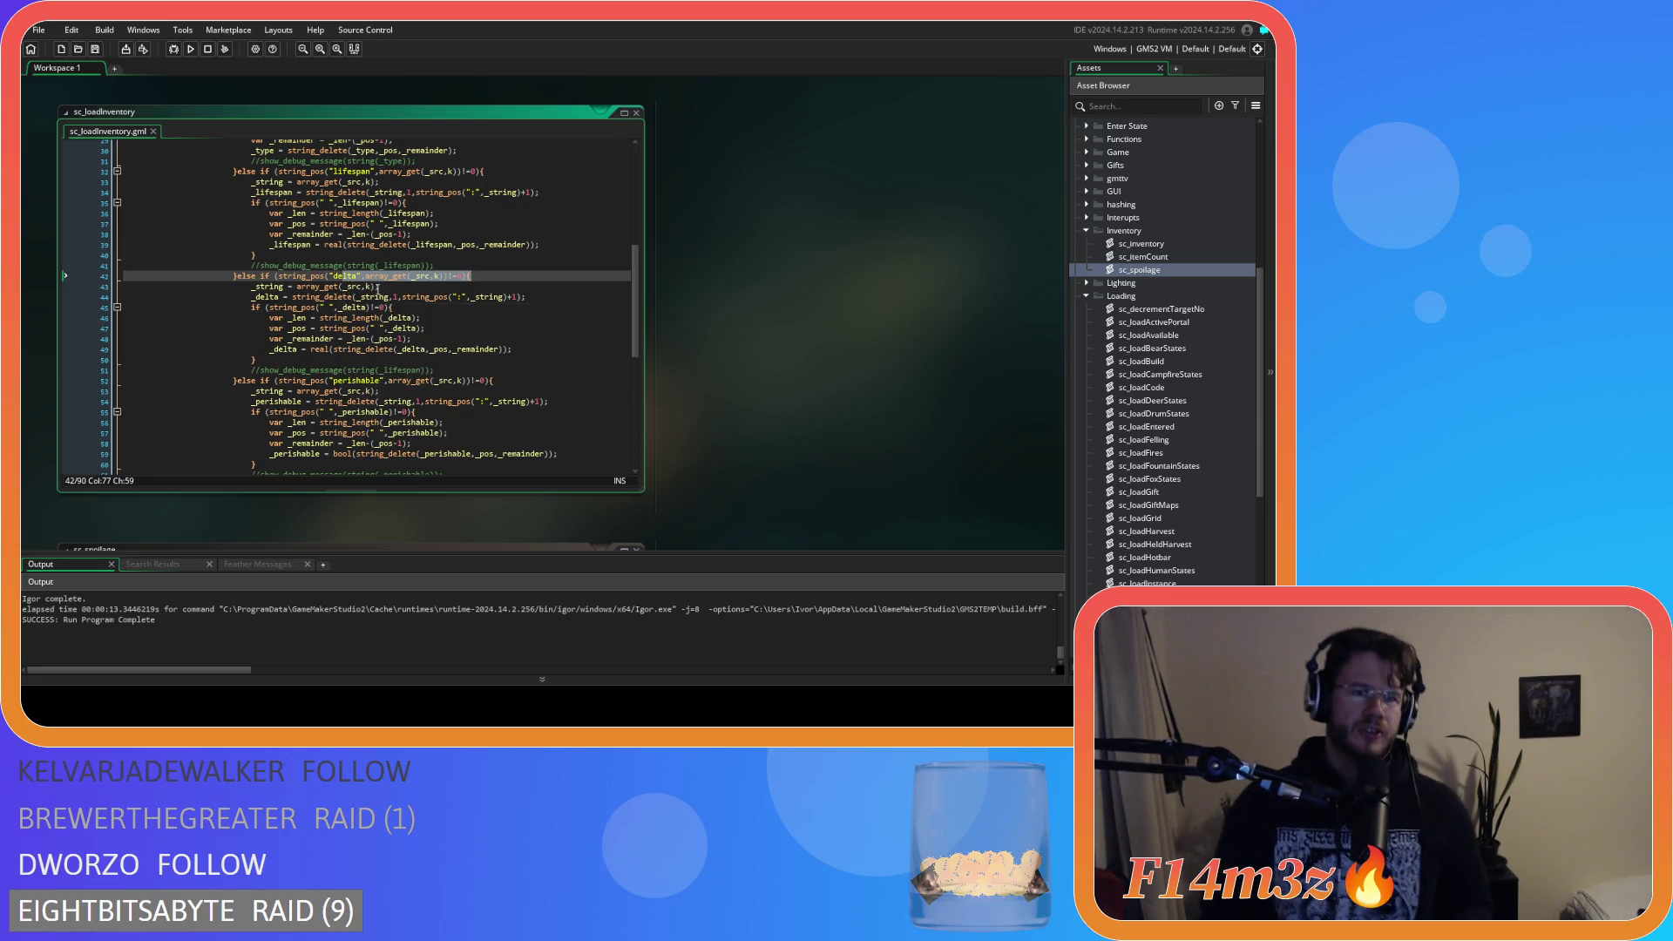
pyautogui.click(409, 286)
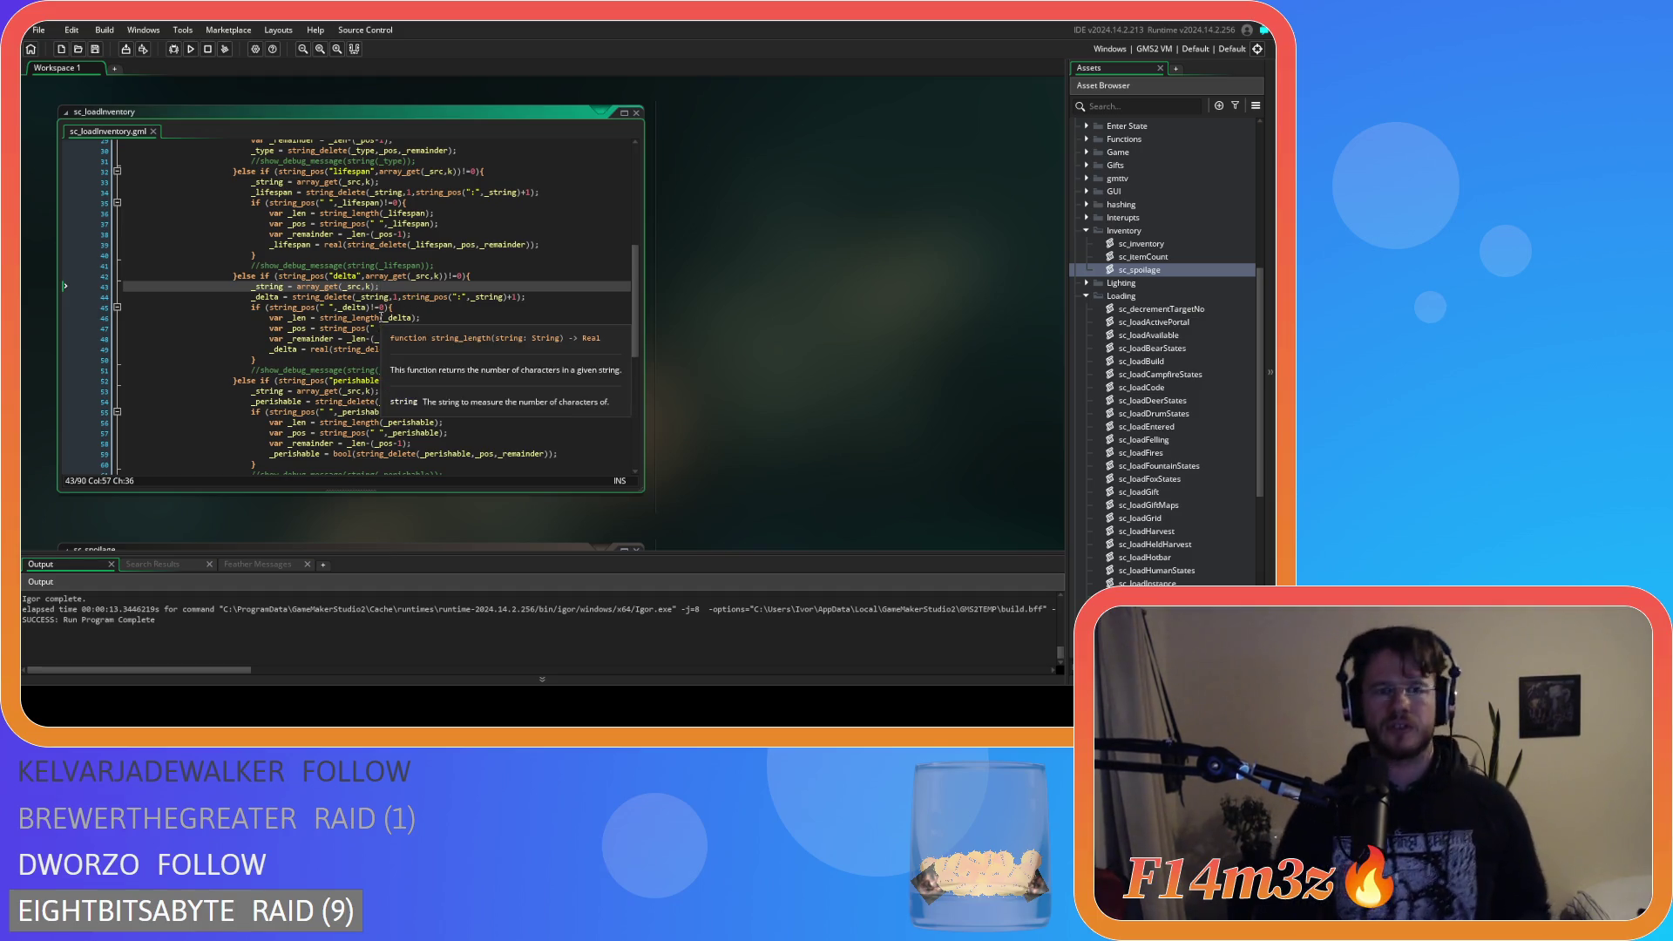
pyautogui.click(393, 297)
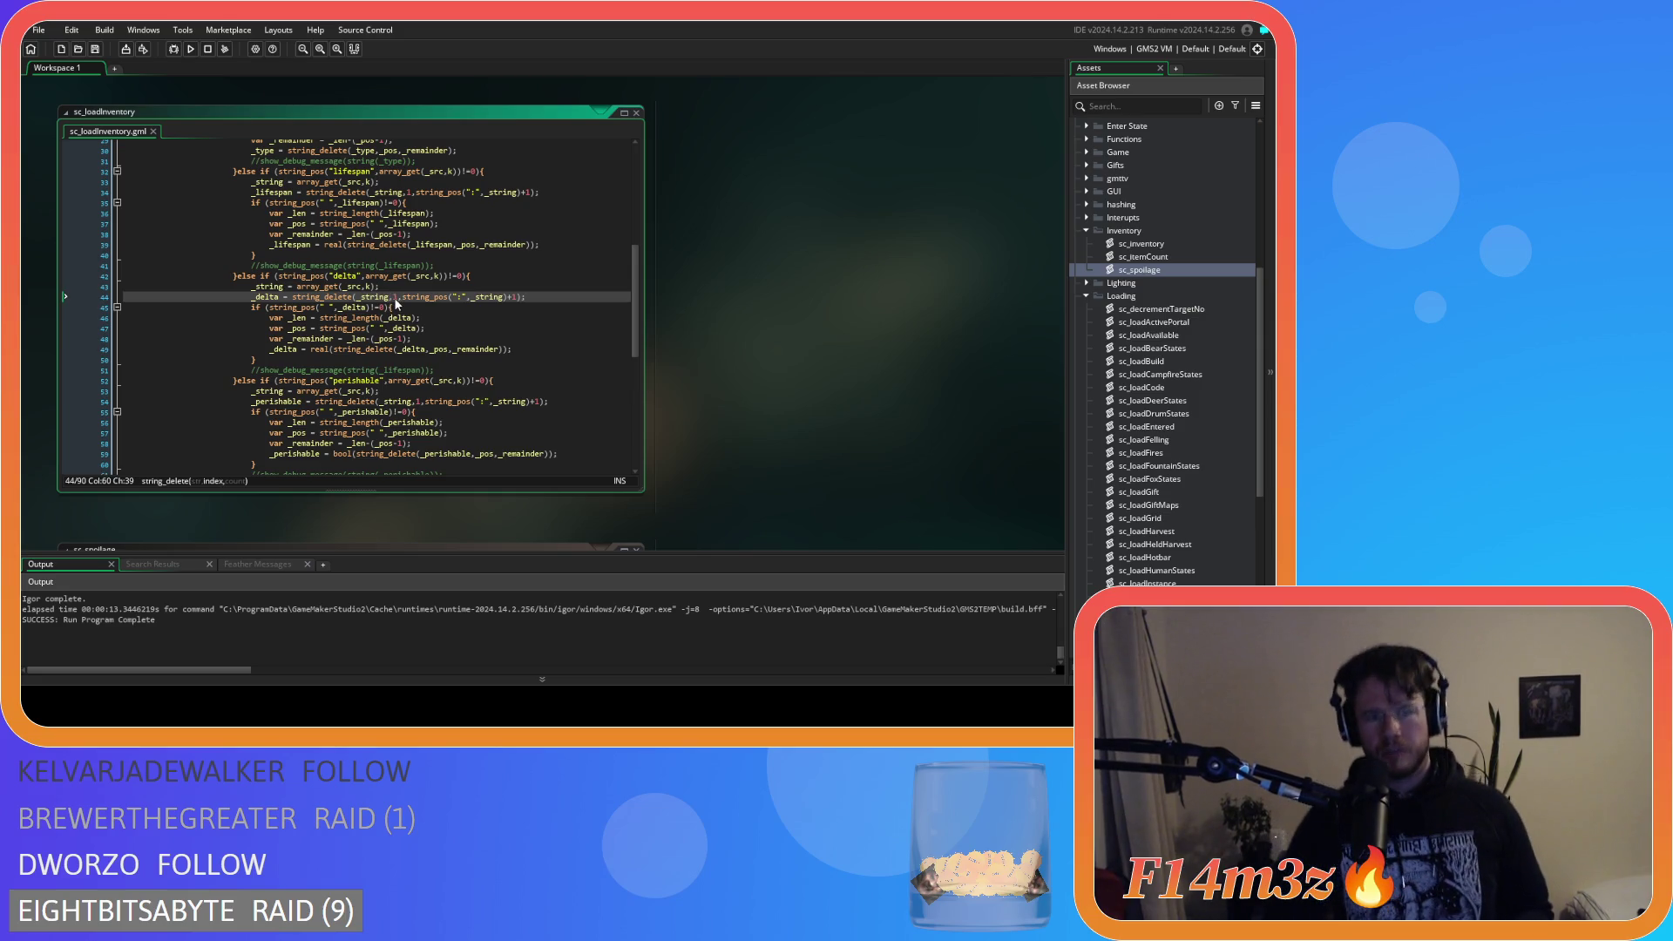
pyautogui.doubleClick(460, 297)
pyautogui.click(518, 297)
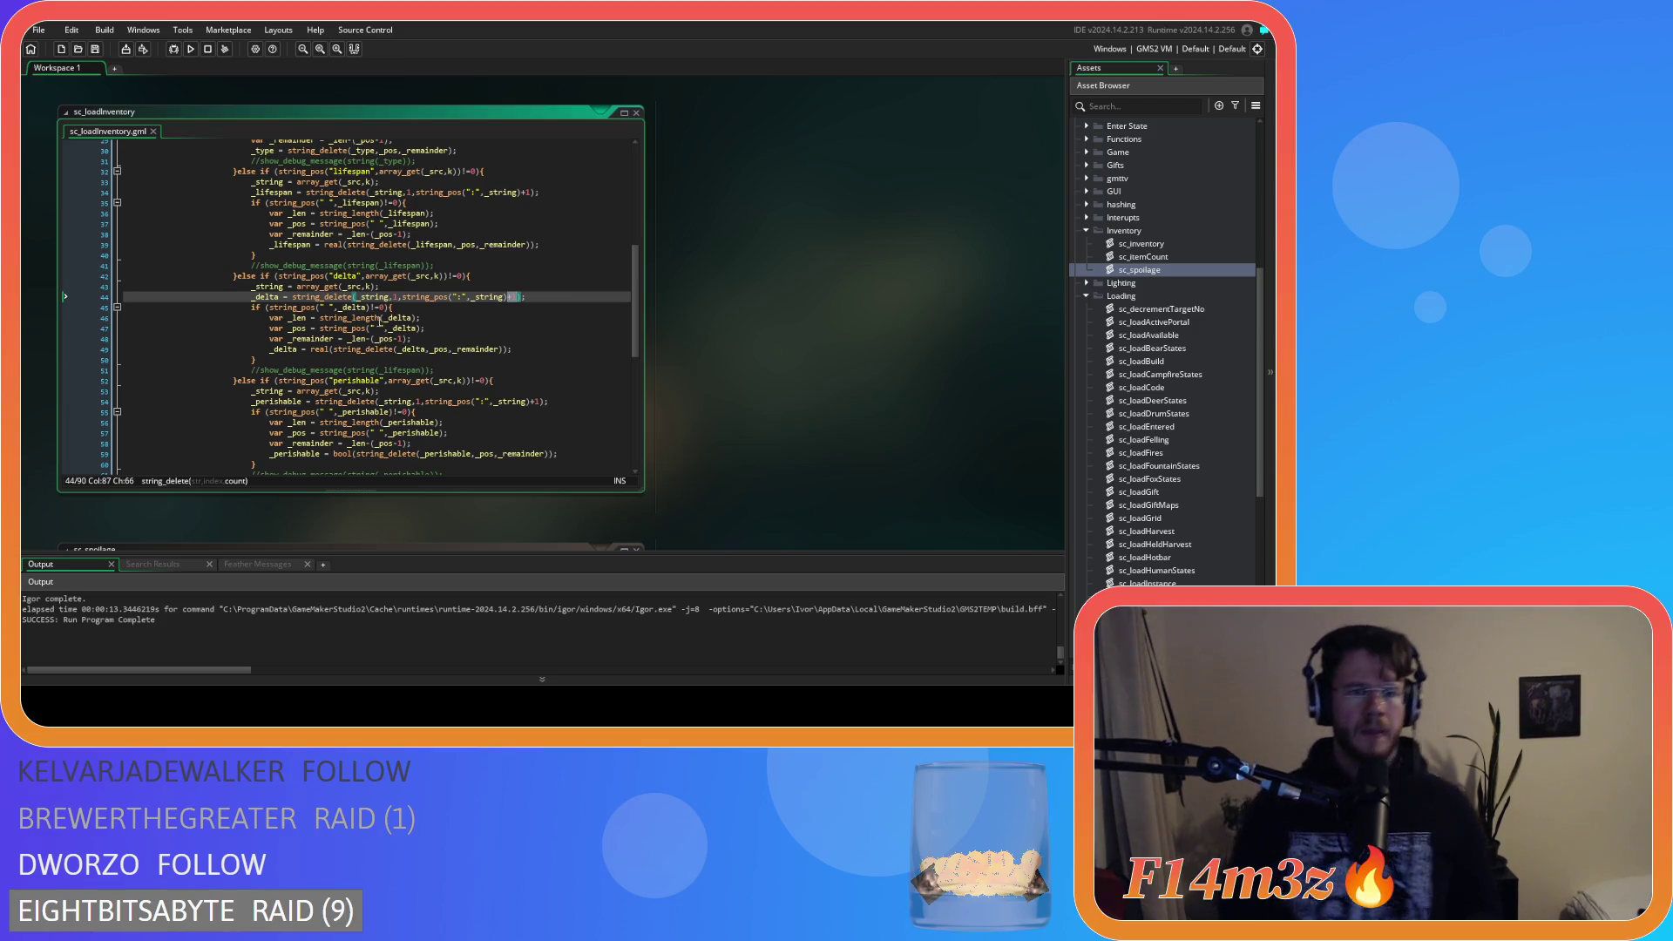
pyautogui.click(416, 308)
pyautogui.moveTo(296, 307)
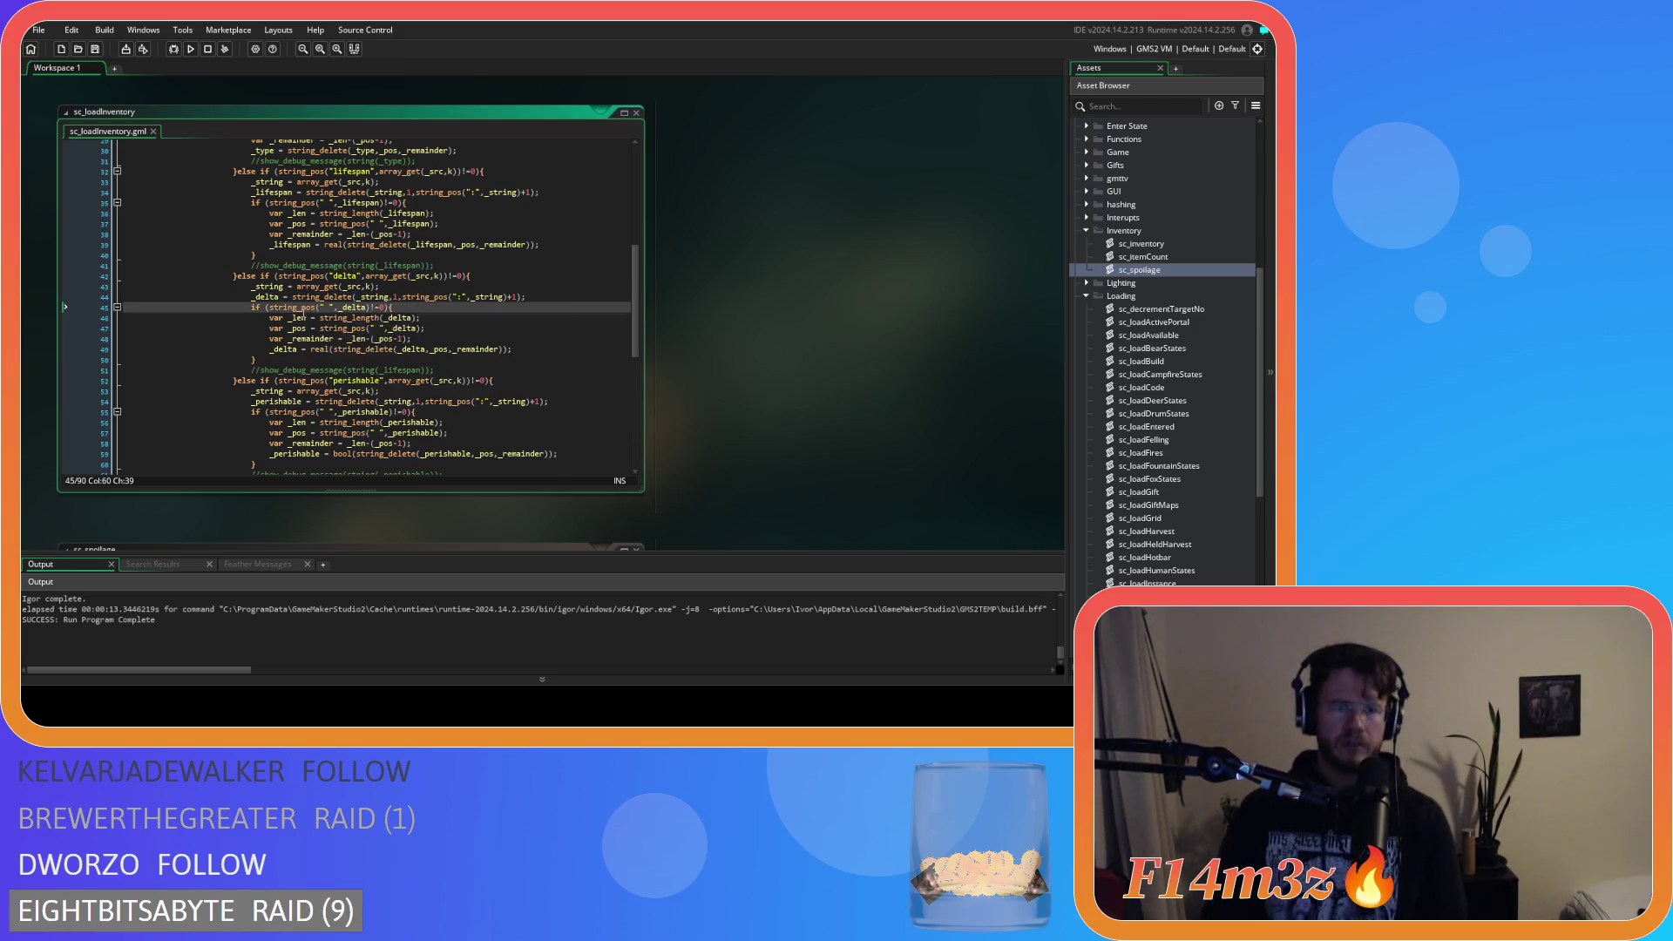
pyautogui.click(386, 308)
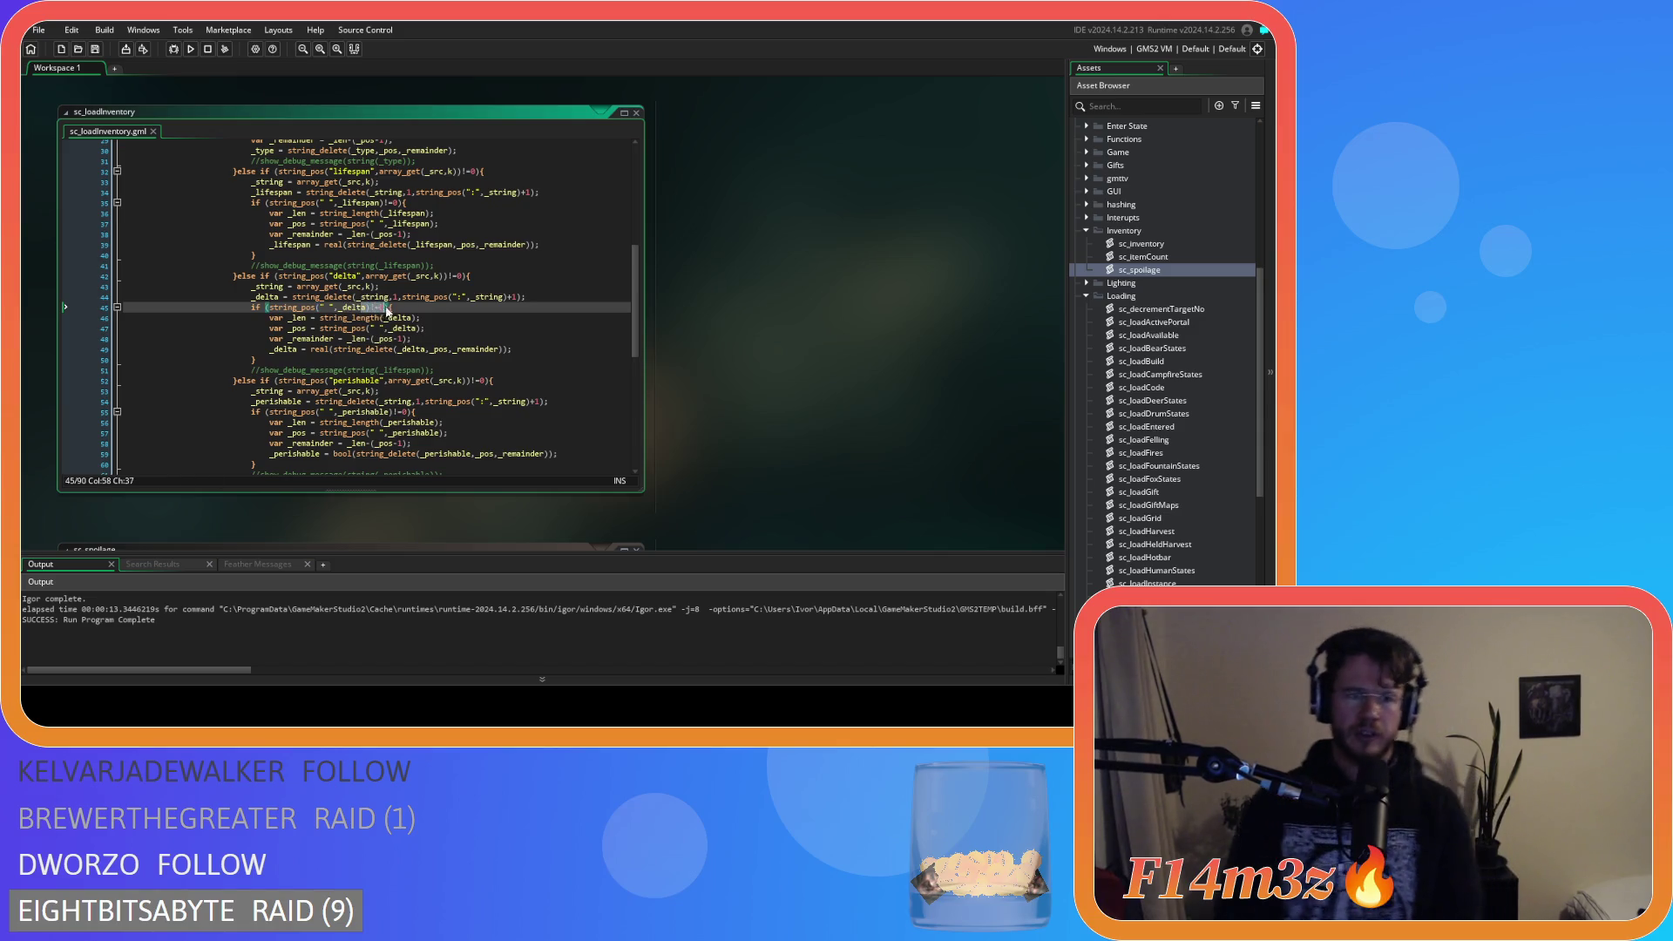
pyautogui.click(324, 306)
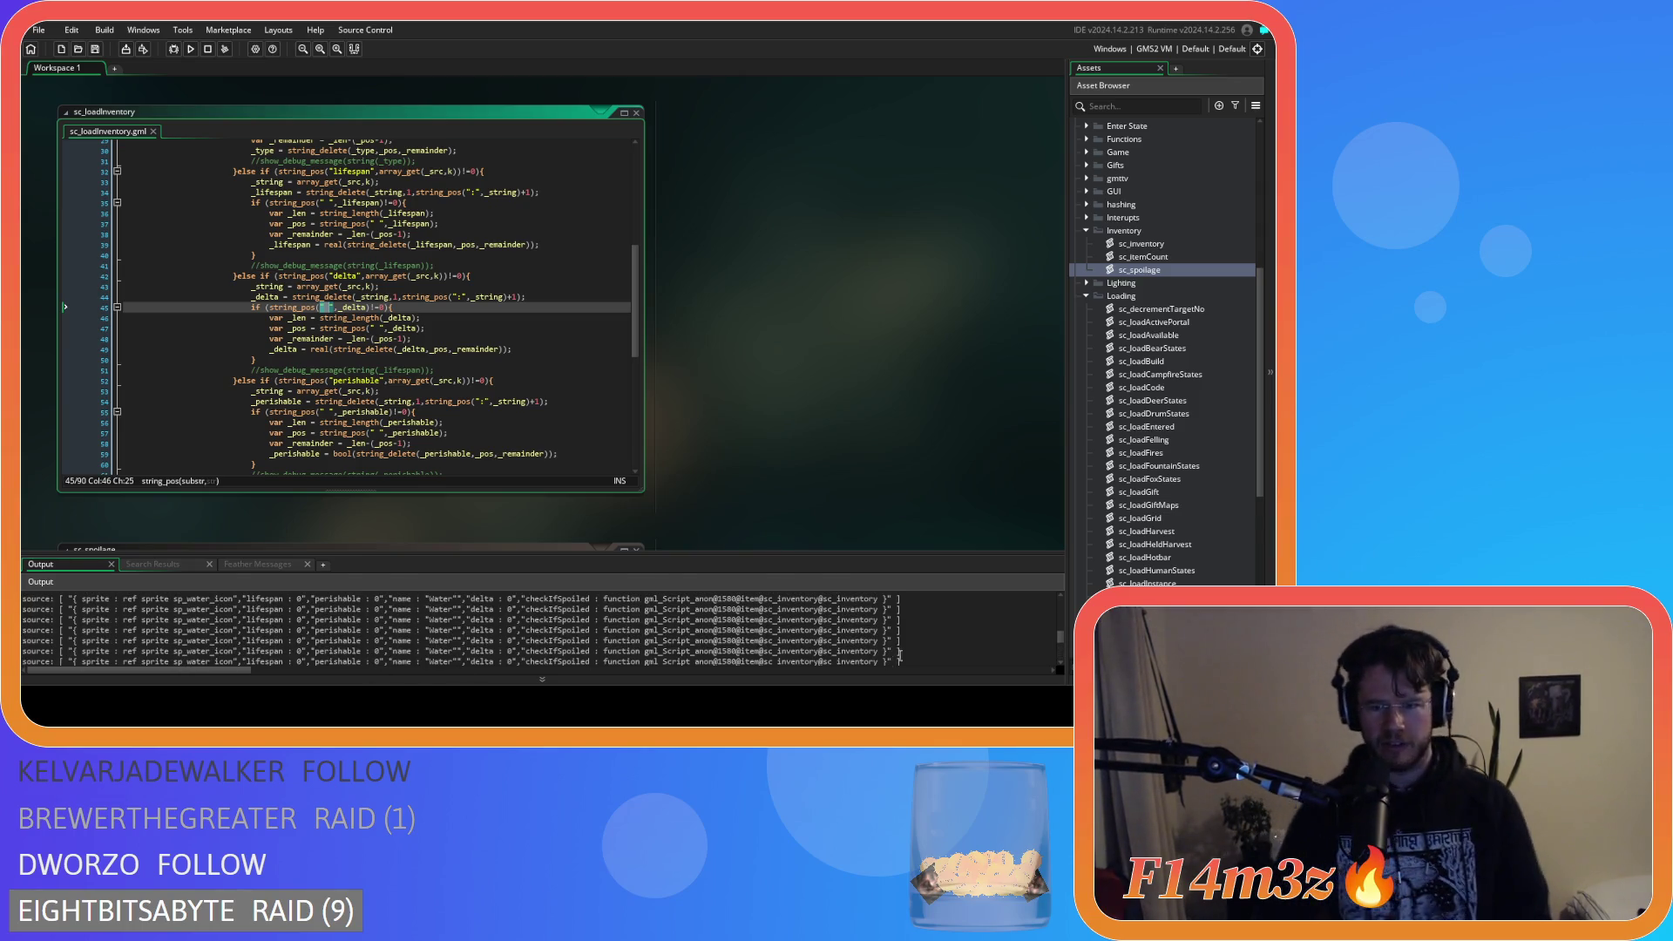
pyautogui.doubleClick(884, 630)
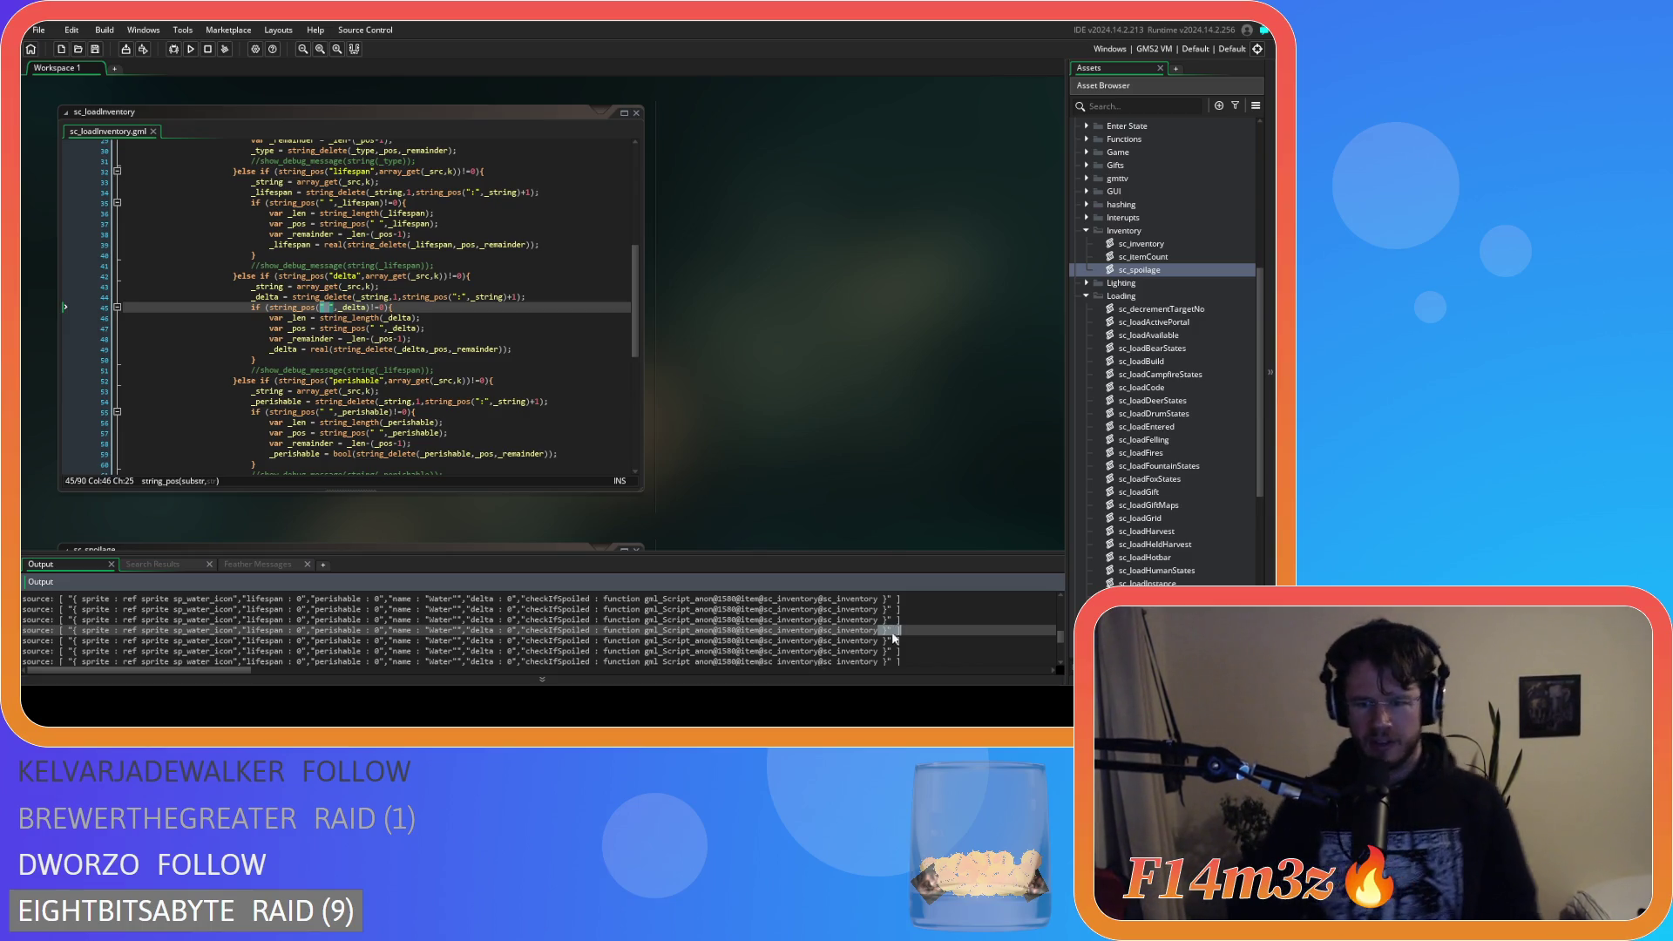
pyautogui.moveTo(784, 623); pyautogui.dragTo(890, 626)
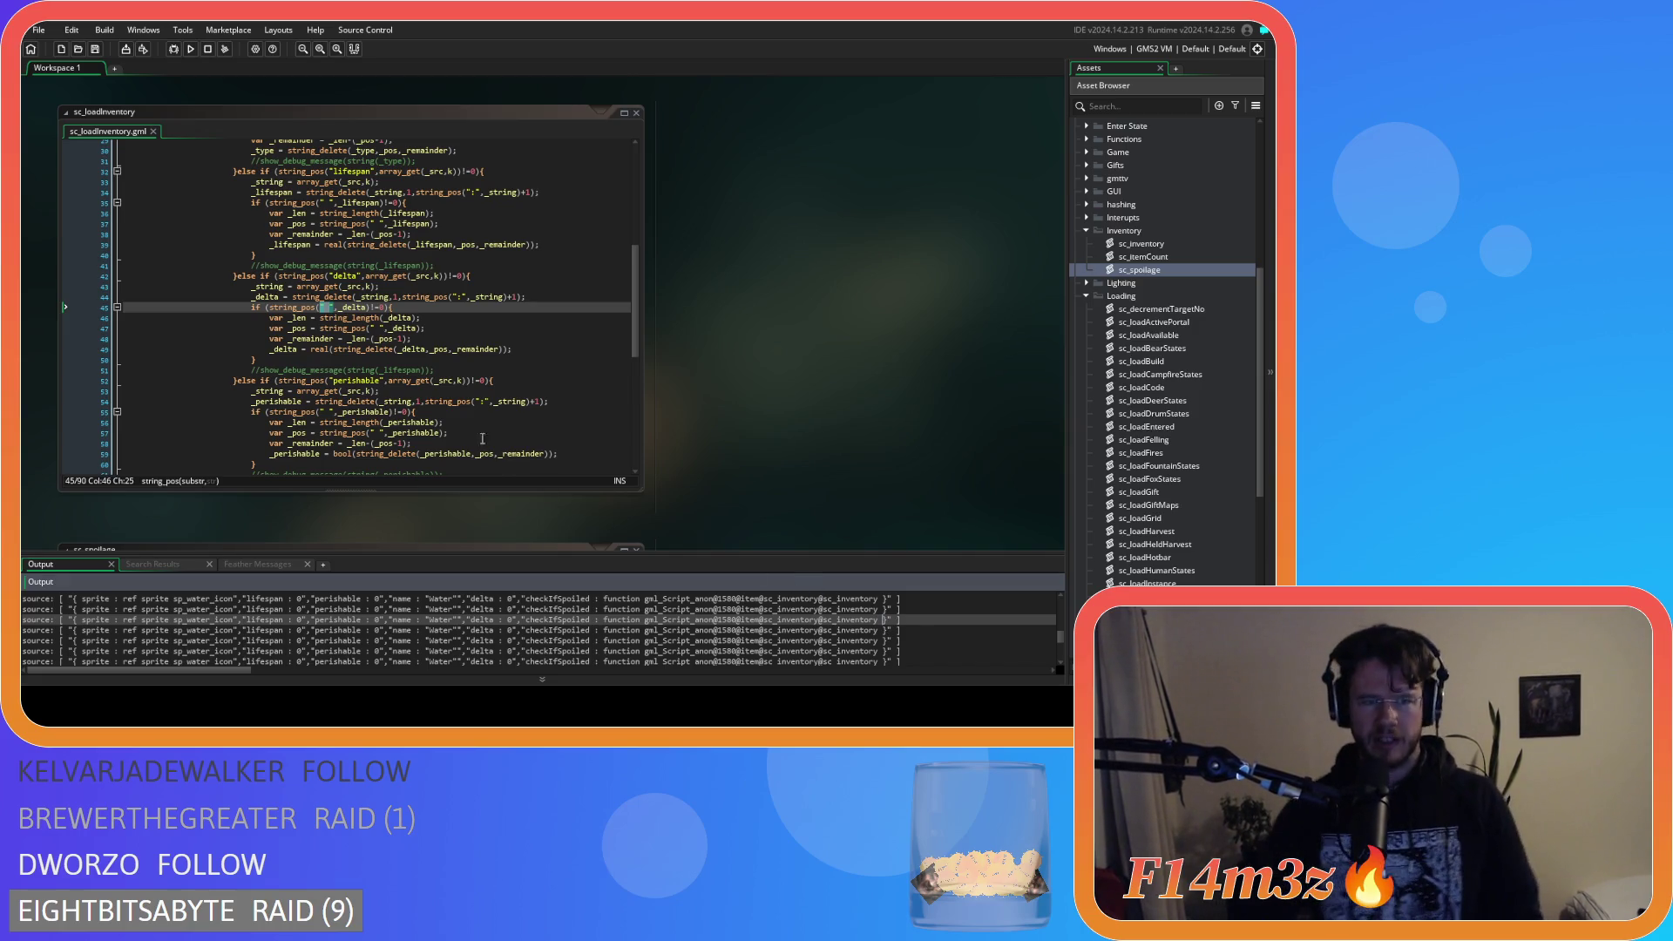
pyautogui.click(337, 308)
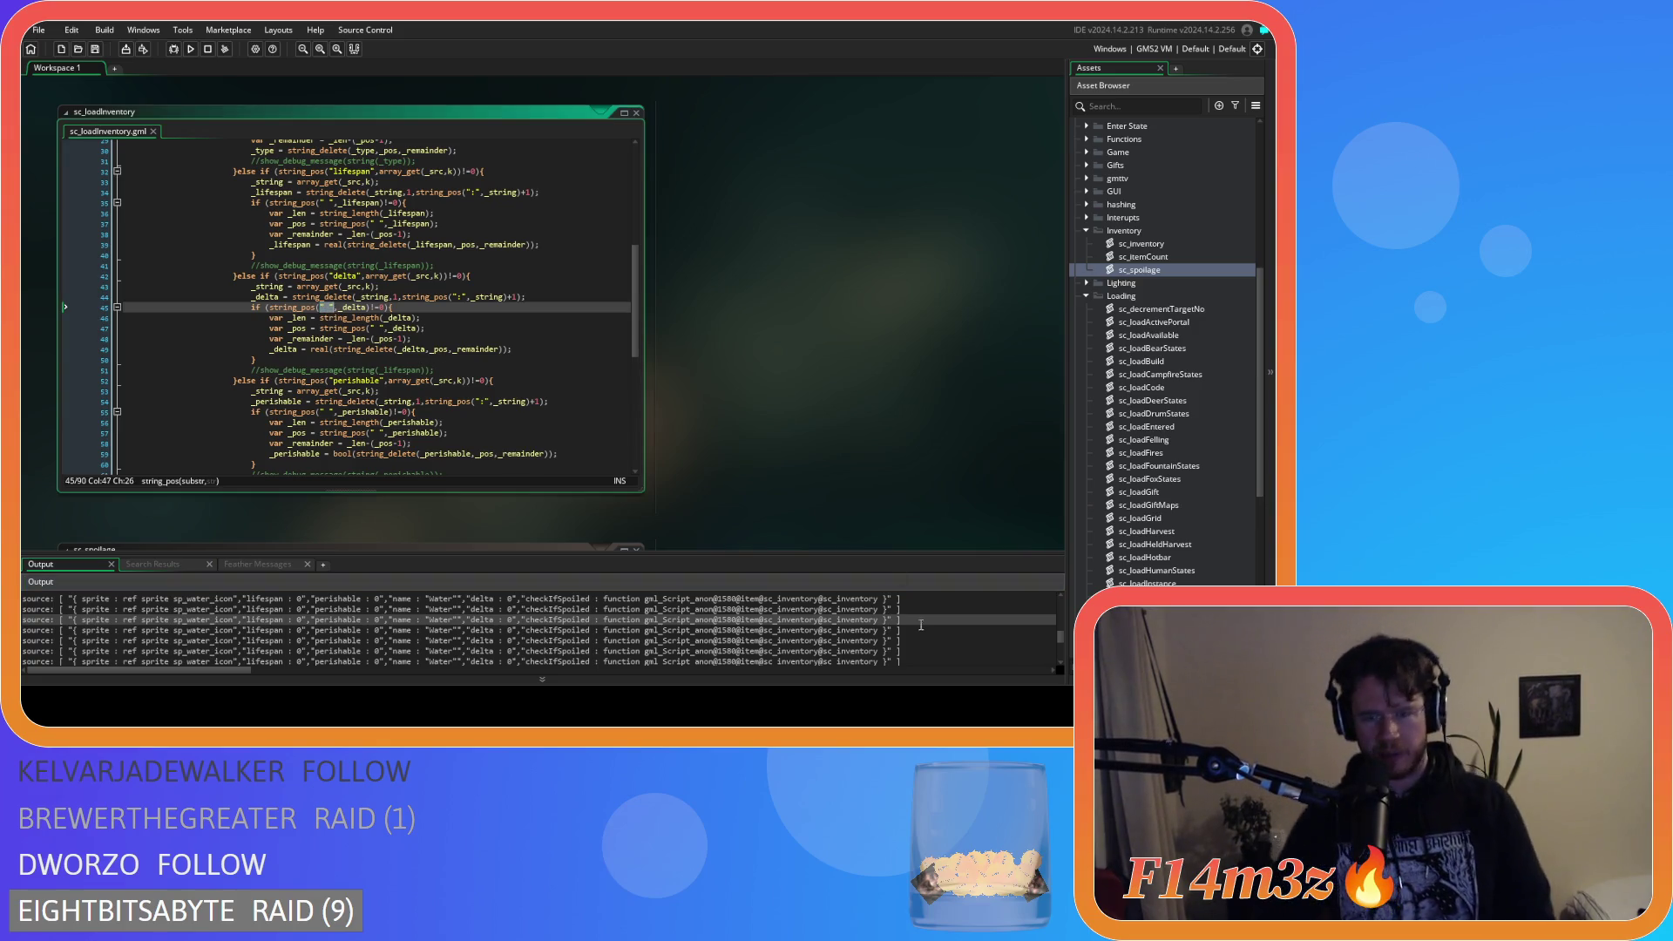
pyautogui.click(875, 619)
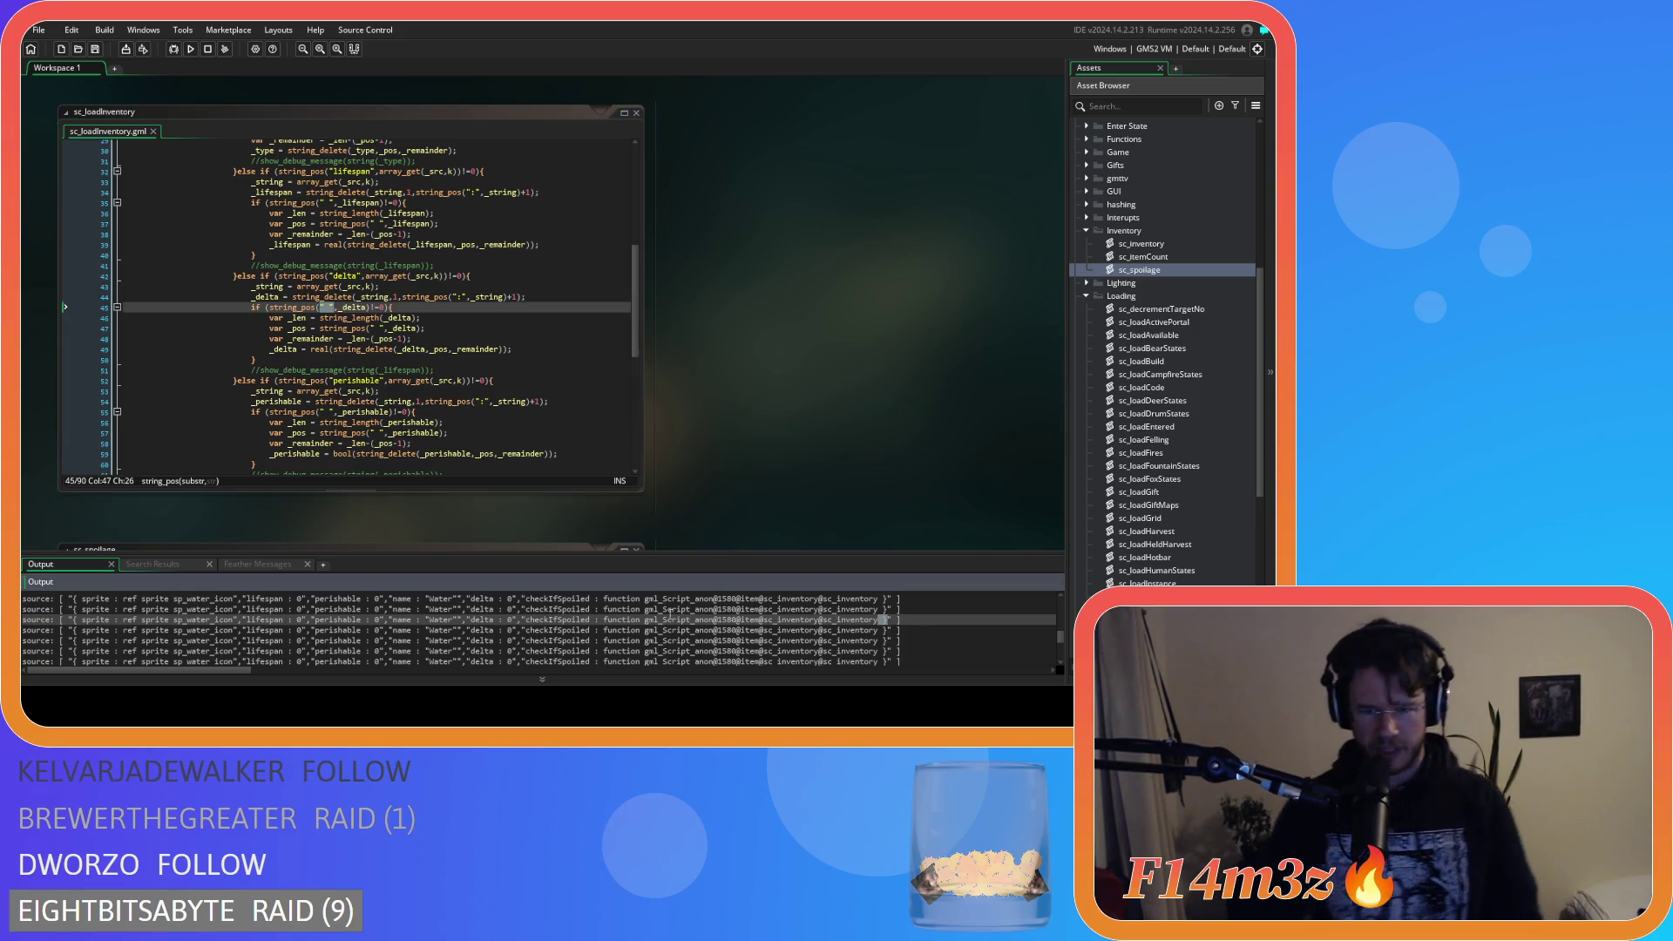
pyautogui.click(384, 327)
pyautogui.click(383, 349)
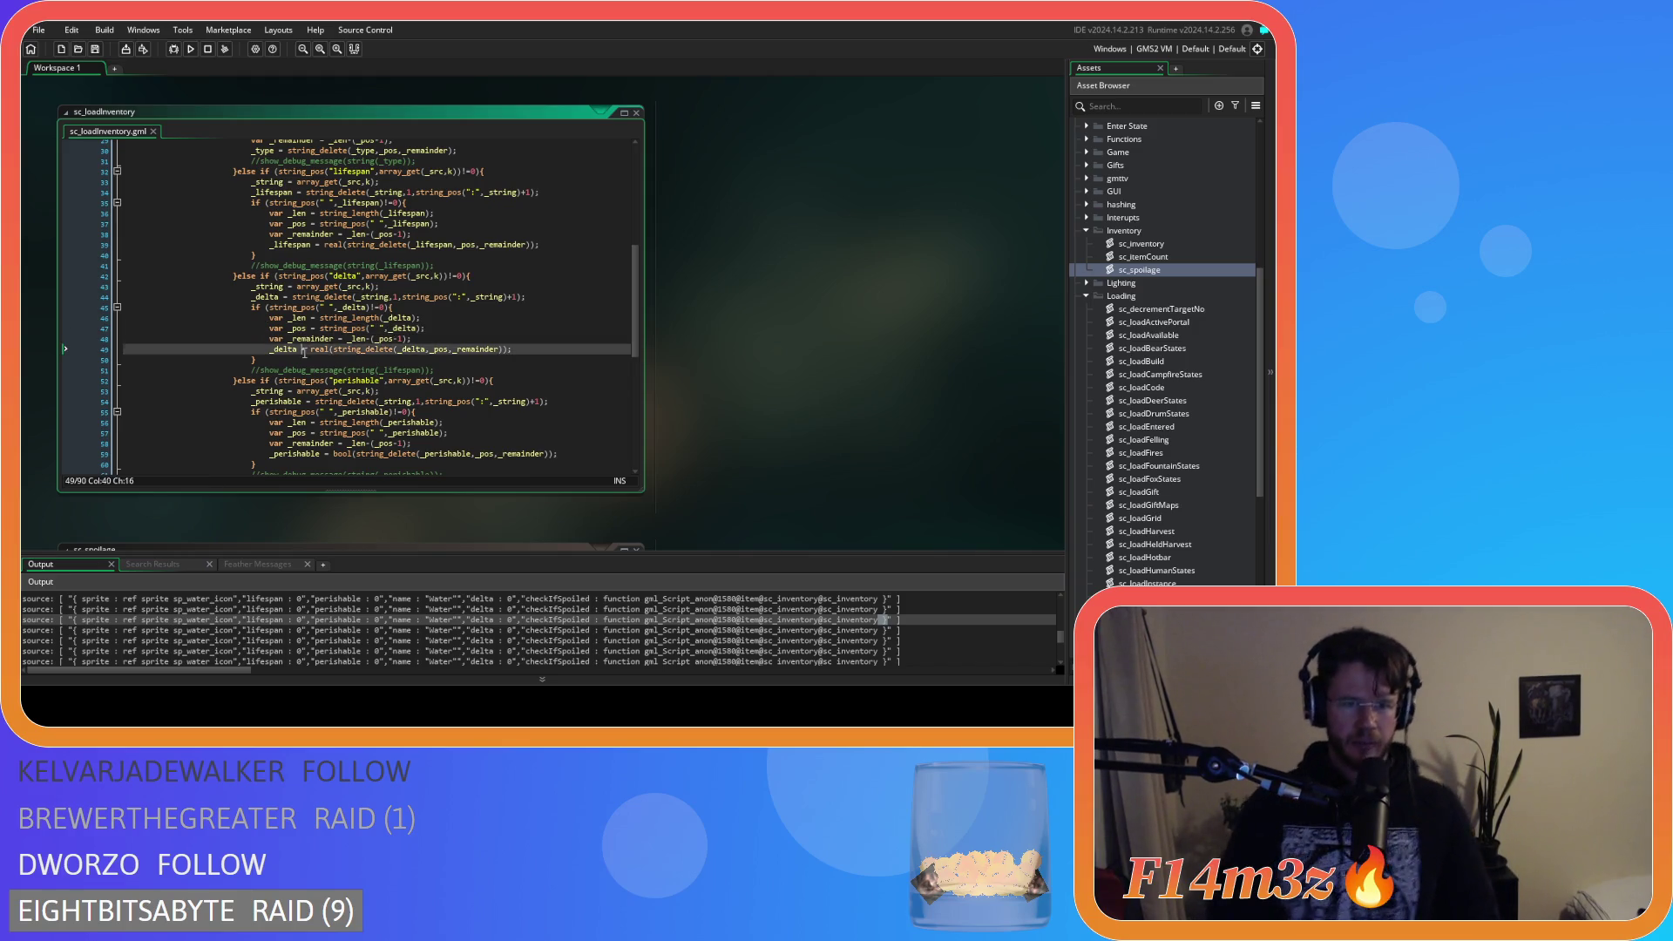
pyautogui.moveTo(251, 297); pyautogui.dragTo(391, 298)
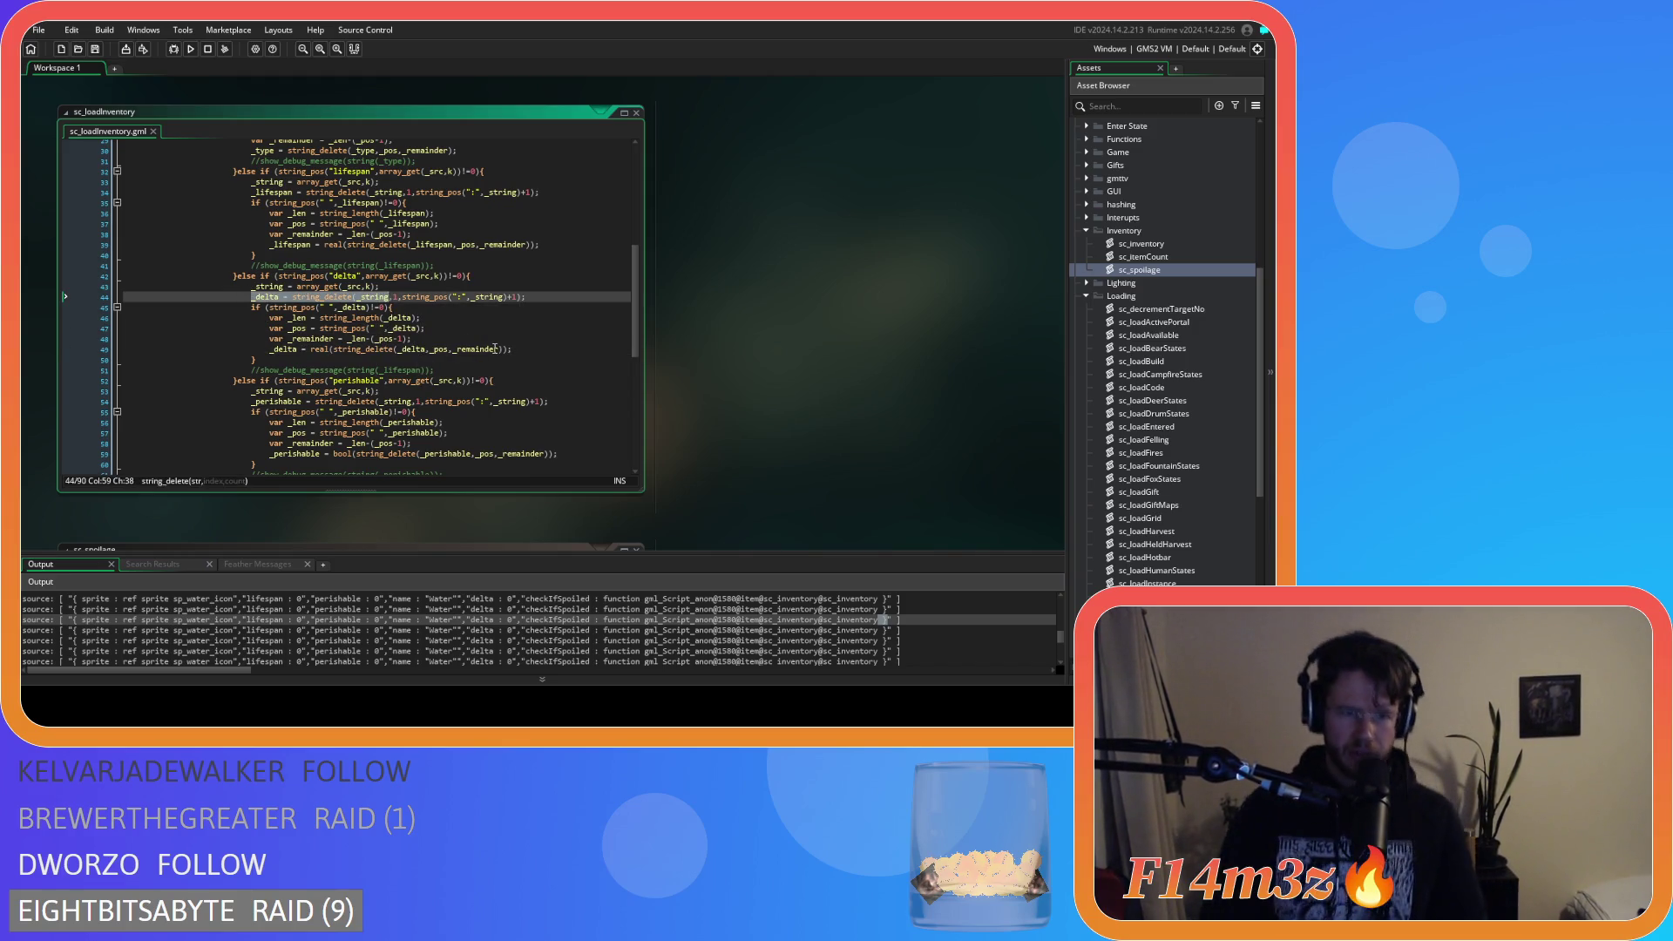
pyautogui.click(556, 351)
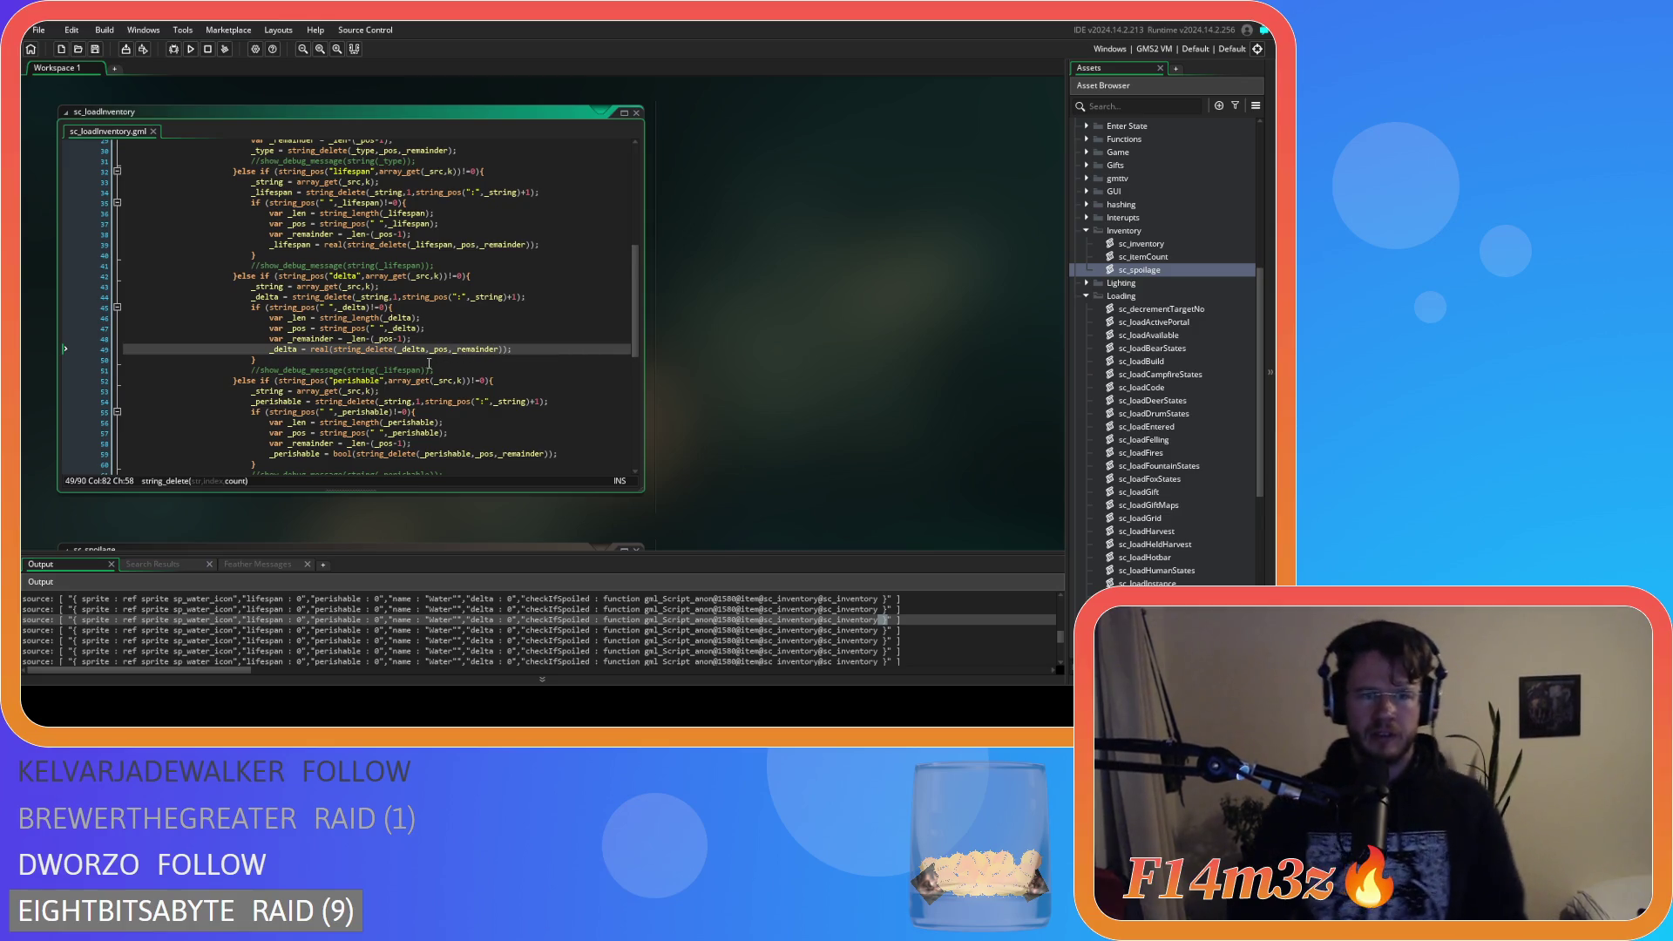
pyautogui.scroll(-10, 431, 362)
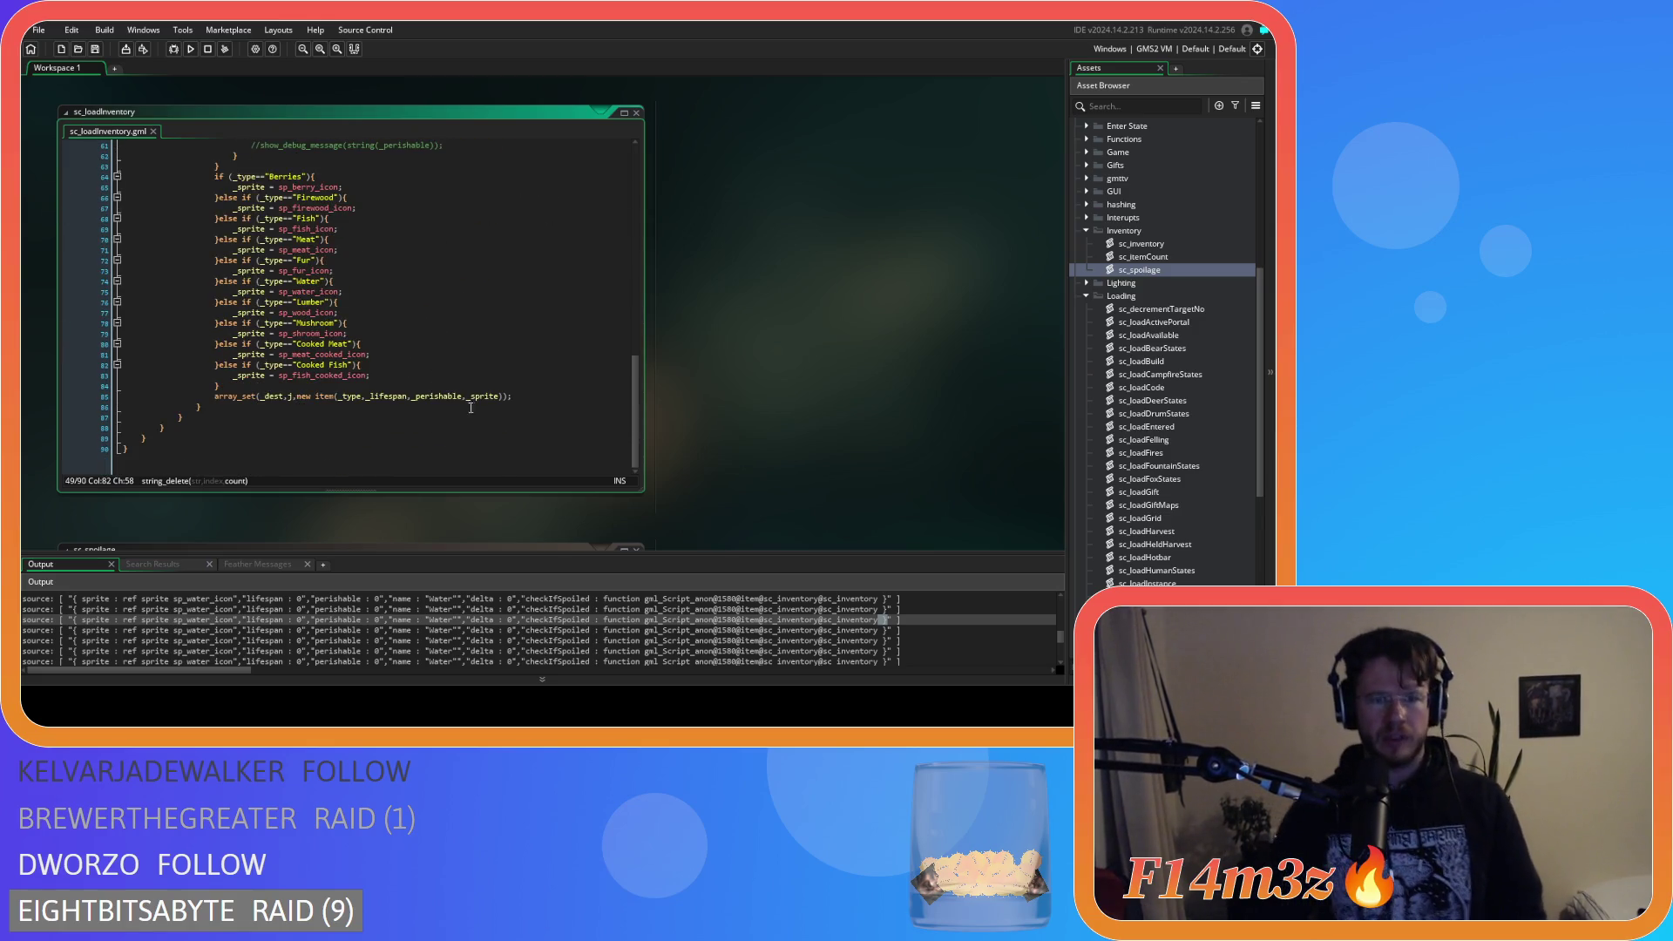
pyautogui.click(500, 397)
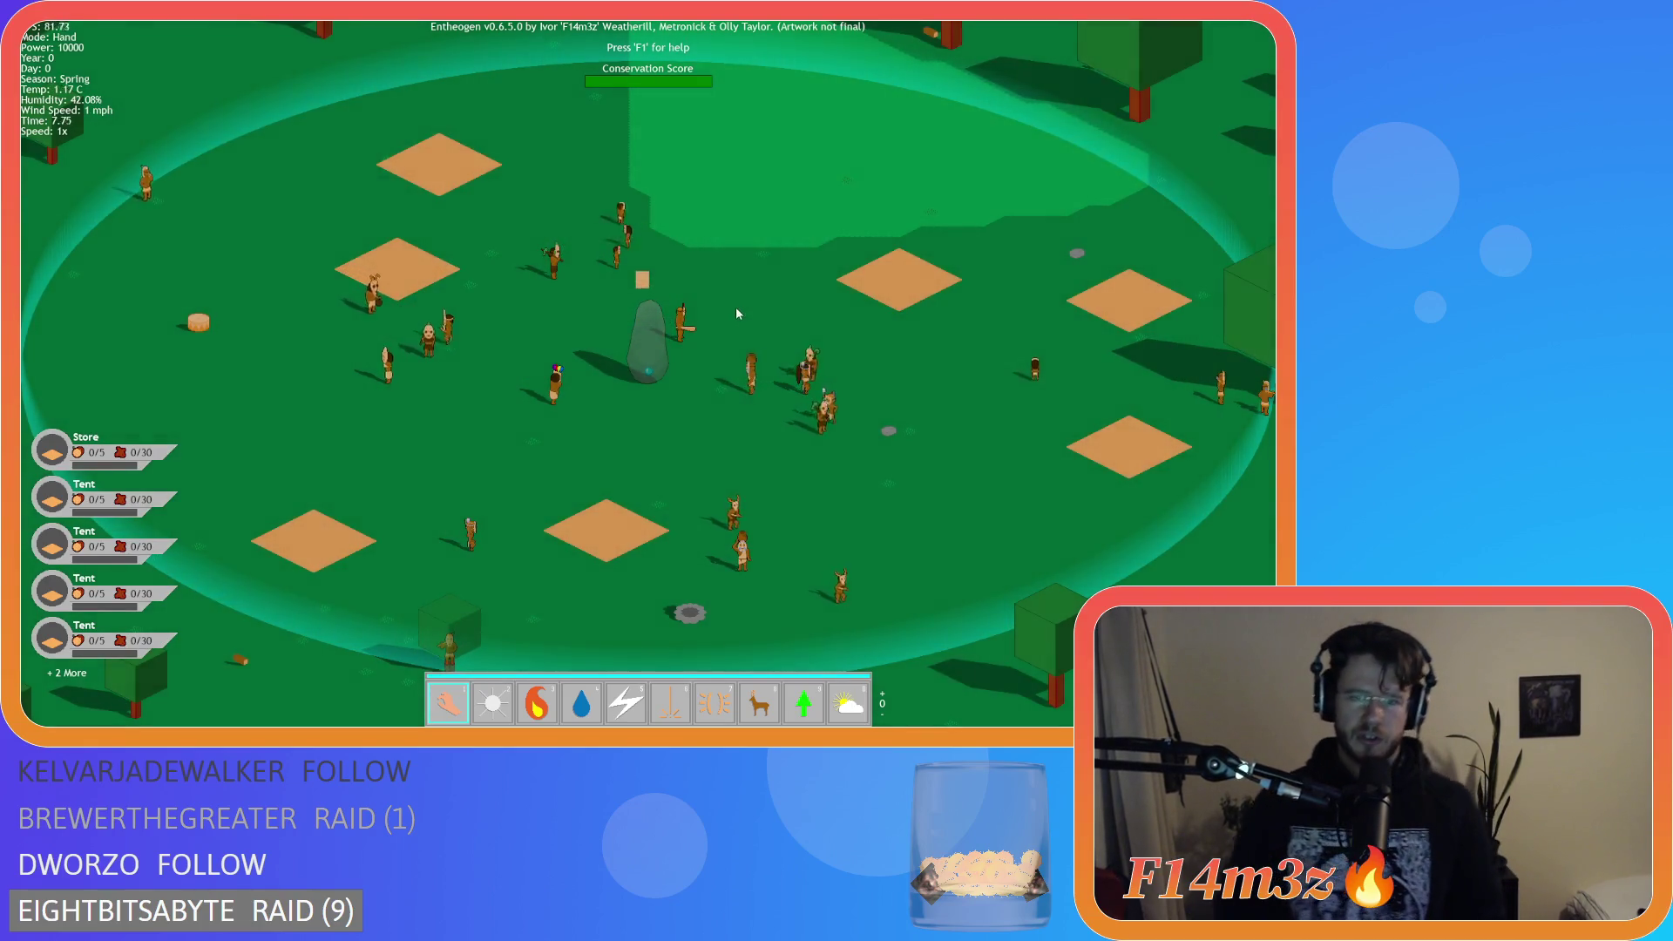
# Pan around the village, glance at the Tribe window, and toggle the name labels on and off.
pyautogui.press('s')
pyautogui.press('d')
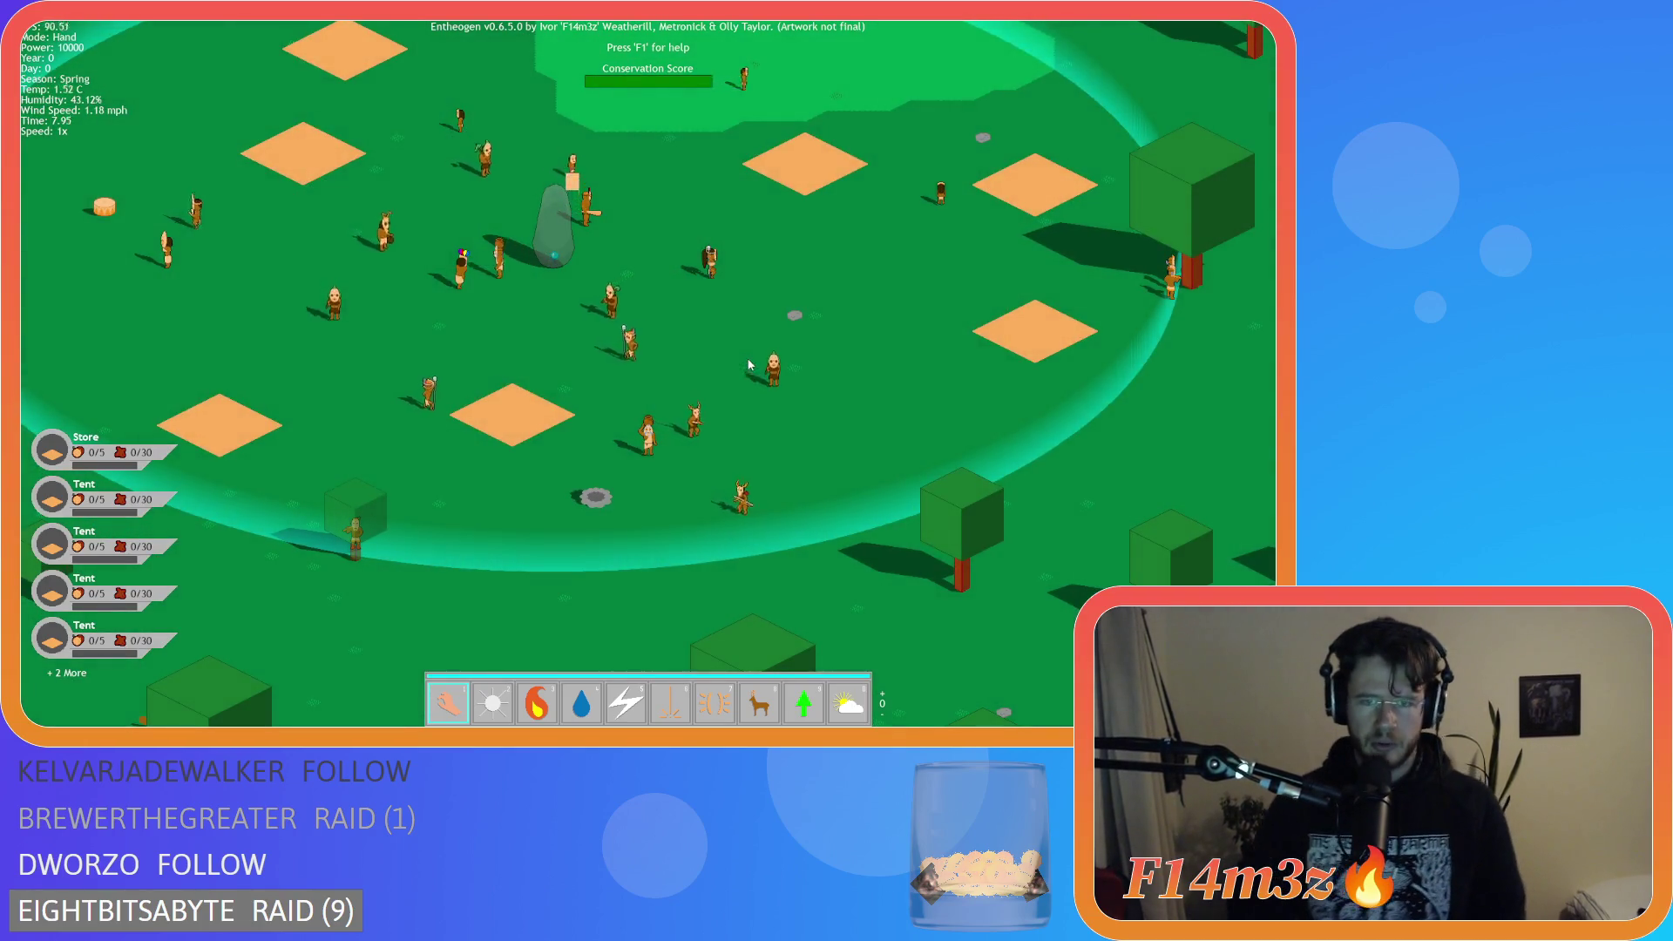
pyautogui.press('w')
pyautogui.press('d')
pyautogui.press('t')
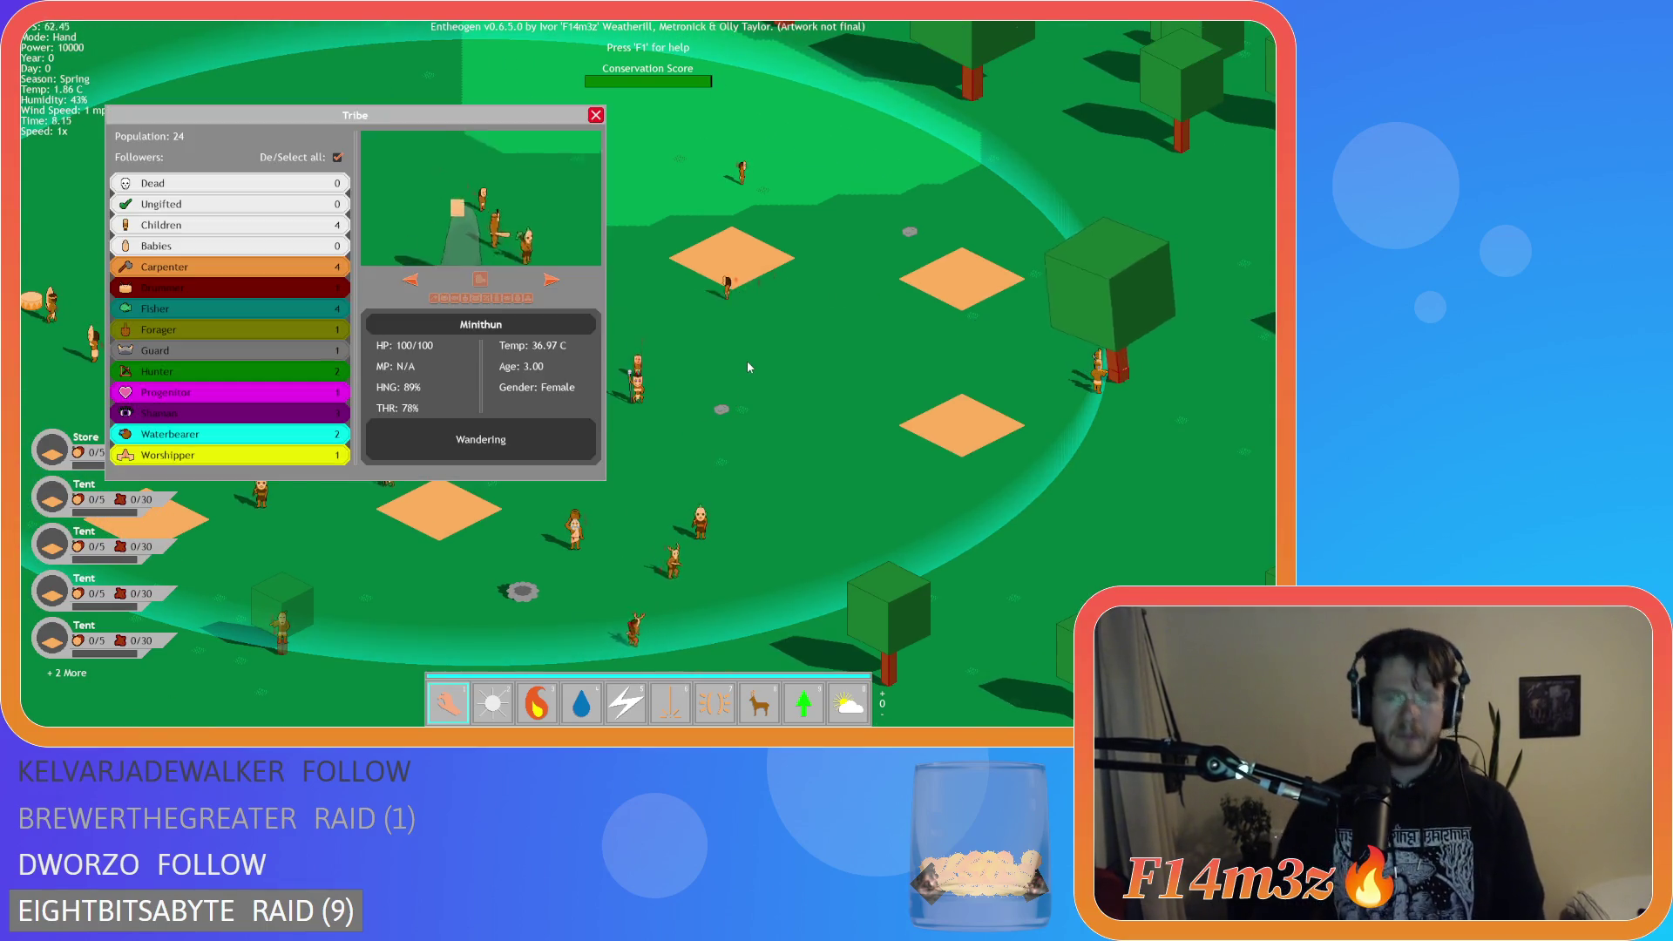
pyautogui.press('t')
pyautogui.press('a')
pyautogui.press('n')
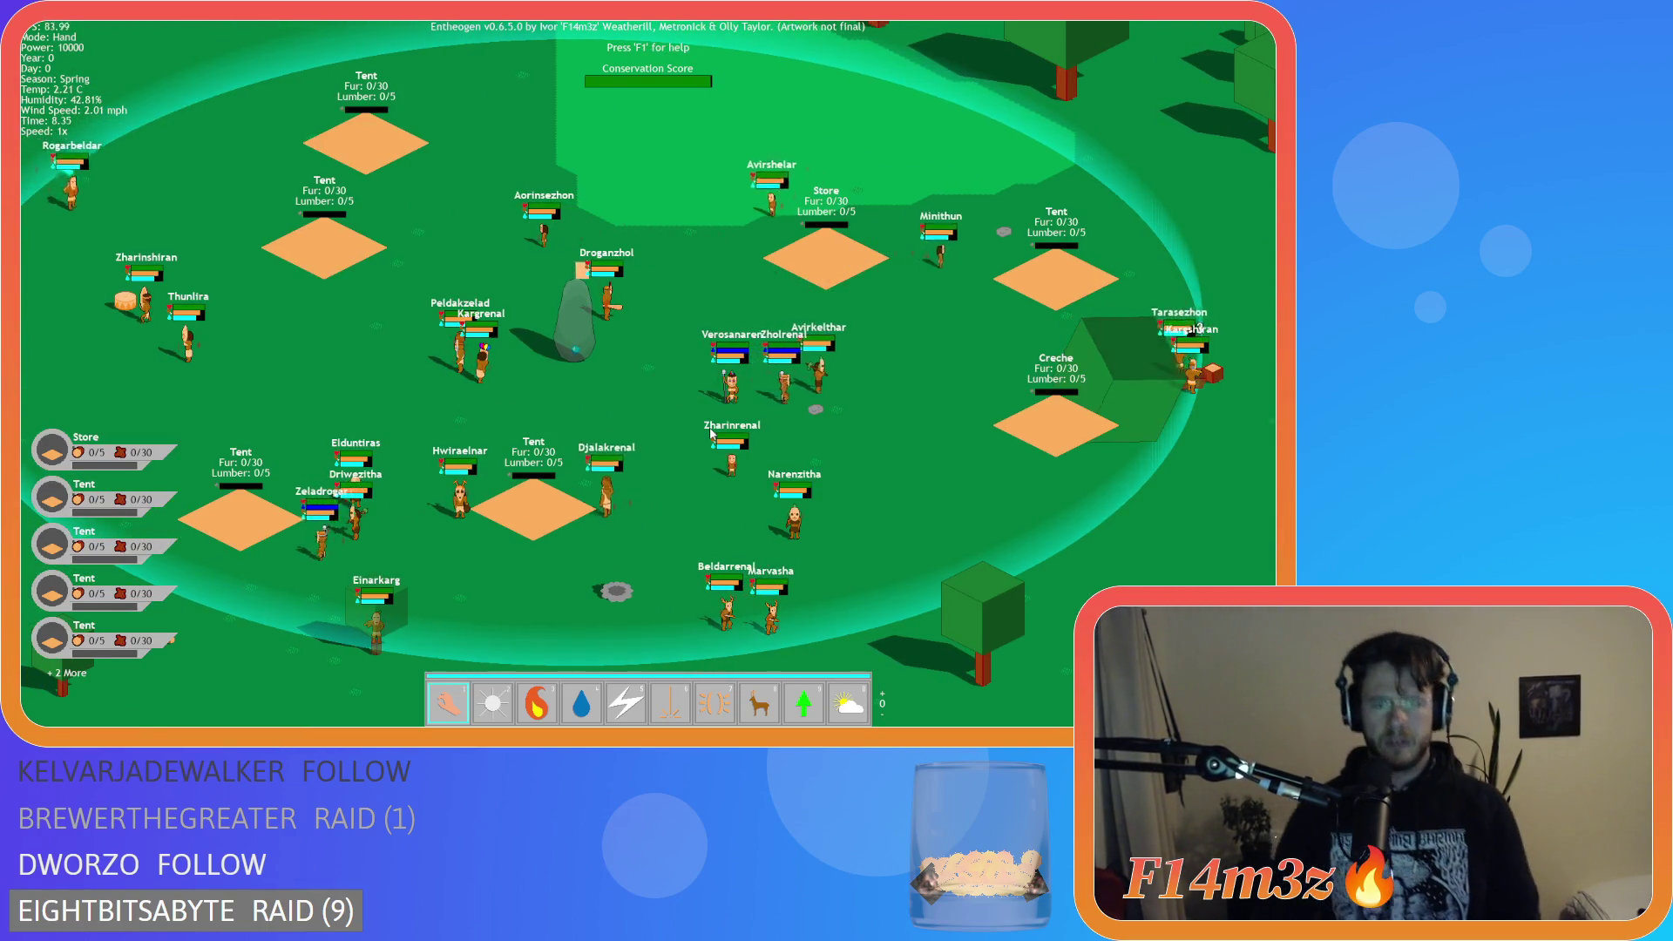
pyautogui.press('n')
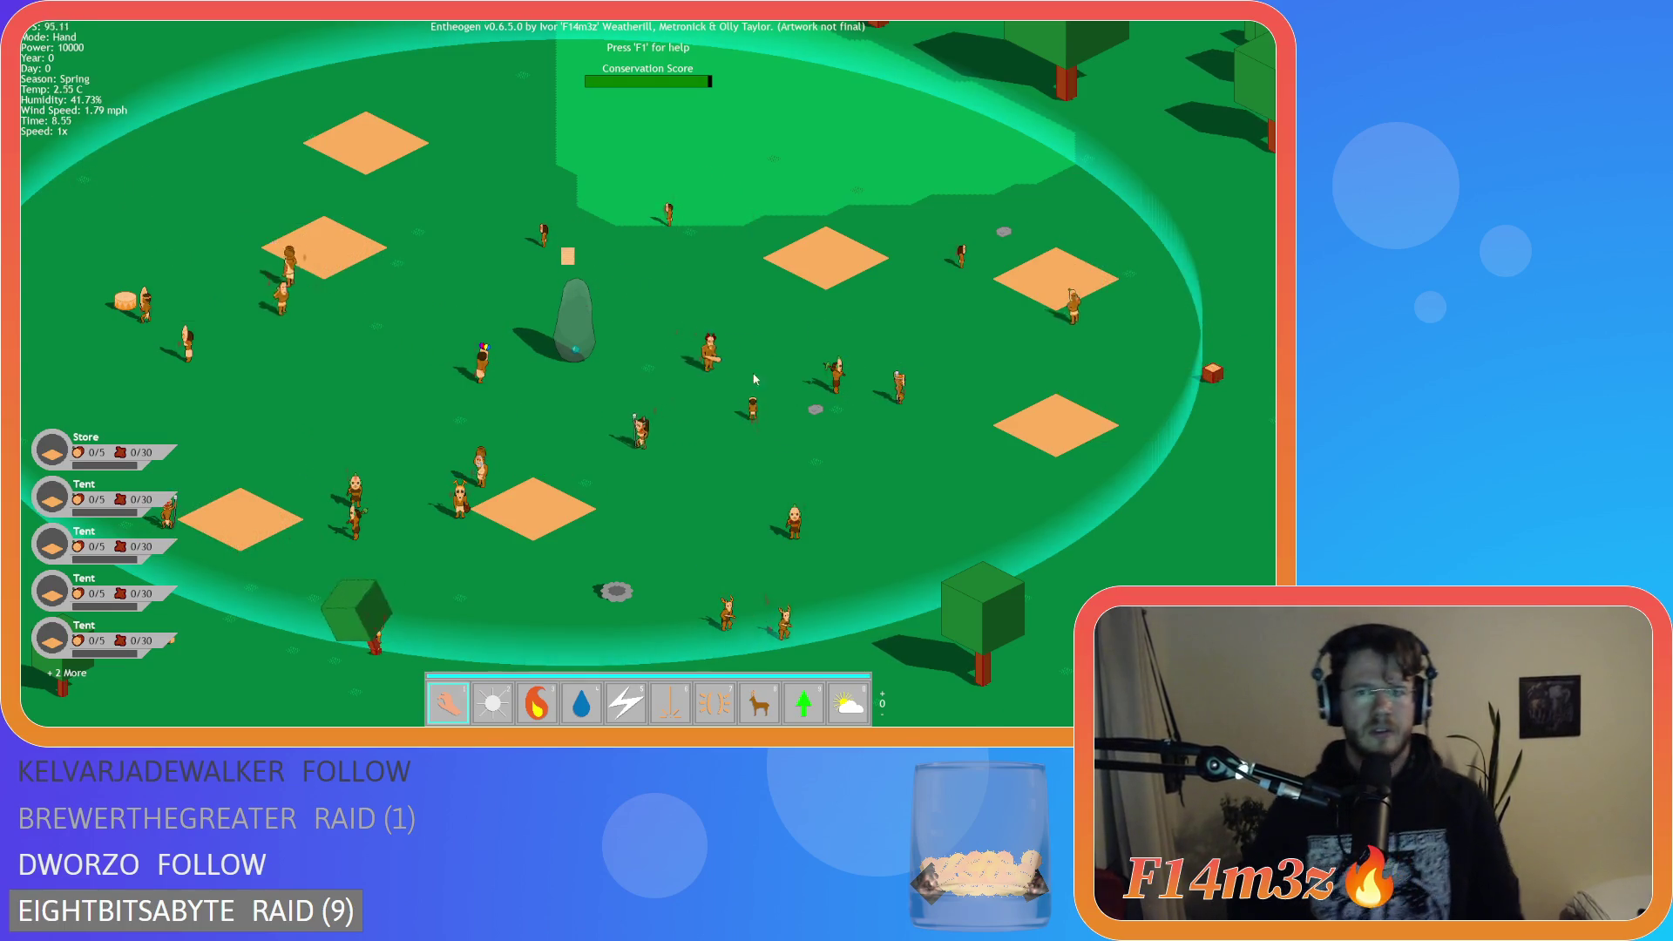
# Strike lightning near the standing stone, then drag the crate onto the Store to fill fur to 30/30.
pyautogui.press('d')
pyautogui.press('a')
pyautogui.press('s')
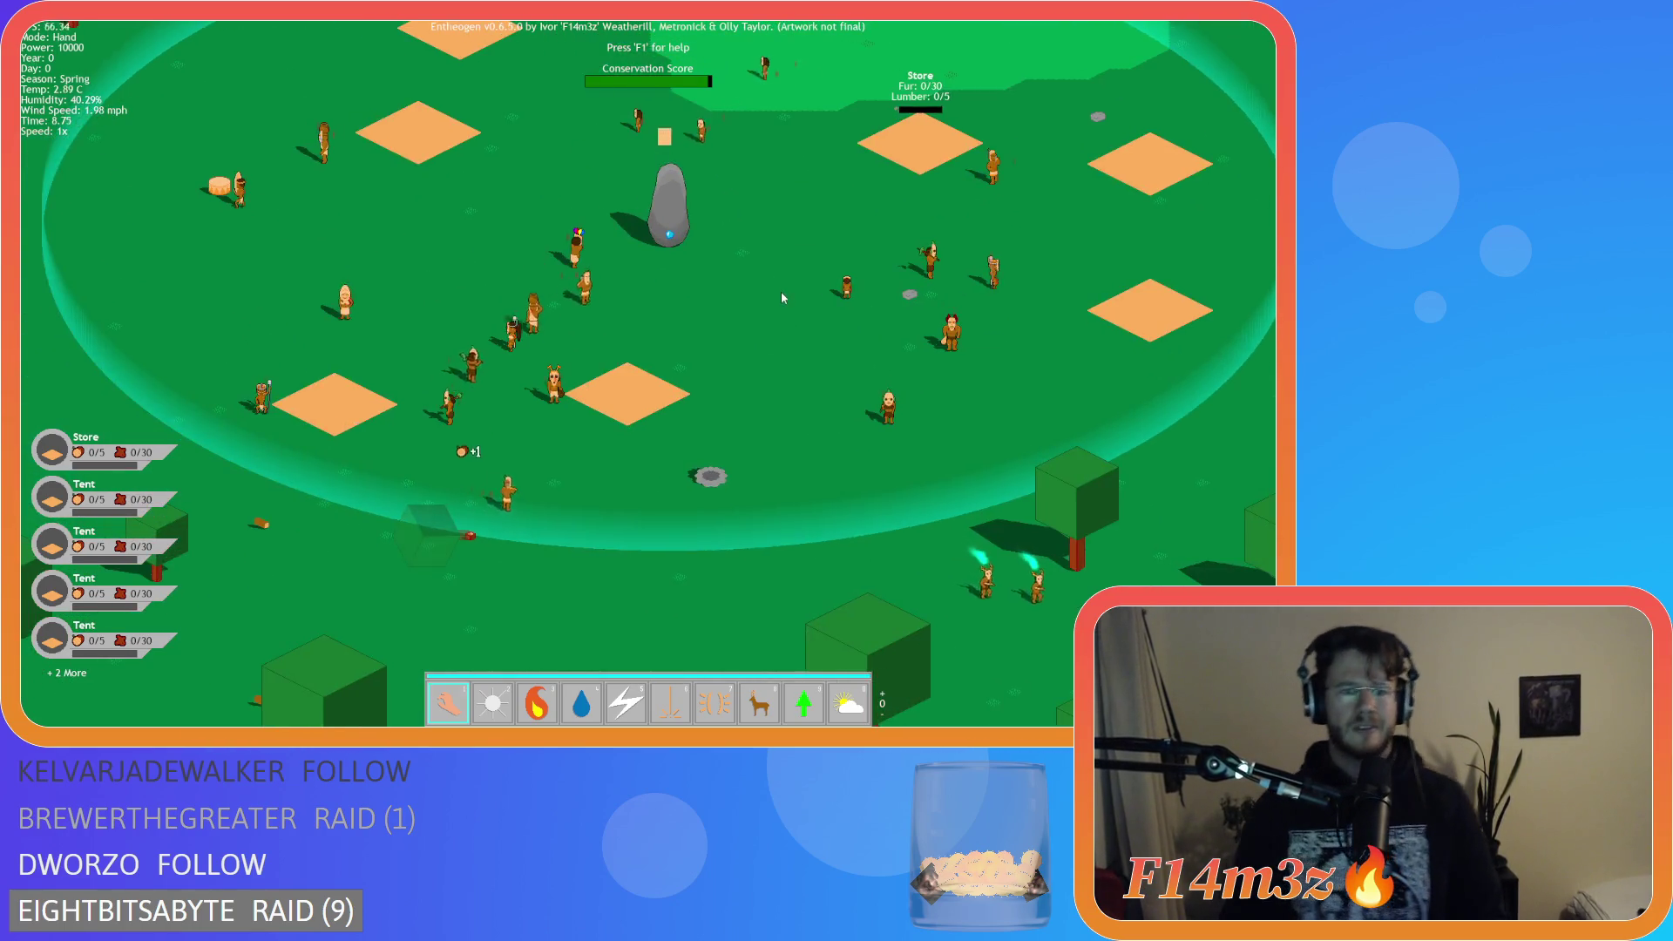
pyautogui.press('w')
pyautogui.press('d')
pyautogui.press('5')
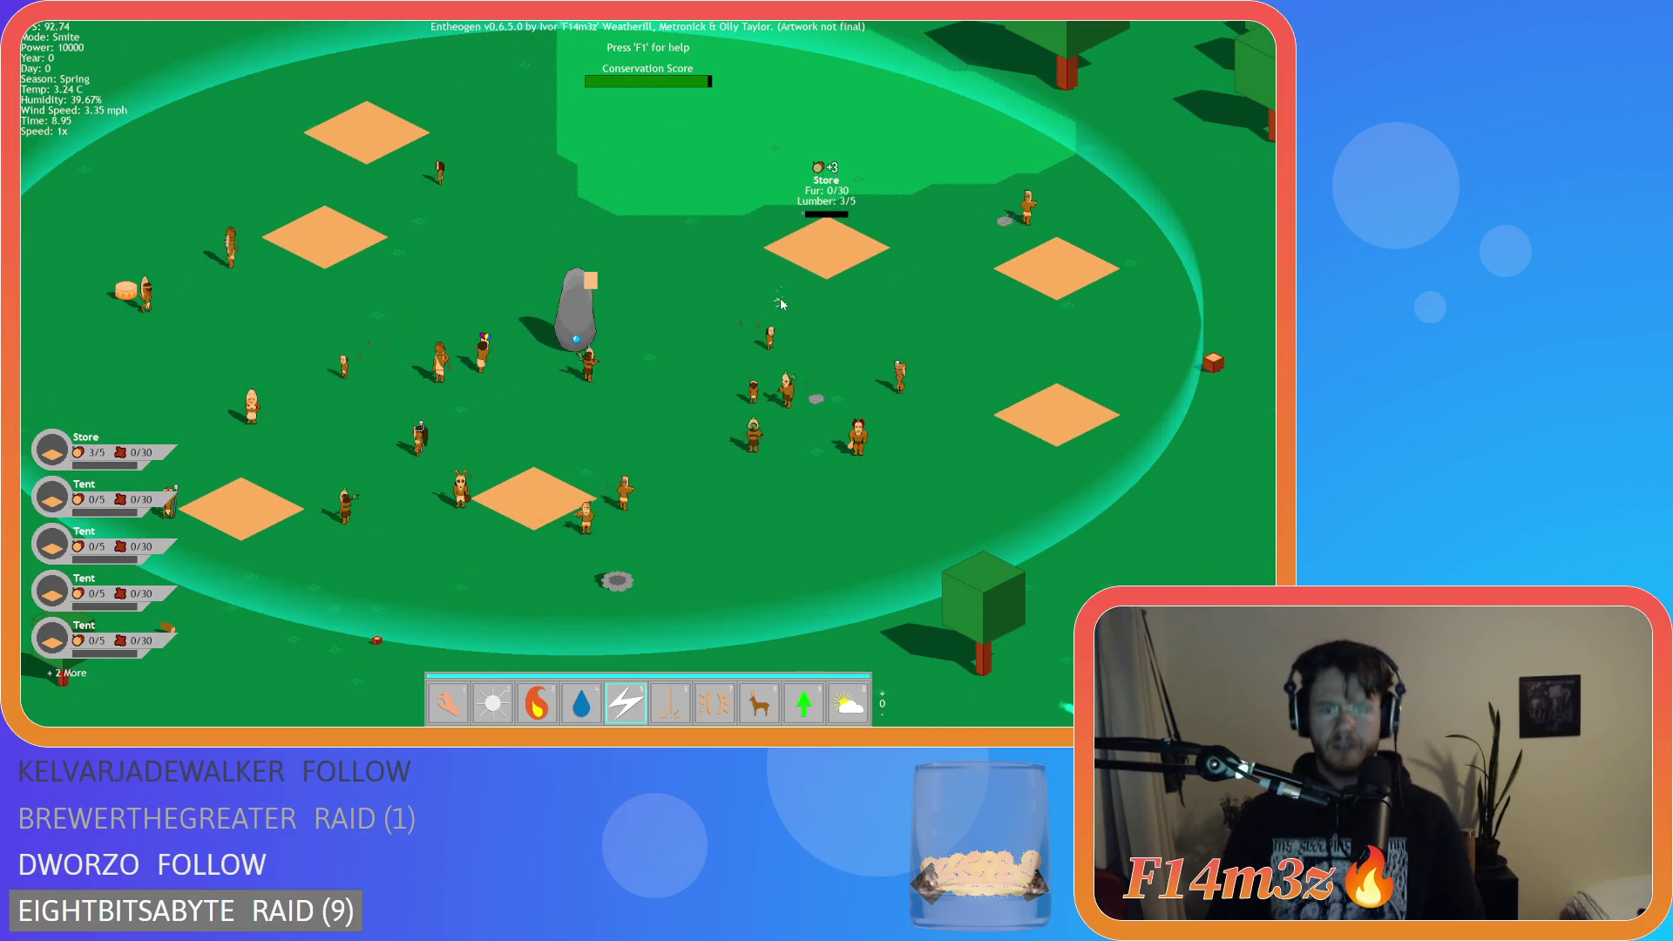
pyautogui.click(575, 296)
pyautogui.press('1')
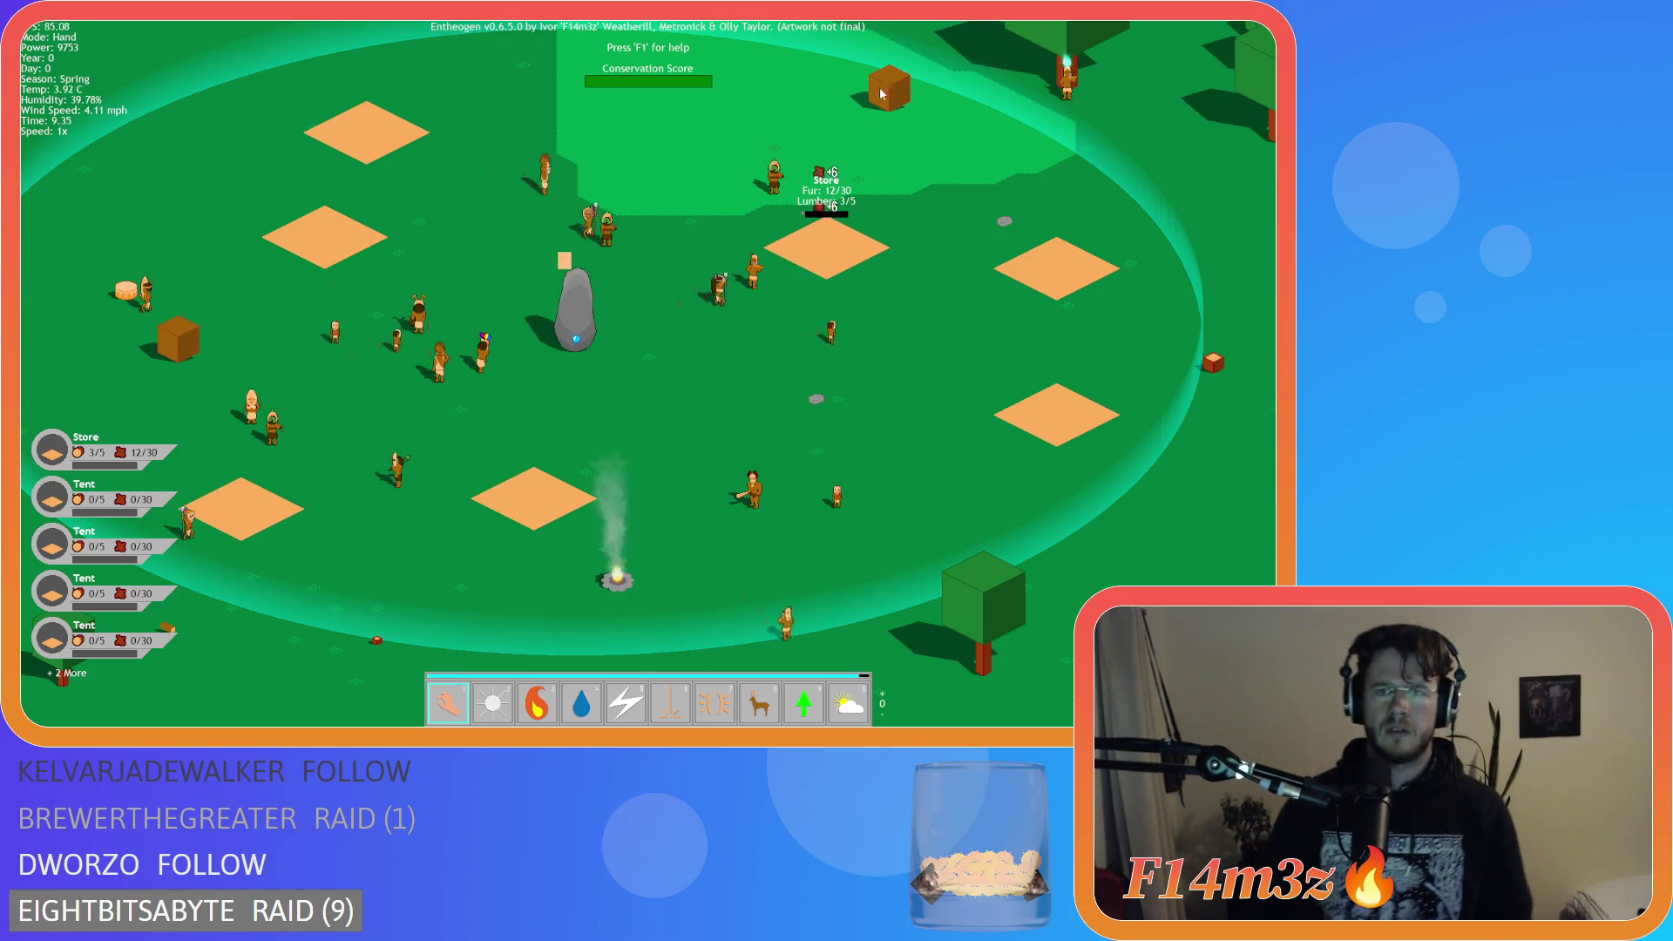
pyautogui.moveTo(880, 103); pyautogui.dragTo(819, 234)
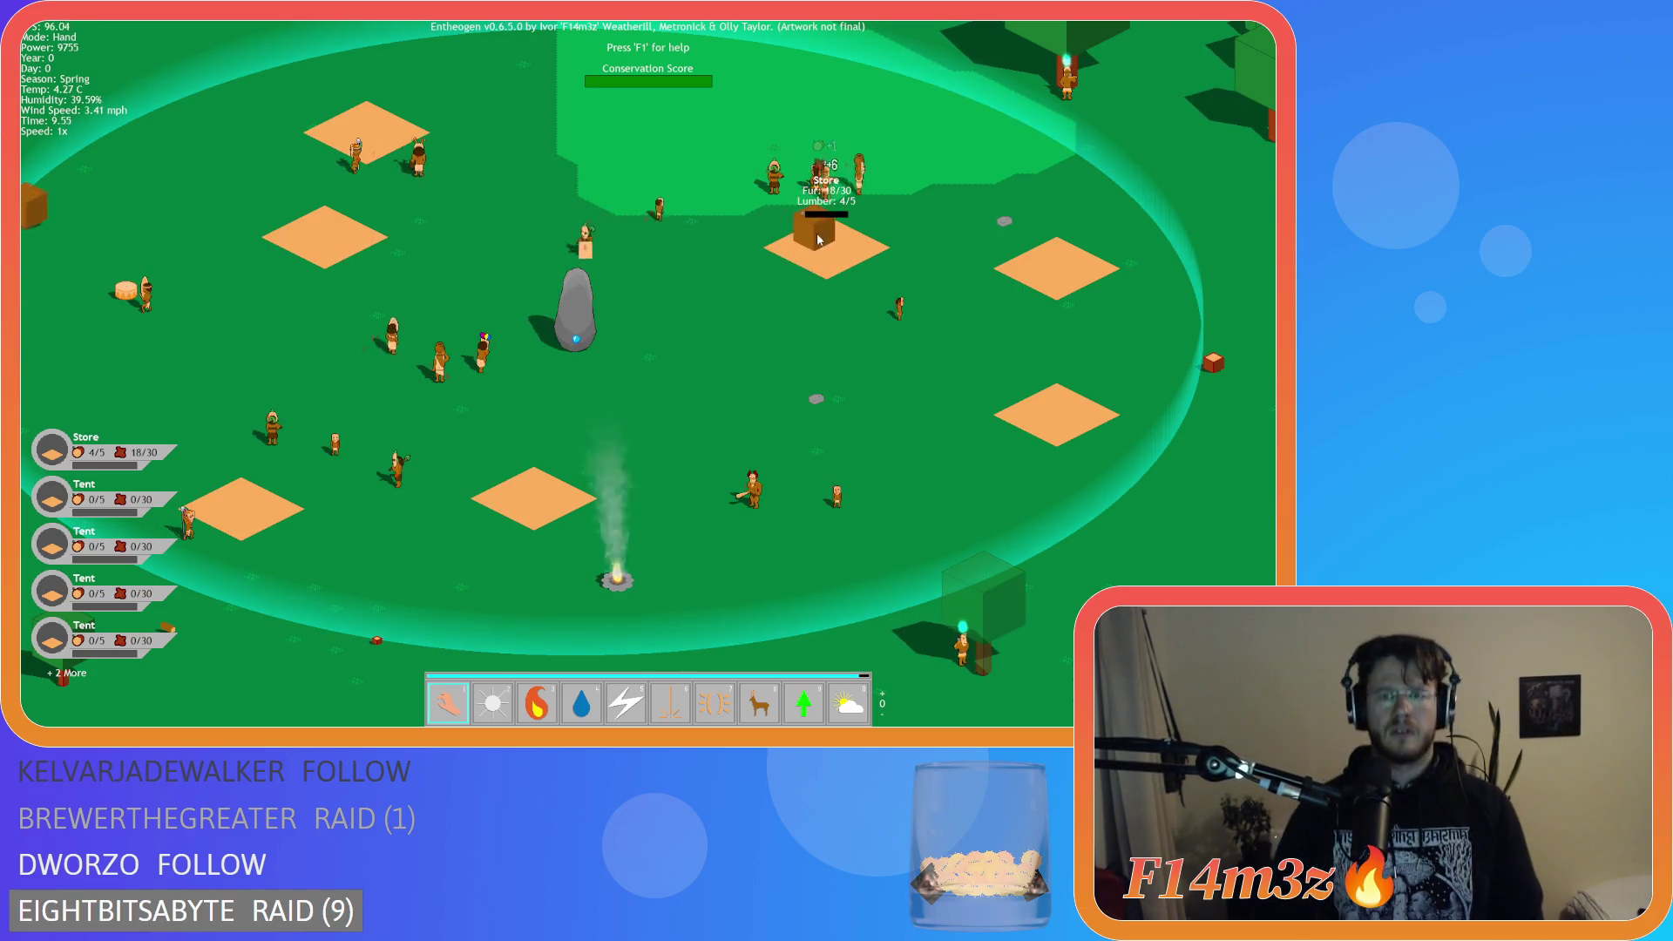
pyautogui.press('d')
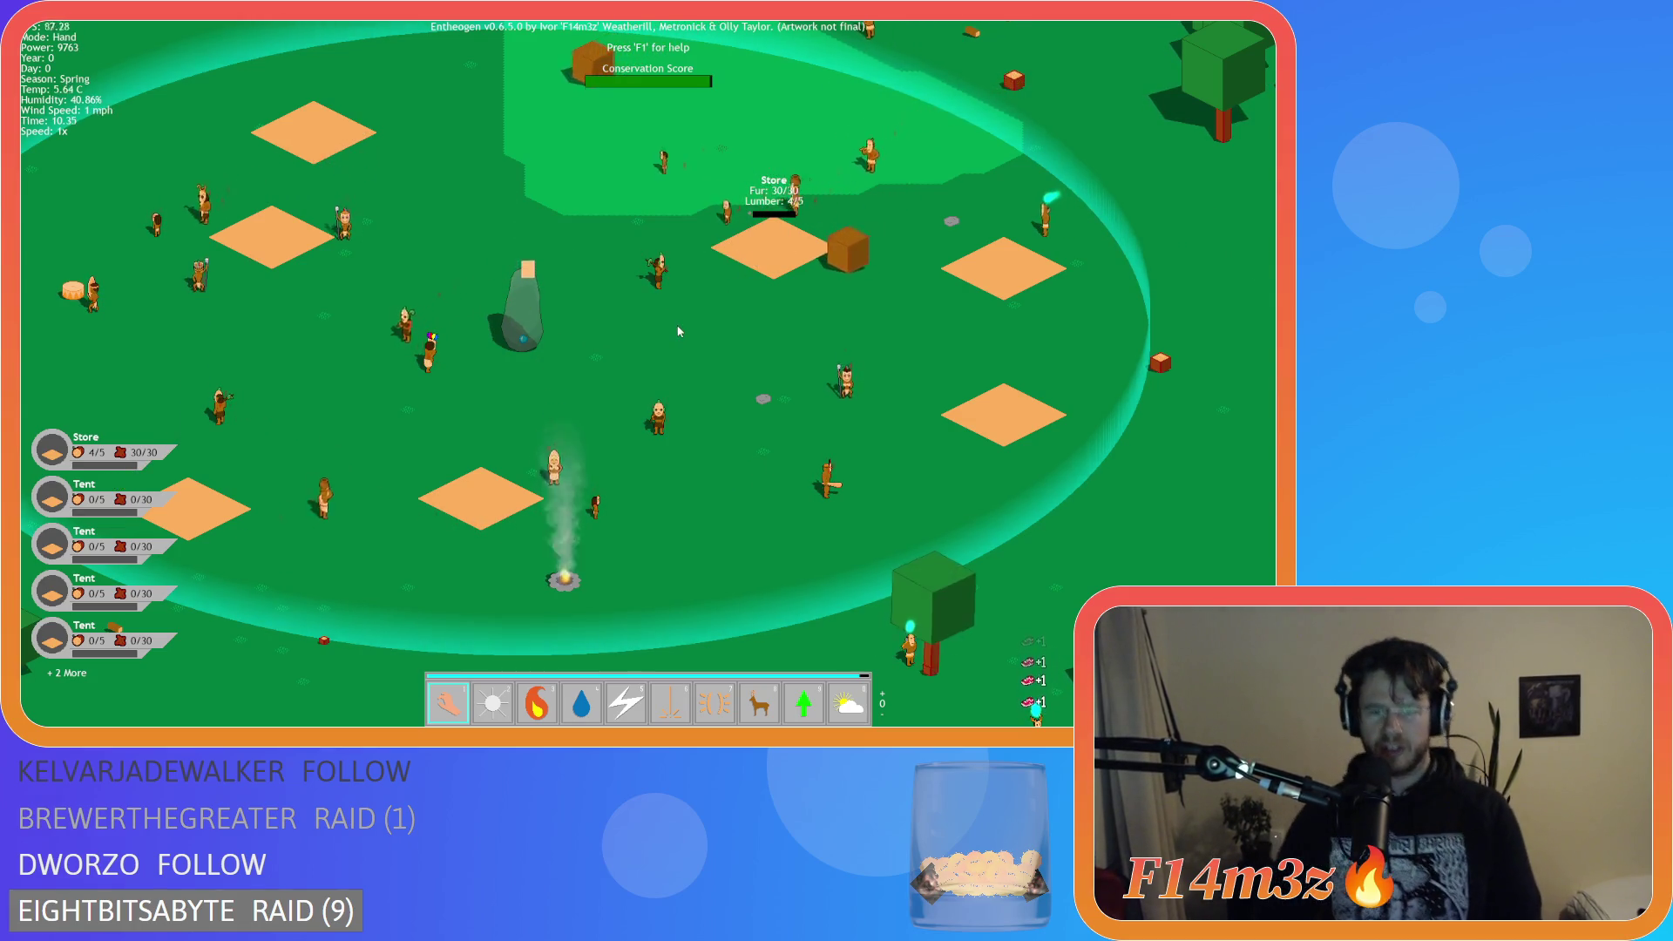
# With the Smite power (5), strike the villagers across the centre and west side of the camp.
pyautogui.press('5')
pyautogui.click(512, 527)
pyautogui.click(346, 448)
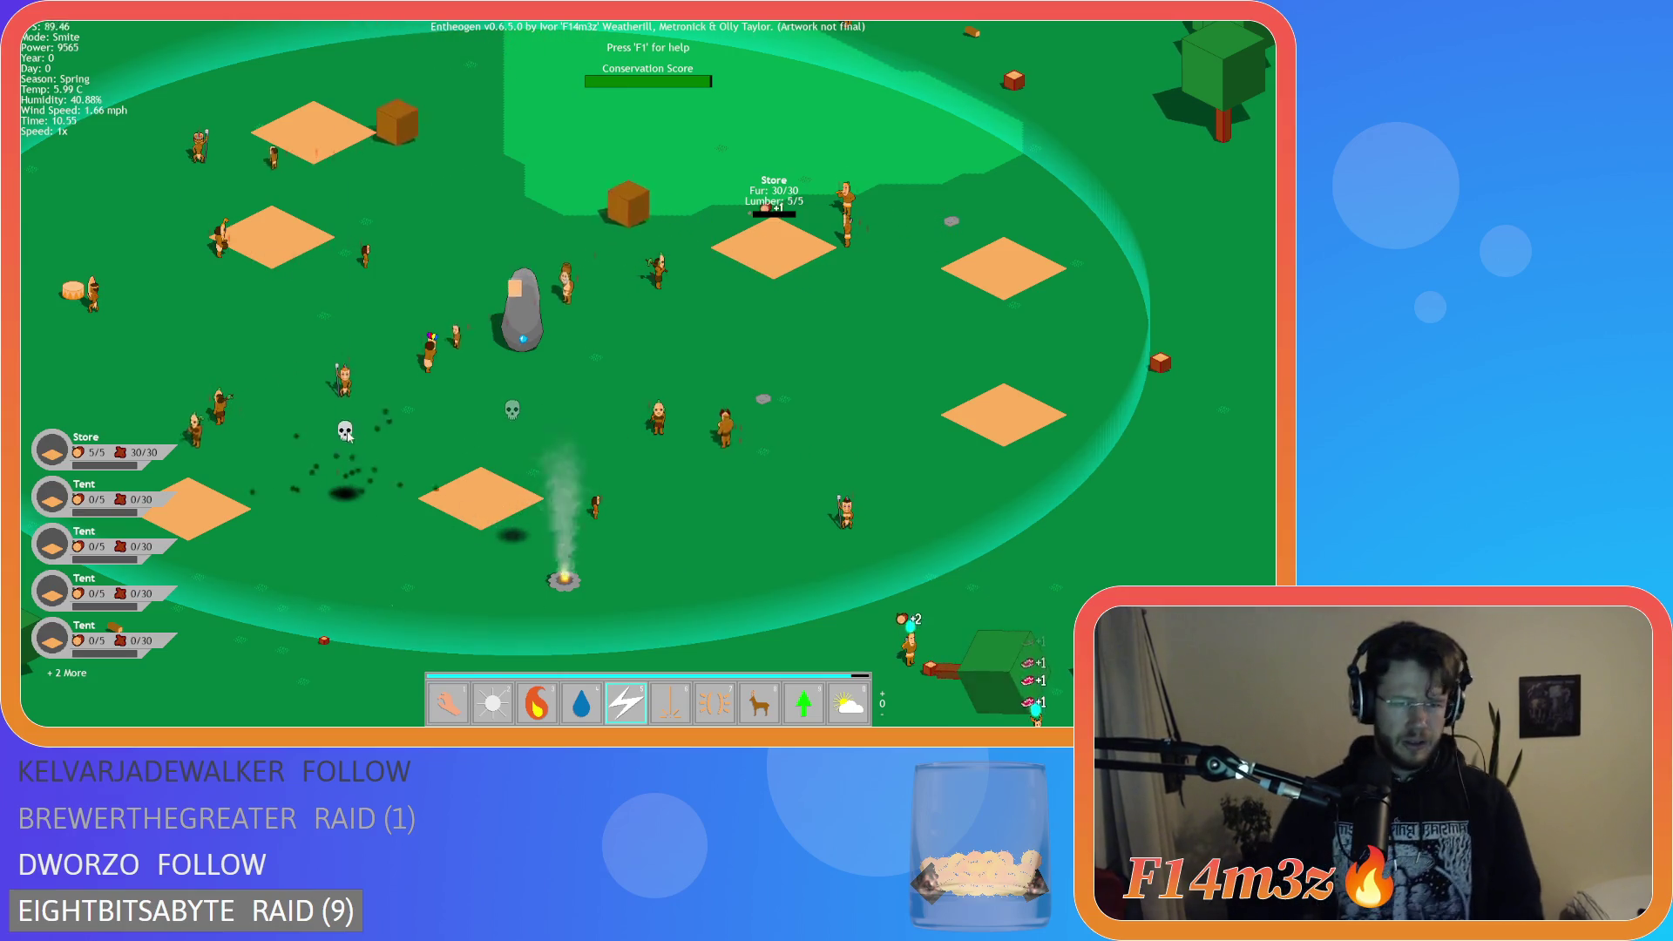
pyautogui.click(345, 384)
pyautogui.click(431, 348)
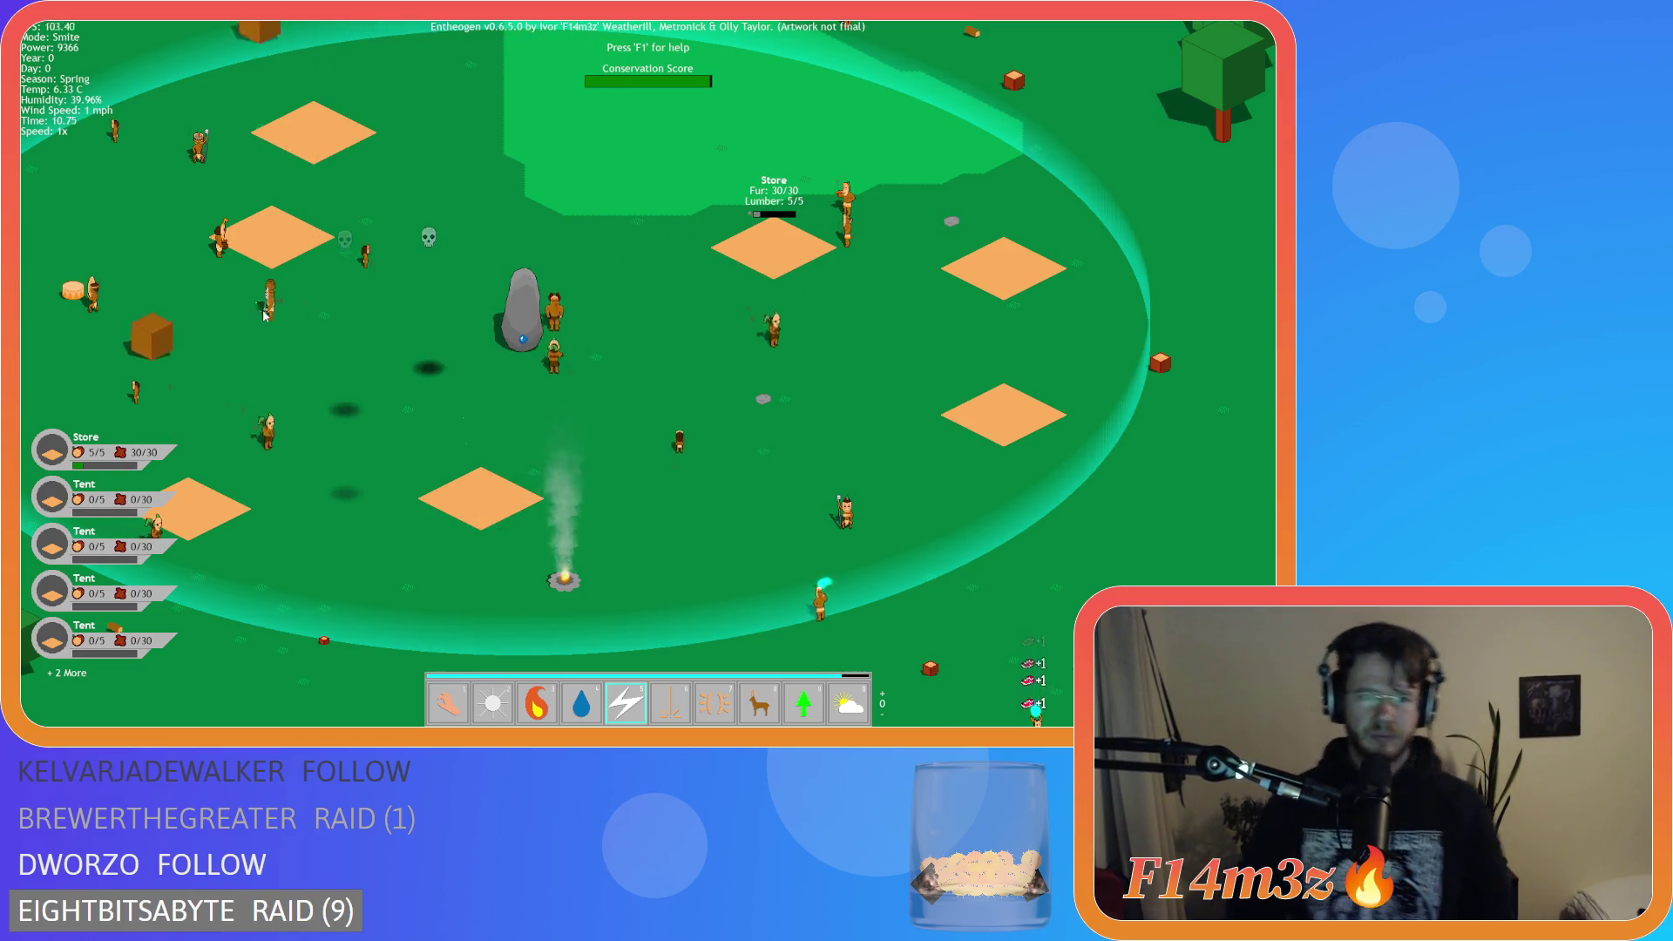
pyautogui.click(219, 294)
pyautogui.click(219, 232)
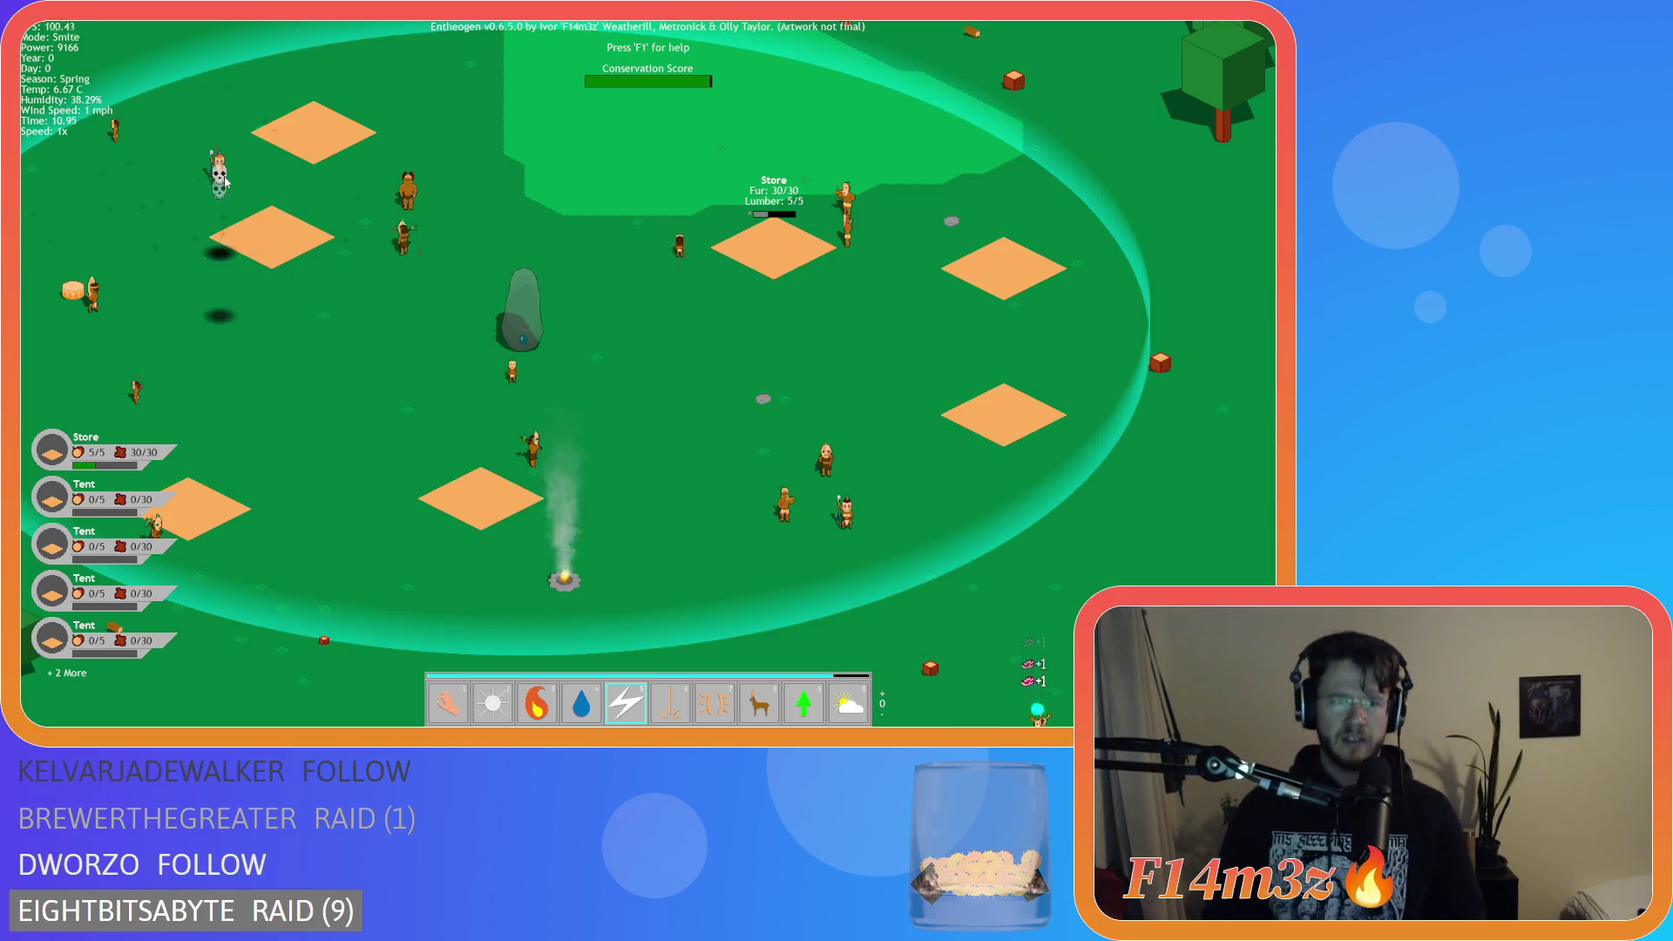
pyautogui.click(222, 170)
pyautogui.click(91, 292)
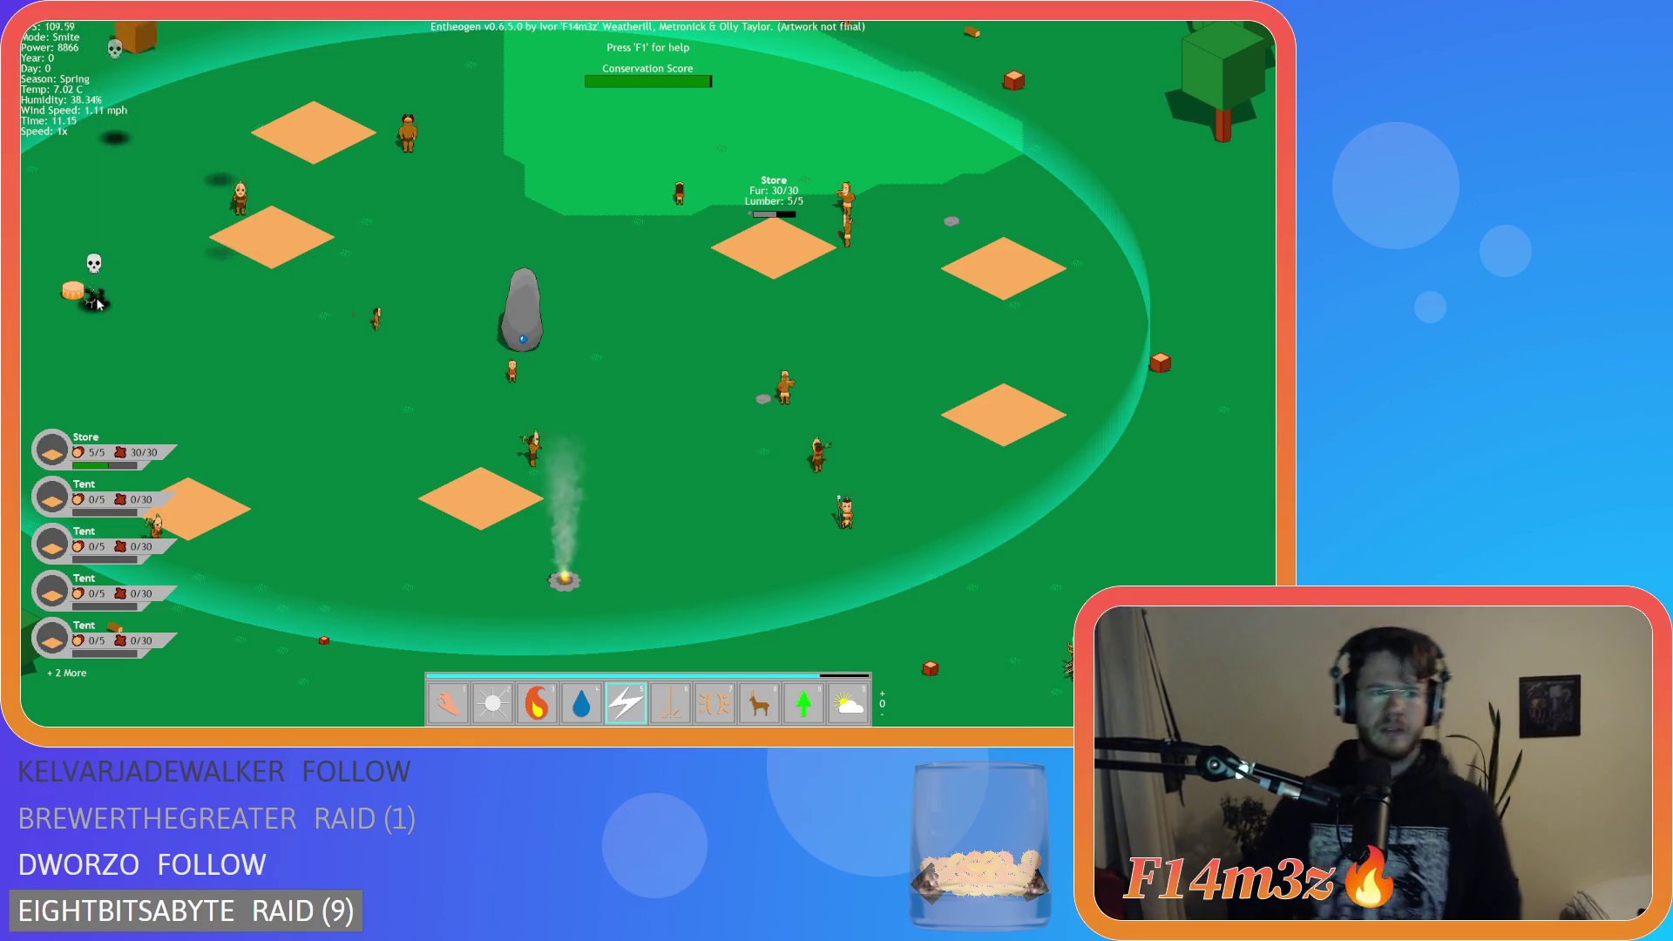
# Strike the remaining villagers to the north and east, then zoom far out over the forest.
pyautogui.click(239, 199)
pyautogui.click(406, 133)
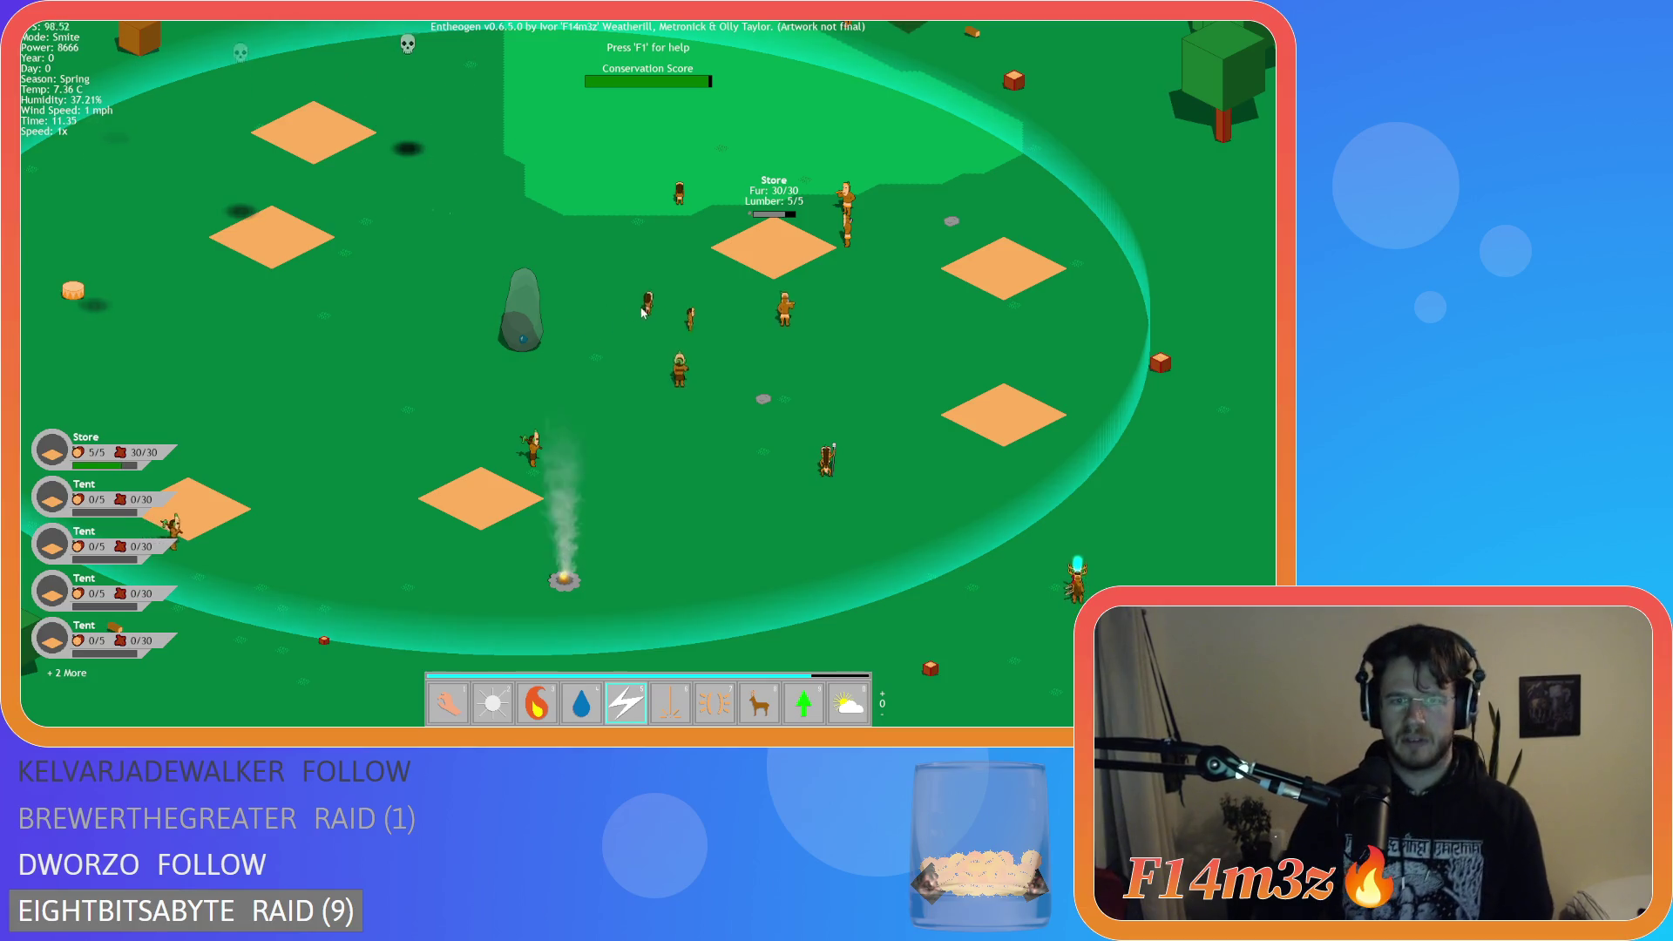
pyautogui.click(676, 292)
pyautogui.click(828, 324)
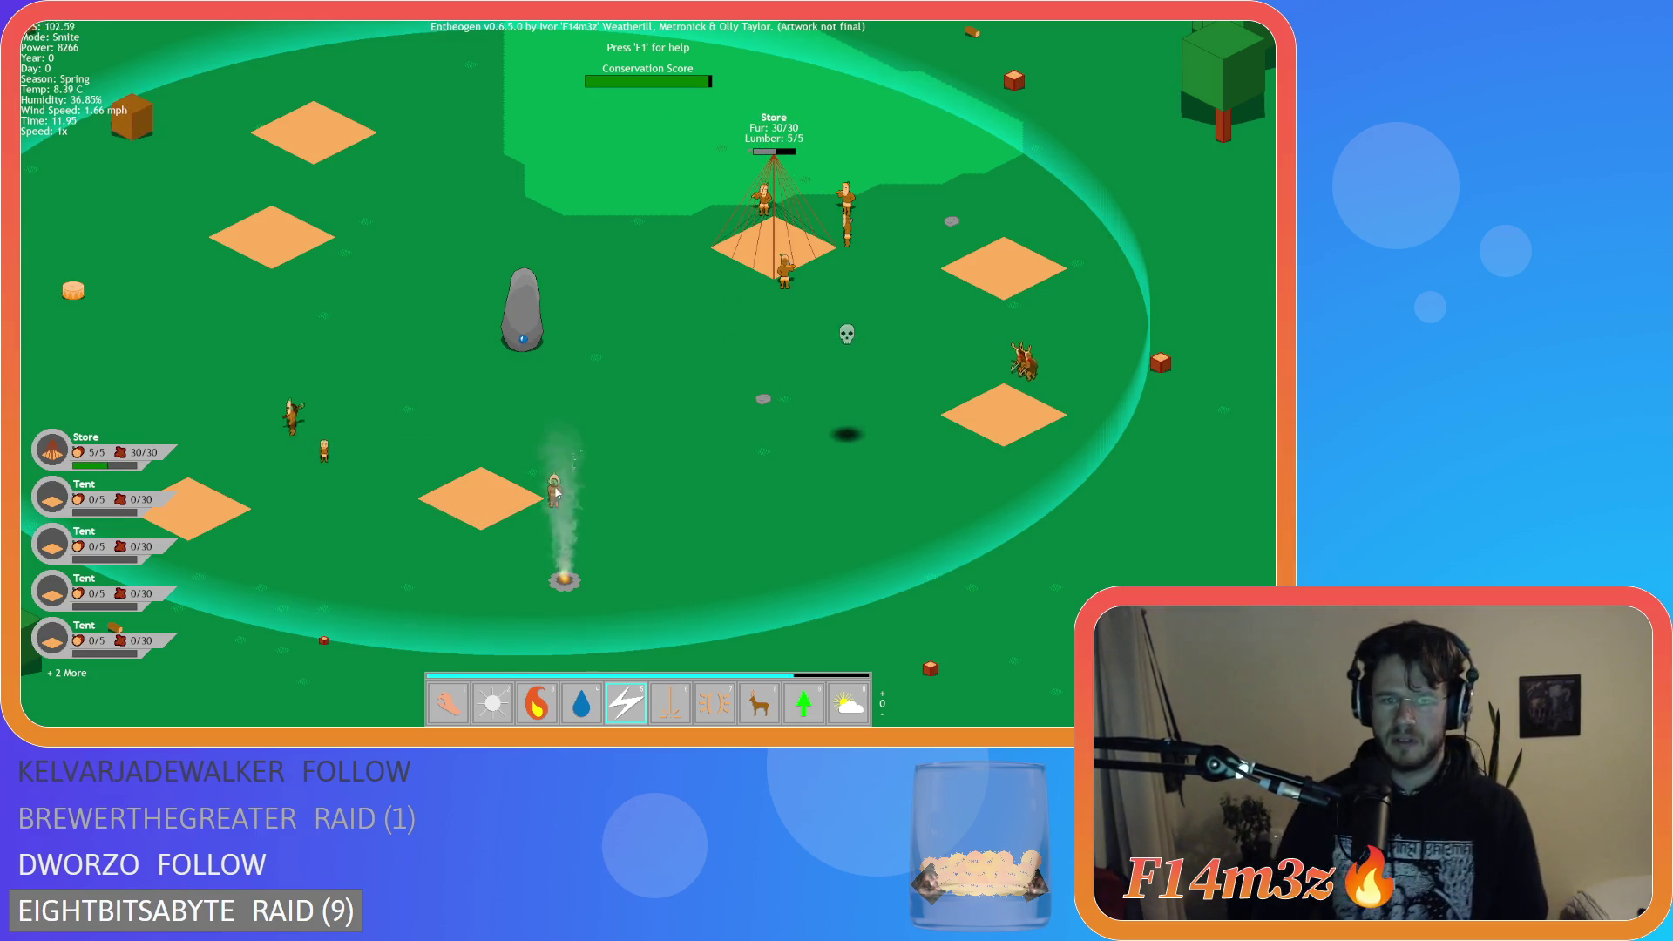
pyautogui.click(379, 426)
pyautogui.click(384, 353)
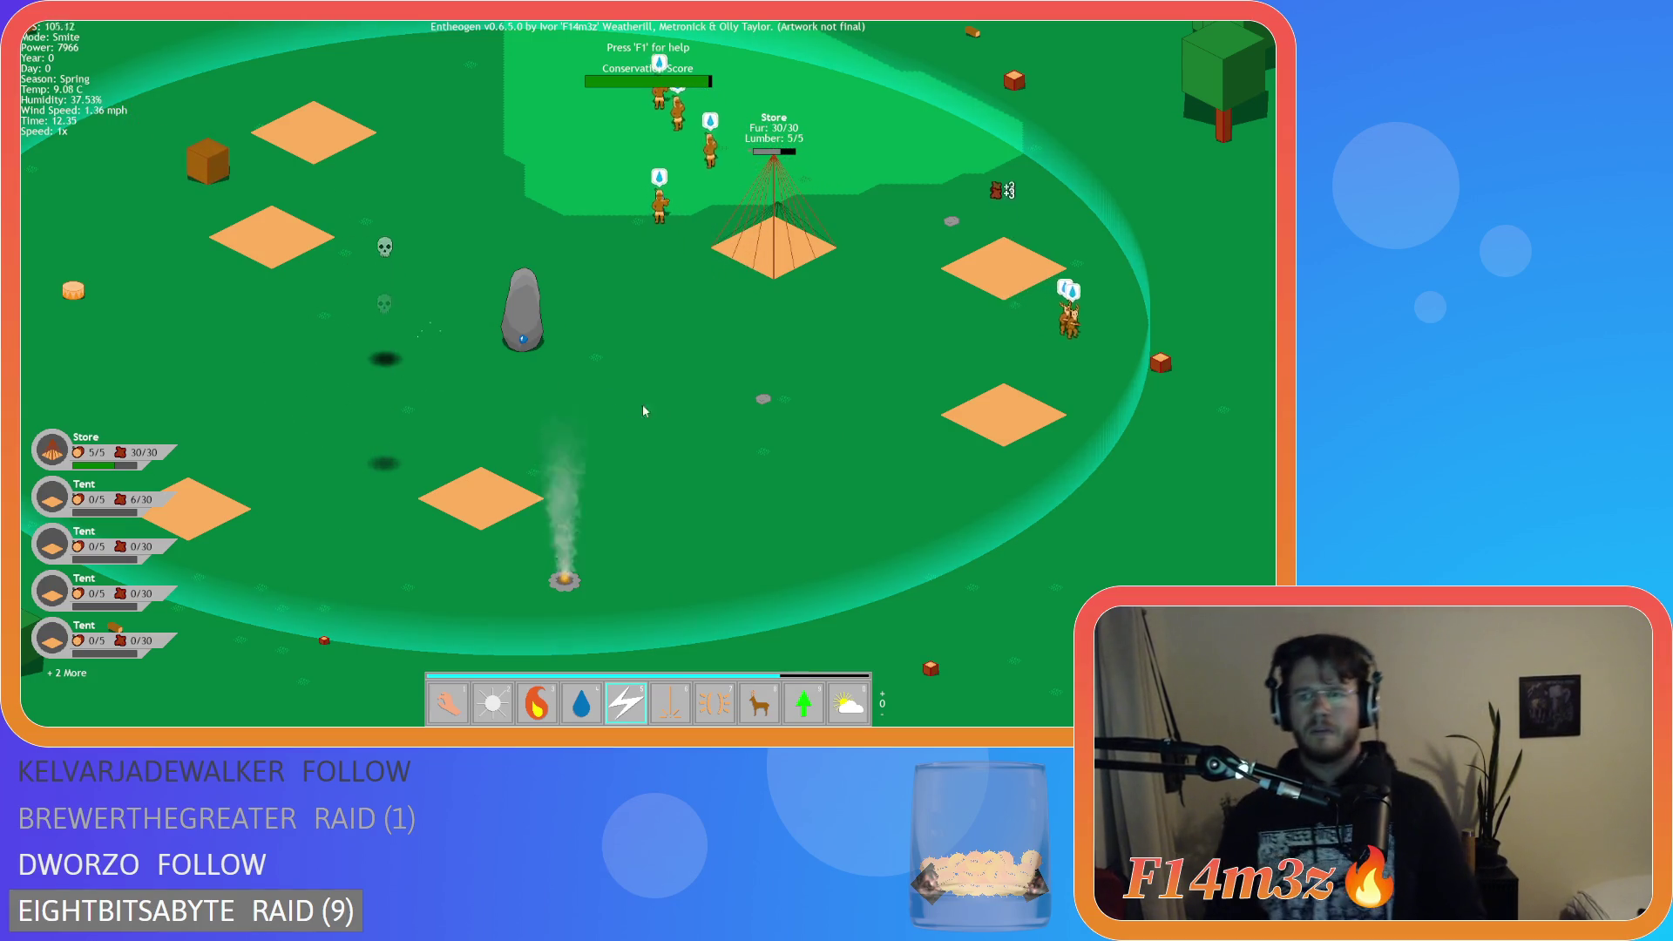
pyautogui.scroll(-5, 886, 411)
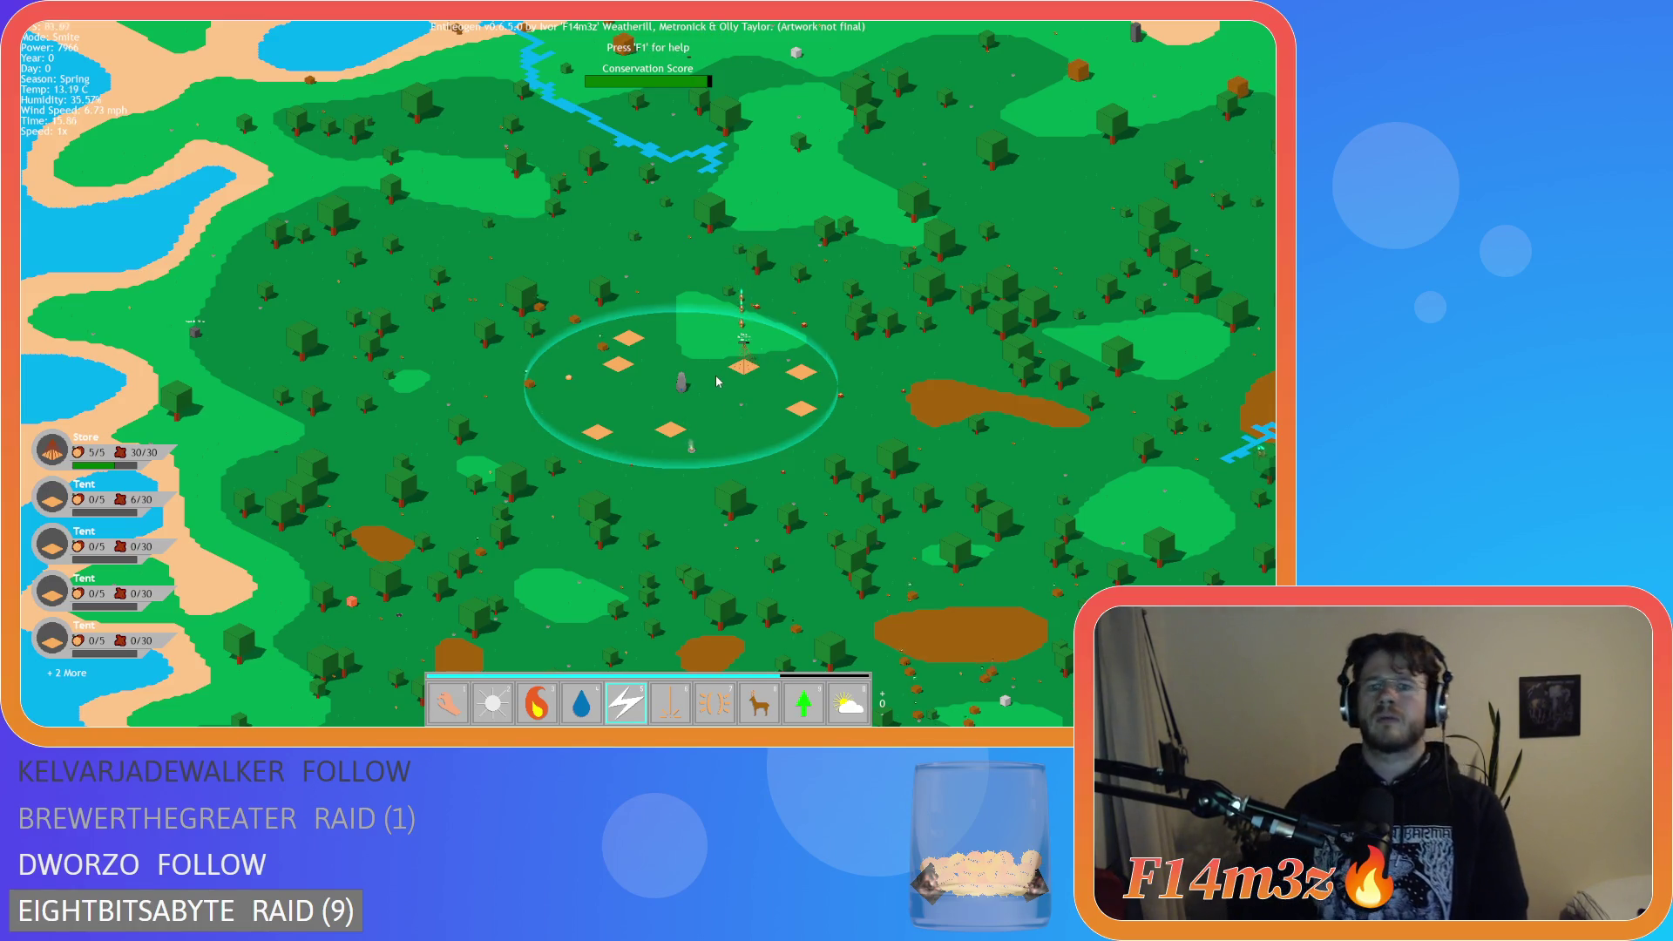
# Cast Divine Intervention (power 6) on the distant villagers.
pyautogui.scroll(5, 717, 381)
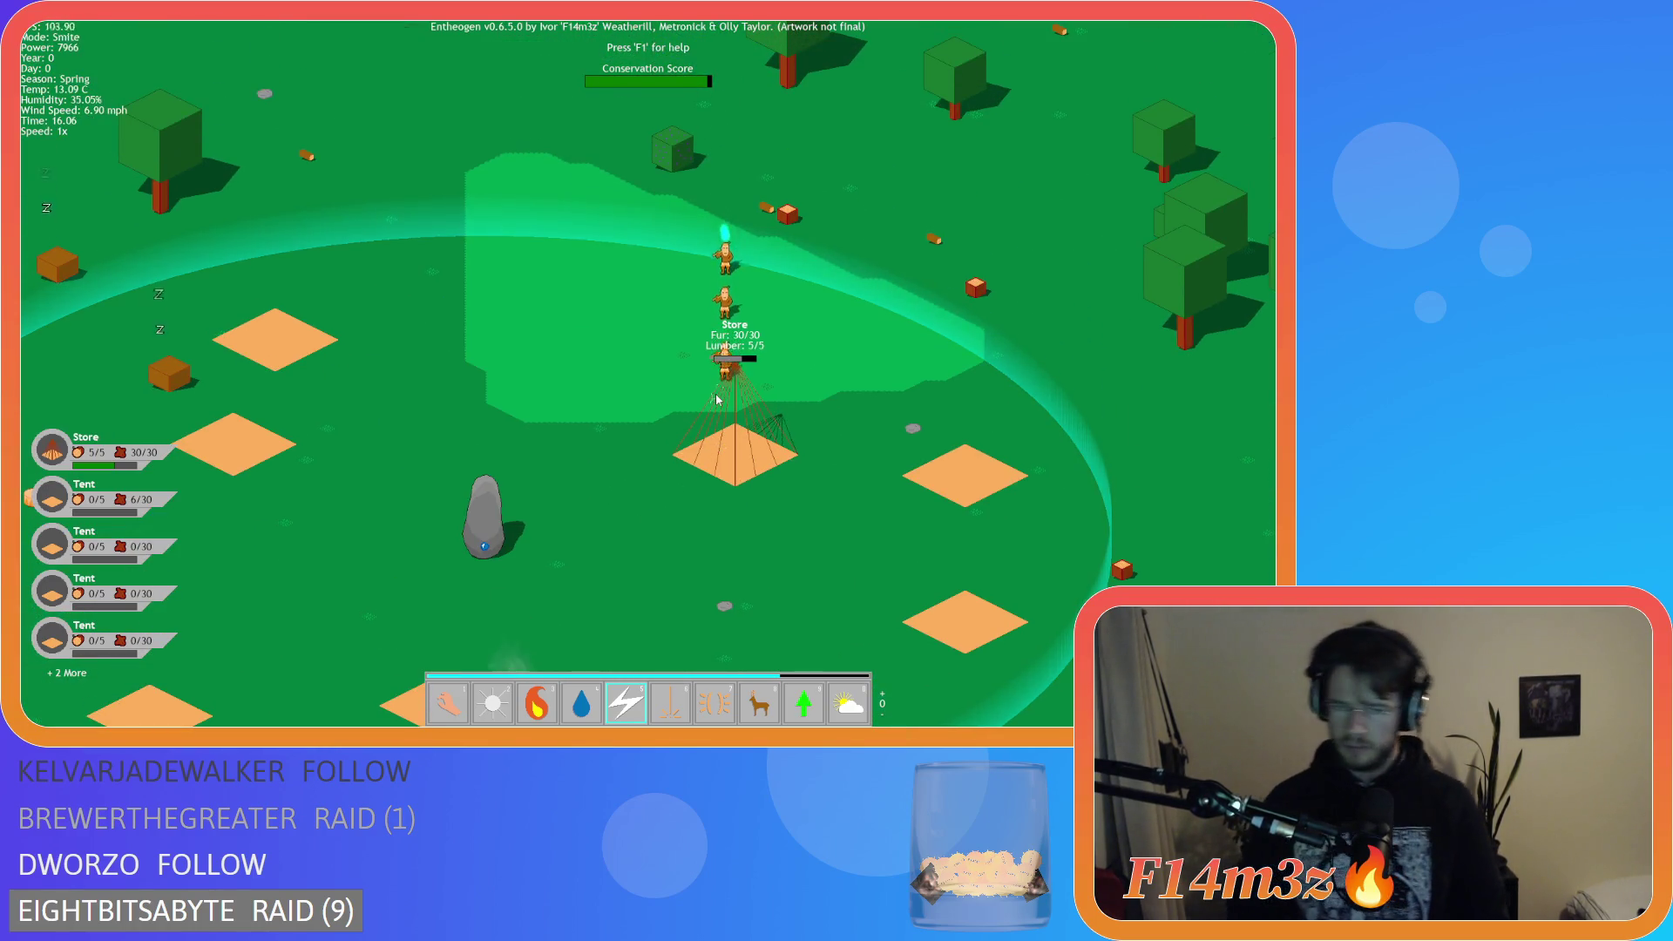
pyautogui.scroll(-10, 716, 398)
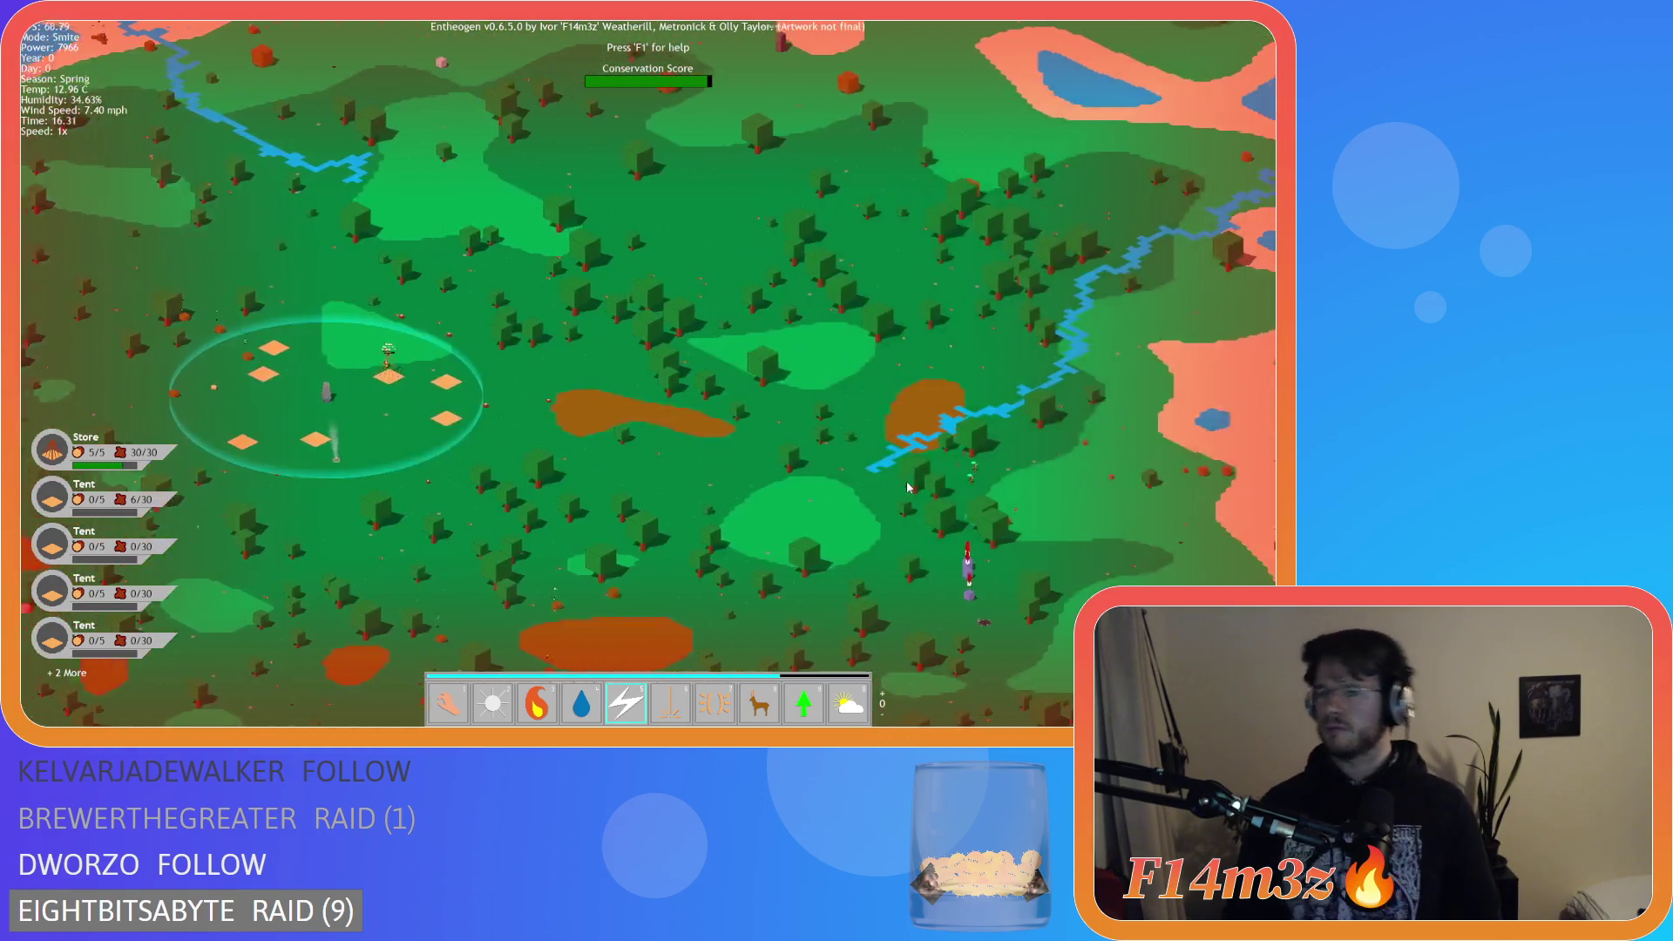
pyautogui.press('6')
pyautogui.scroll(5, 812, 363)
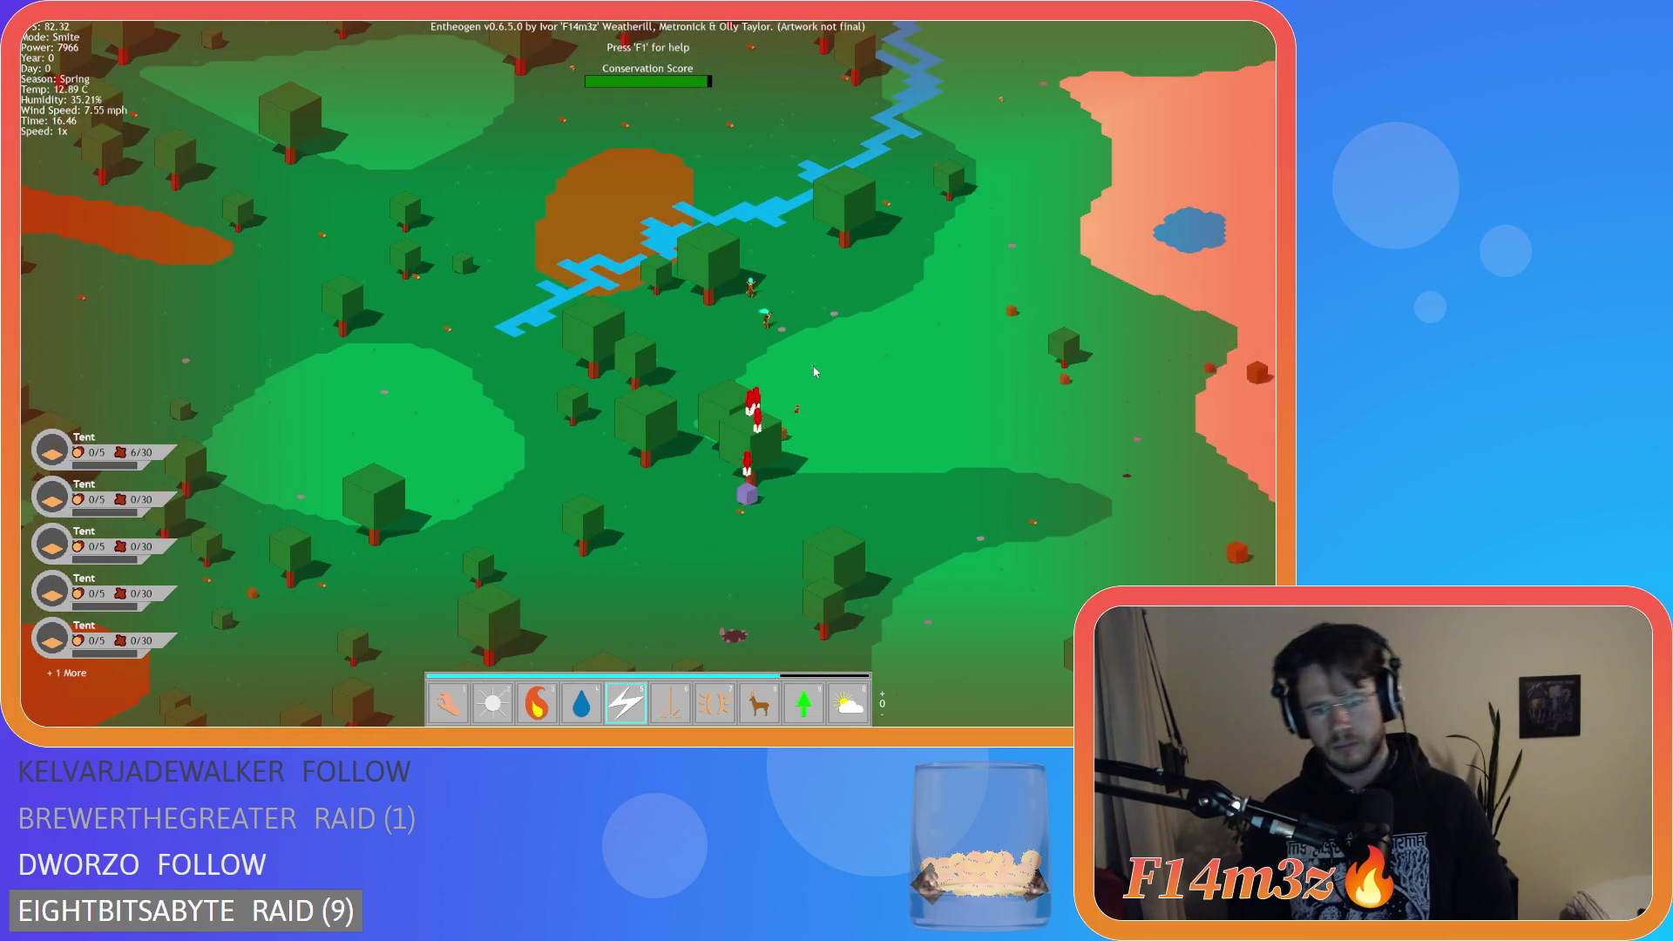
pyautogui.click(815, 316)
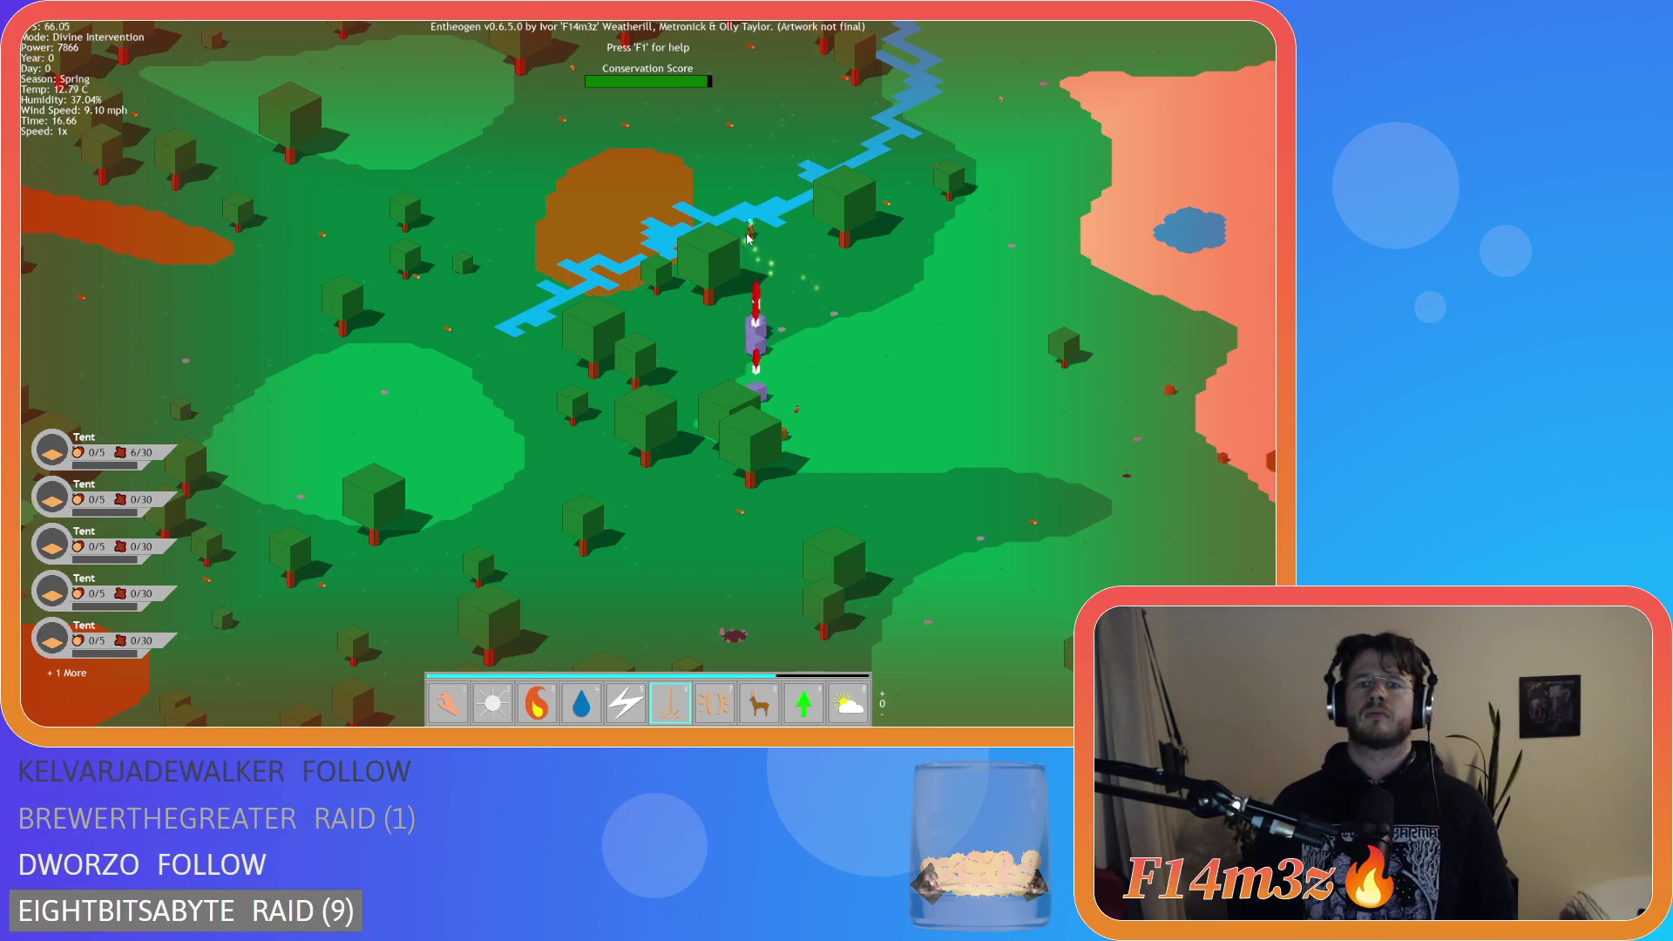
# Pan back to the tent village and smite the two villagers beside the Storage Tent.
pyautogui.press('a')
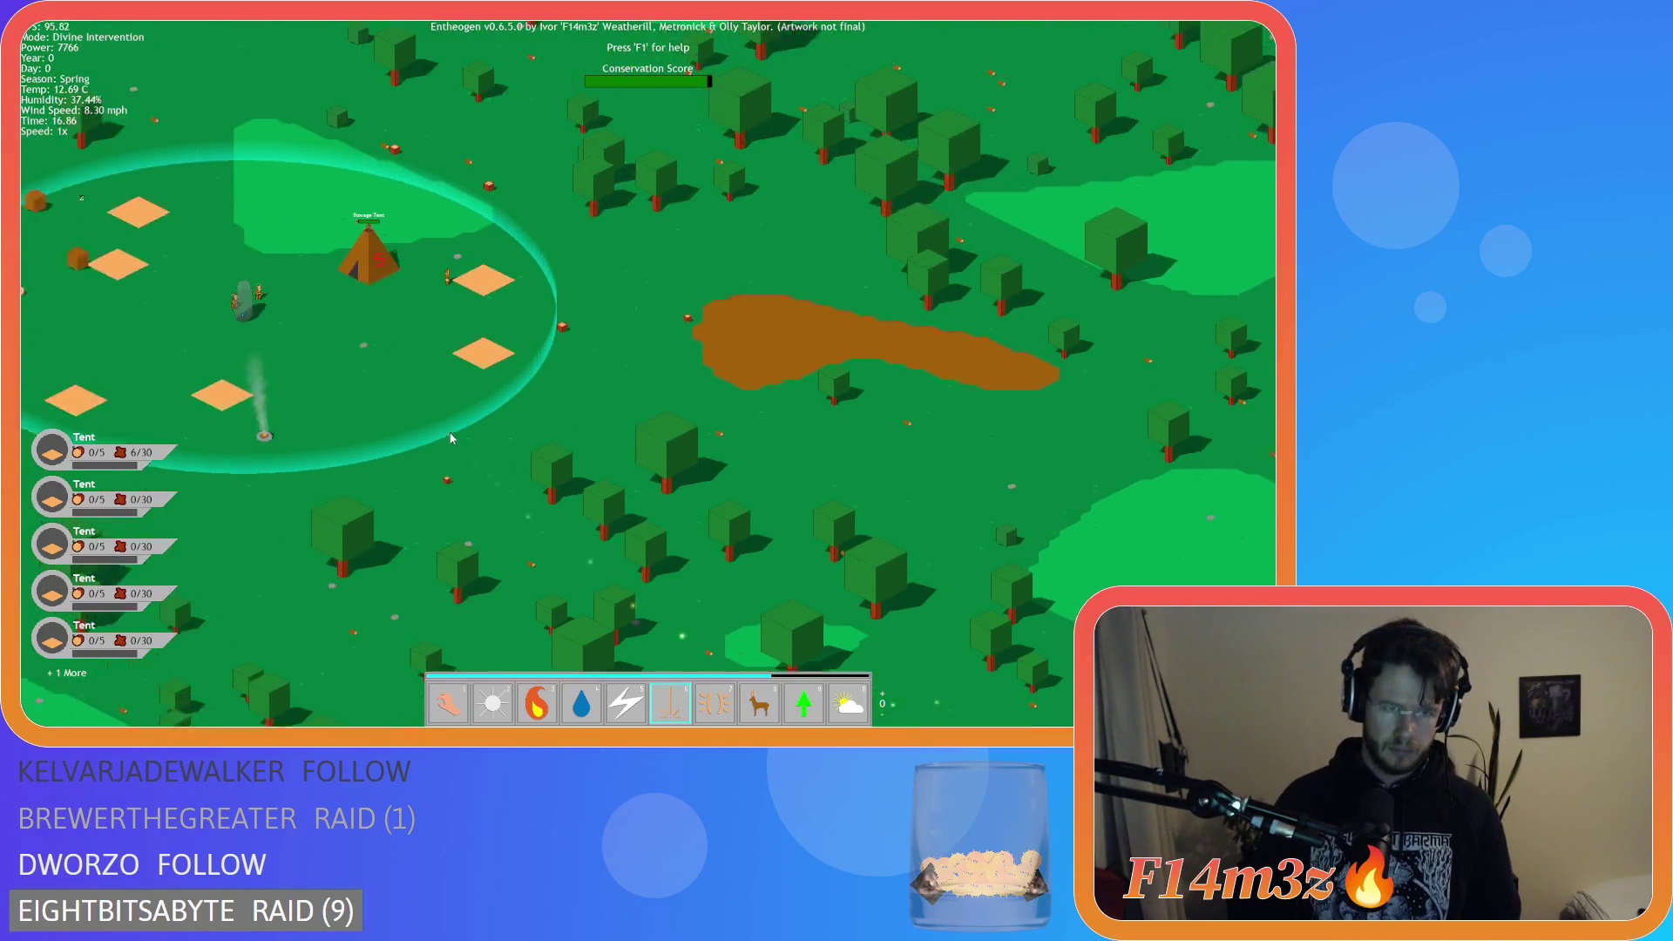
pyautogui.scroll(4, 441, 440)
pyautogui.press('4')
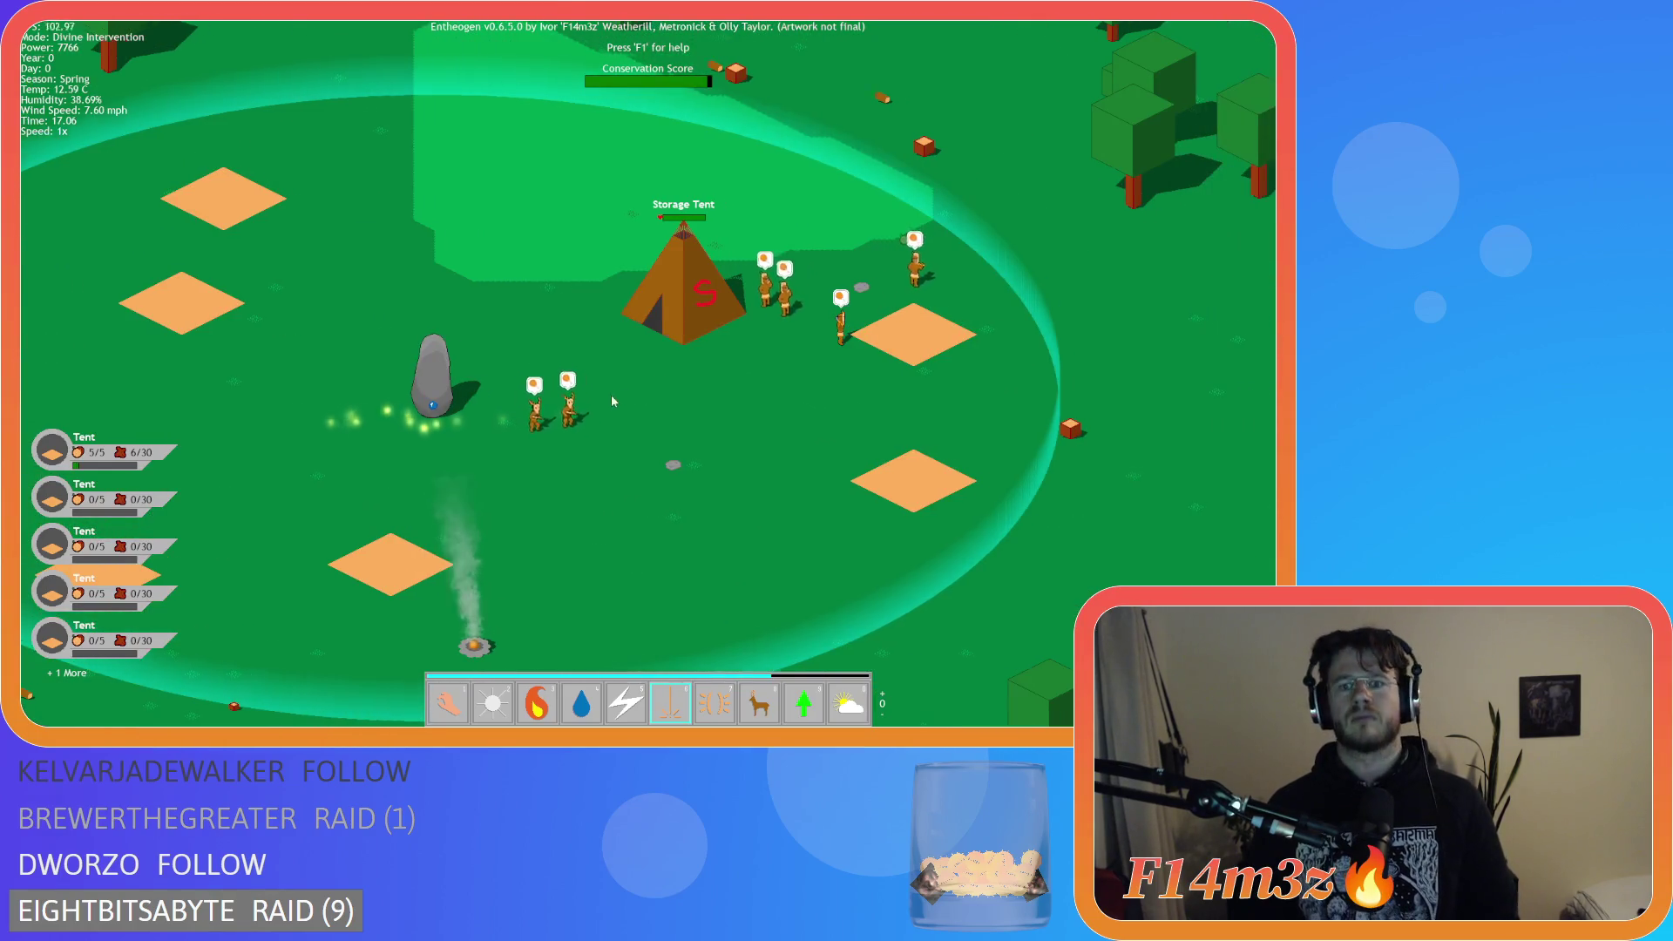
pyautogui.press('5')
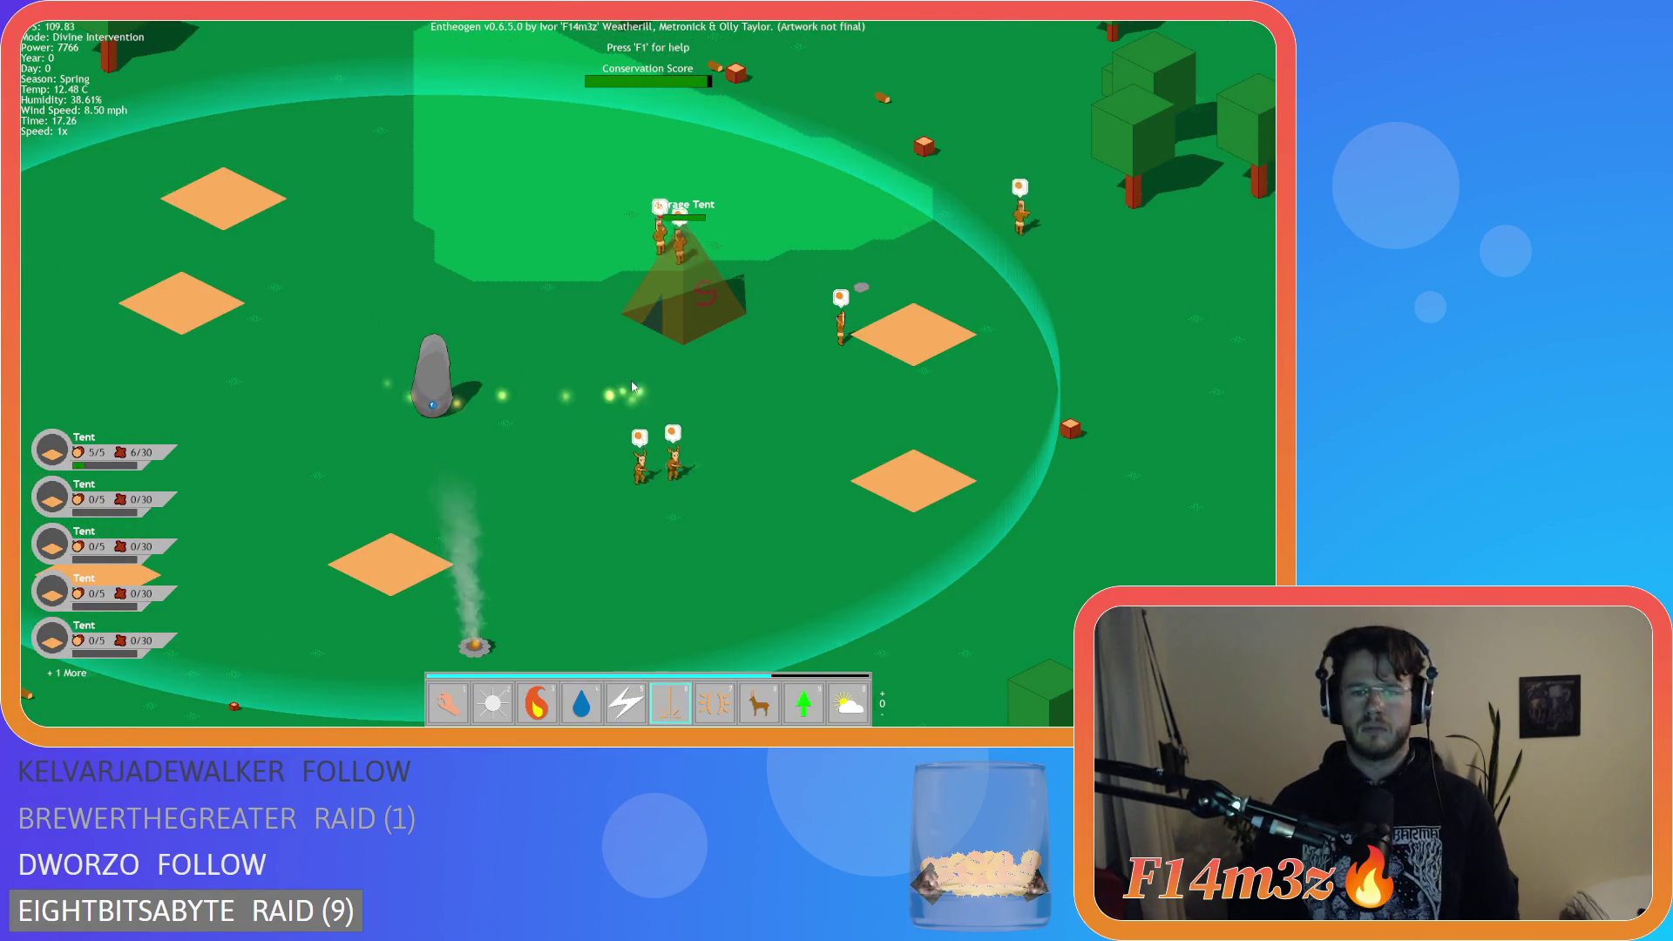
pyautogui.click(625, 218)
pyautogui.click(839, 334)
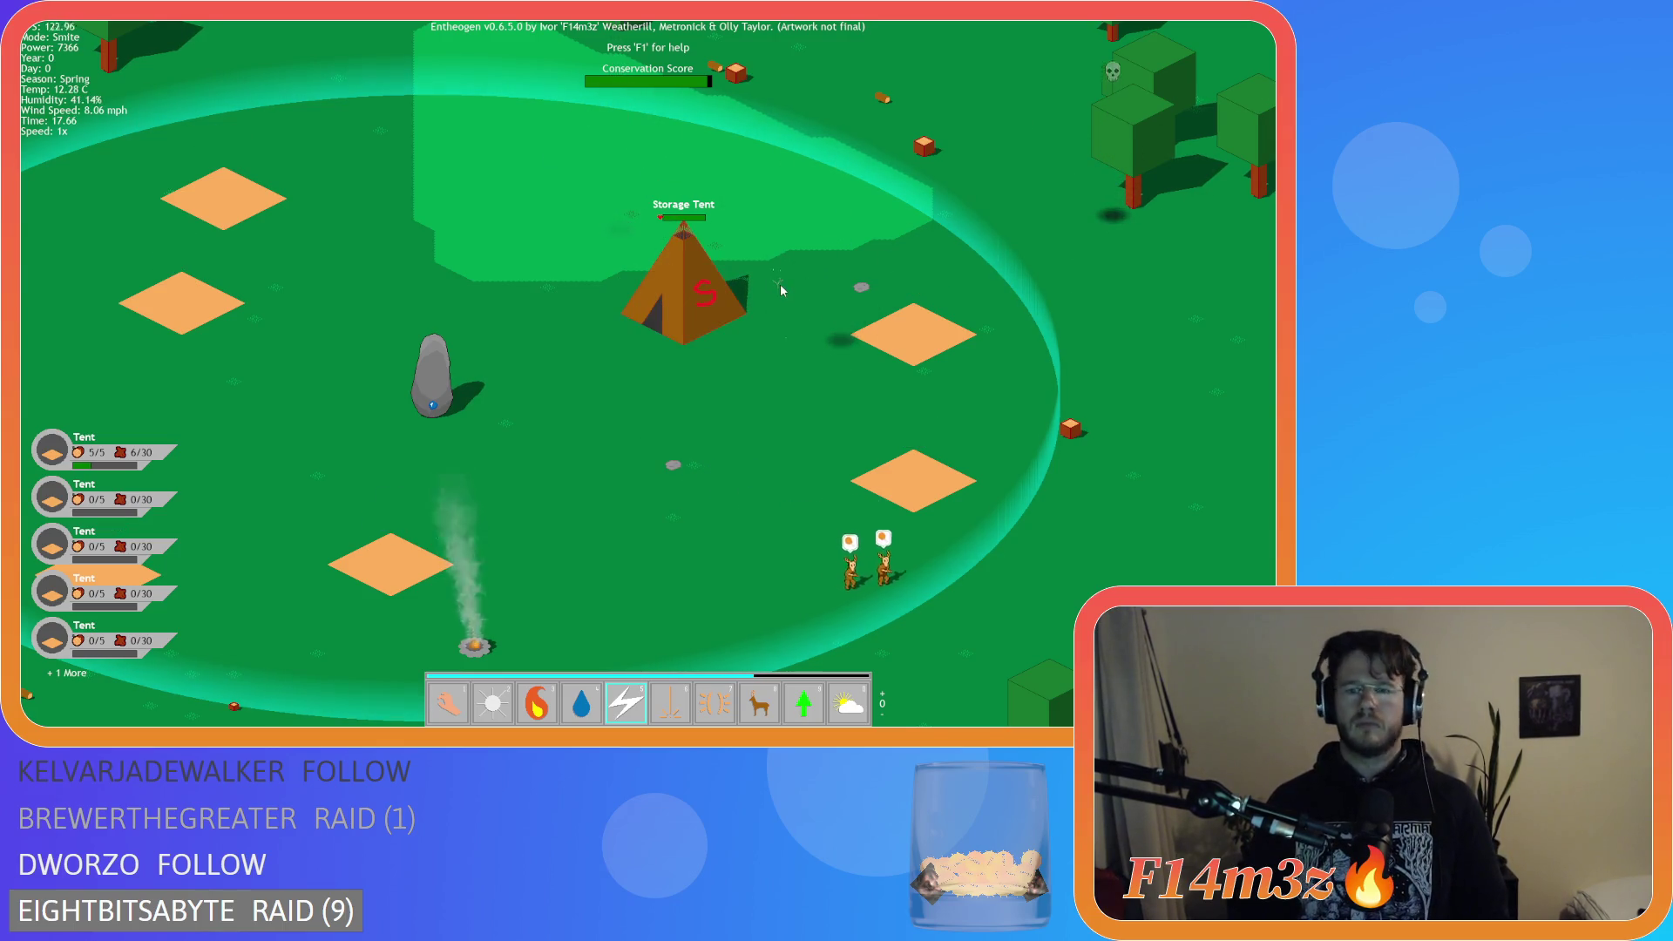
# Open the Inventory of stored items and briefly check the tribe overview.
pyautogui.press('i')
pyautogui.press('d')
pyautogui.press('s')
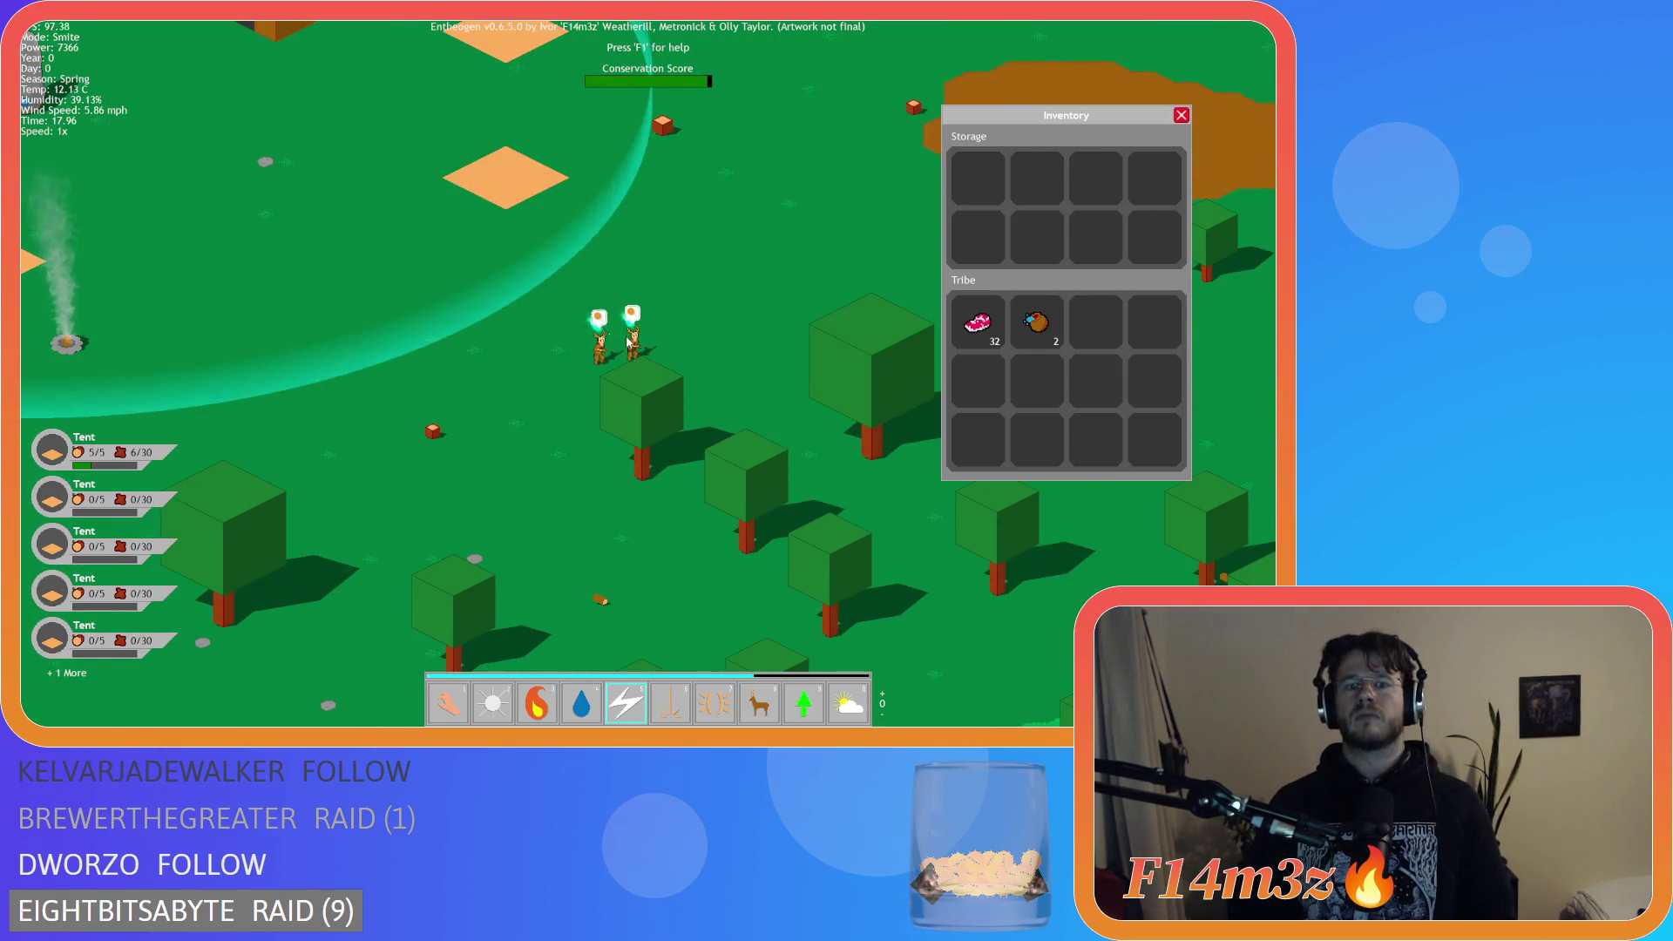
pyautogui.press('t')
pyautogui.scroll(-5, 704, 390)
pyautogui.press('1')
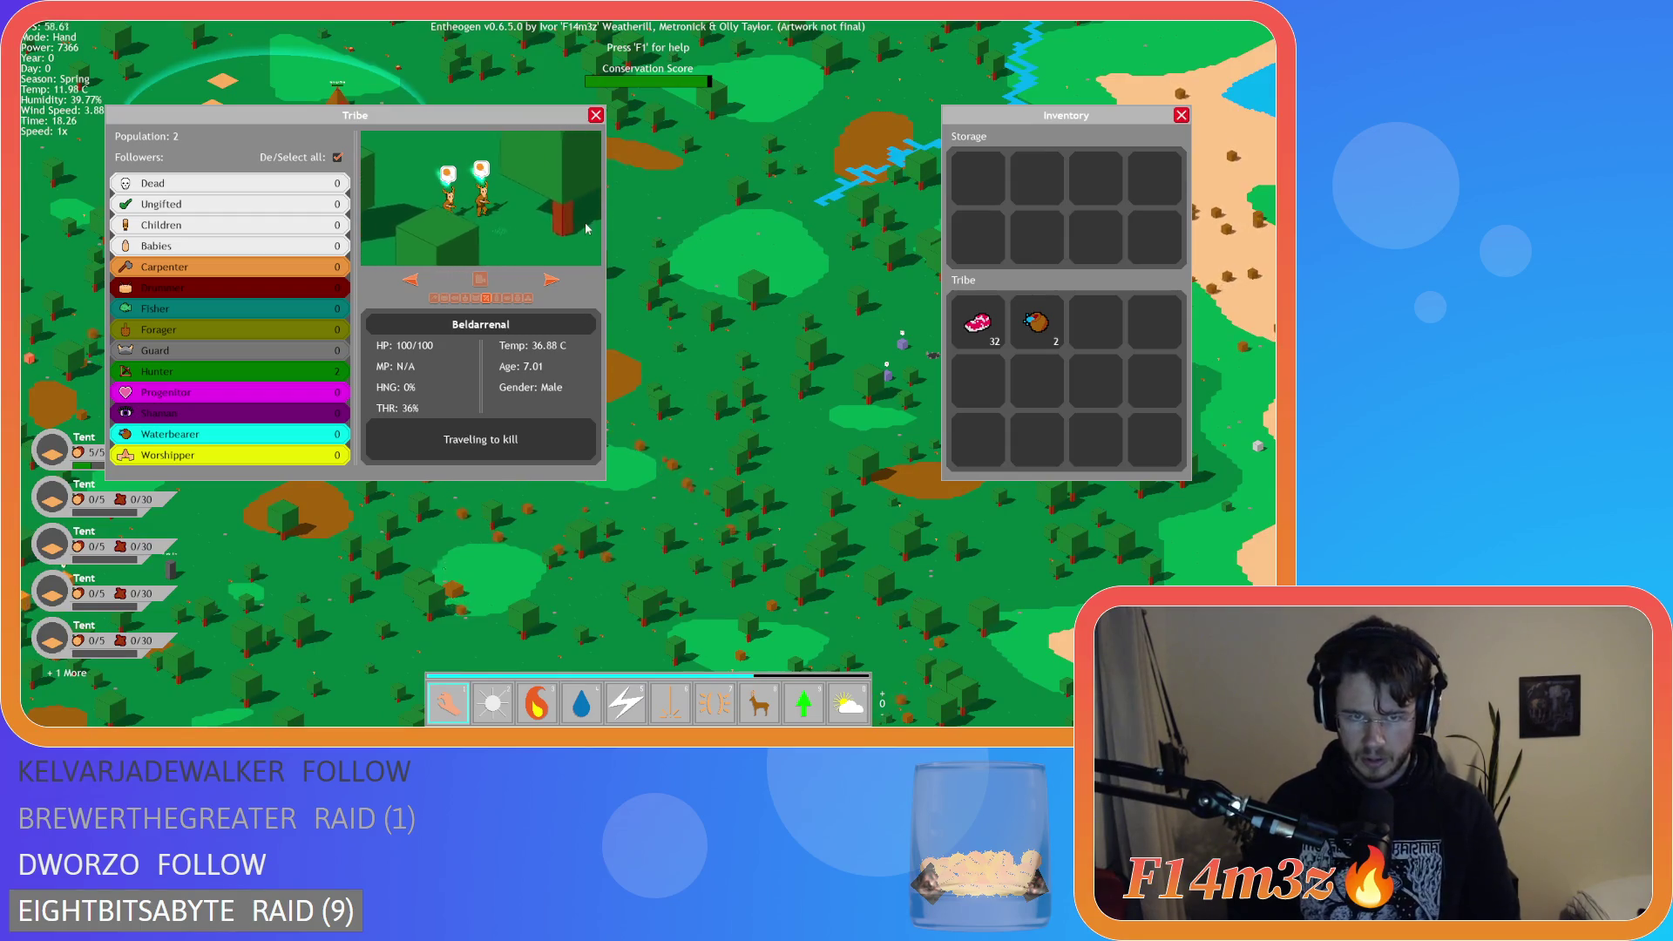
pyautogui.press('a')
pyautogui.press('t')
pyautogui.scroll(5, 626, 207)
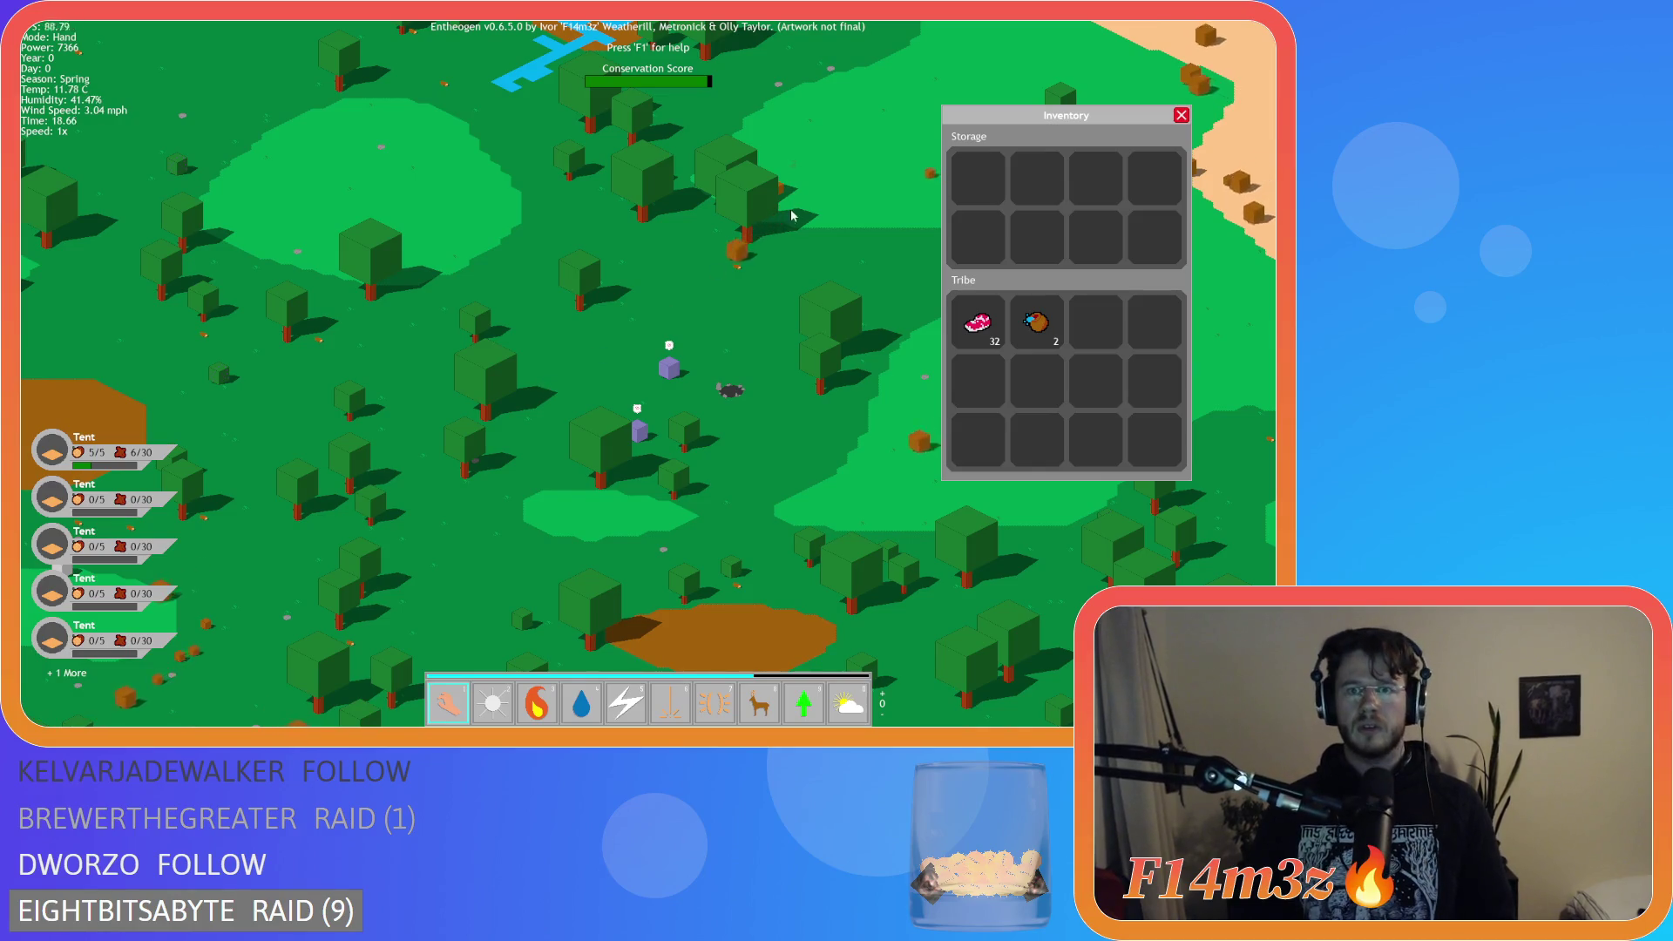
# Pan across the surrounding forest map to survey it.
pyautogui.press('w')
pyautogui.press('a')
pyautogui.press('d')
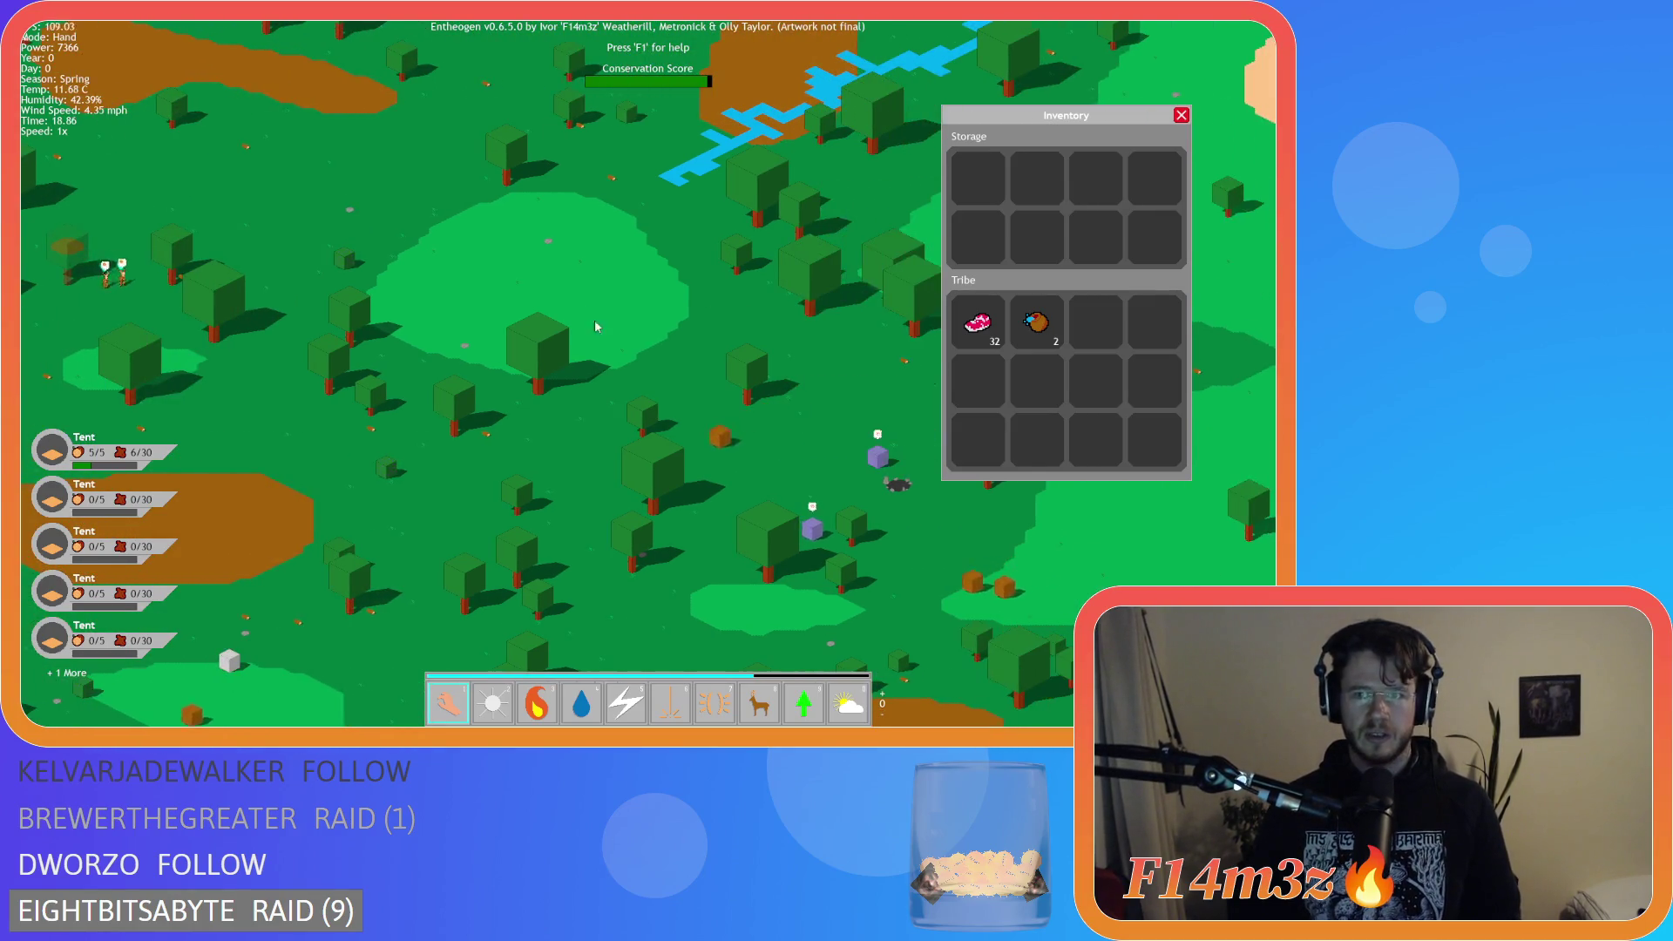
pyautogui.press('d')
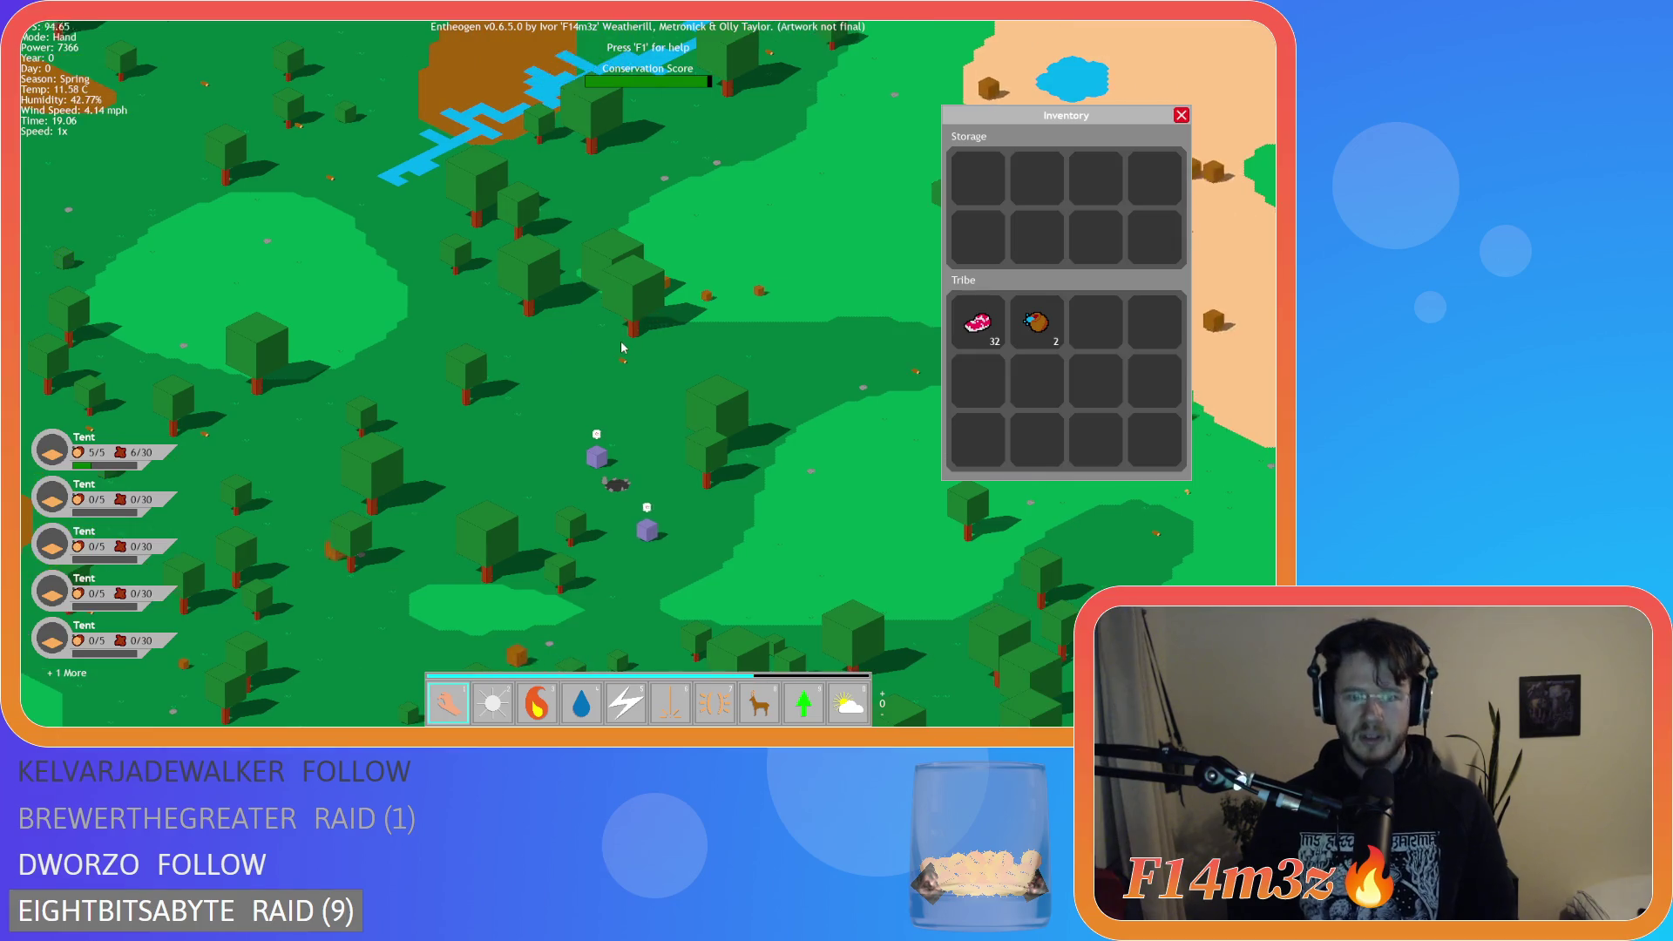
pyautogui.press('a')
pyautogui.press('s')
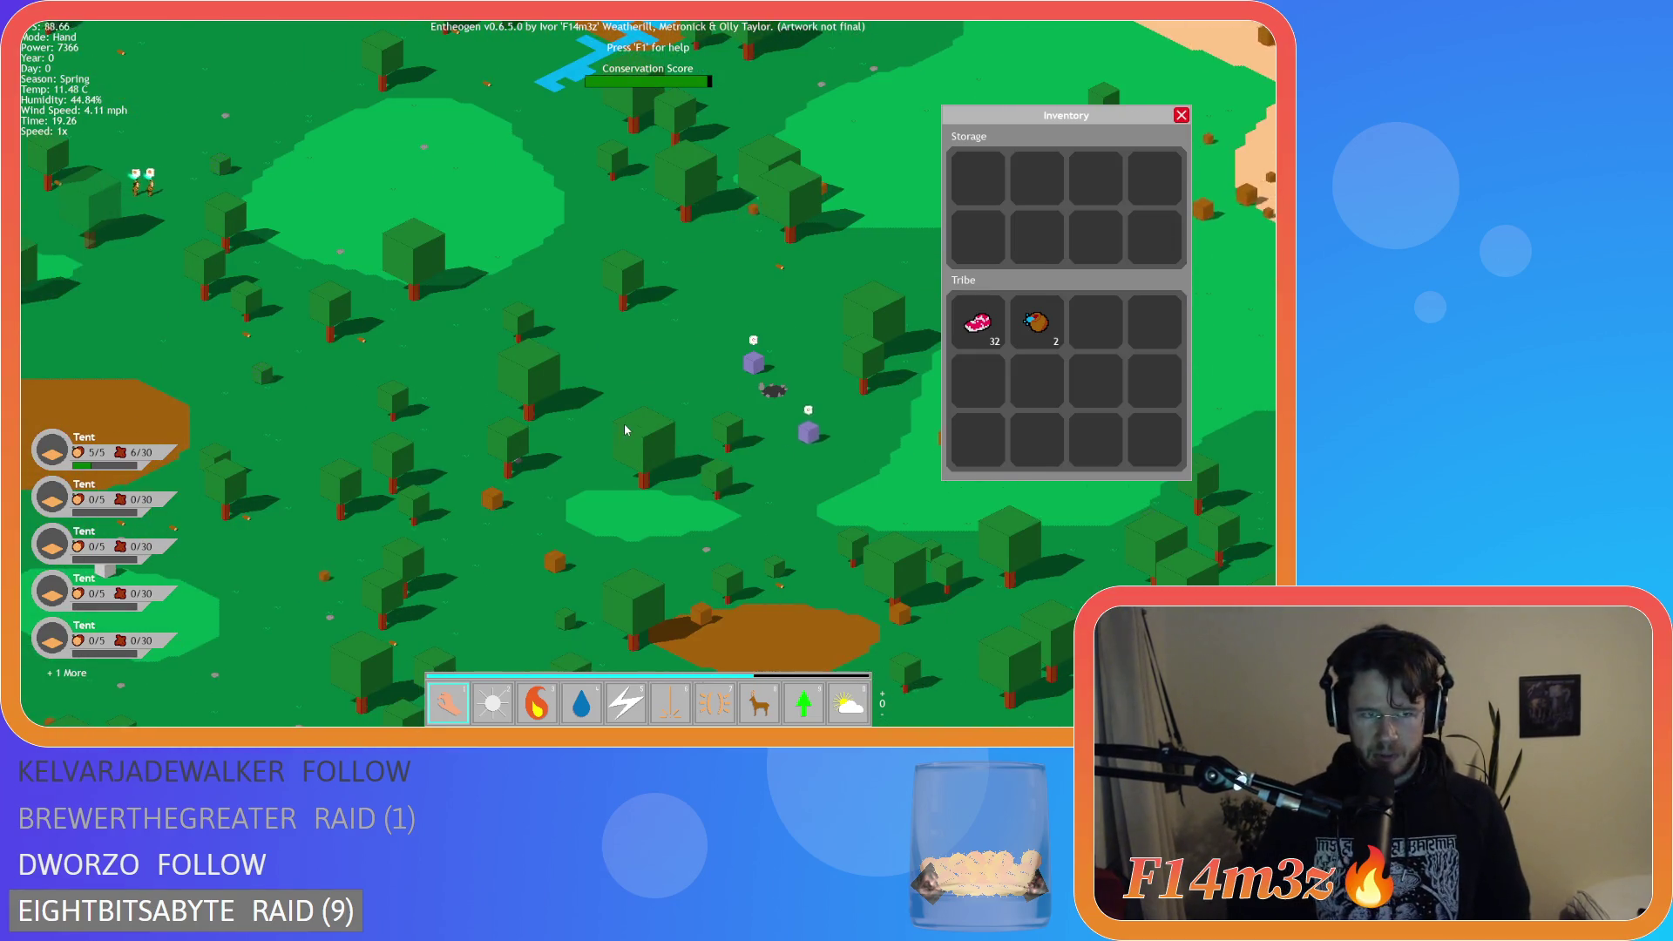
pyautogui.press('w')
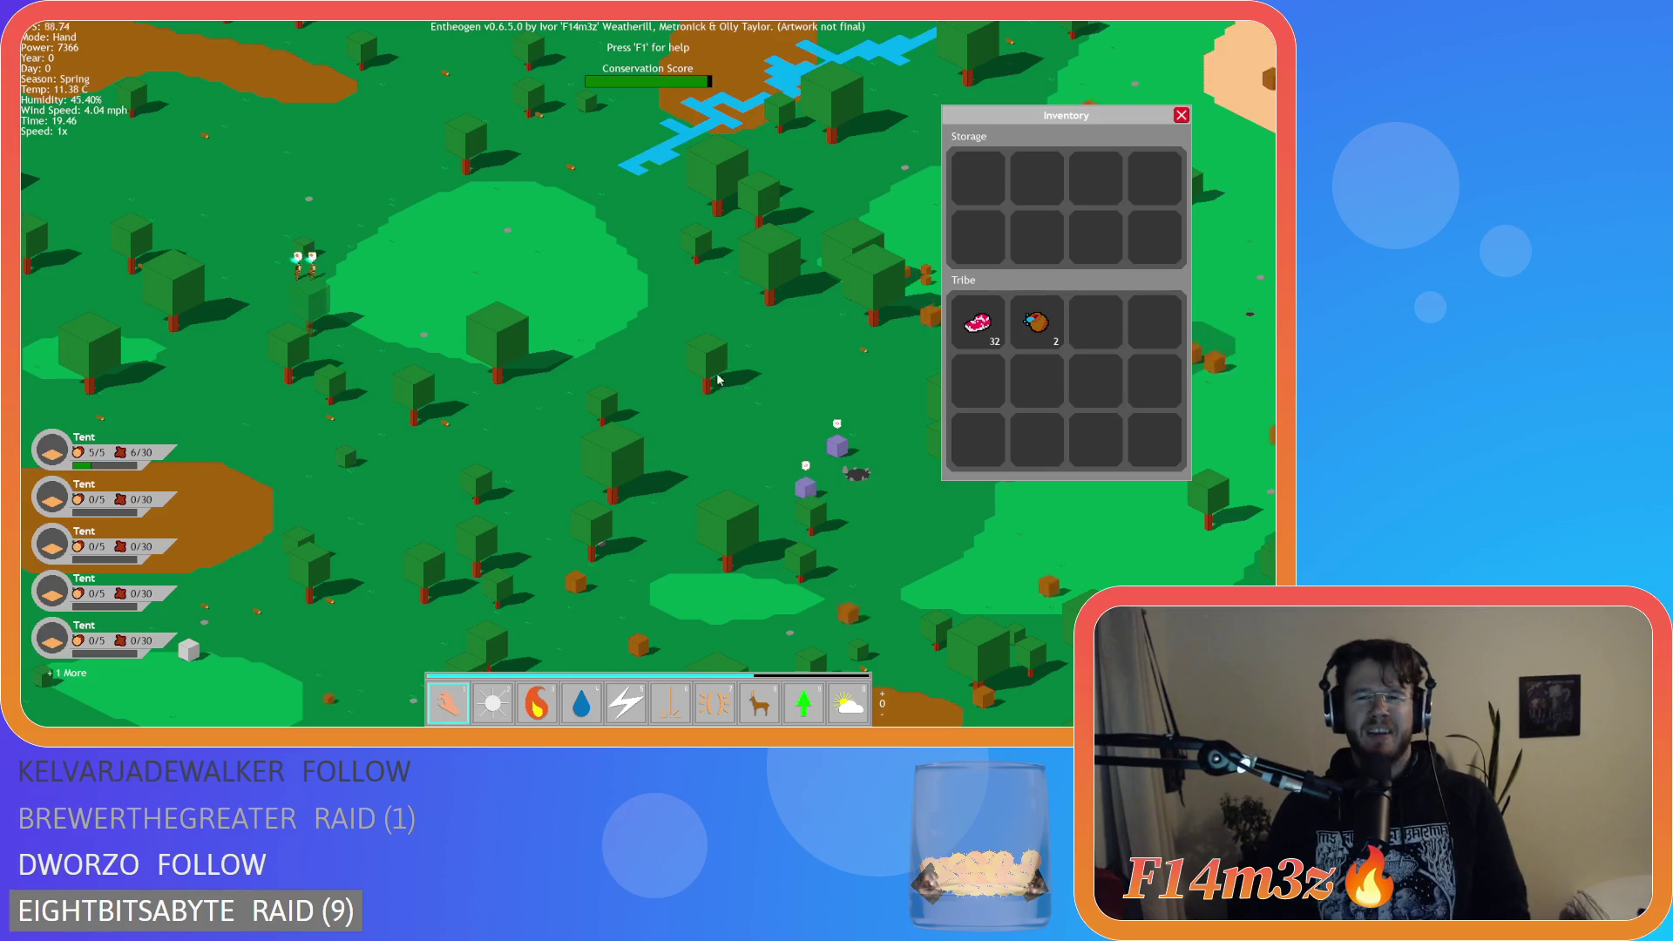
pyautogui.press('w')
pyautogui.press('d')
pyautogui.press('s')
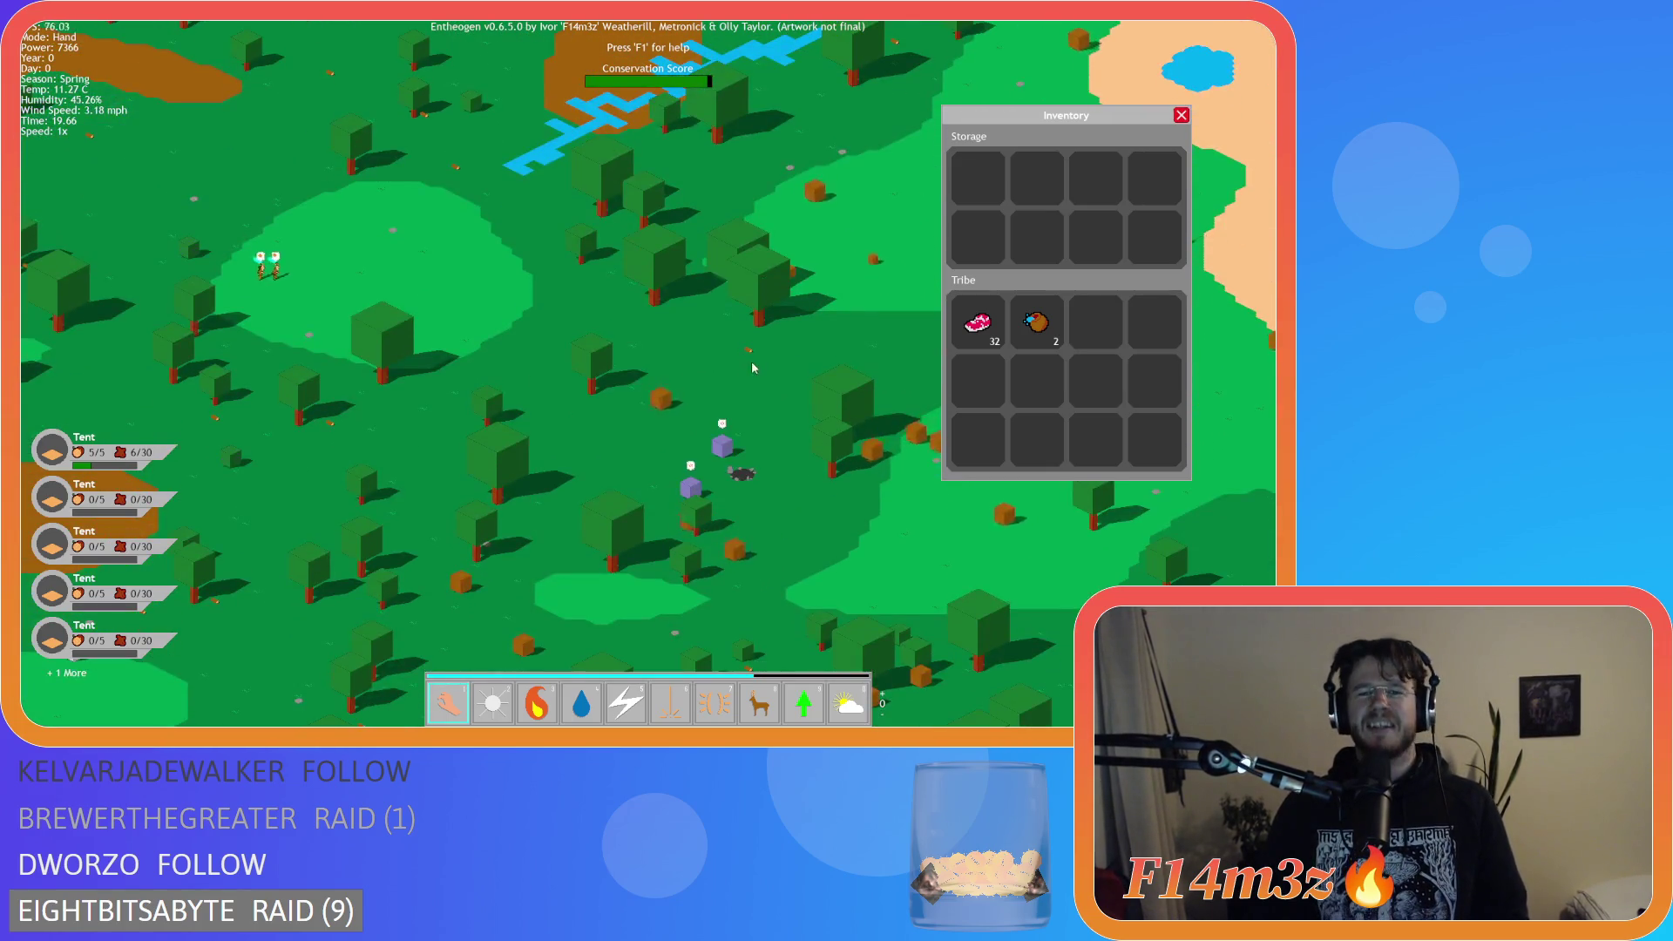
pyautogui.press('d')
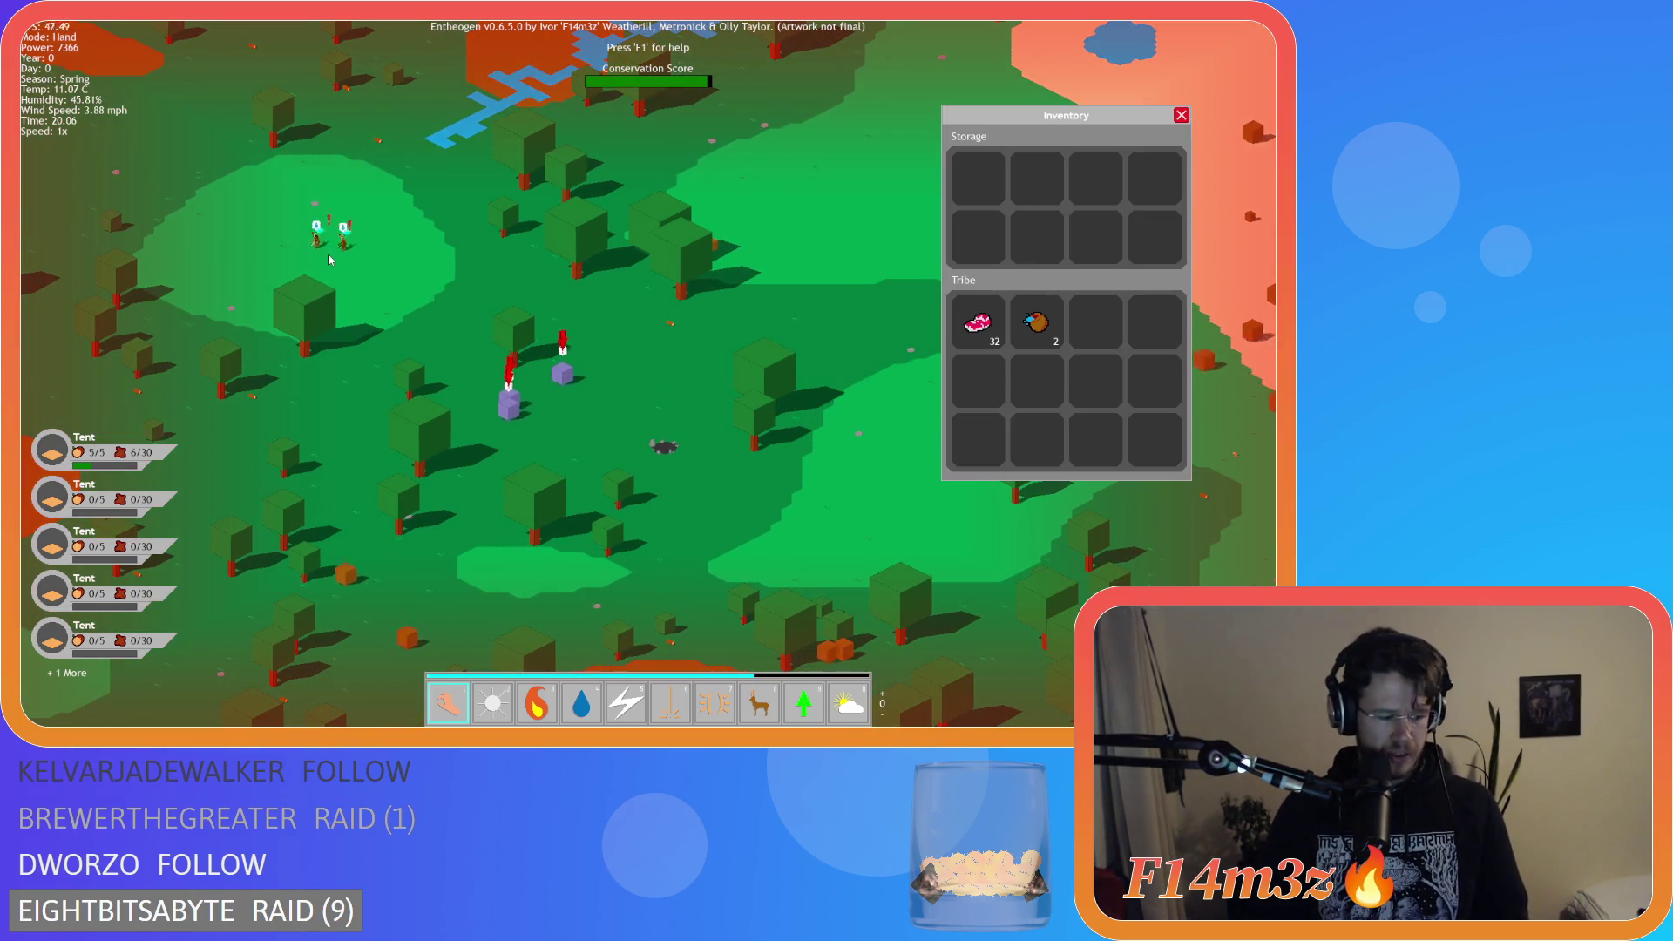
pyautogui.press('w')
pyautogui.press('a')
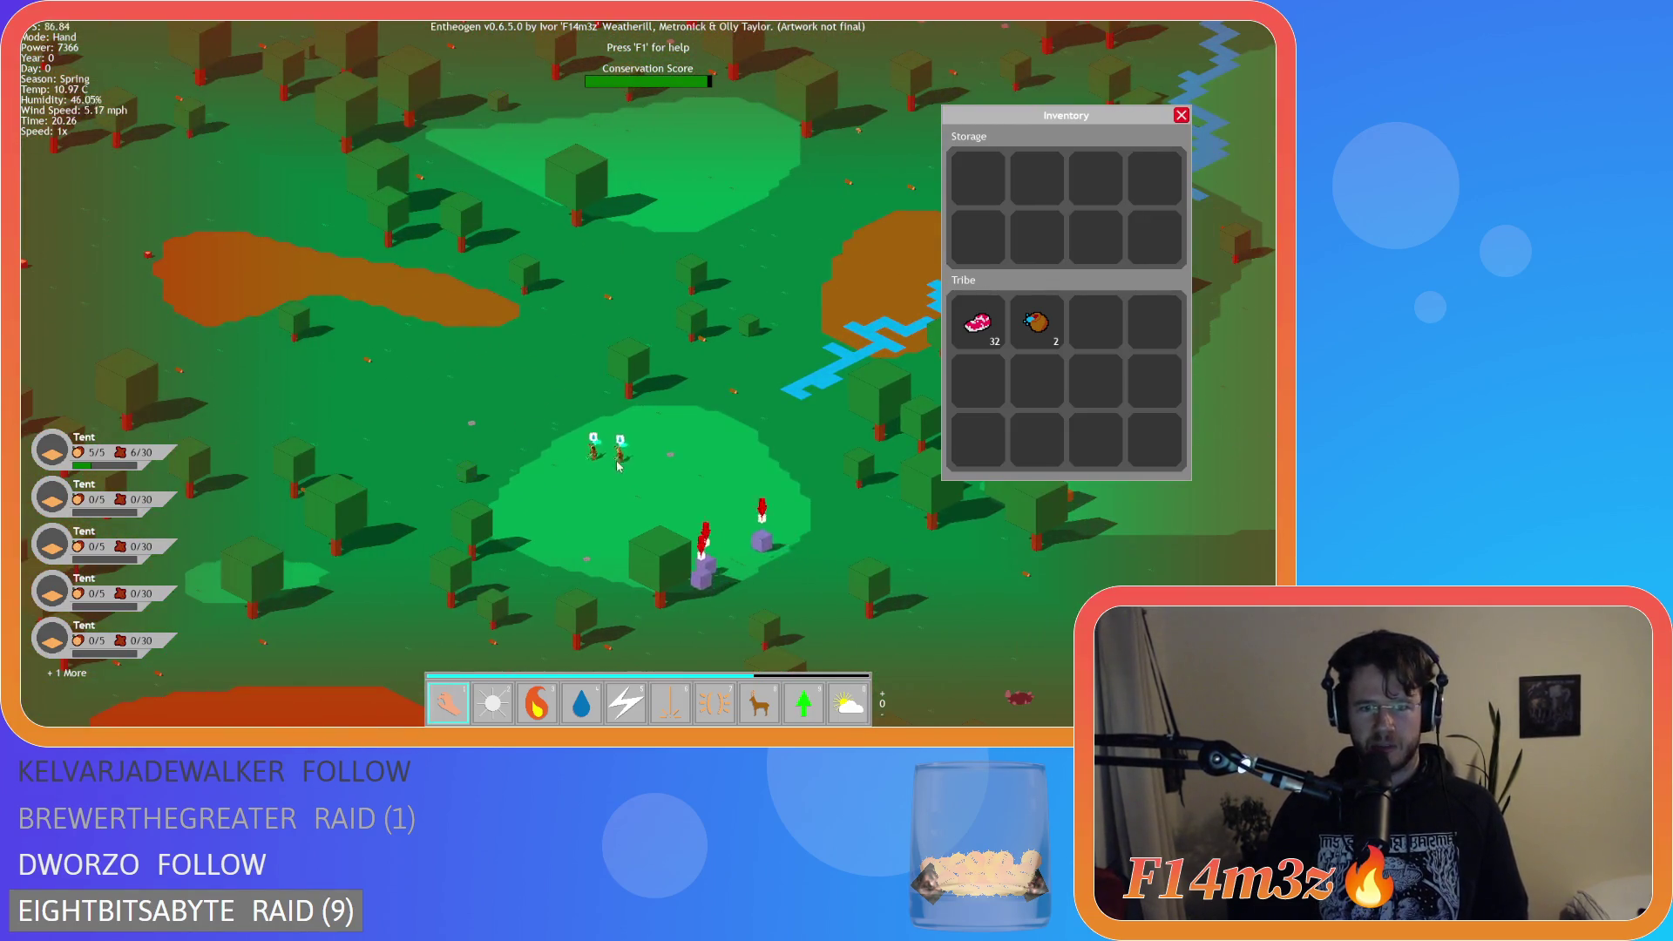
pyautogui.press('a')
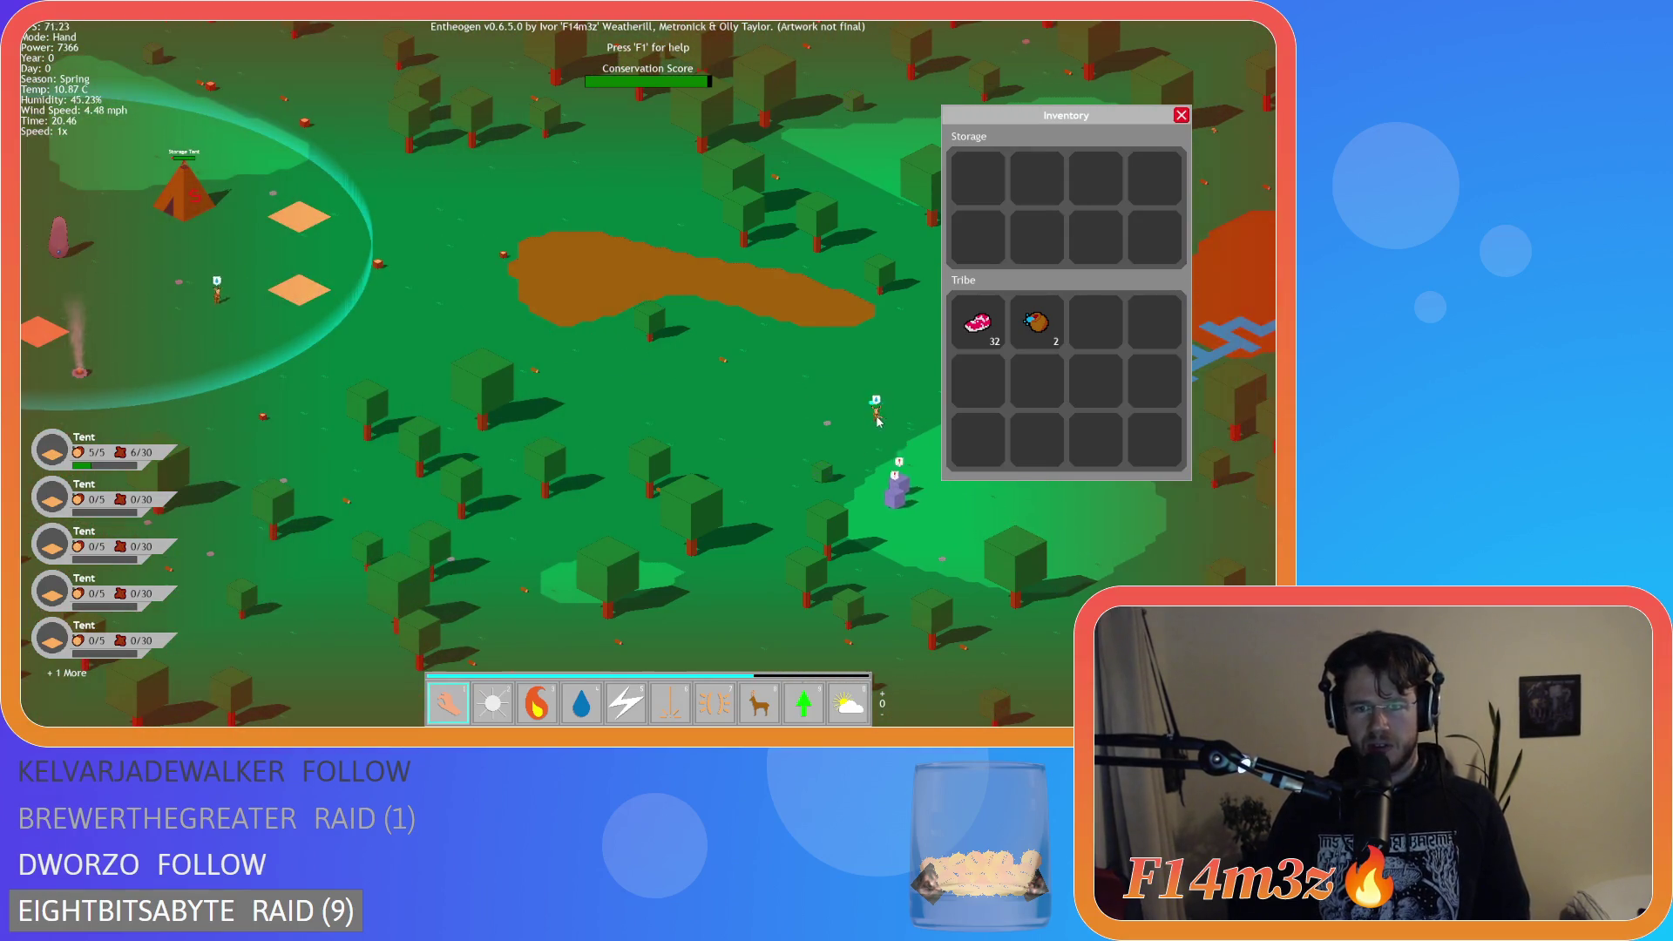
# Carry a wandering villager back to the camp and reposition the view around it.
pyautogui.moveTo(877, 421); pyautogui.dragTo(339, 331)
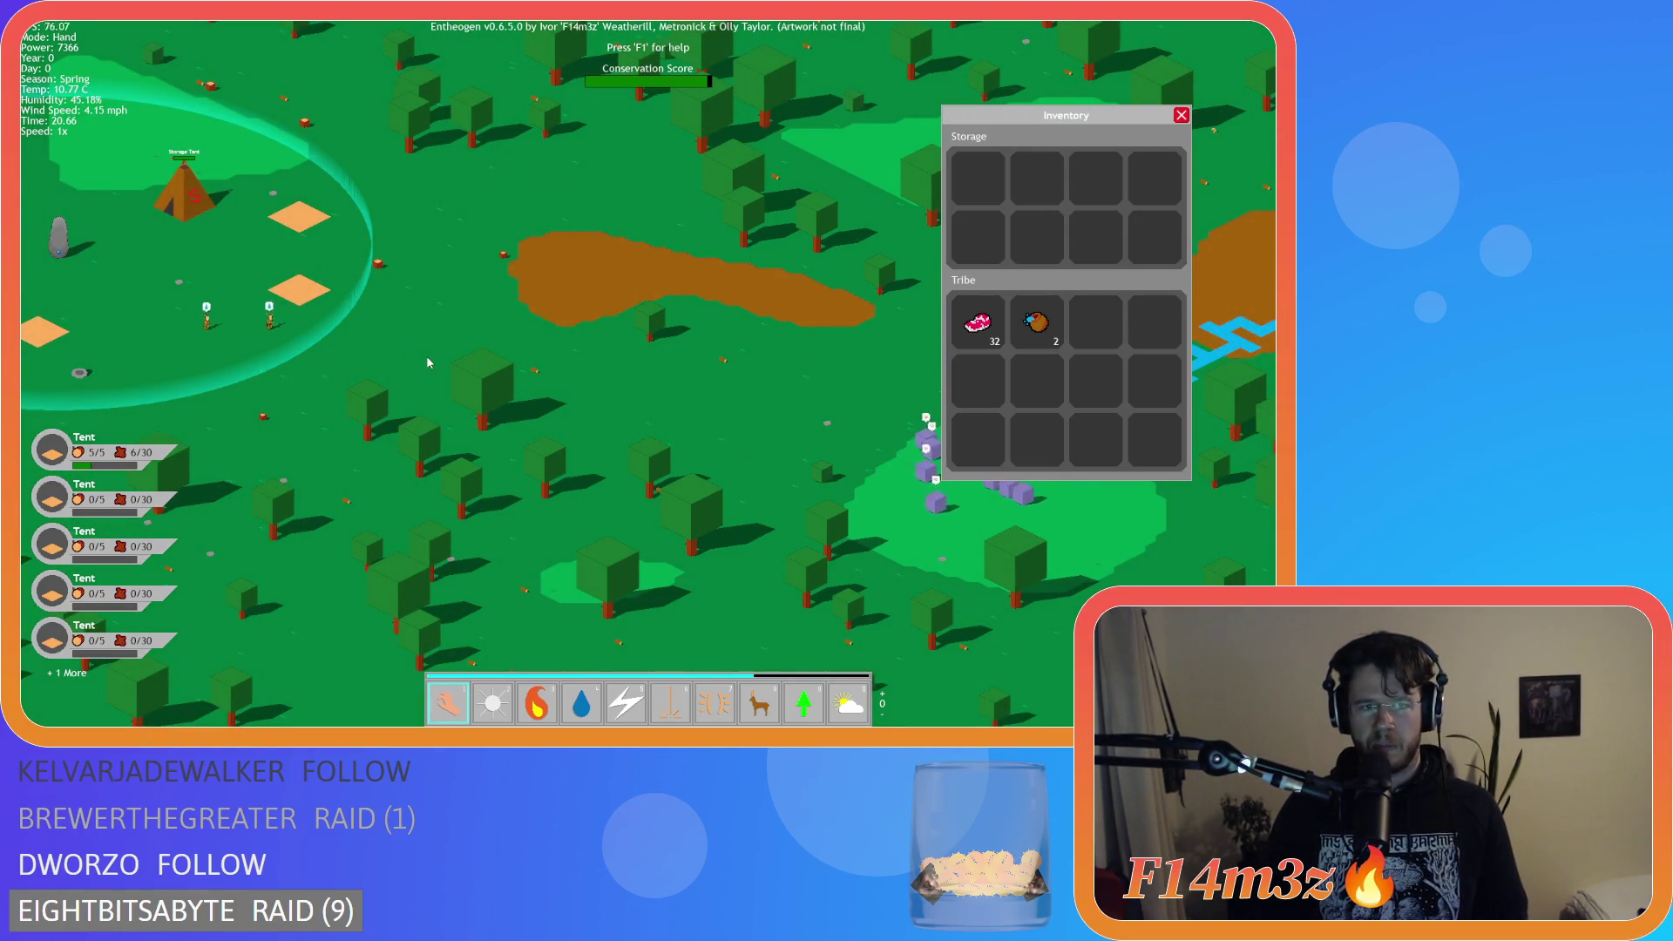
pyautogui.press('a')
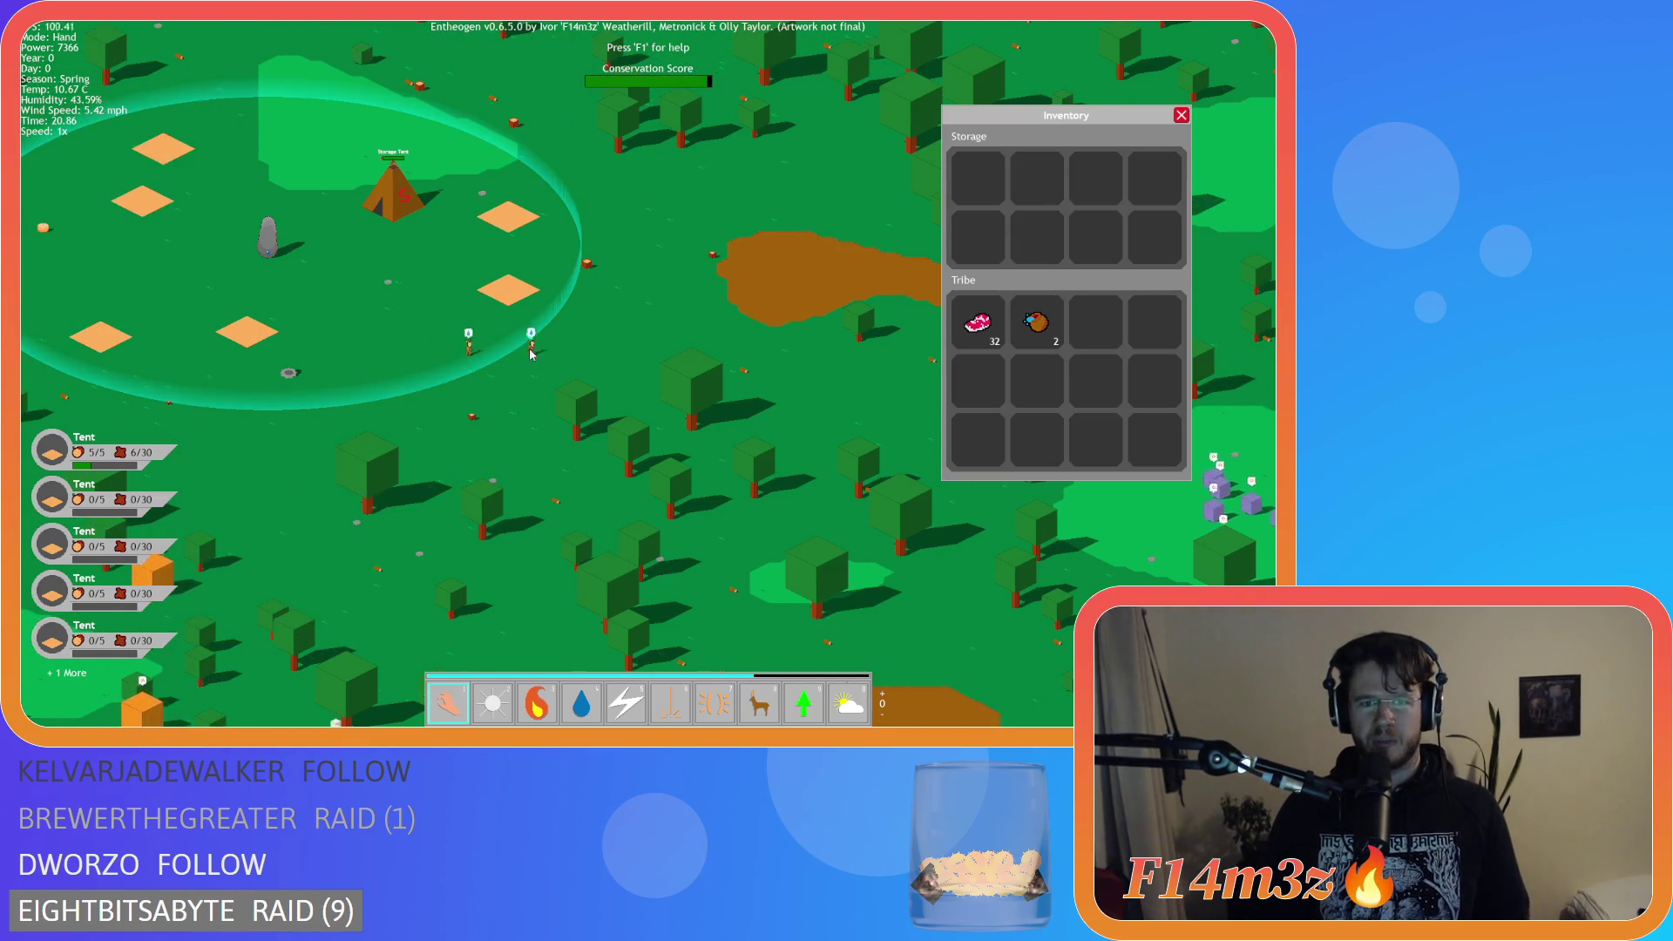
pyautogui.press('w')
pyautogui.press('a')
pyautogui.press('s')
pyautogui.press('d')
pyautogui.press('w')
pyautogui.press('a')
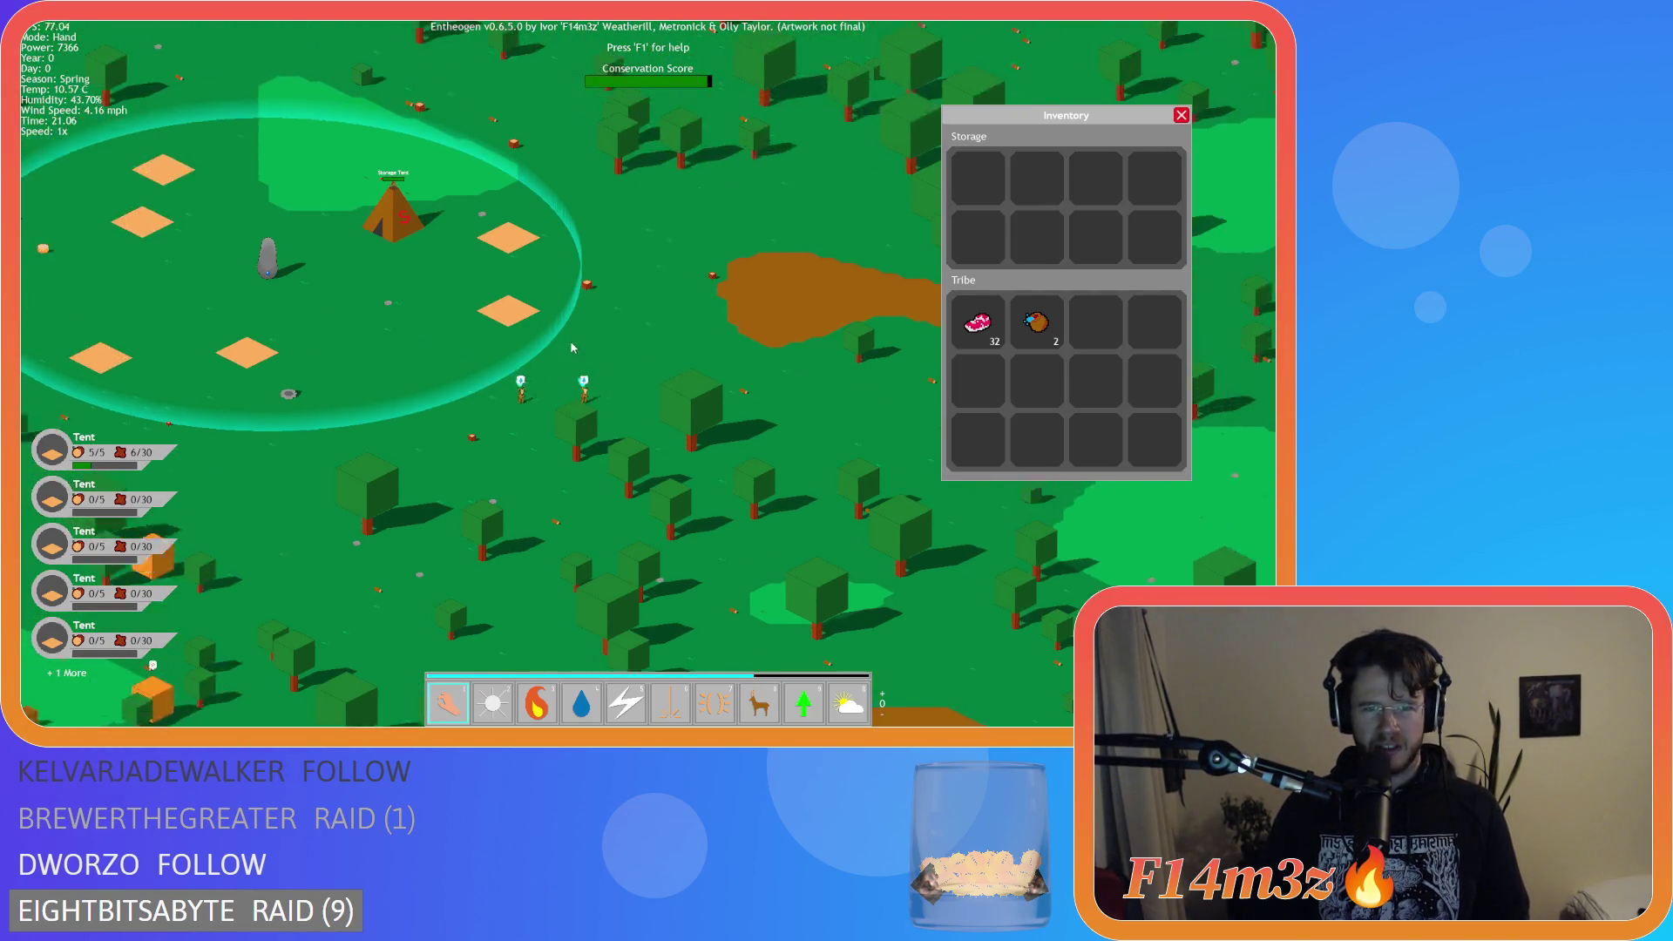
pyautogui.press('s')
pyautogui.press('d')
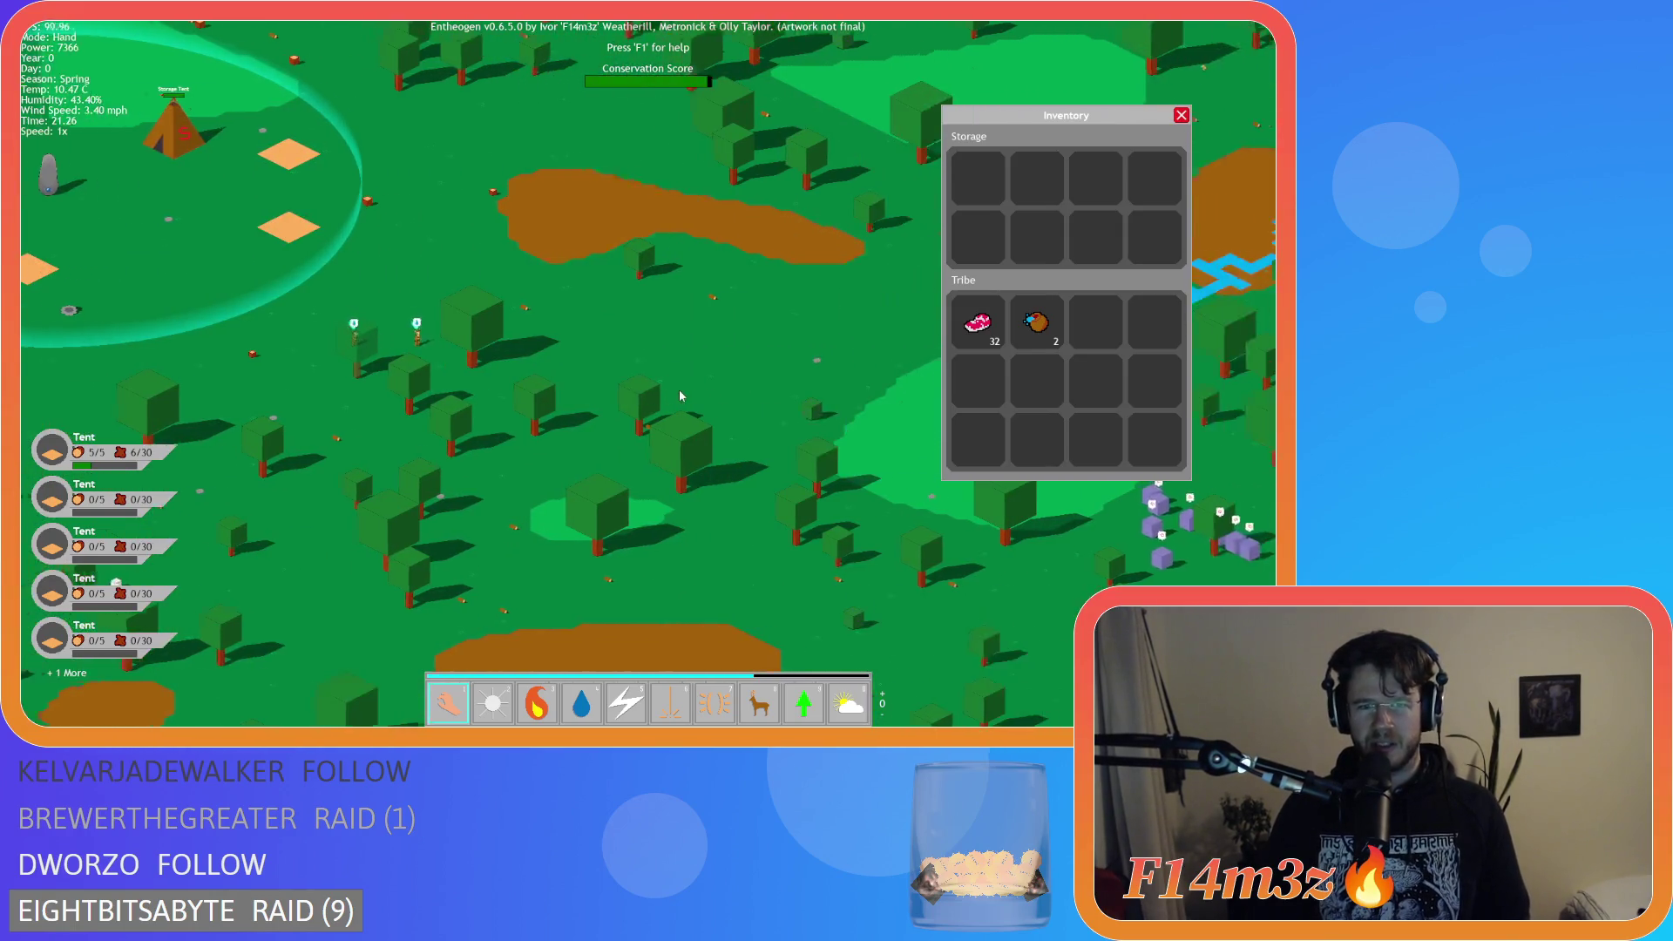
pyautogui.press('s')
pyautogui.press('d')
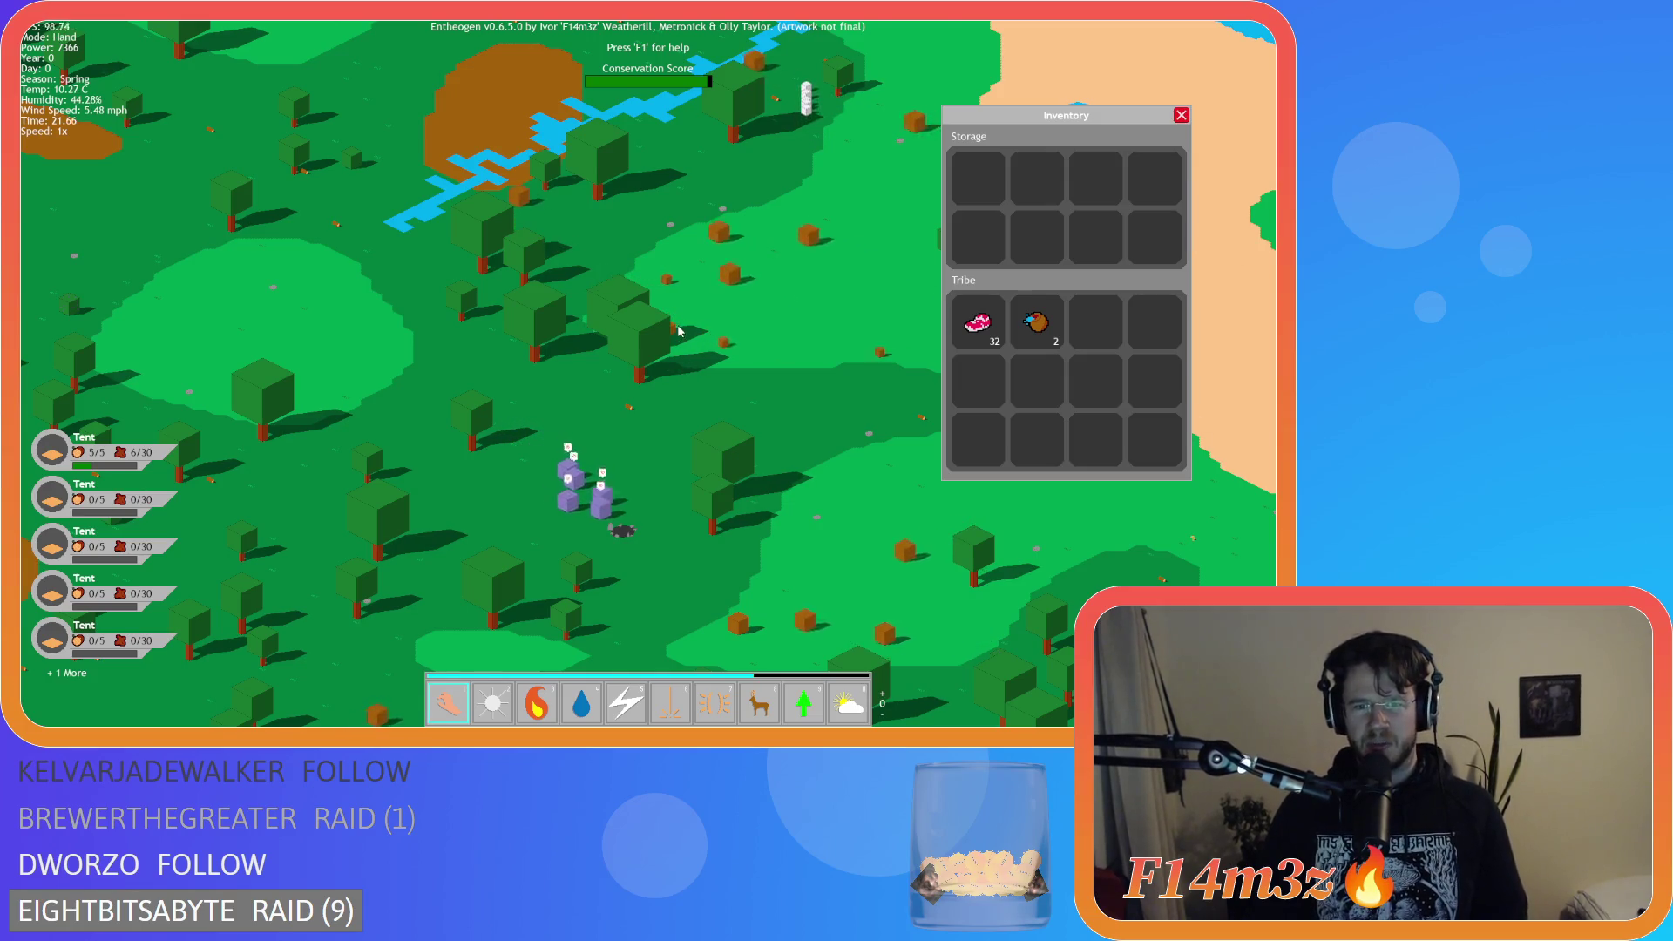
# Close the inventory and confirm quitting to the main menu.
pyautogui.scroll(5, 679, 392)
pyautogui.scroll(-5, 675, 332)
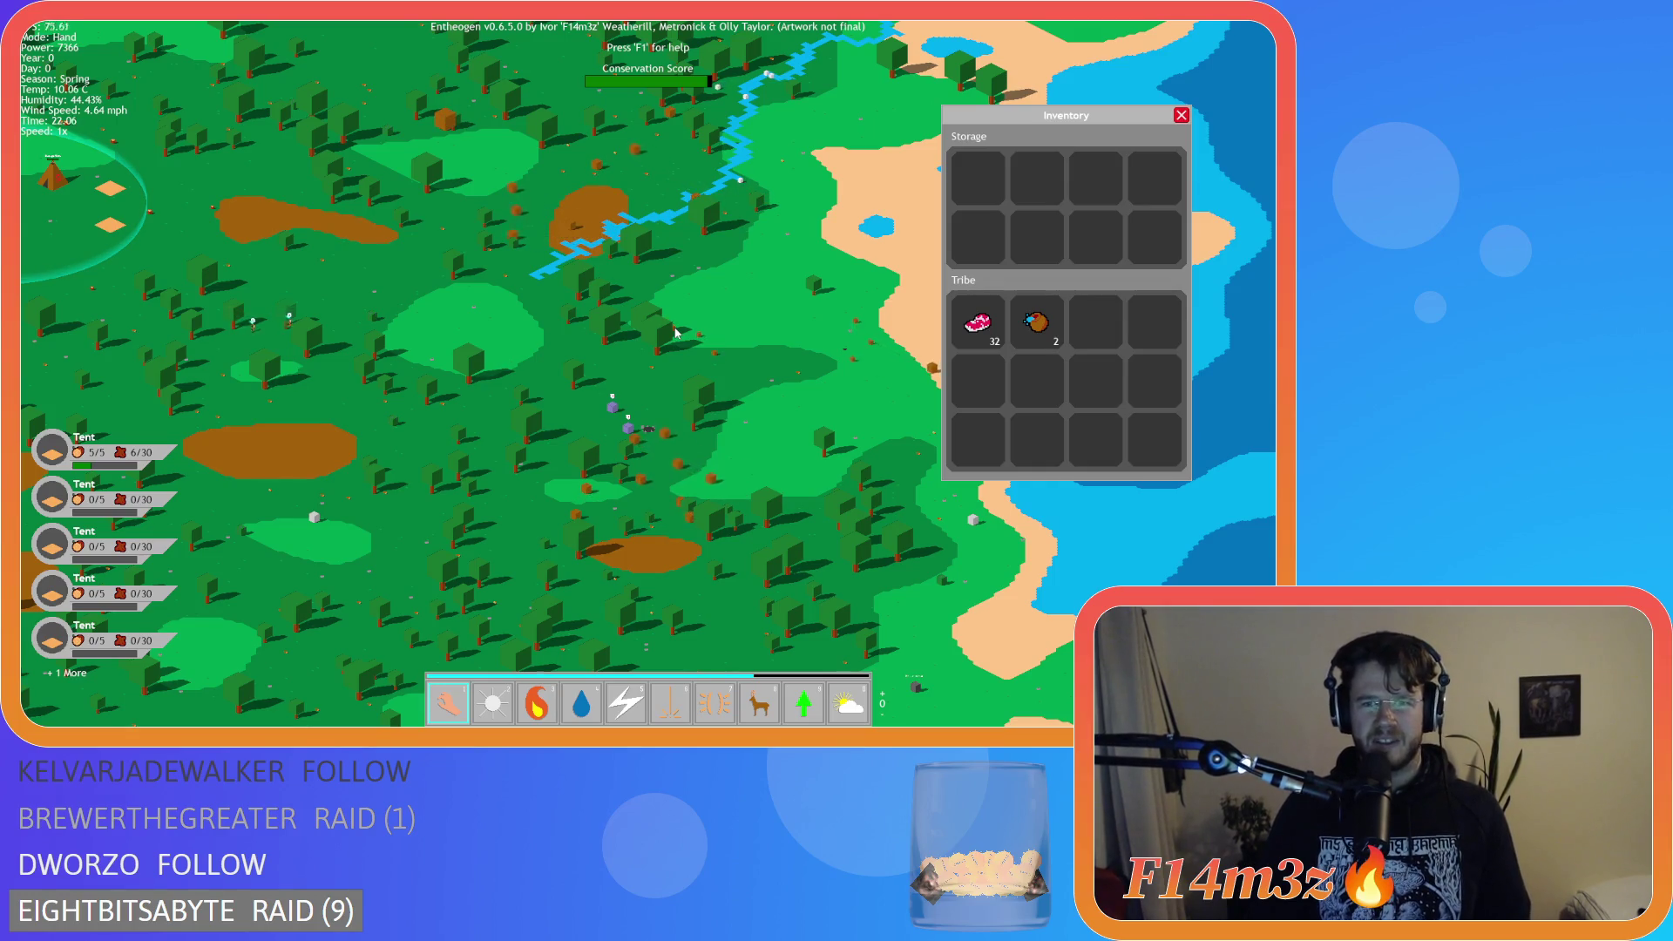
pyautogui.press('a')
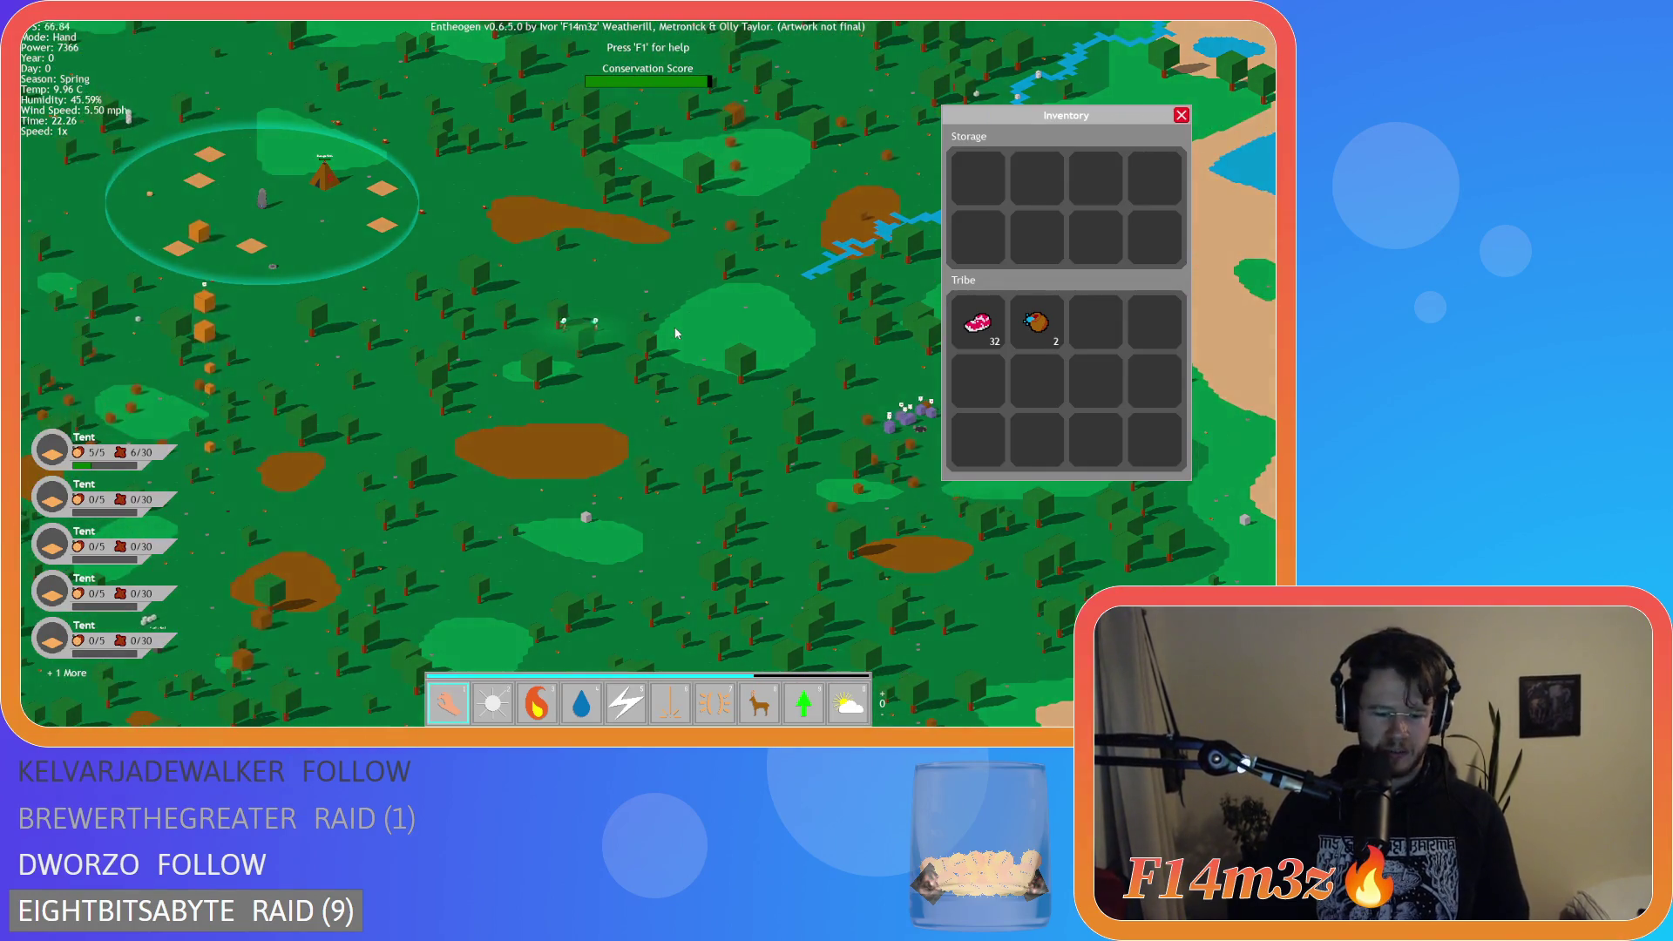
pyautogui.press('Escape')
pyautogui.press('Escape')
pyautogui.press('Return')
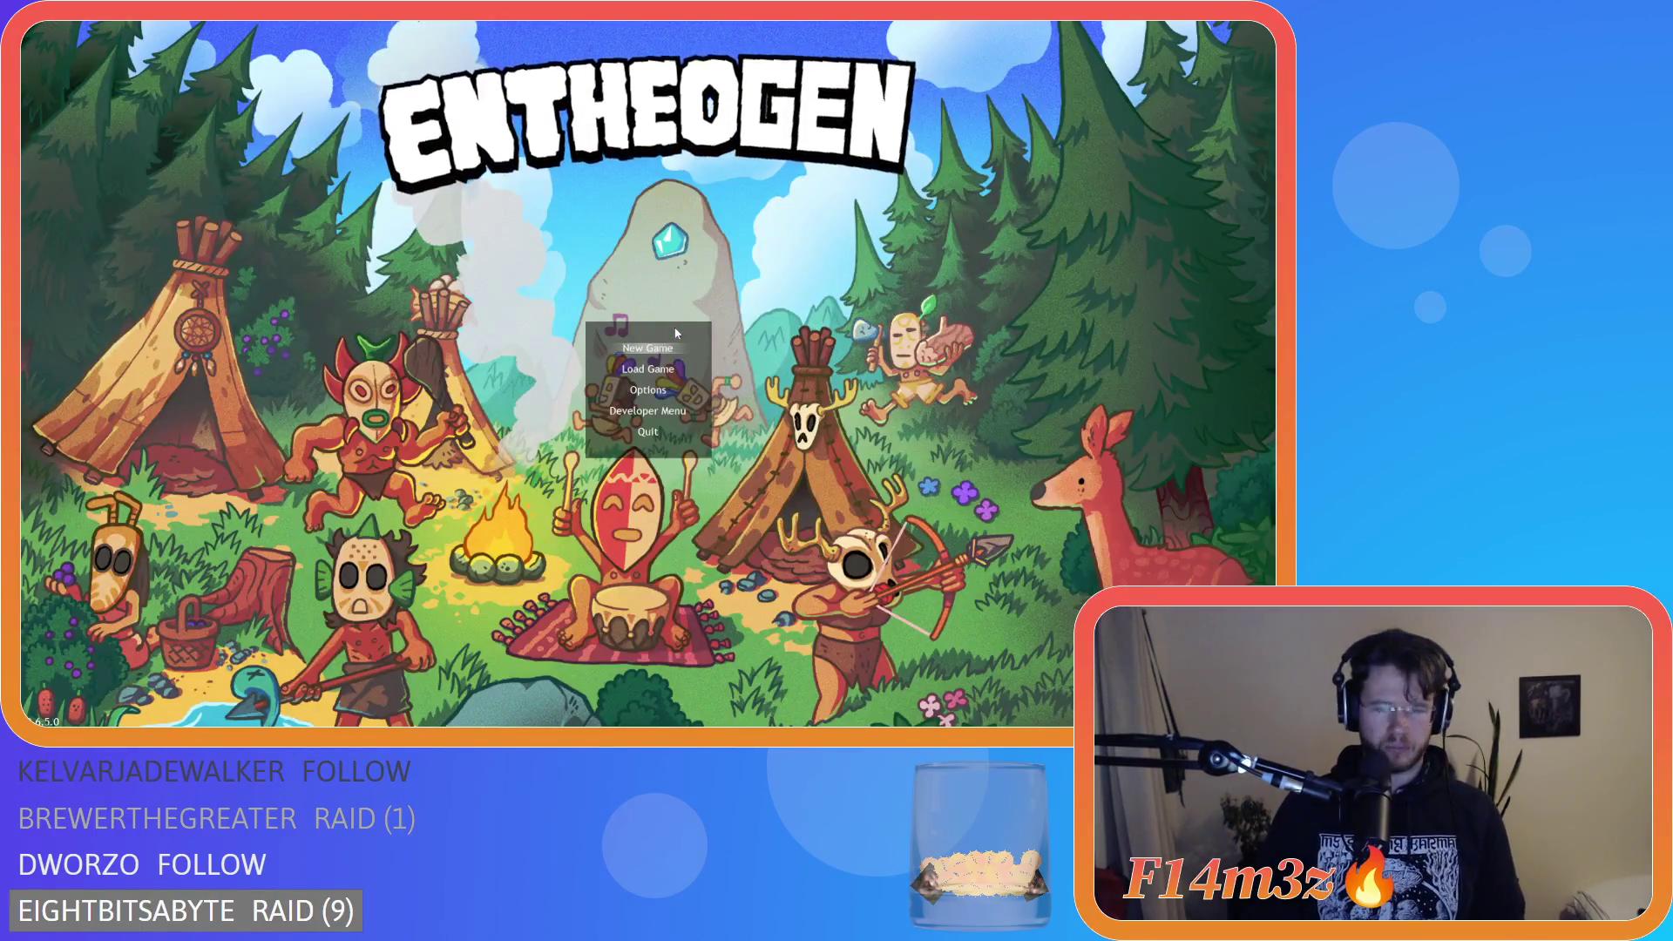
# Start a new game, then deselect all roles and page through followers in the 24-member Tribe overview.
pyautogui.press('Return')
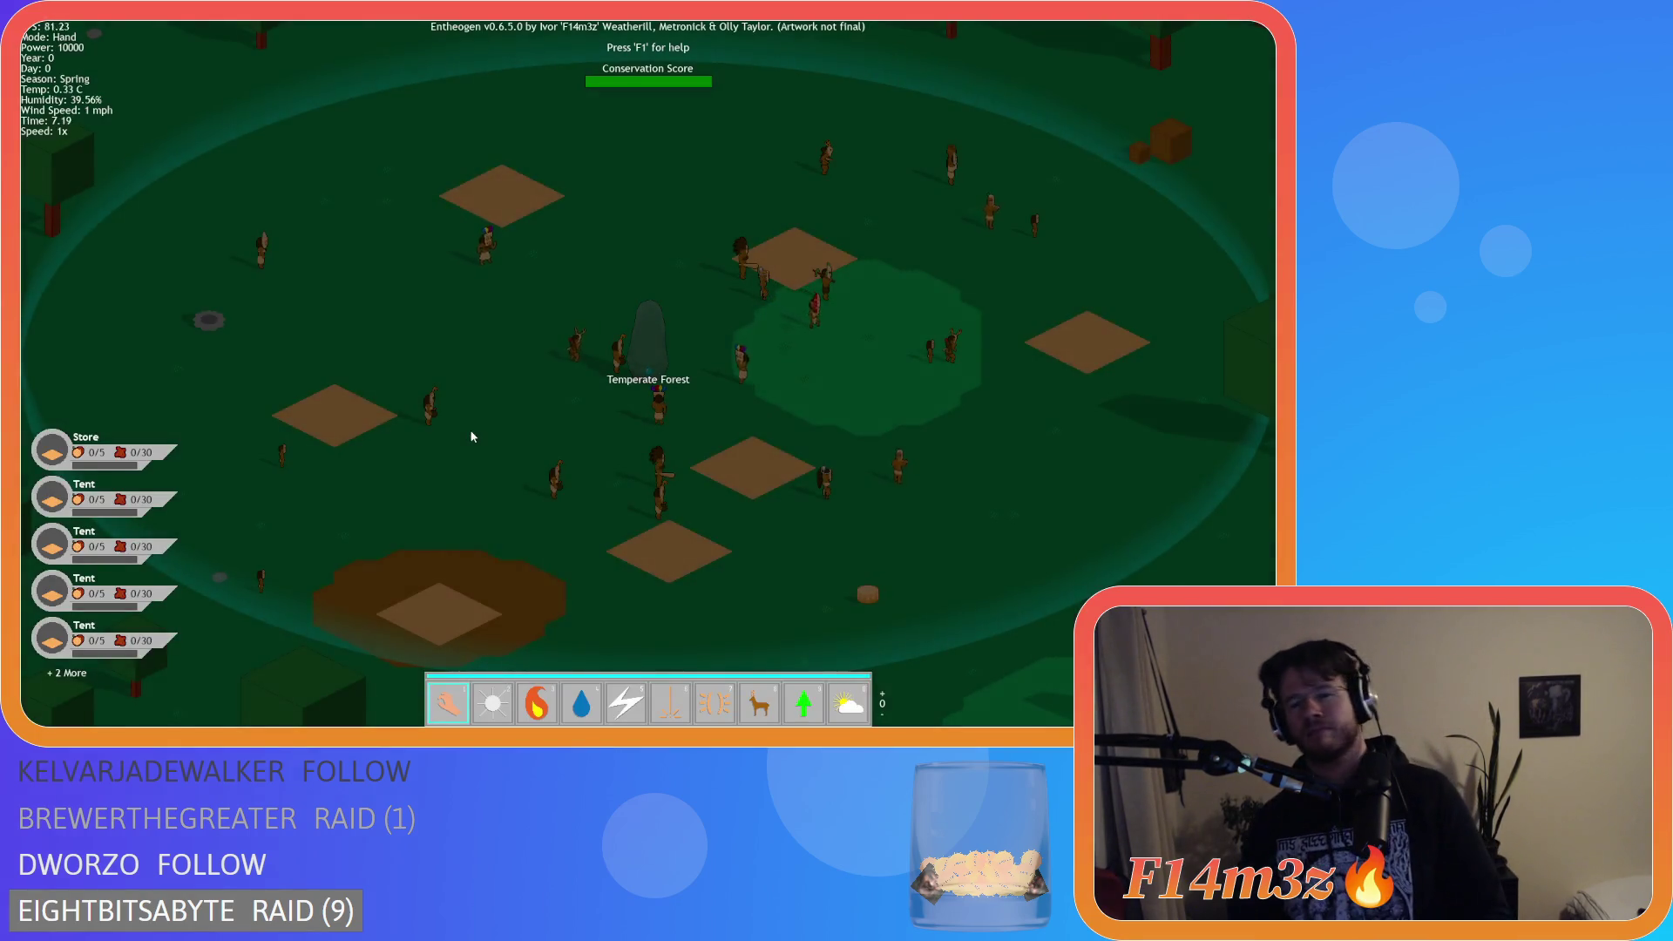
pyautogui.press('d')
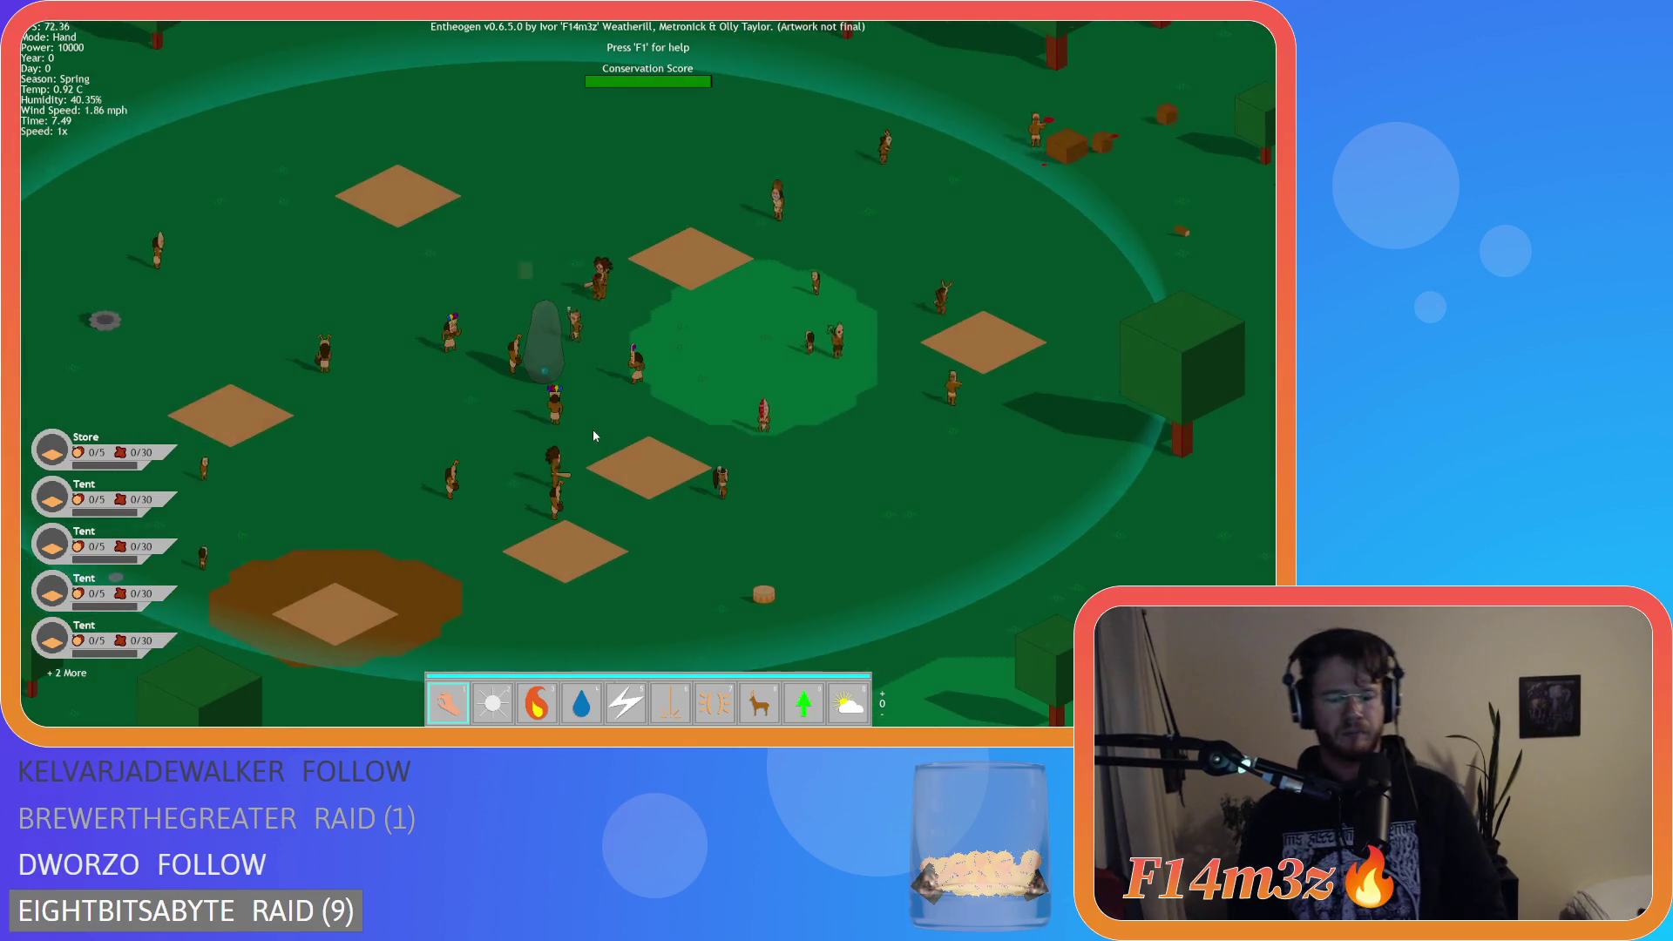
pyautogui.press('t')
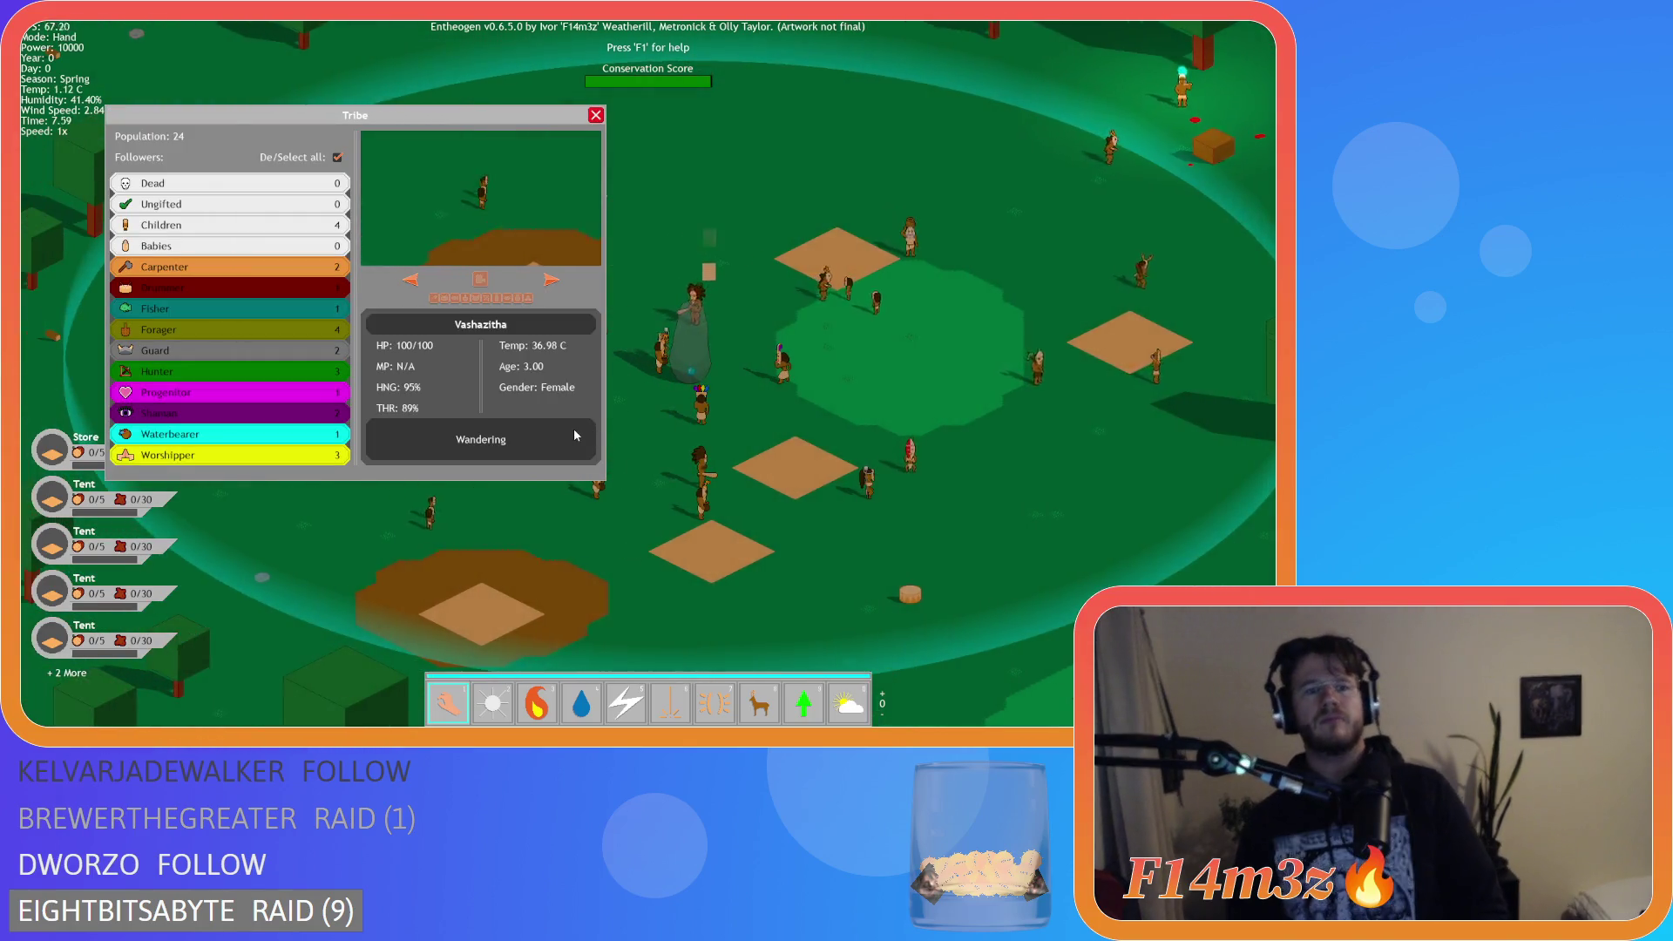
pyautogui.press('a')
pyautogui.click(337, 157)
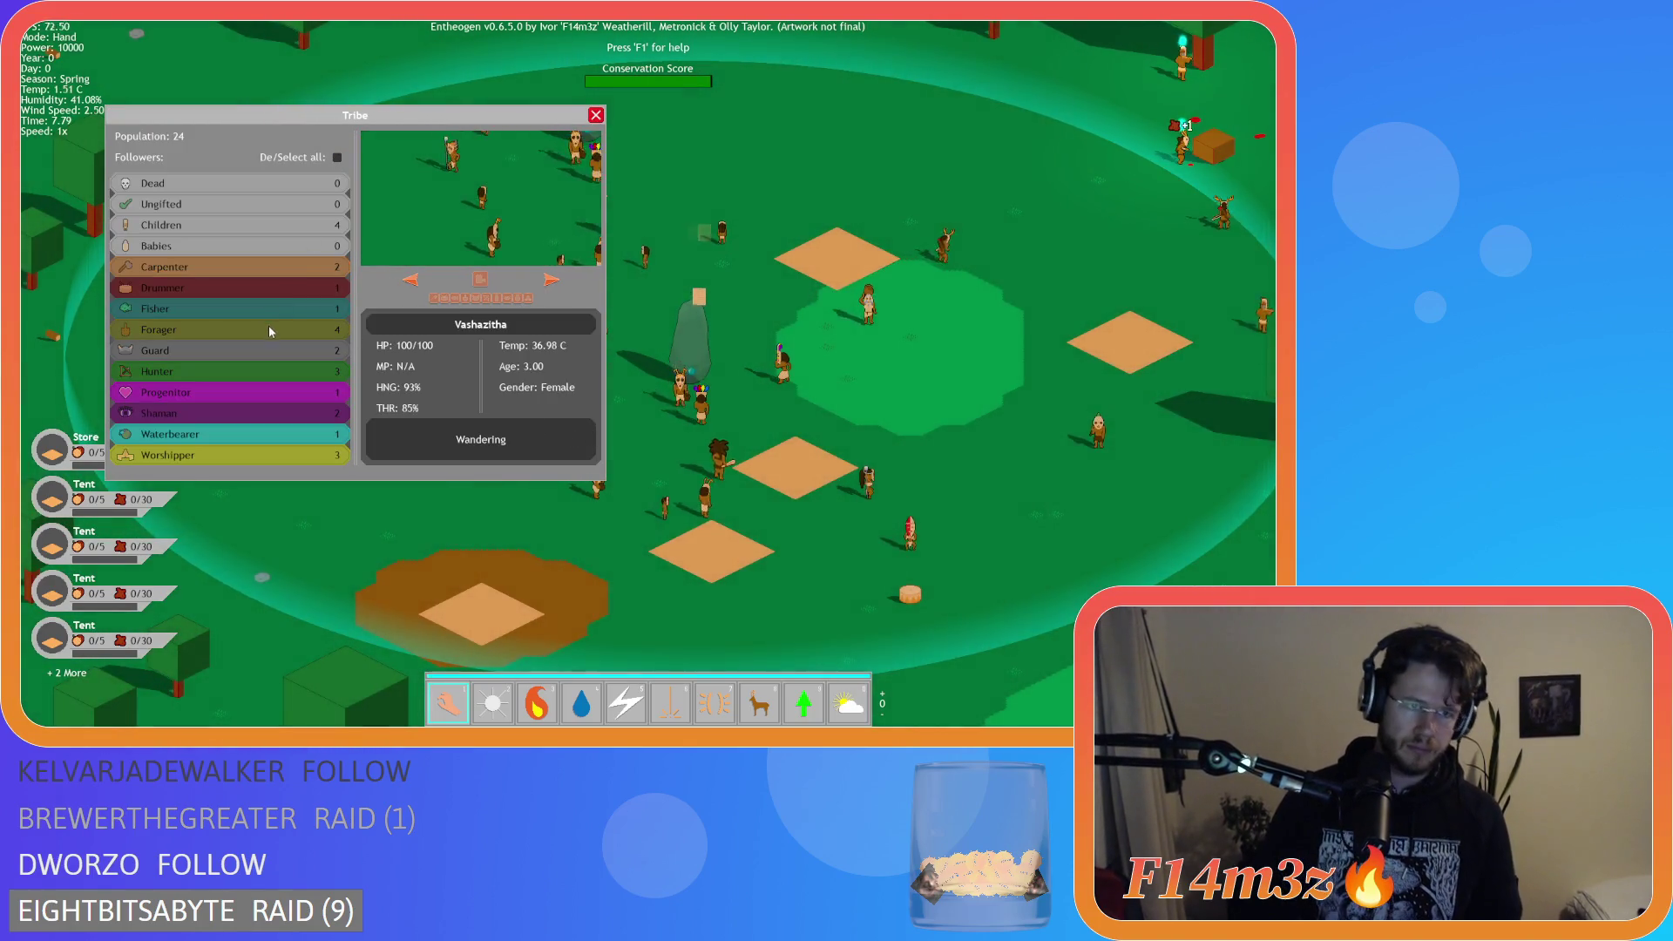
pyautogui.click(452, 296)
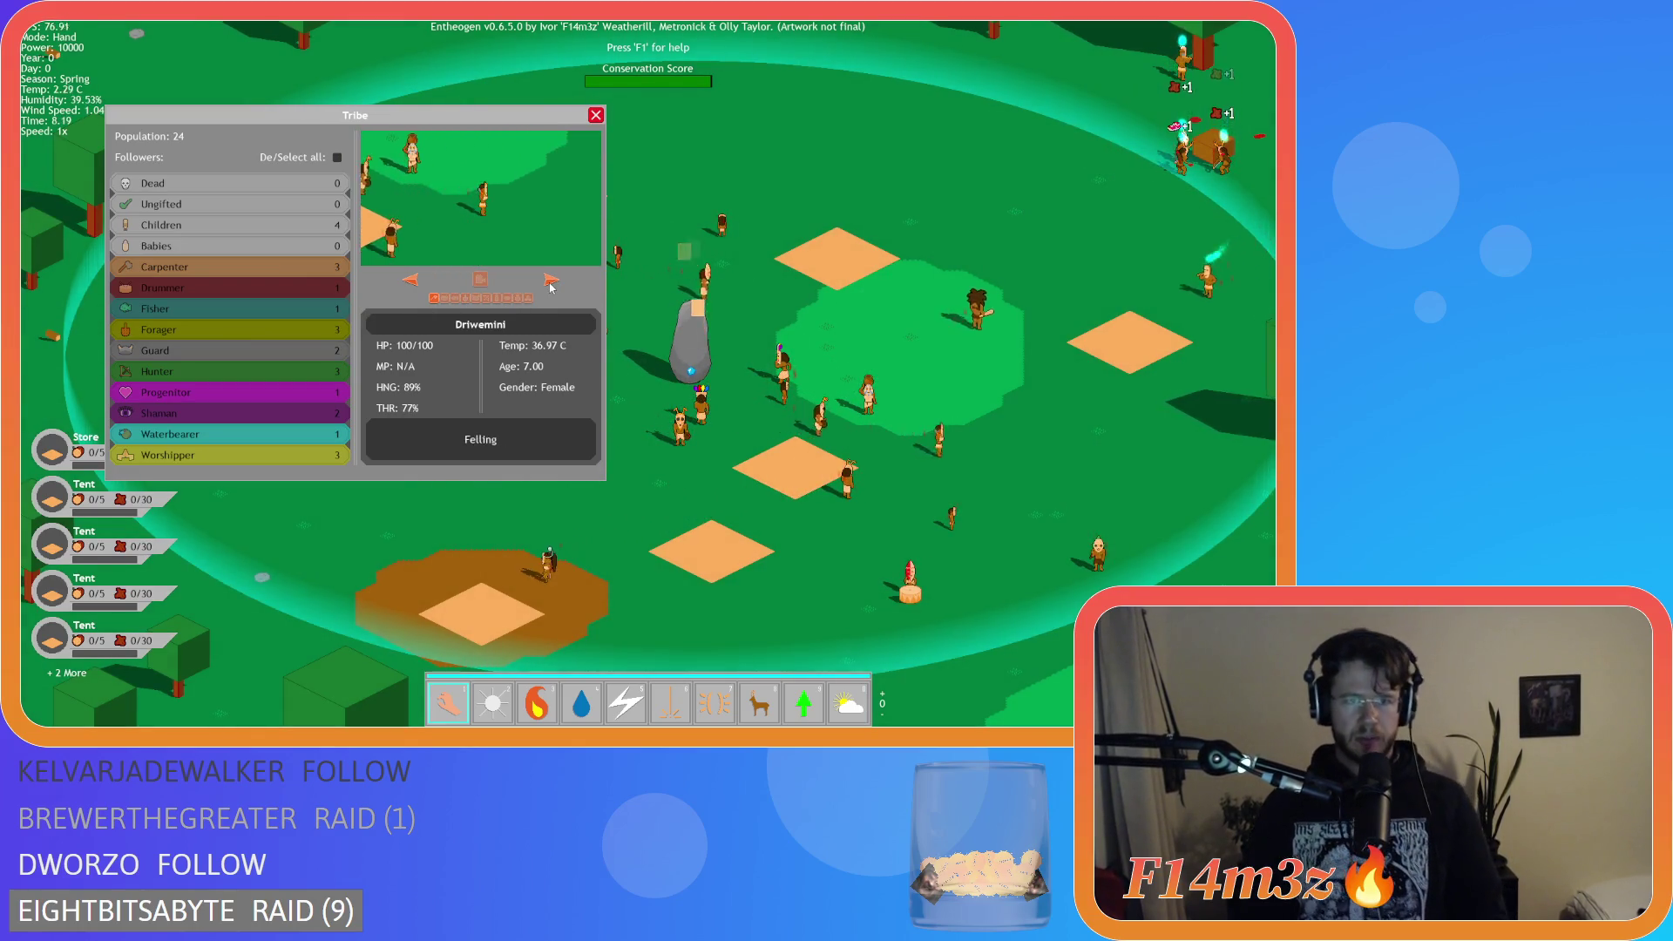
pyautogui.press('d')
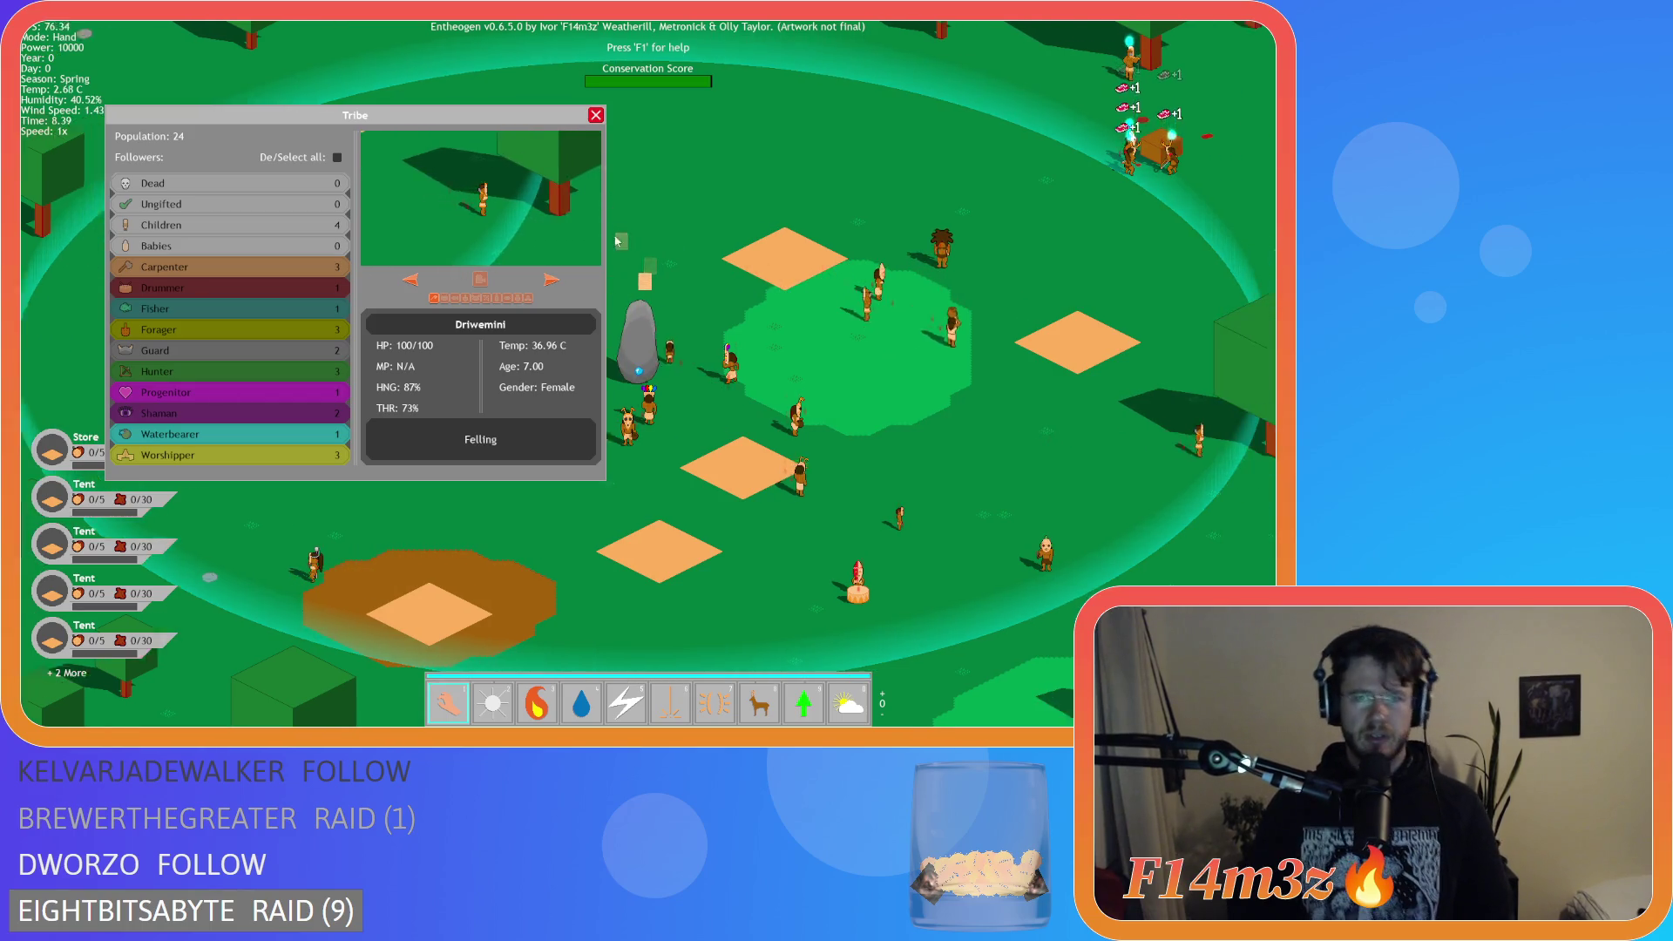
pyautogui.press('Escape')
# Smite ten villagers around the camp and the central clearing.
pyautogui.press('5')
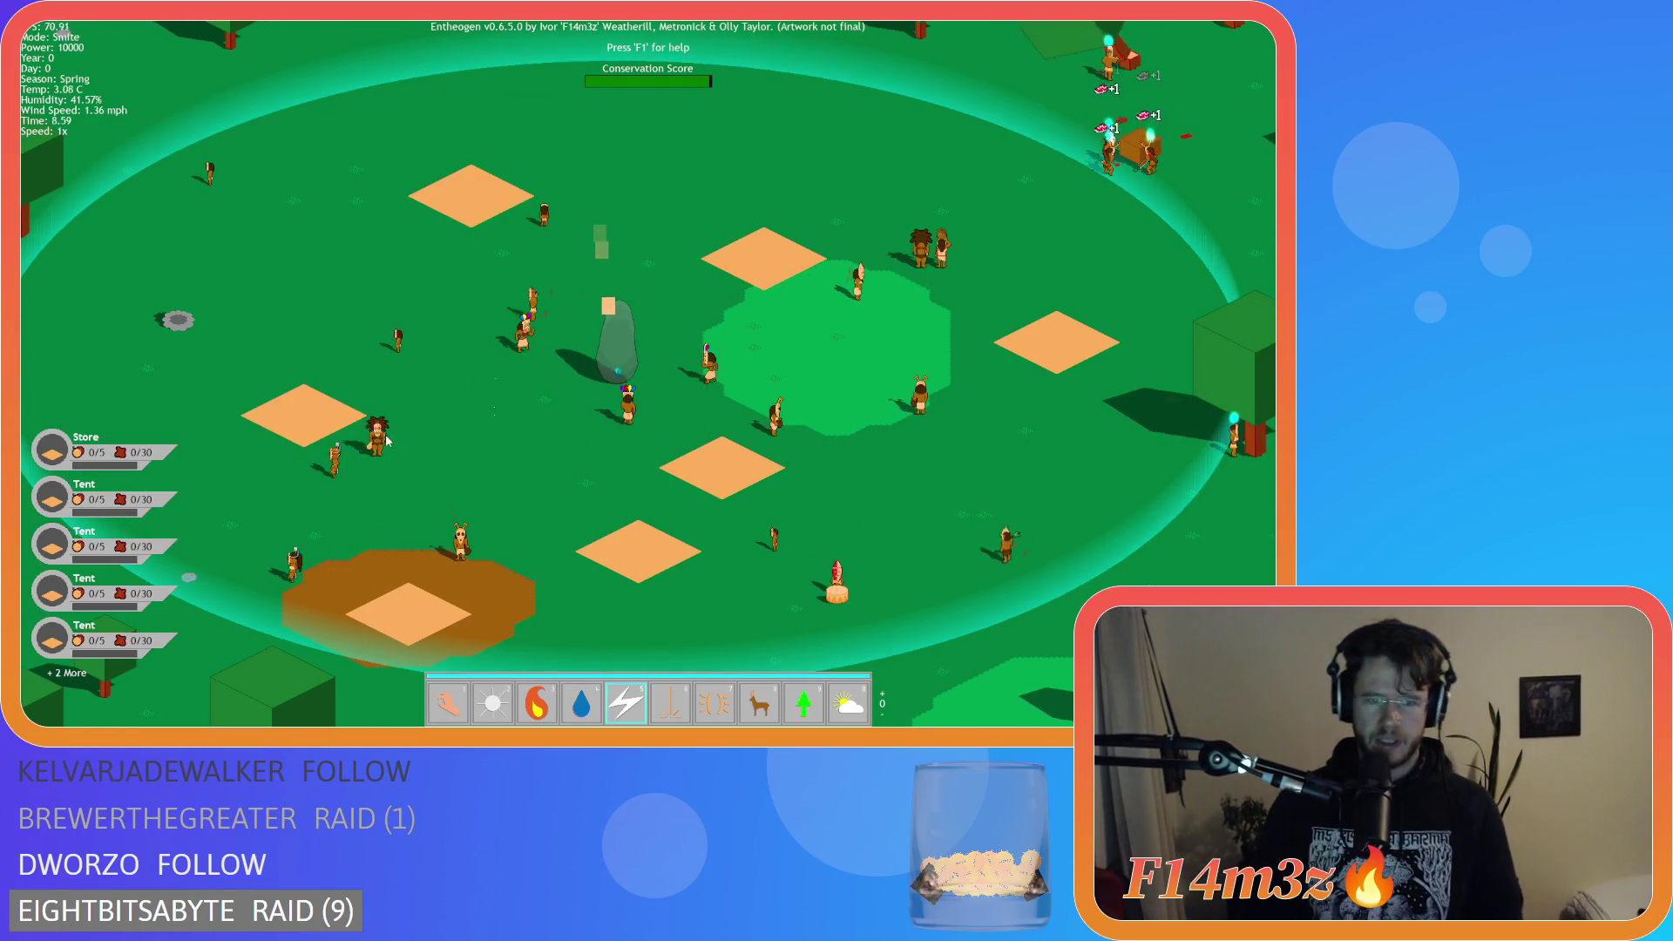
pyautogui.click(376, 440)
pyautogui.click(523, 343)
pyautogui.click(514, 380)
pyautogui.click(708, 568)
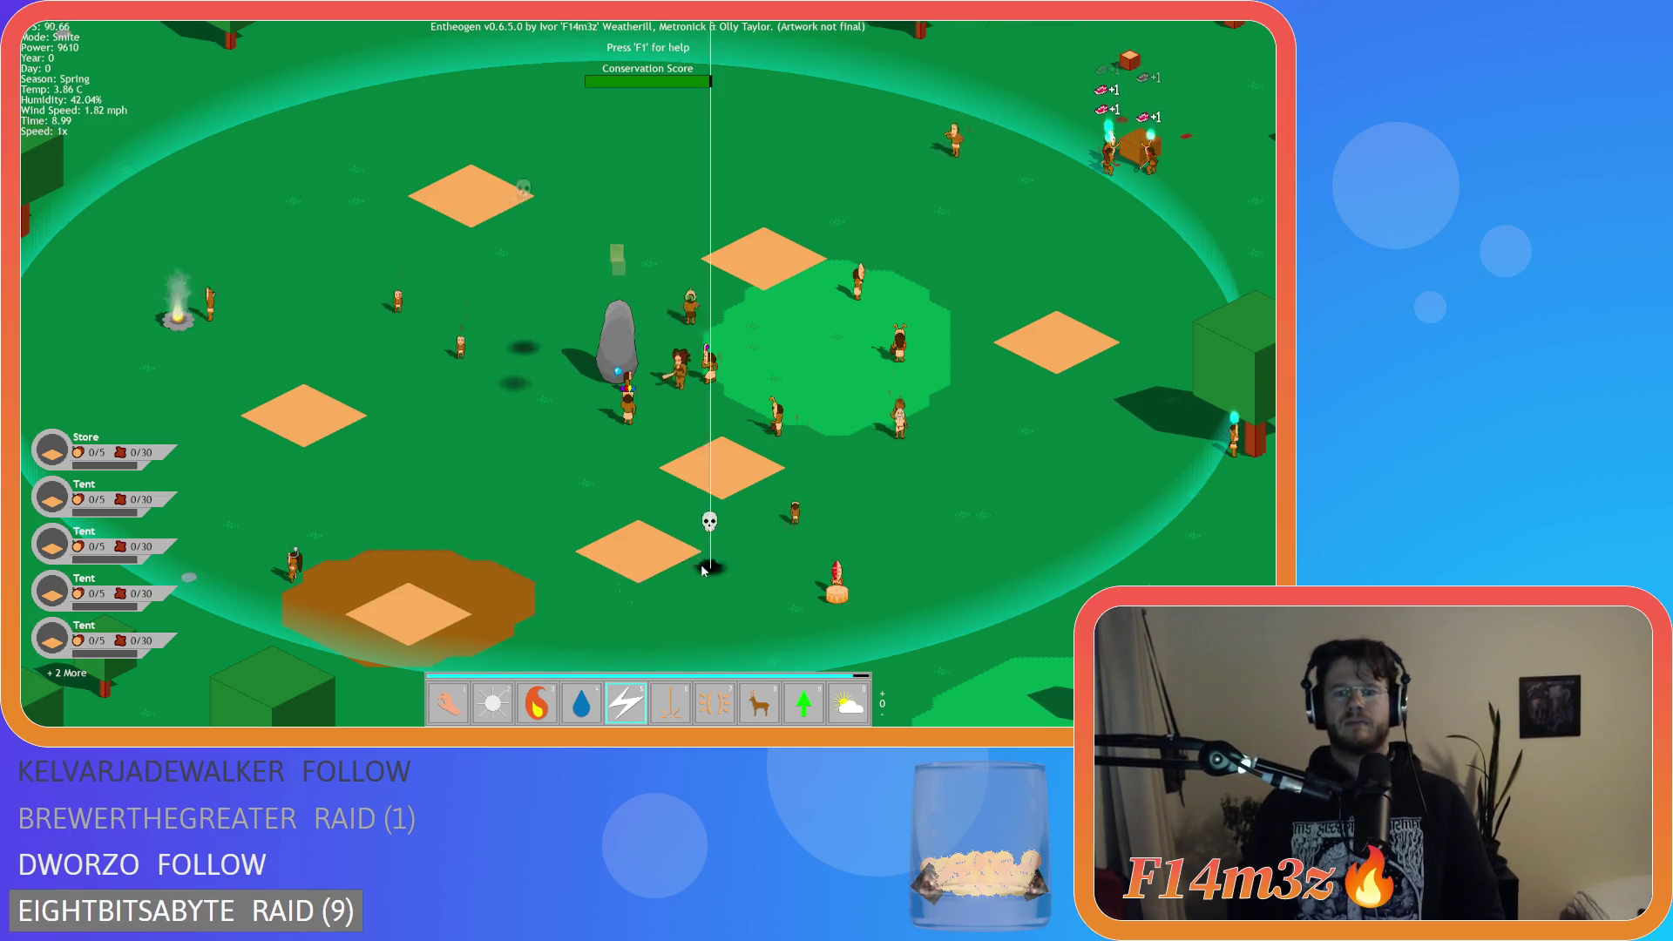
pyautogui.click(293, 568)
pyautogui.click(92, 237)
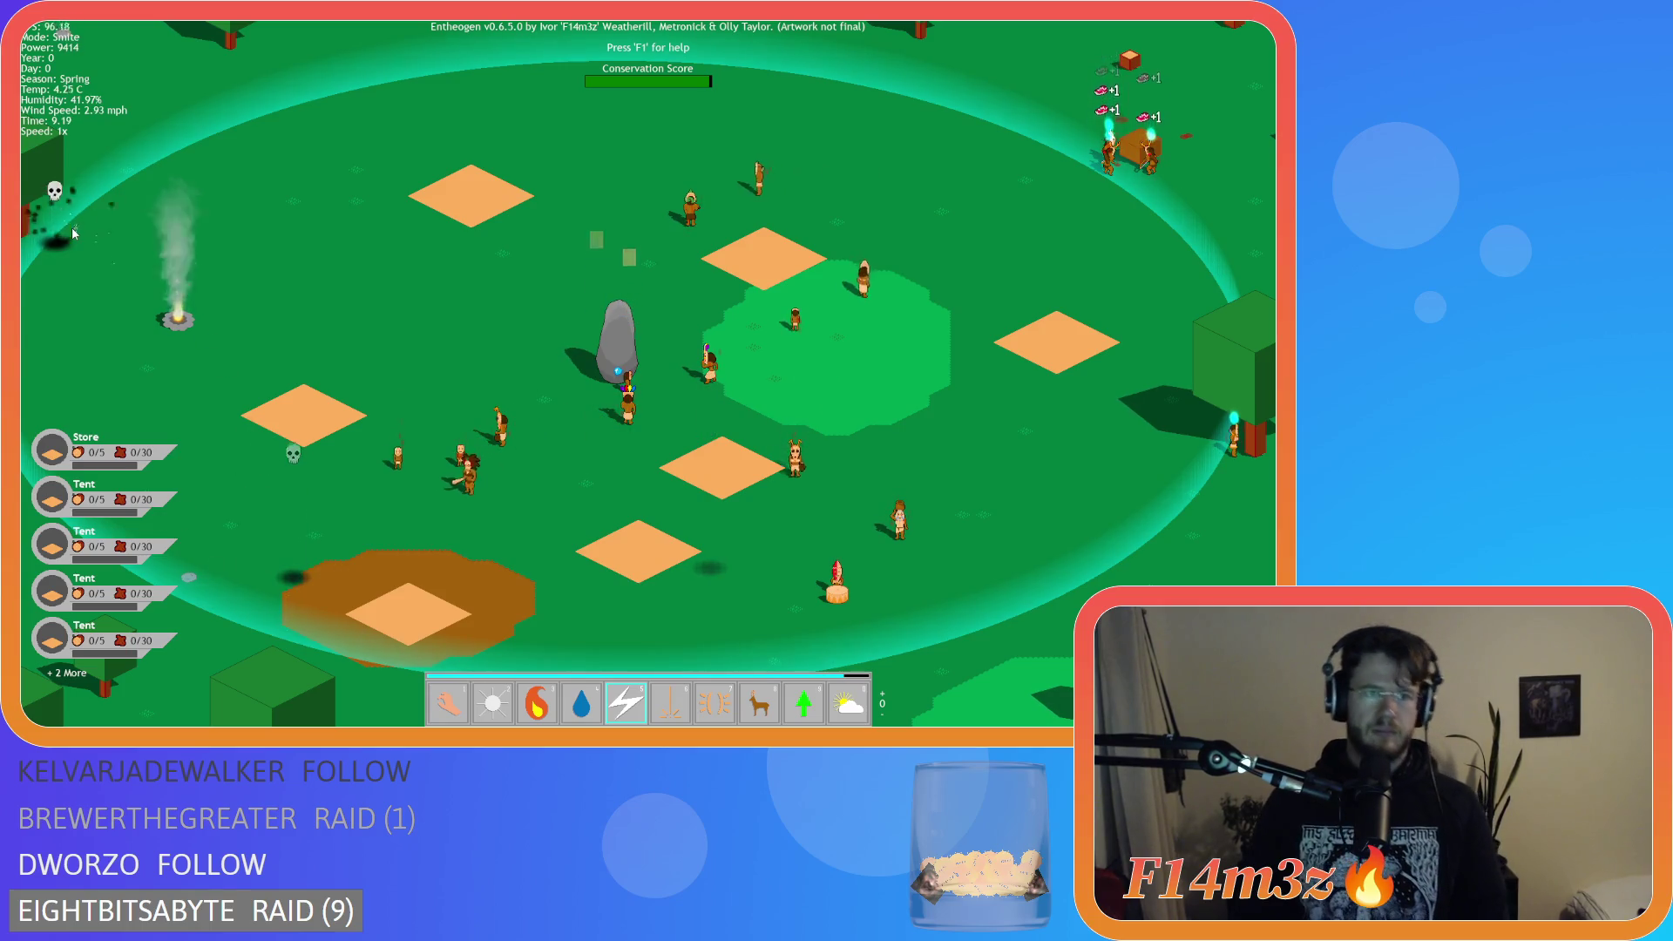
pyautogui.press('s')
pyautogui.press('d')
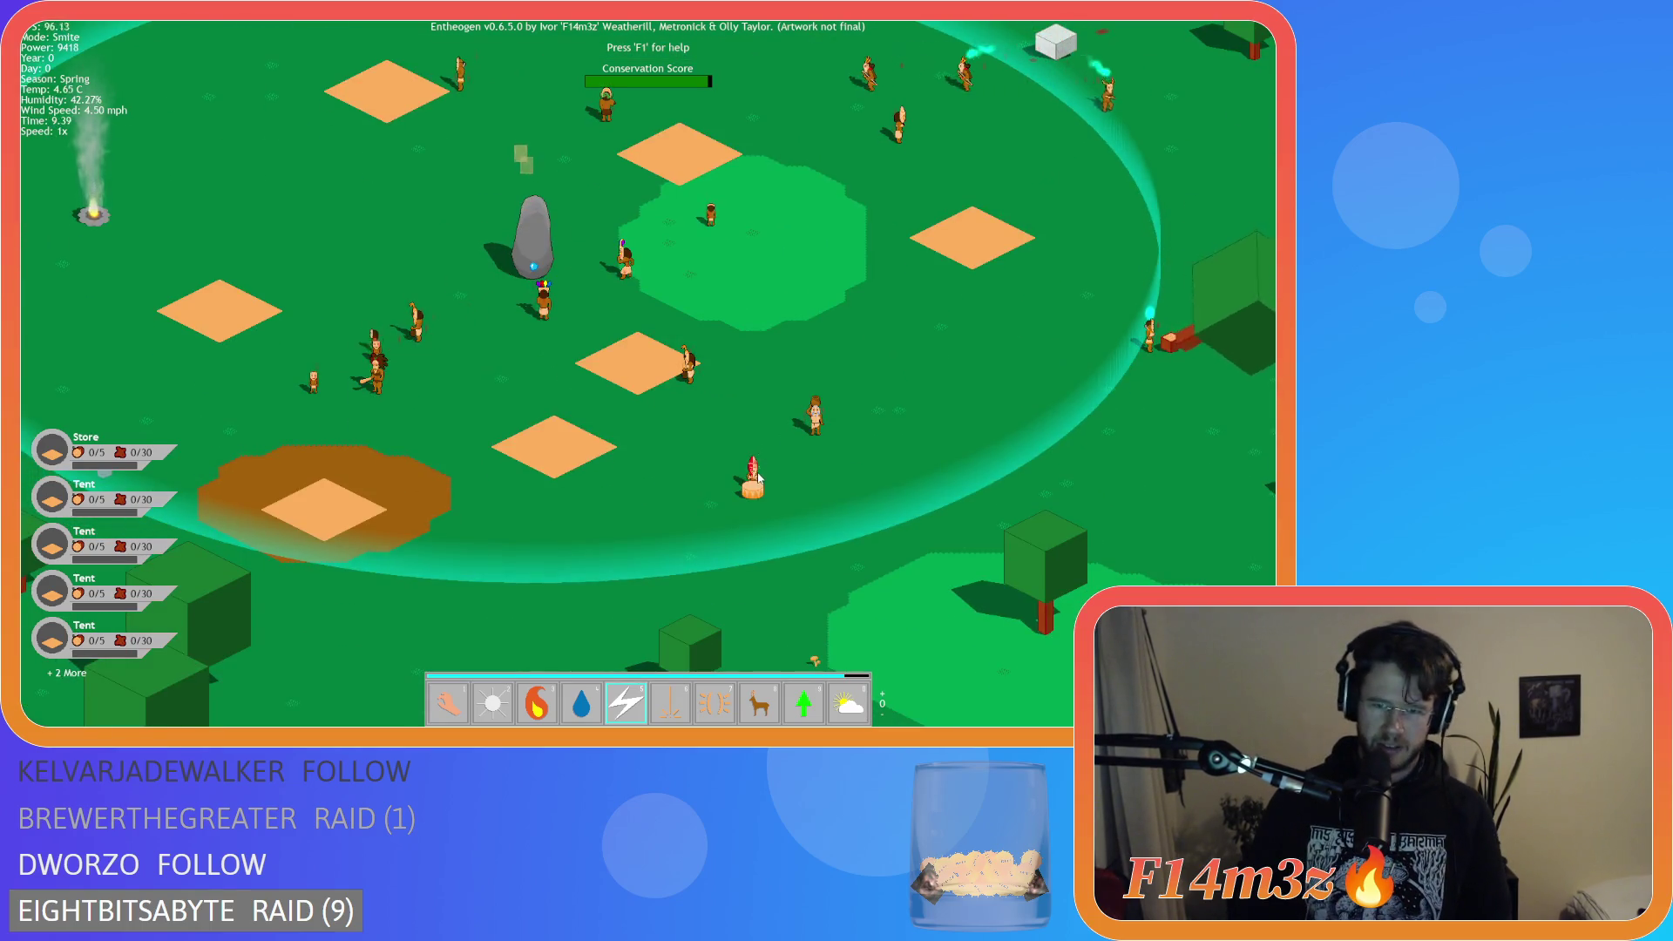
pyautogui.click(815, 419)
pyautogui.click(691, 373)
pyautogui.click(543, 309)
pyautogui.click(593, 274)
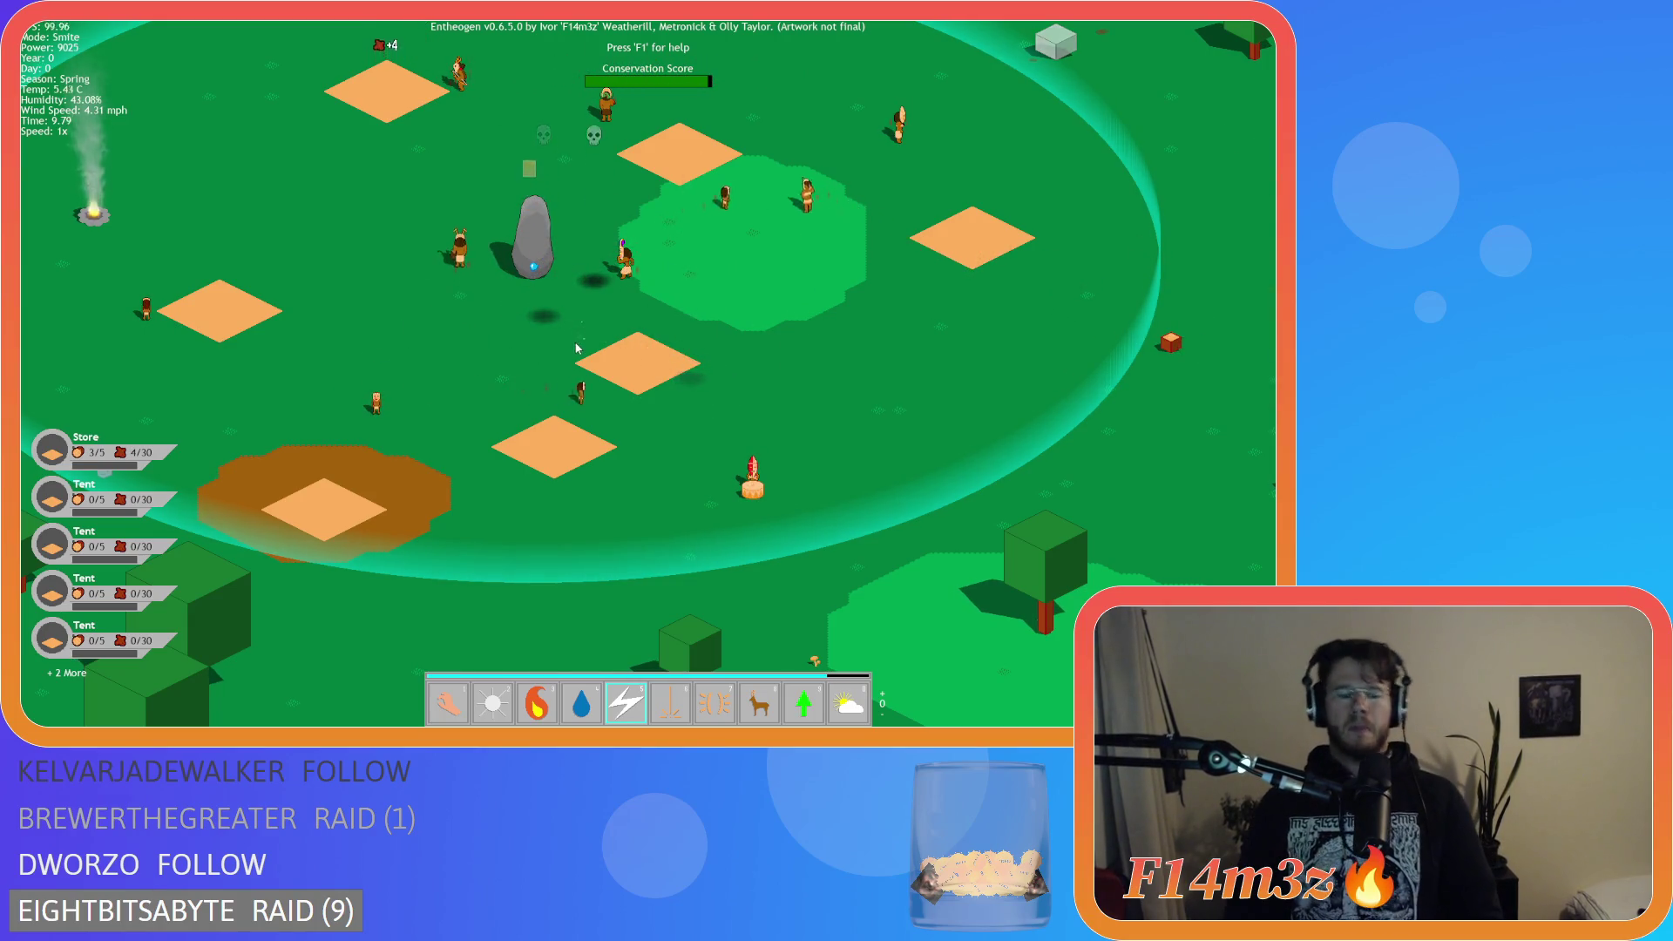
# Review the next follower's info card in the Tribe overview.
pyautogui.press('t')
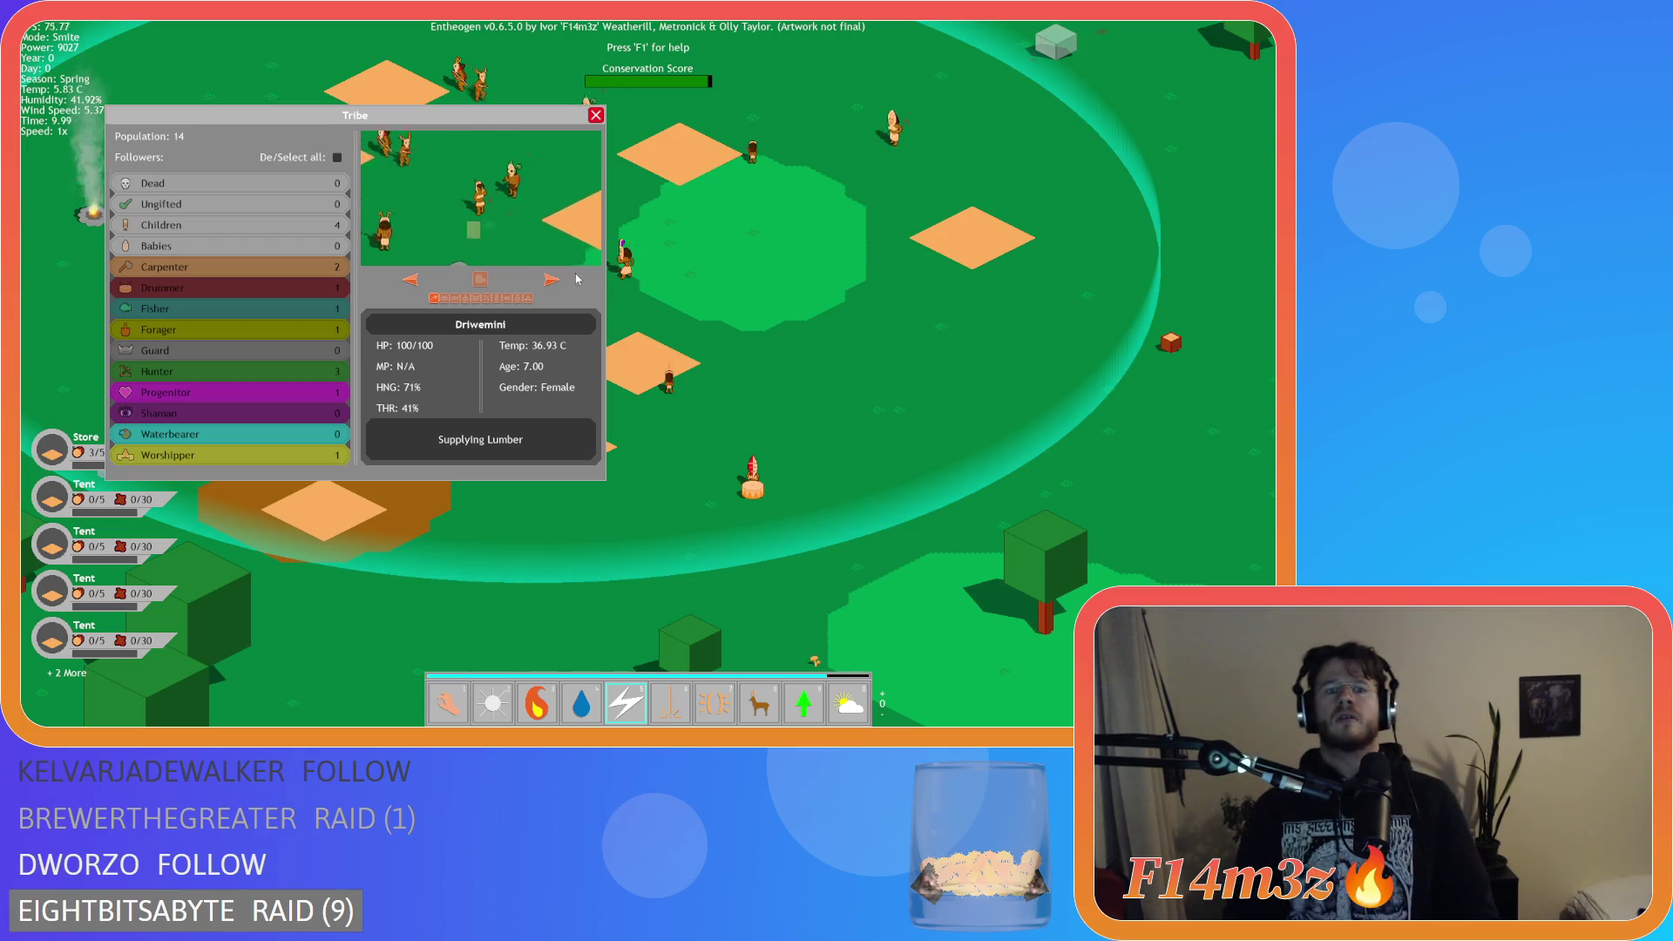
pyautogui.click(466, 298)
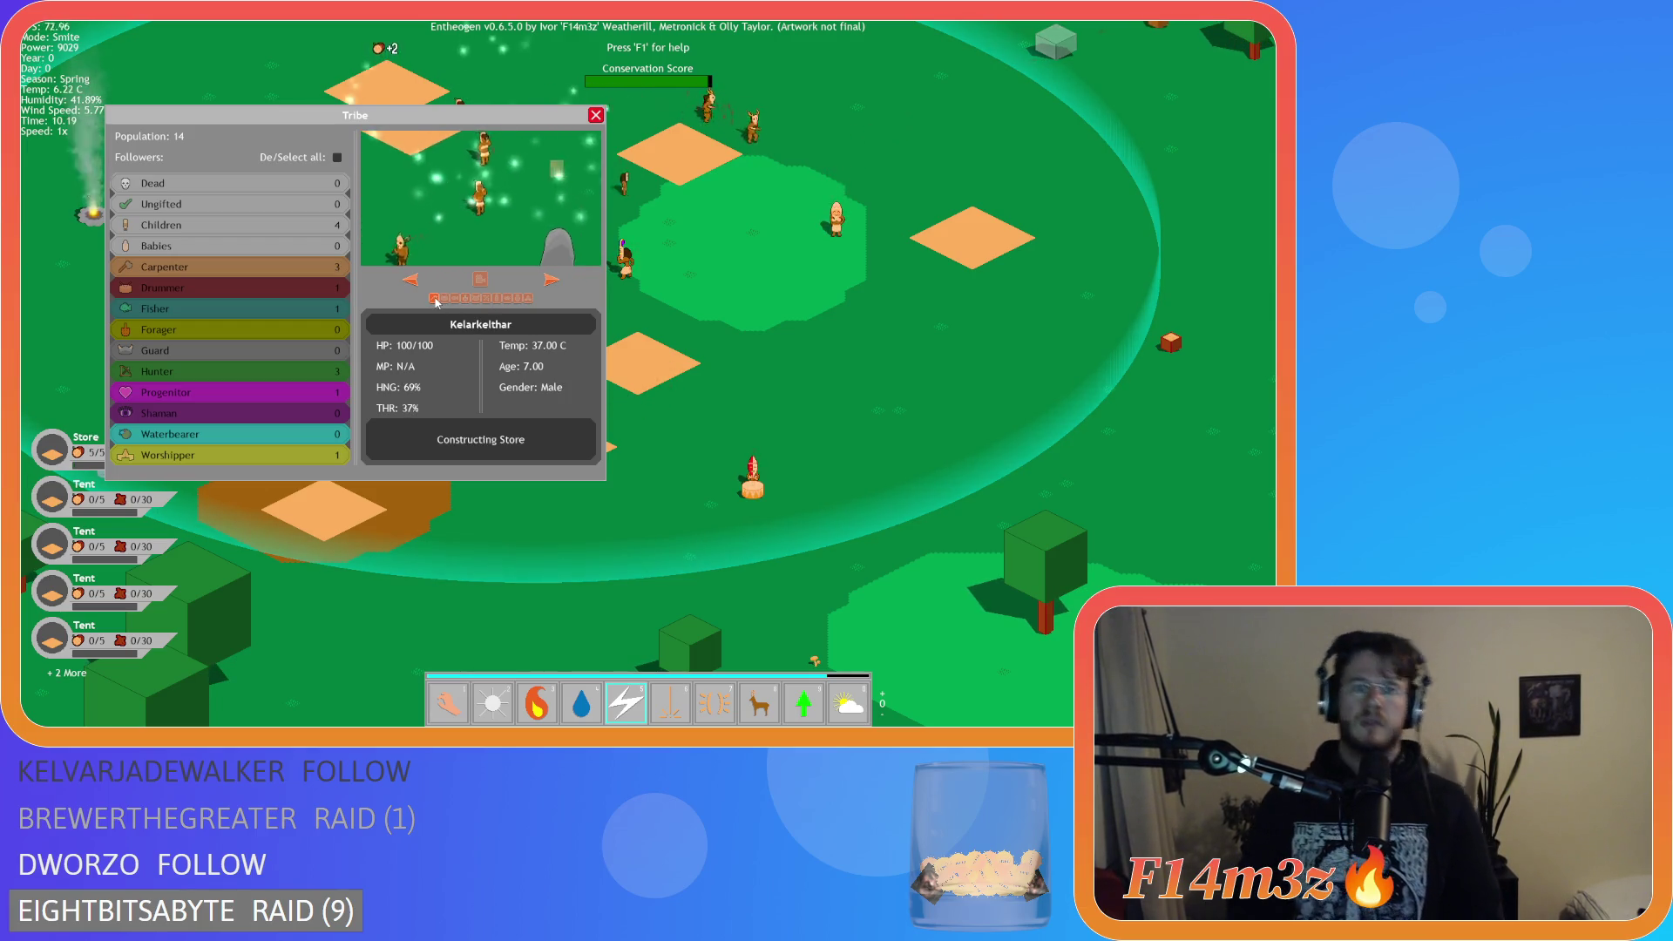
pyautogui.press('1')
pyautogui.press('t')
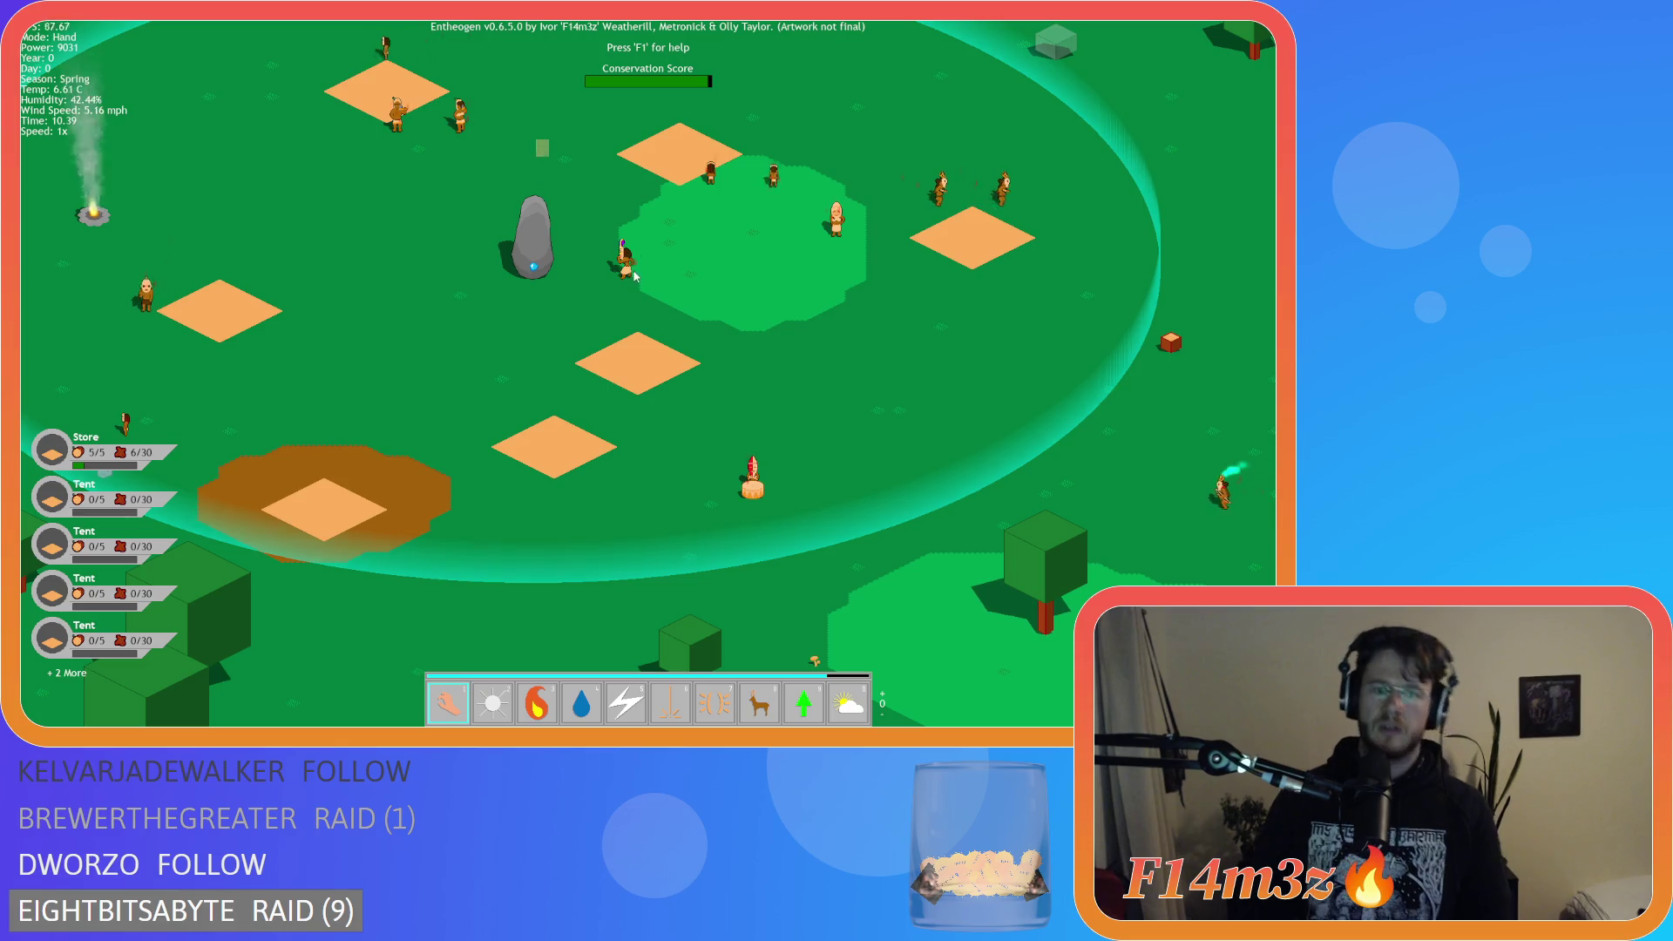
# Smite eight more villagers, then spawn a herd of deer beside the Store.
pyautogui.press('5')
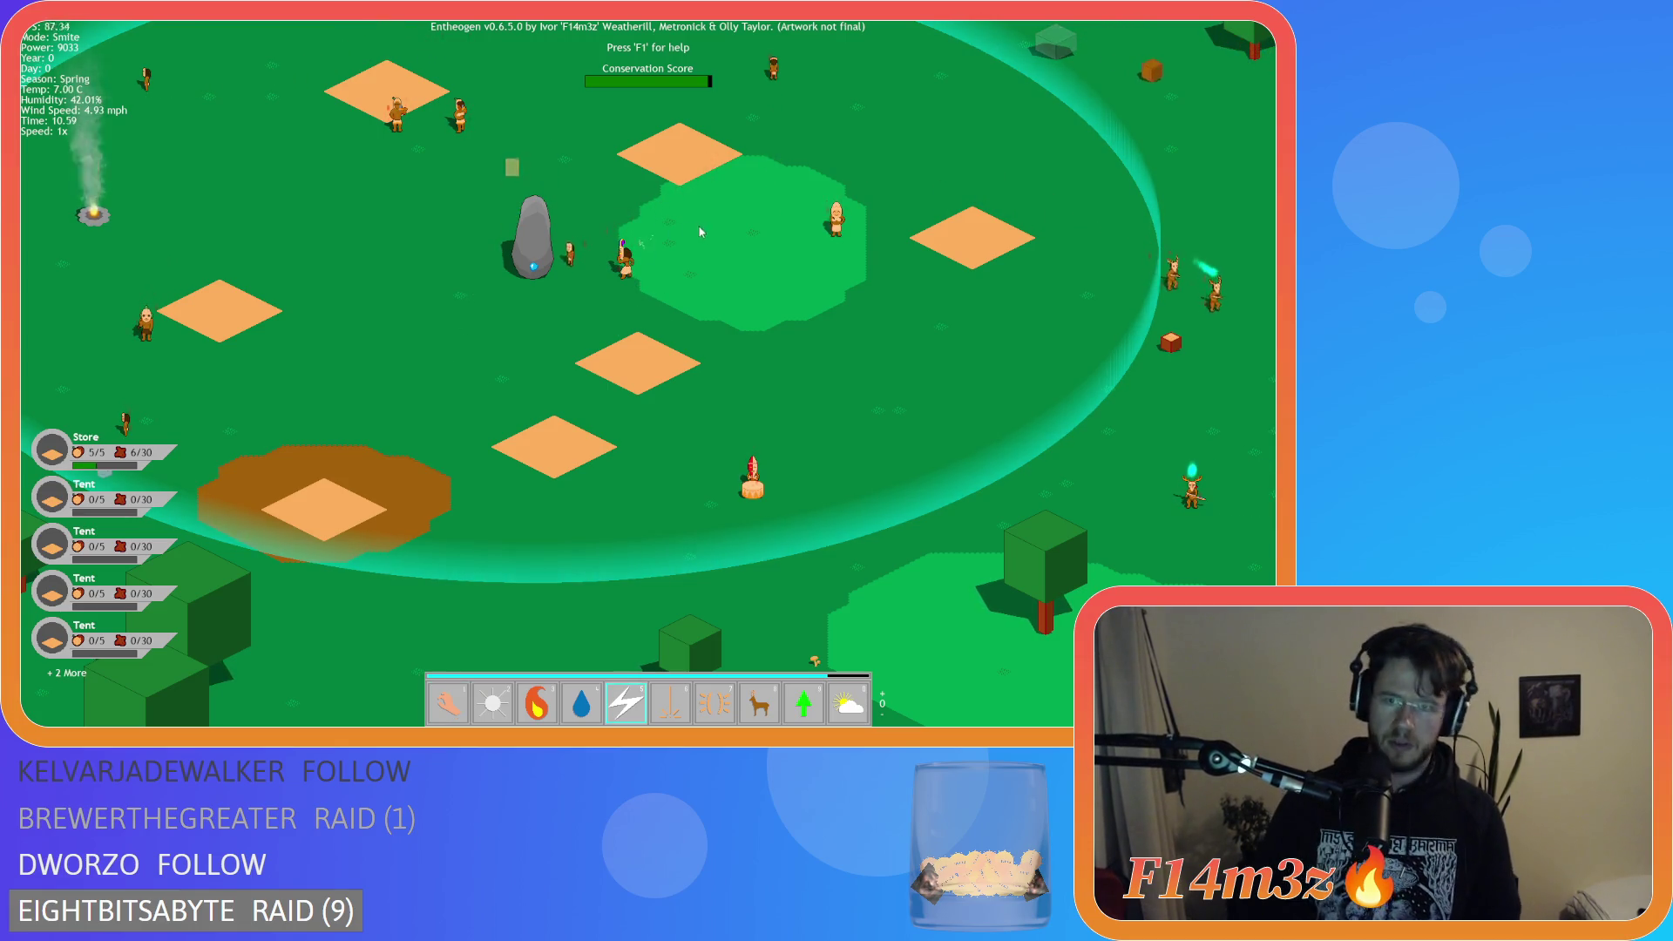
pyautogui.click(817, 246)
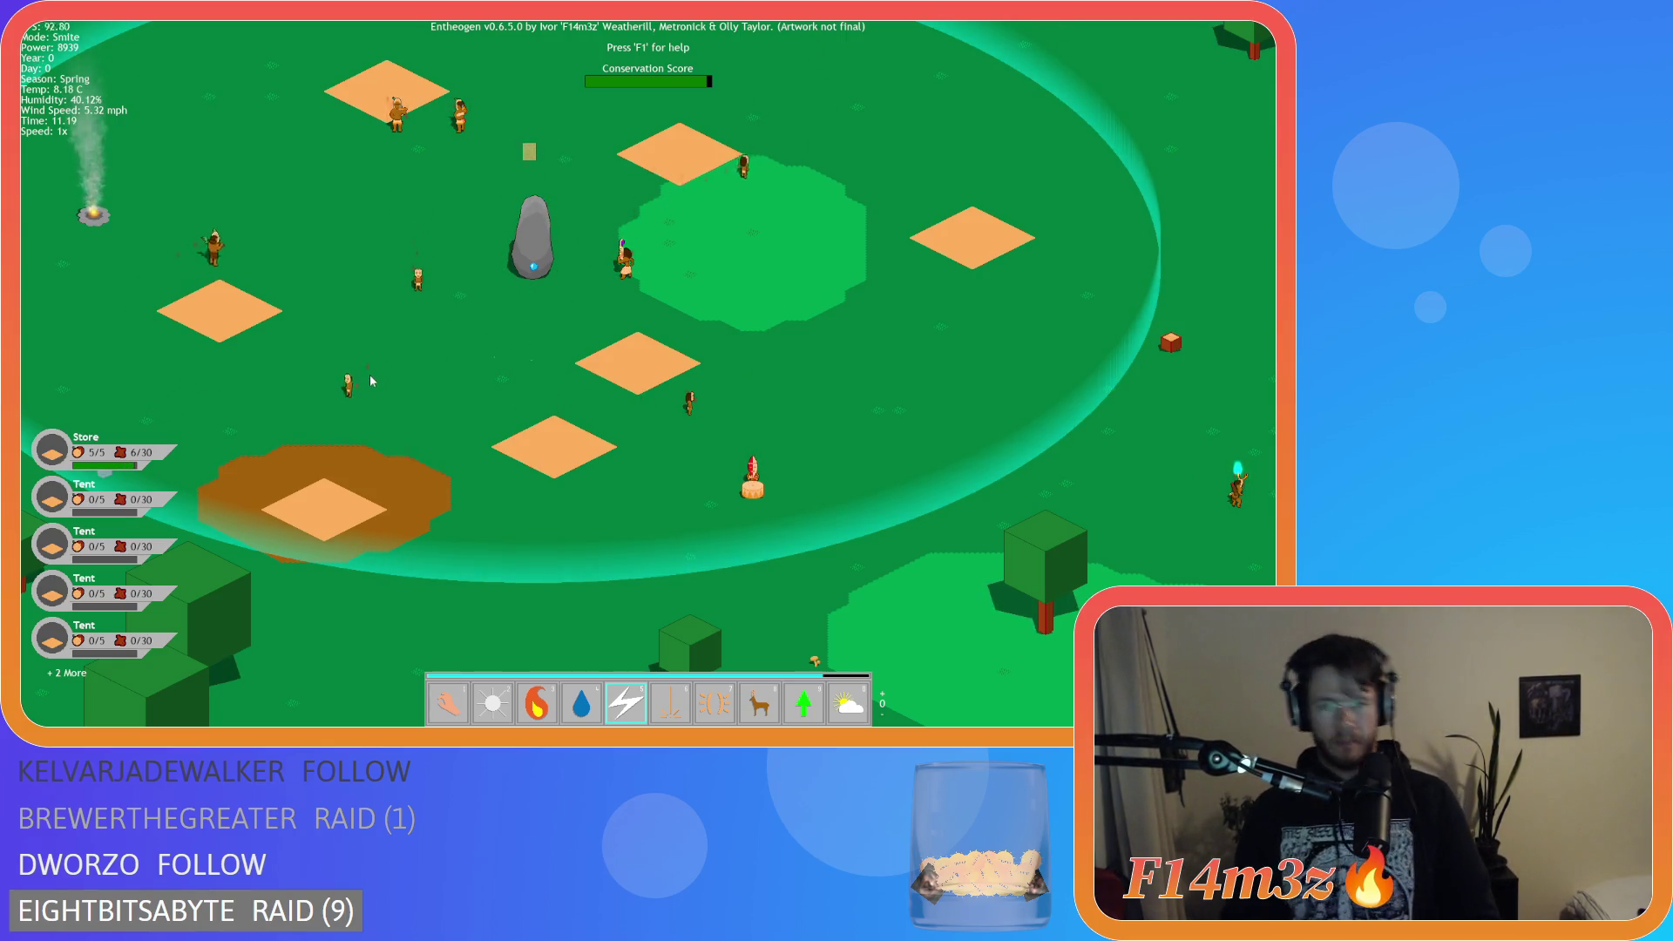
pyautogui.click(294, 449)
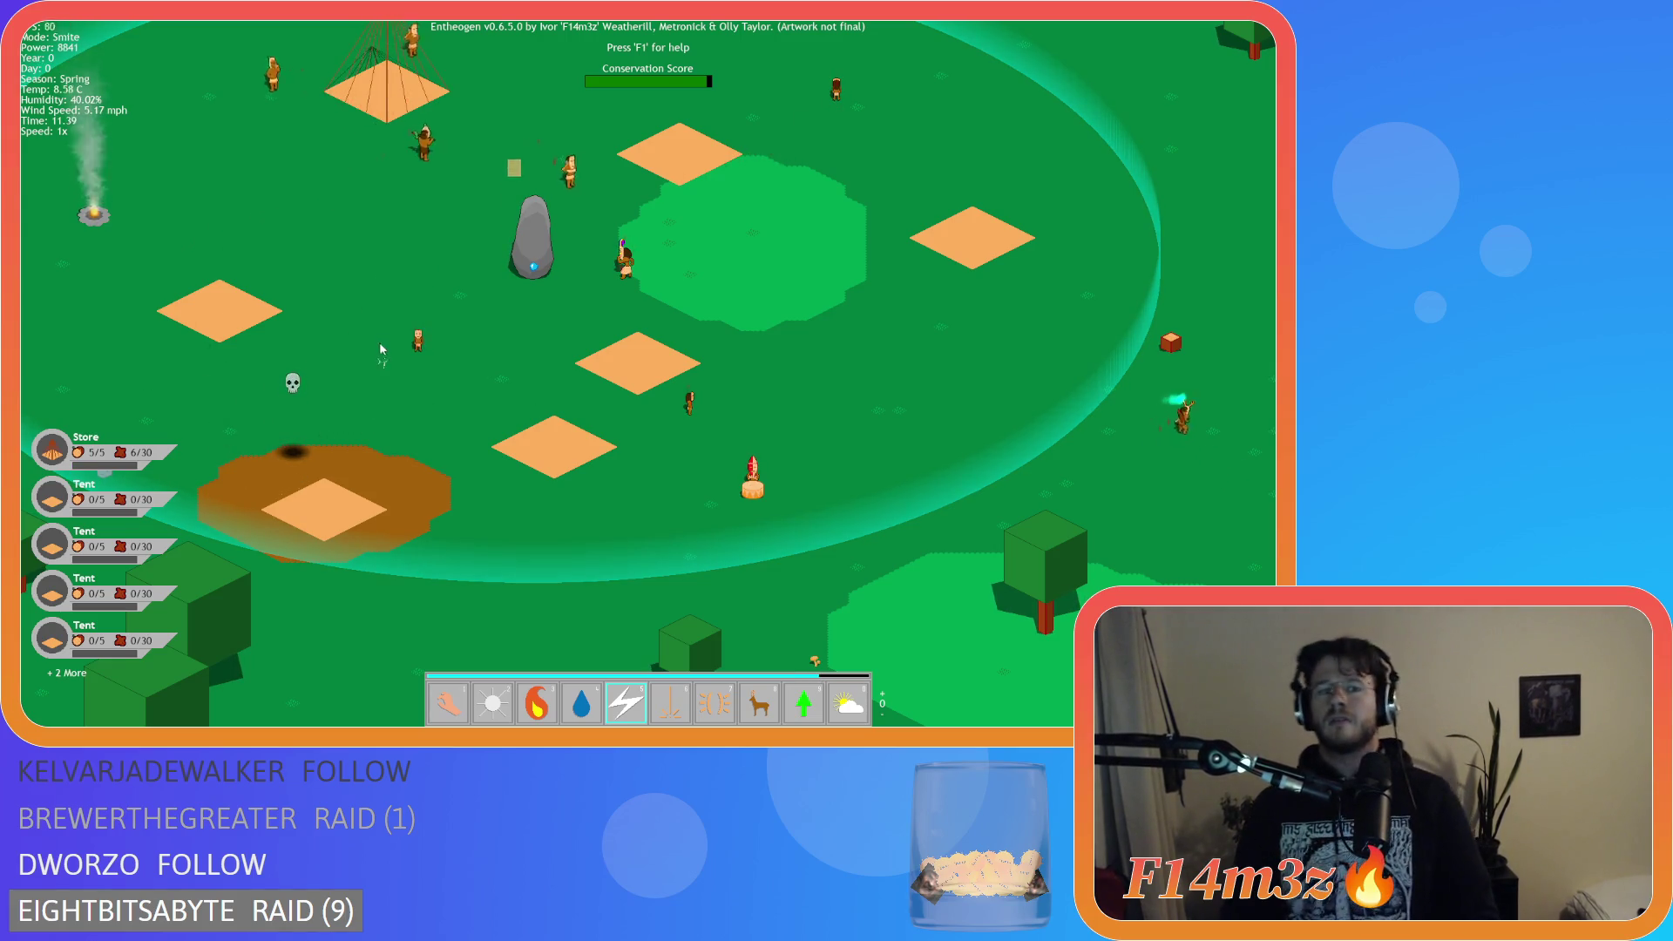
pyautogui.click(418, 342)
pyautogui.click(625, 264)
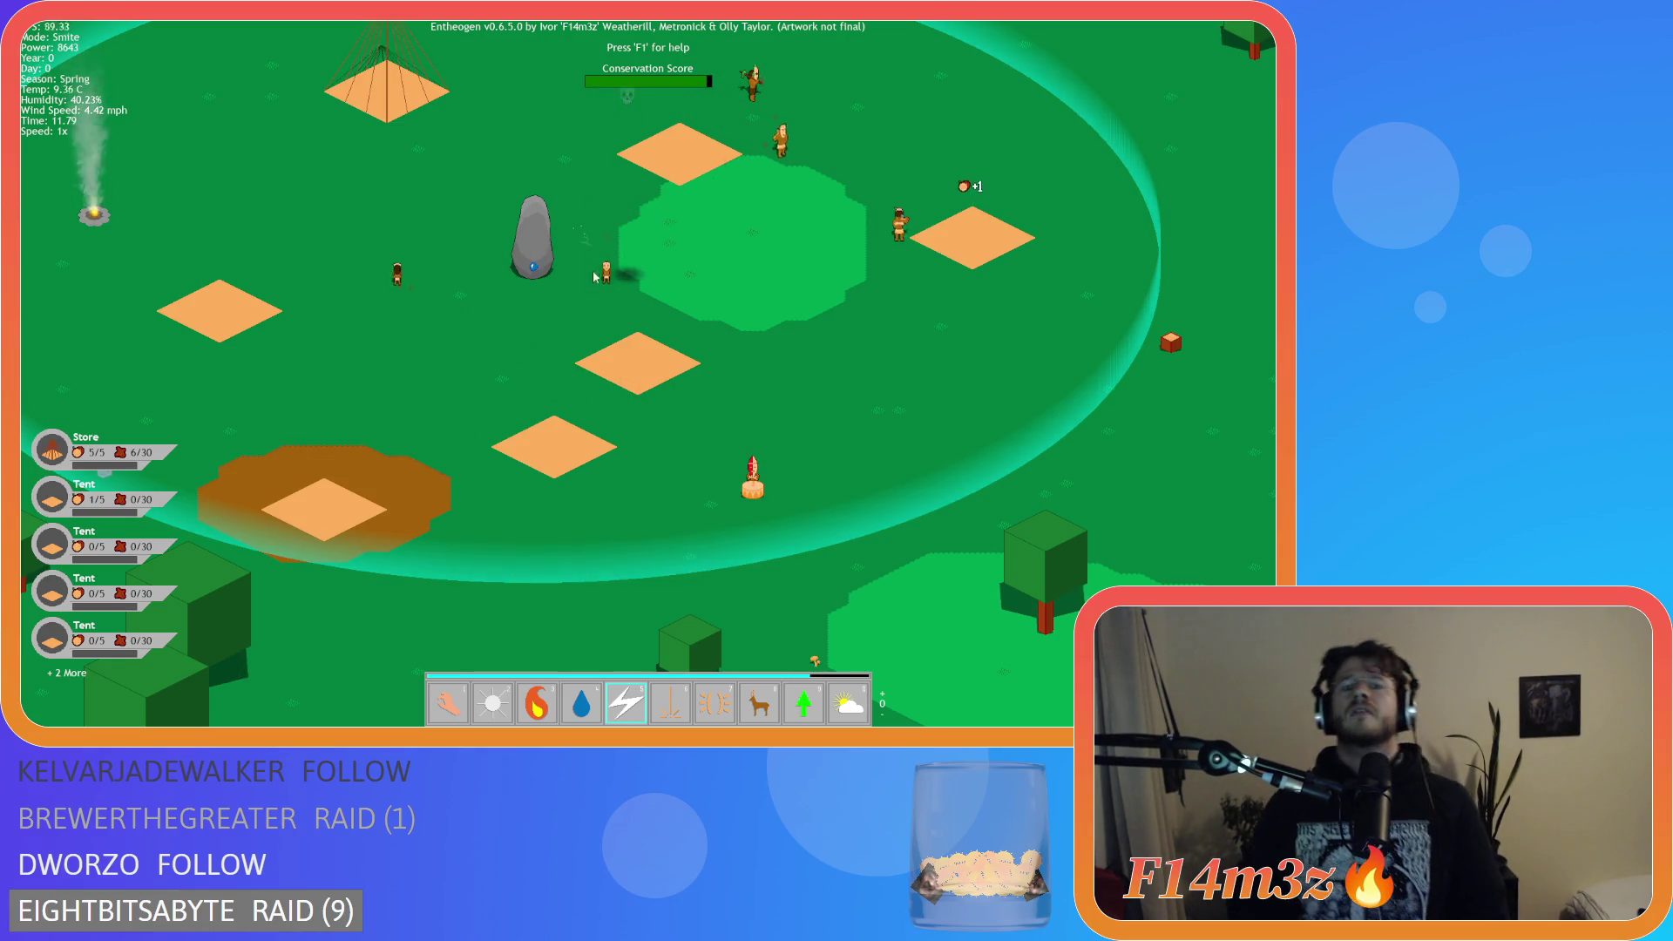
pyautogui.click(605, 277)
pyautogui.click(397, 216)
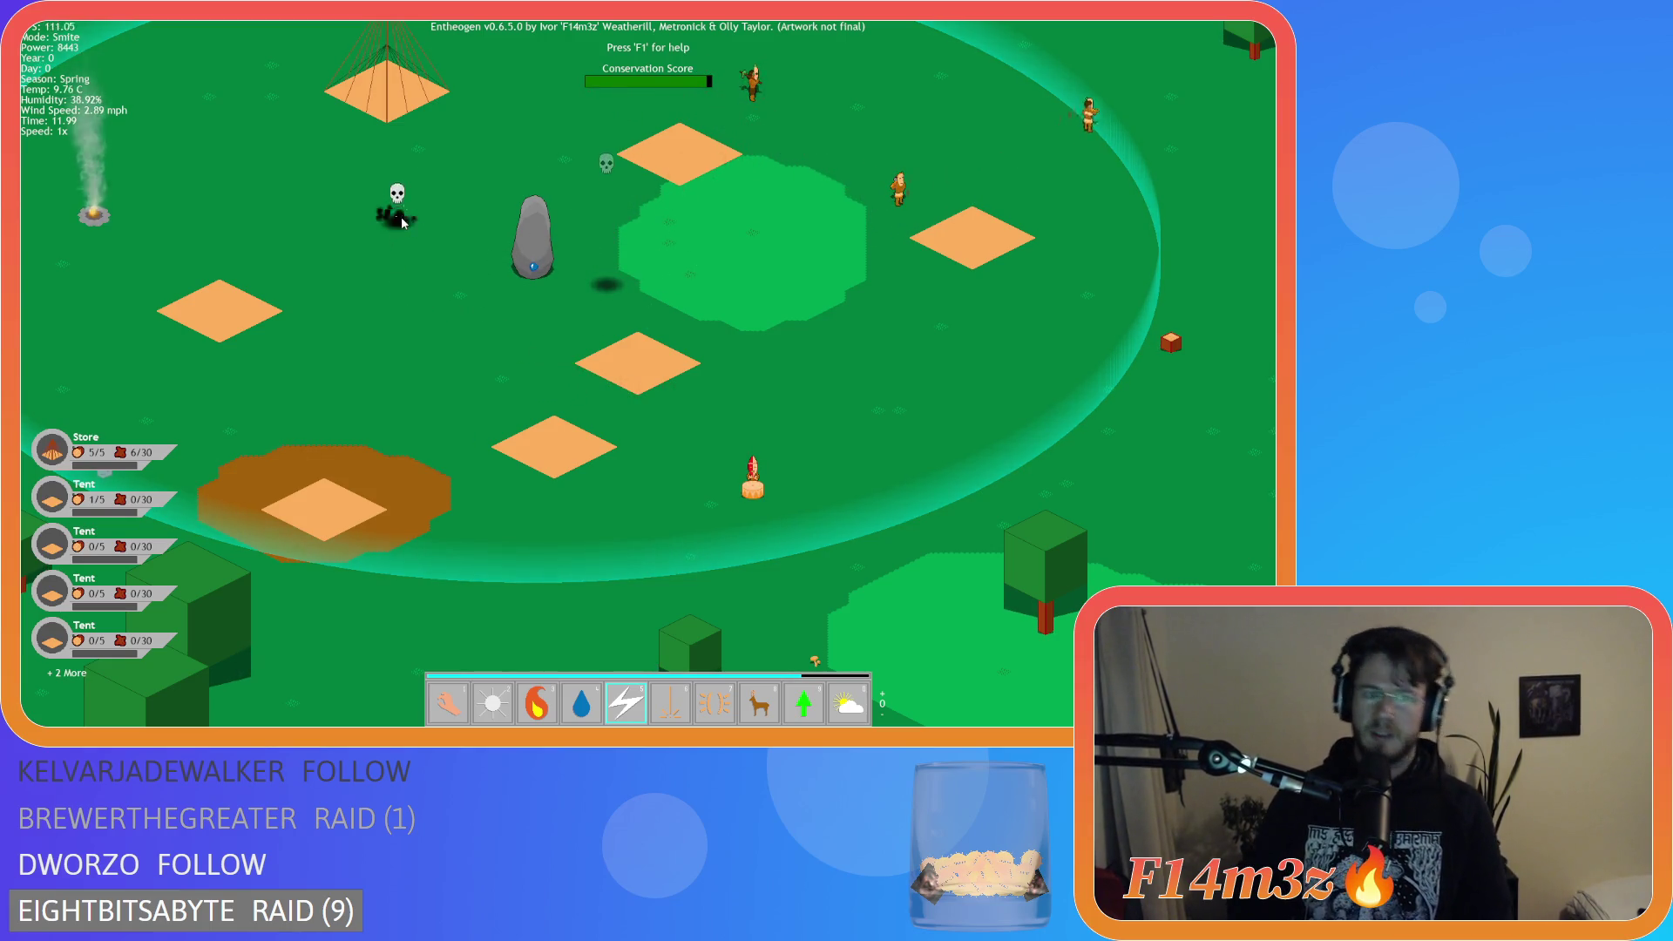
pyautogui.click(739, 87)
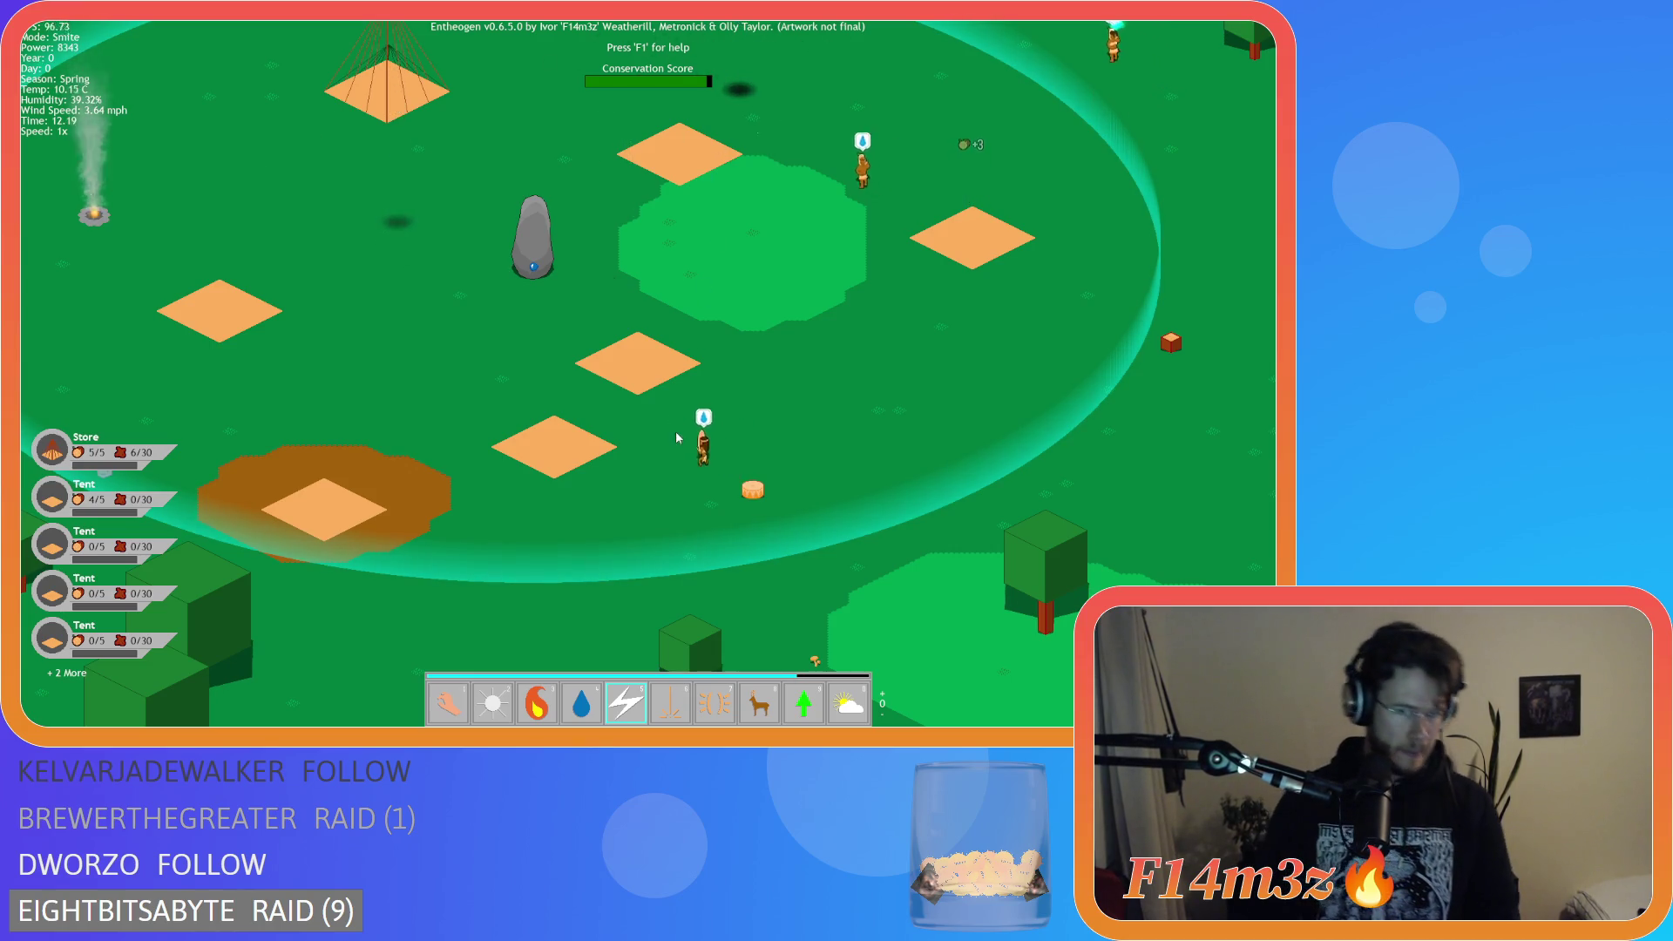
pyautogui.click(666, 422)
pyautogui.press('w')
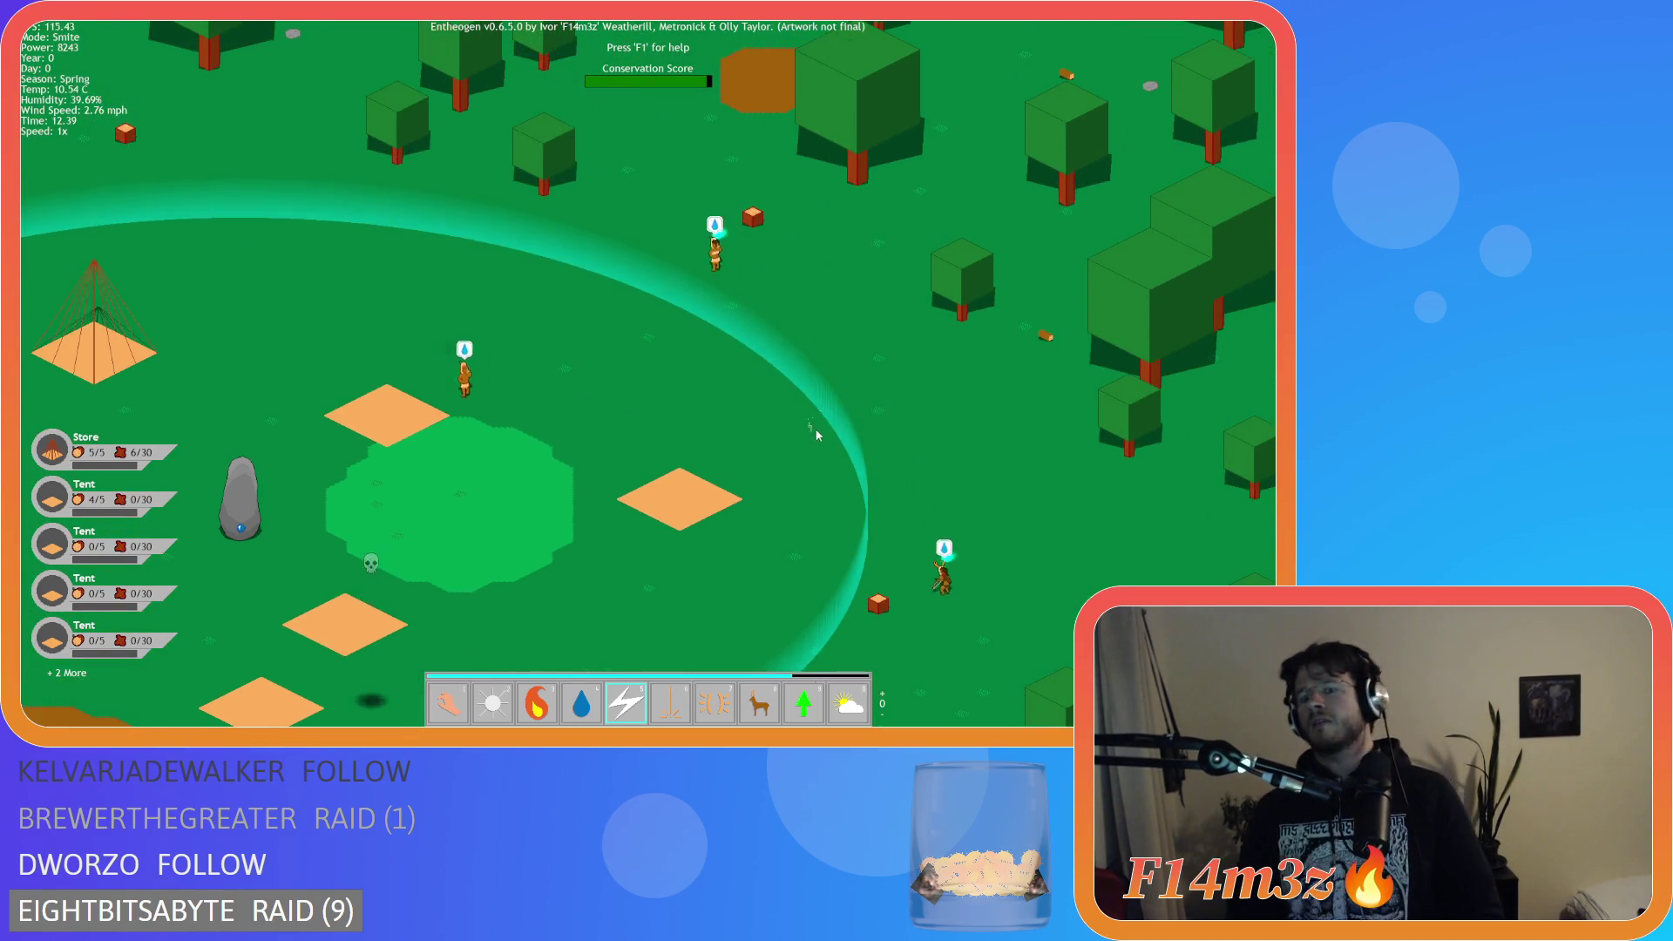
pyautogui.press('a')
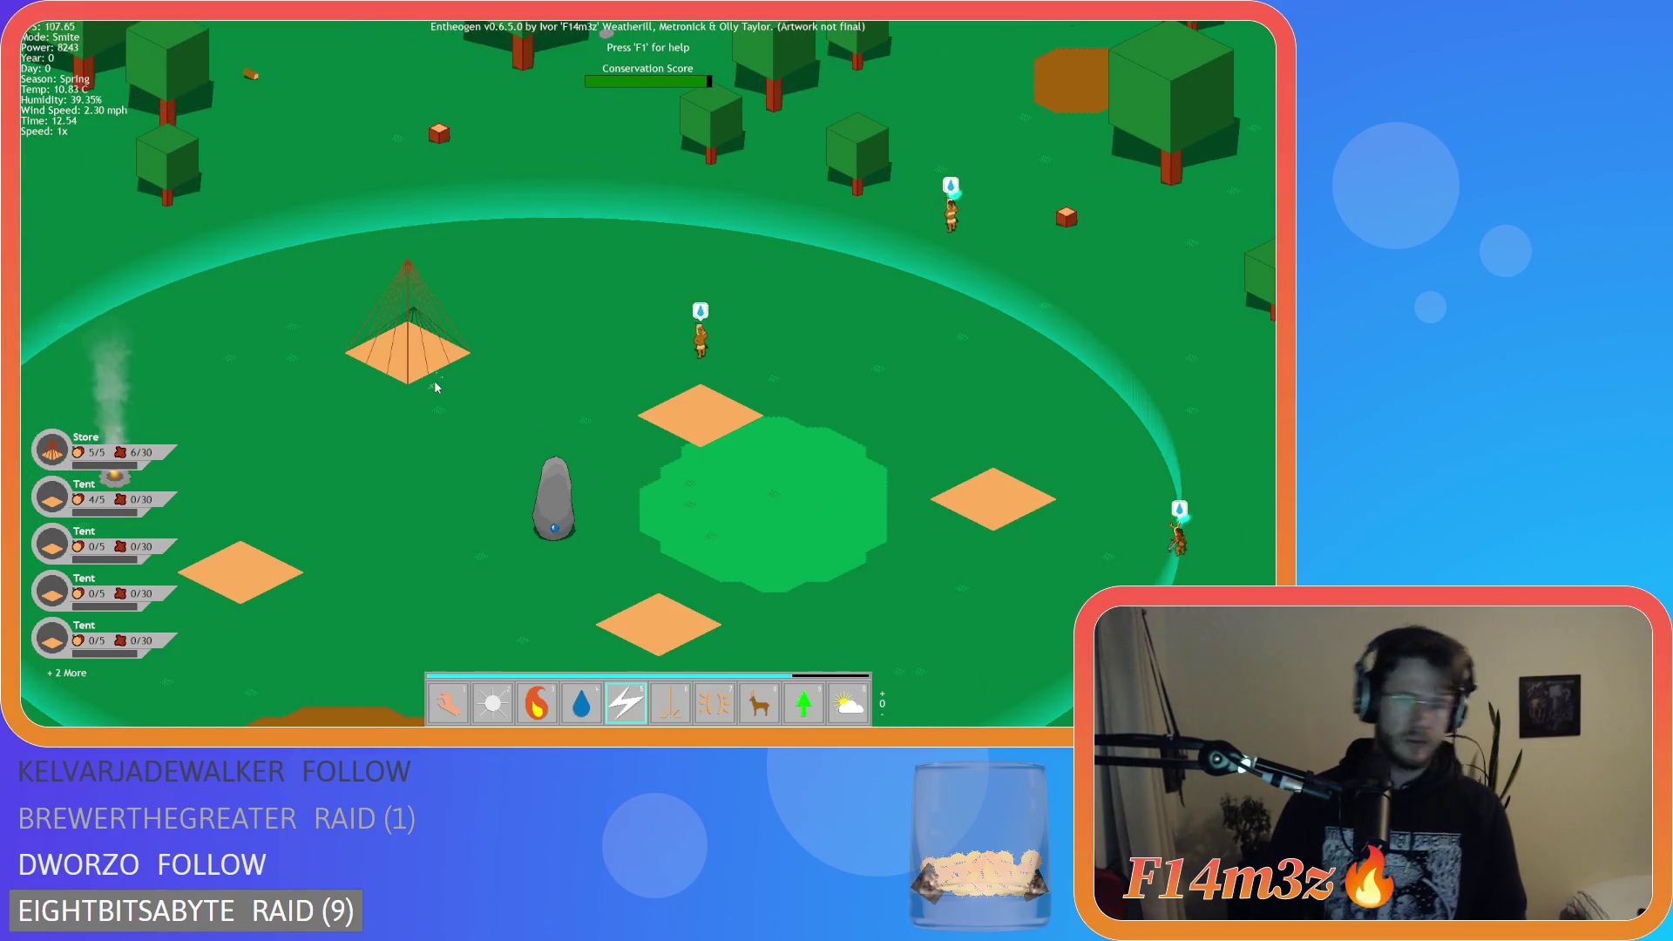
pyautogui.press('a')
pyautogui.press('8')
pyautogui.click(535, 495)
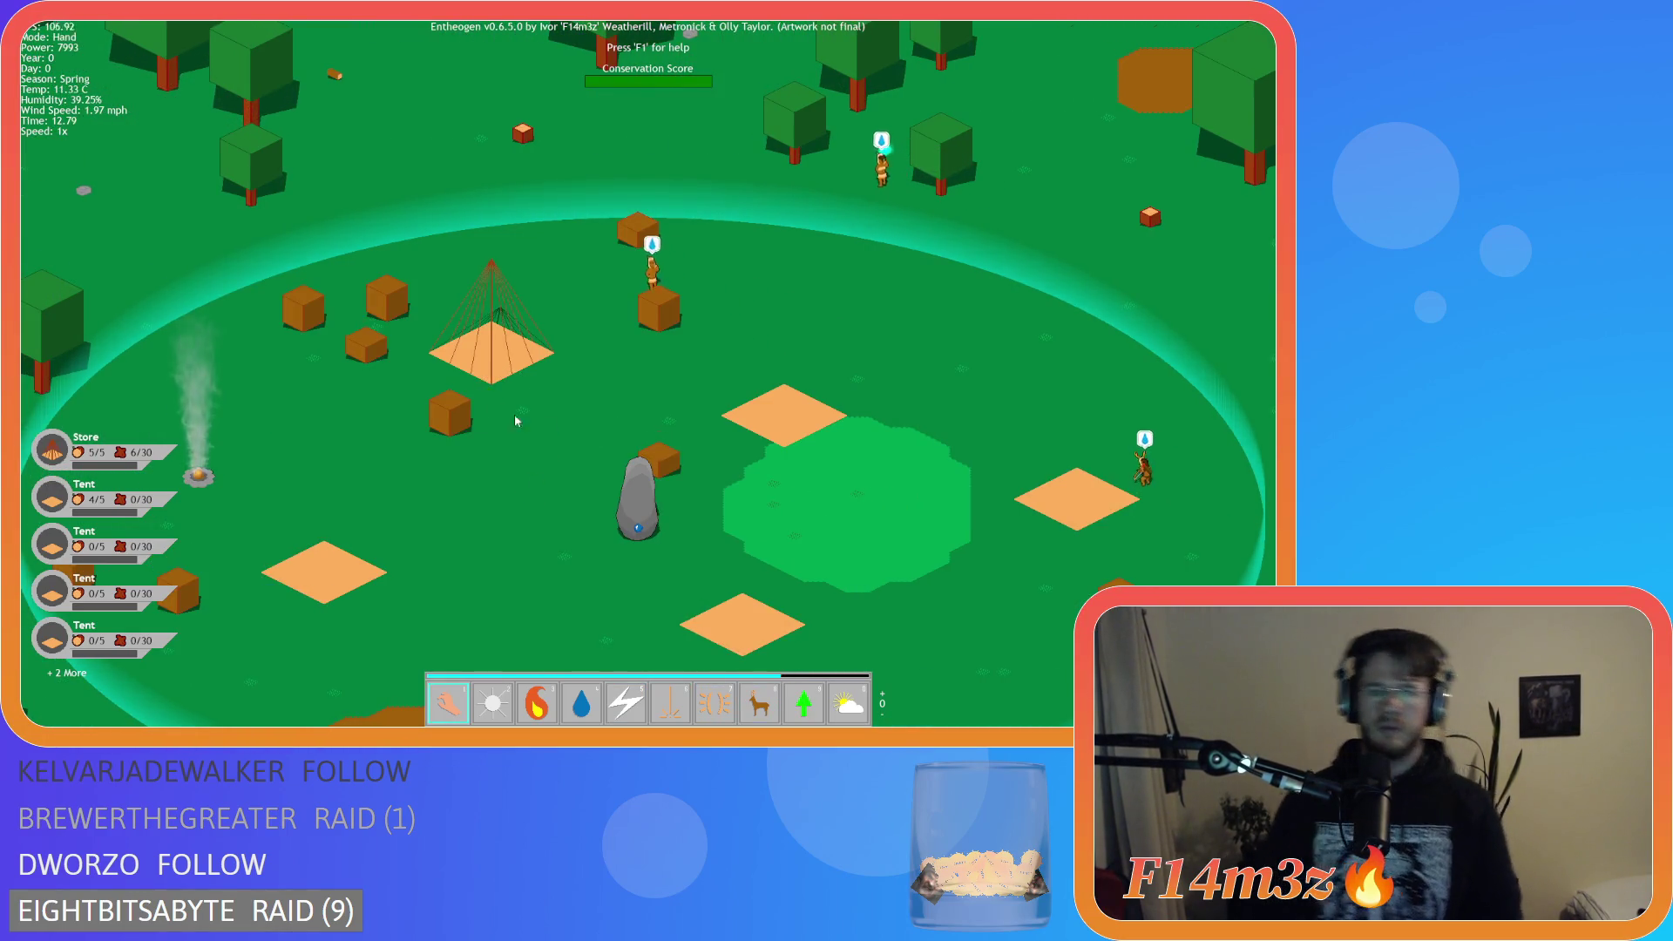
# Pan back to the store and briefly speed the game up before returning to normal speed.
pyautogui.press('1')
pyautogui.press('a')
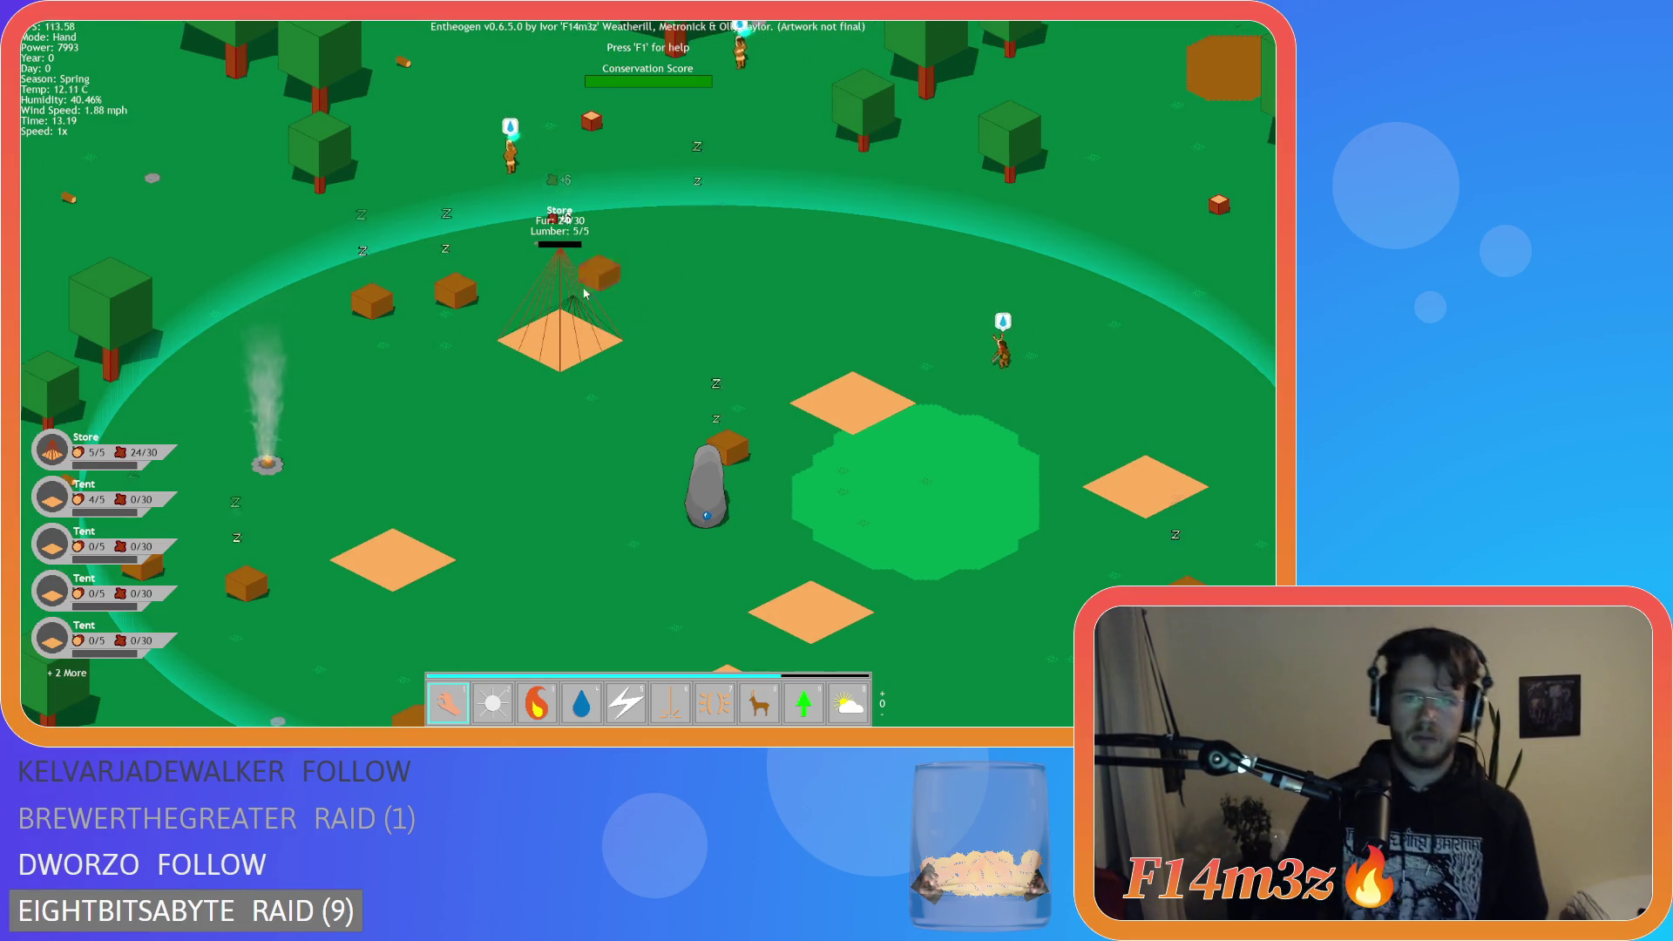
pyautogui.press('w')
pyautogui.press('a')
pyautogui.scroll(-5, 633, 389)
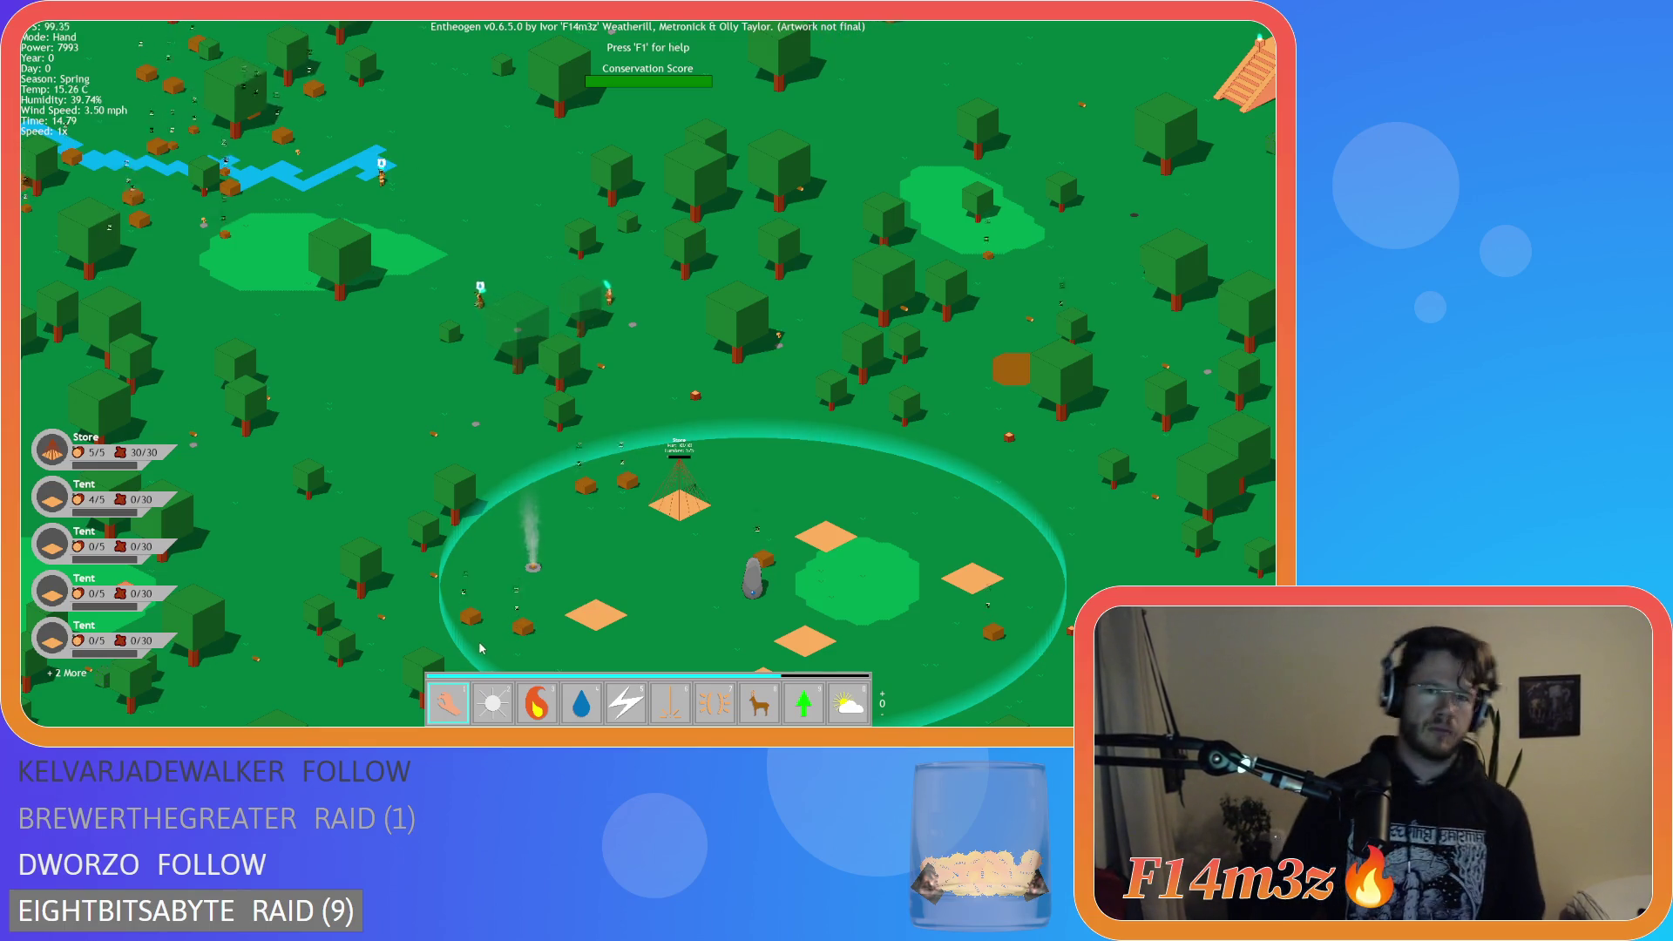
pyautogui.scroll(5, 635, 524)
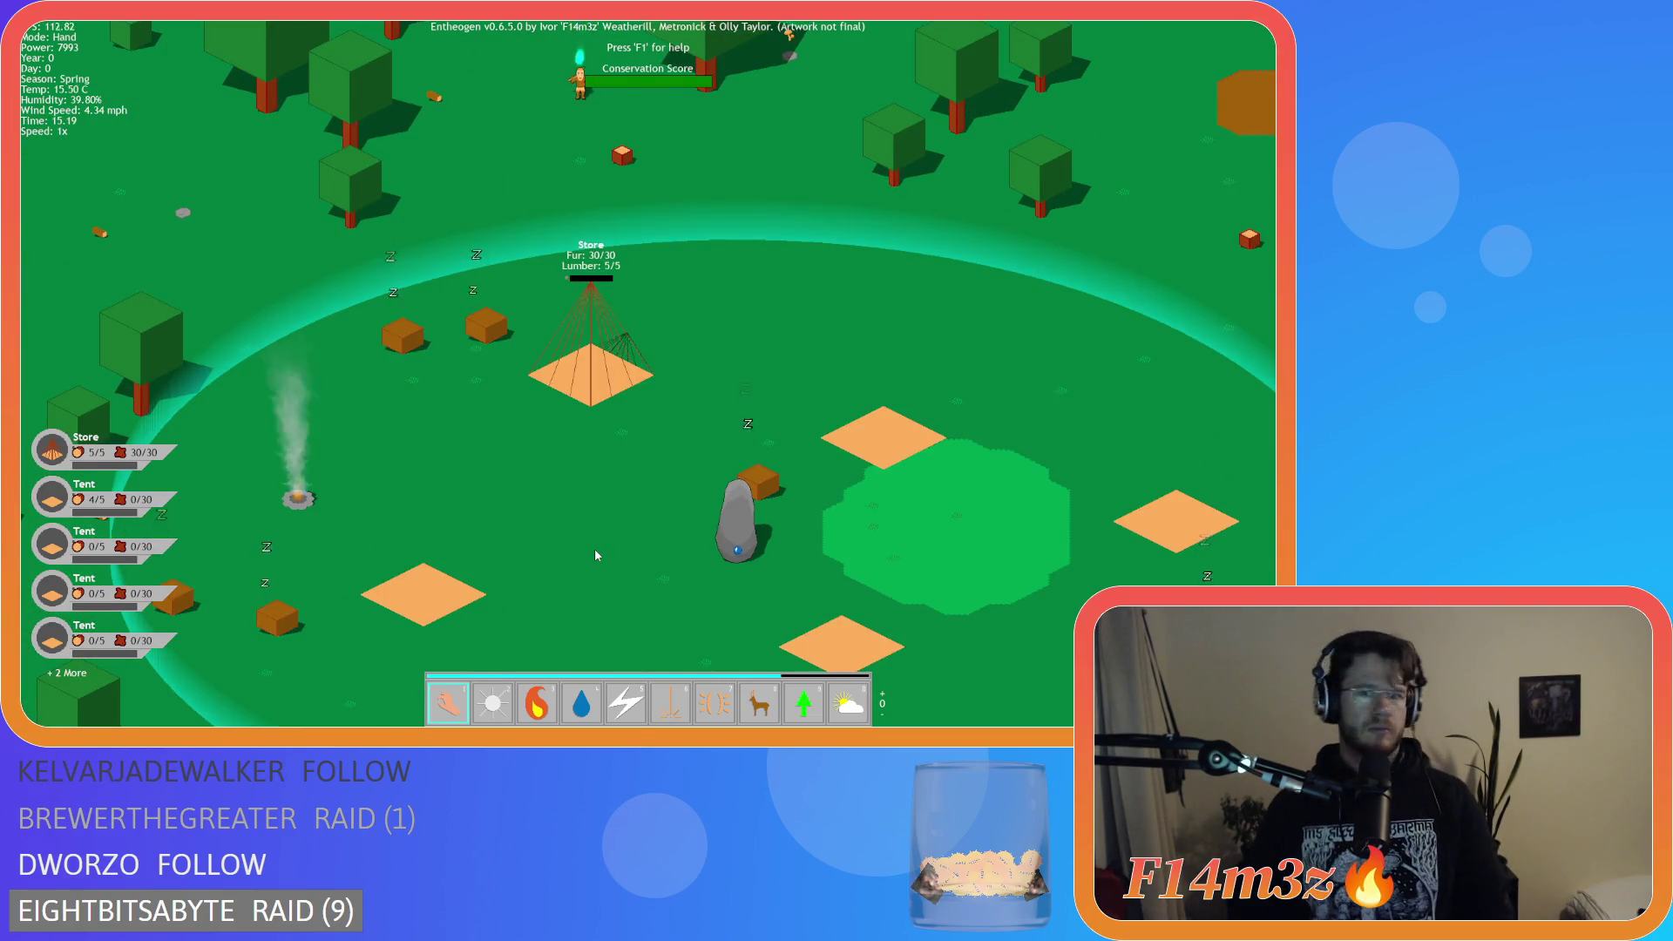
pyautogui.press('+')
pyautogui.press('+')
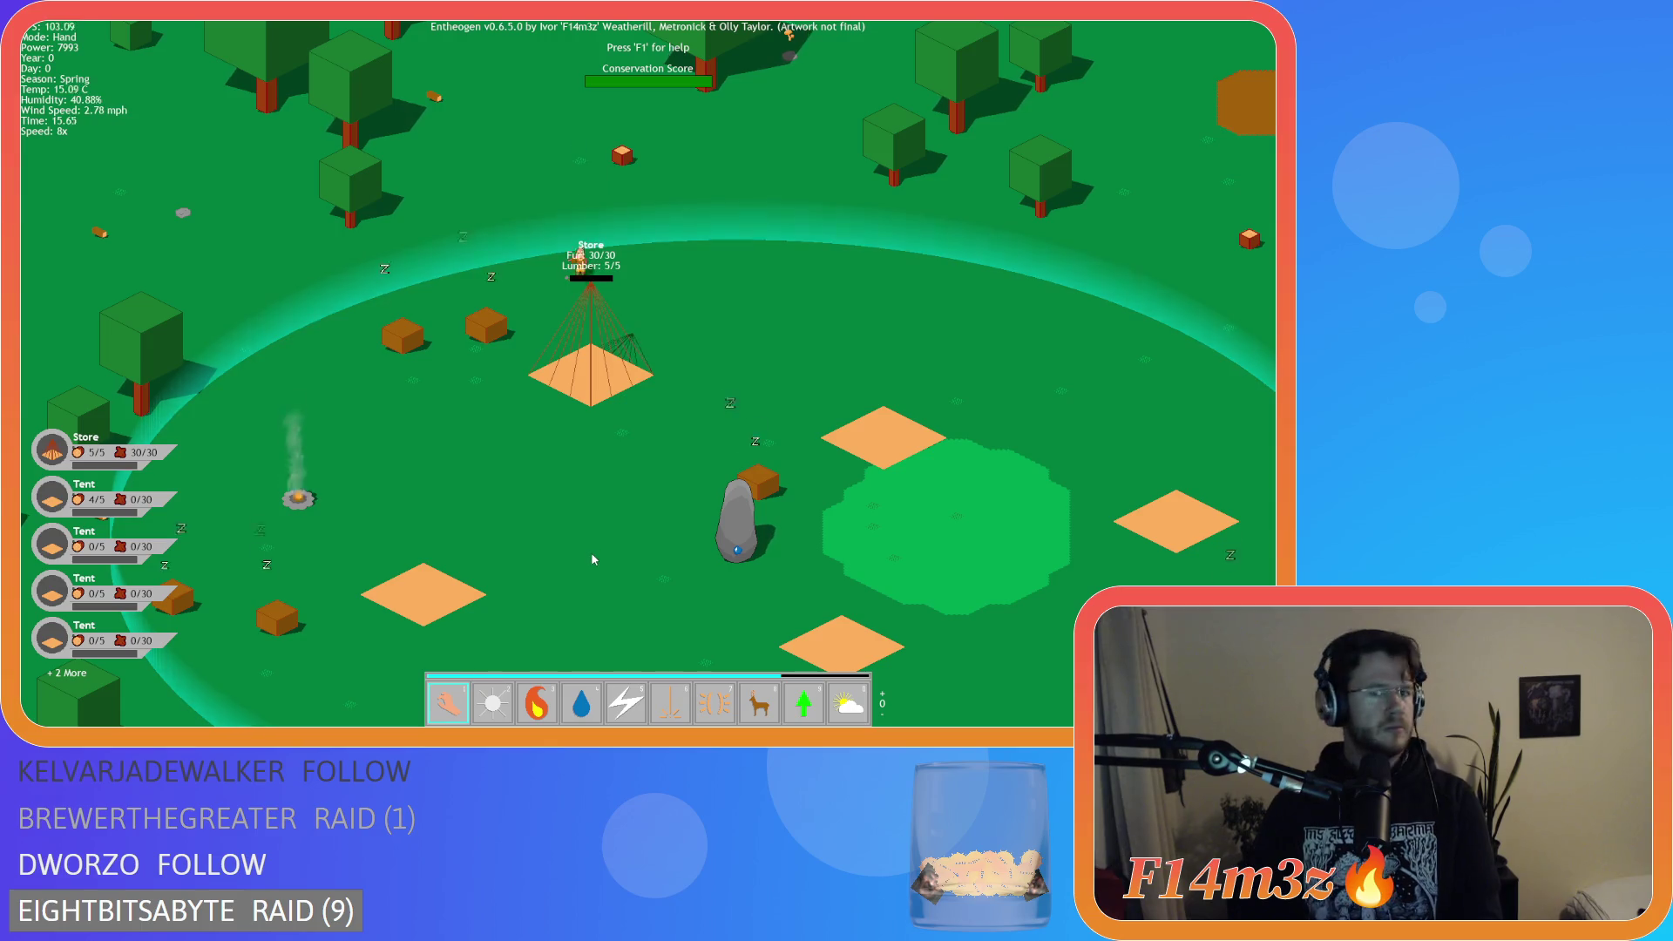
pyautogui.press('-')
pyautogui.press('-')
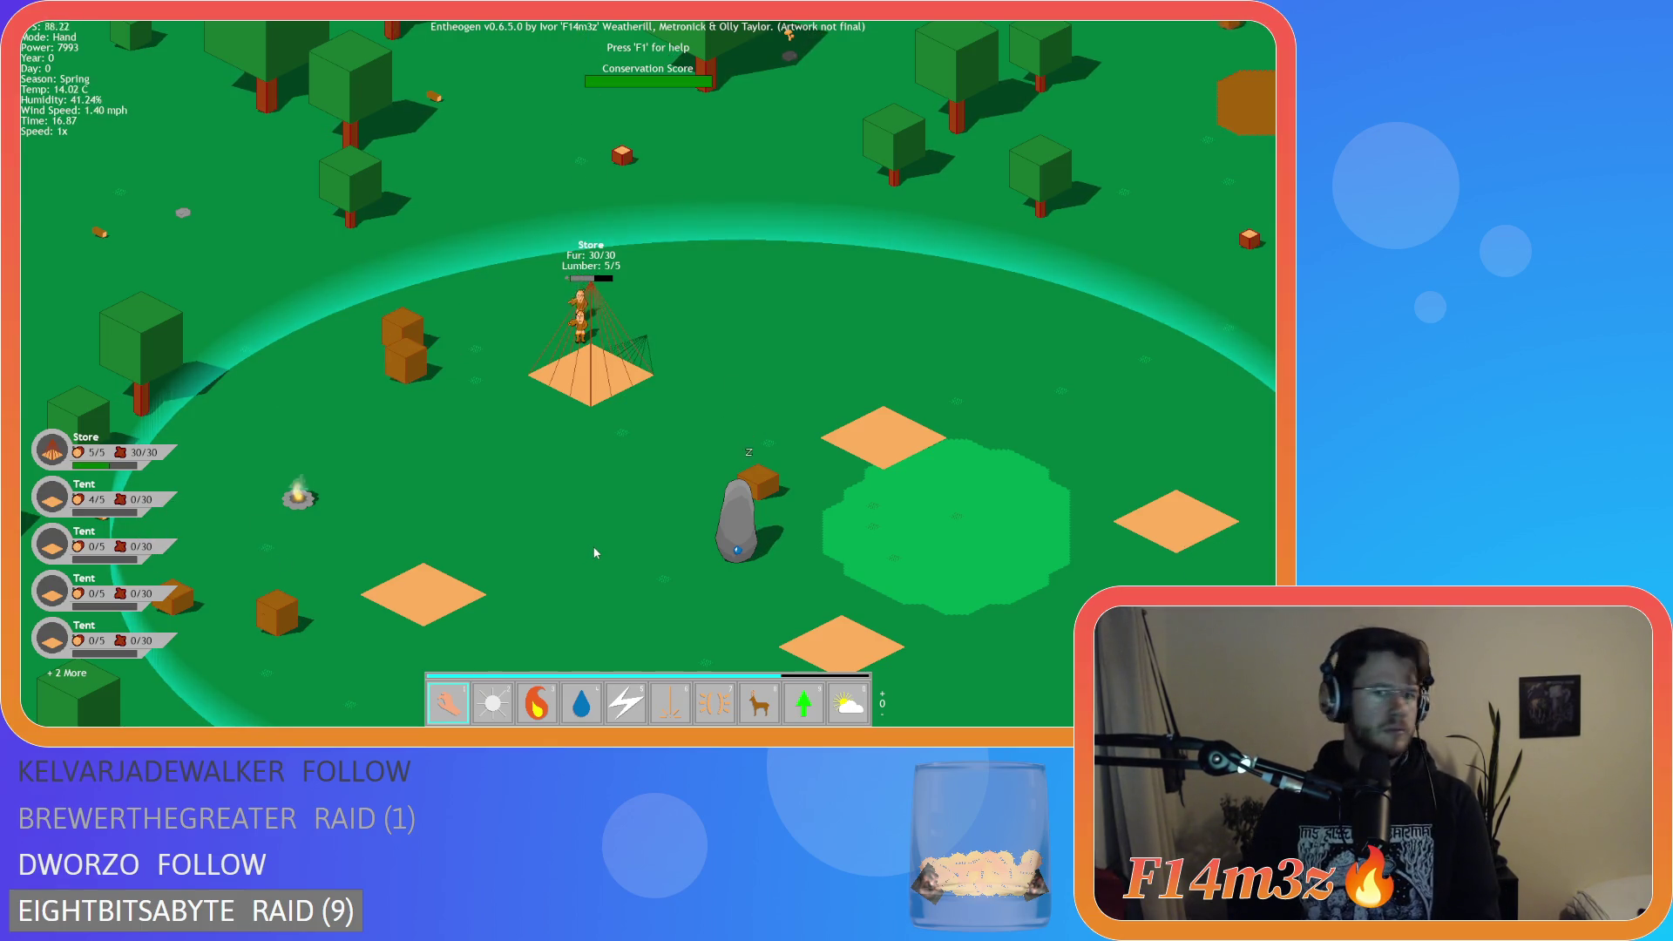
# Smite the Store into a Storage Tent, run at 8x speed, and open the Inventory.
pyautogui.press('5')
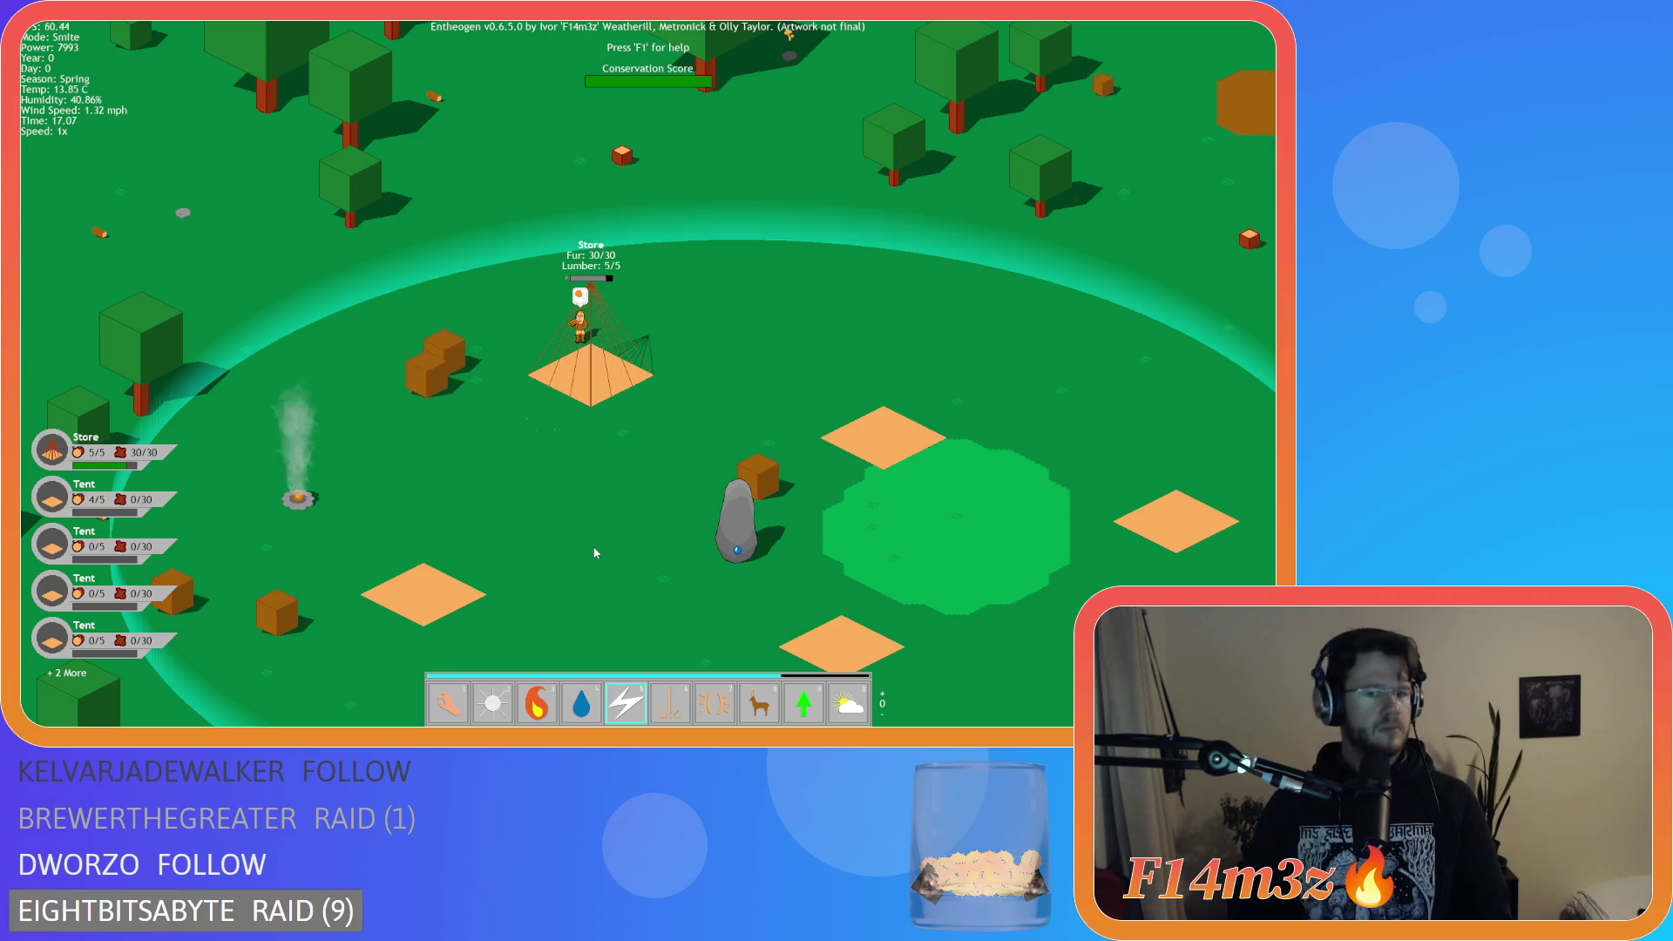
pyautogui.click(591, 386)
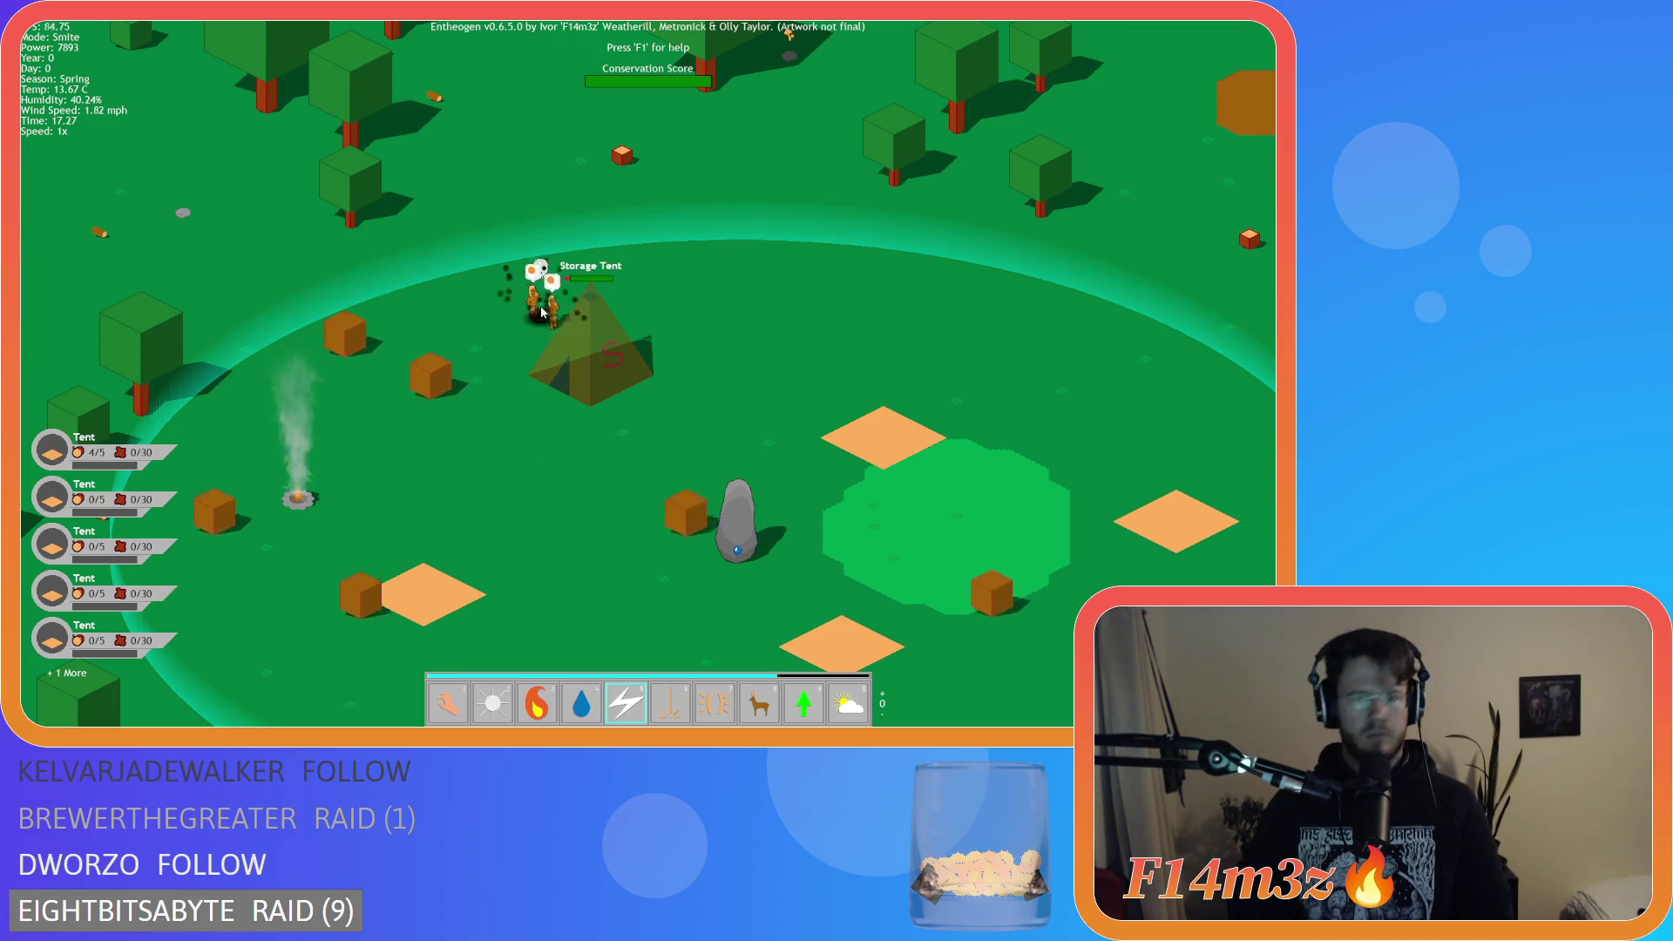
pyautogui.scroll(-5, 478, 286)
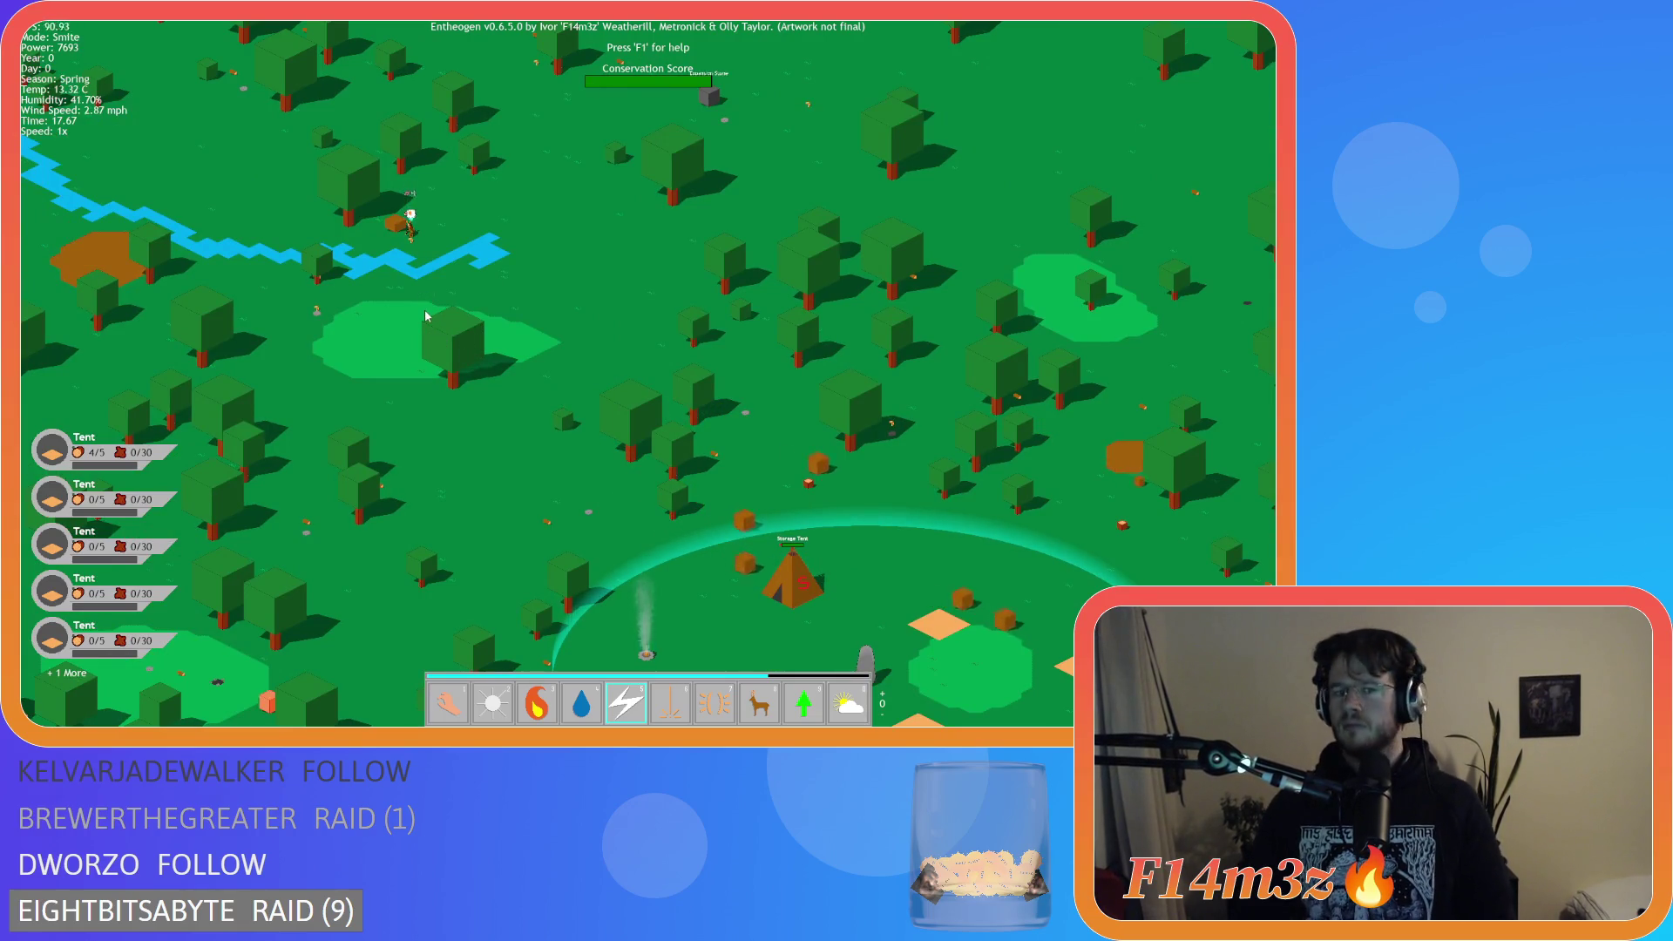
pyautogui.press('1')
pyautogui.scroll(5, 423, 262)
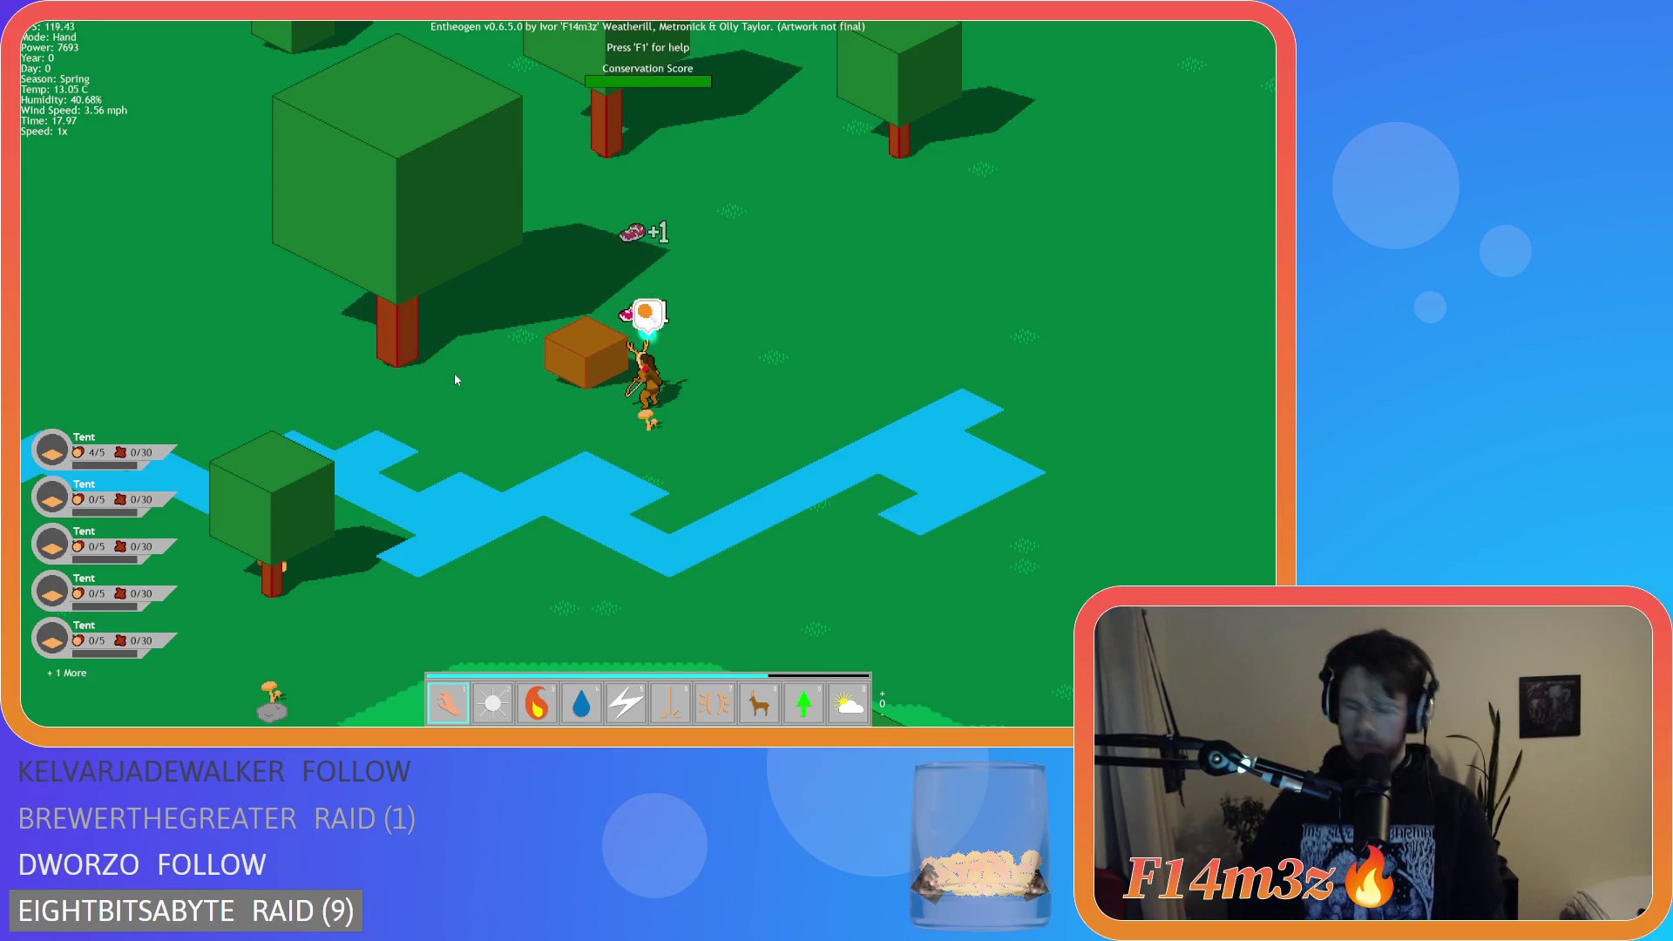
pyautogui.press('+')
pyautogui.press('+')
pyautogui.press('+')
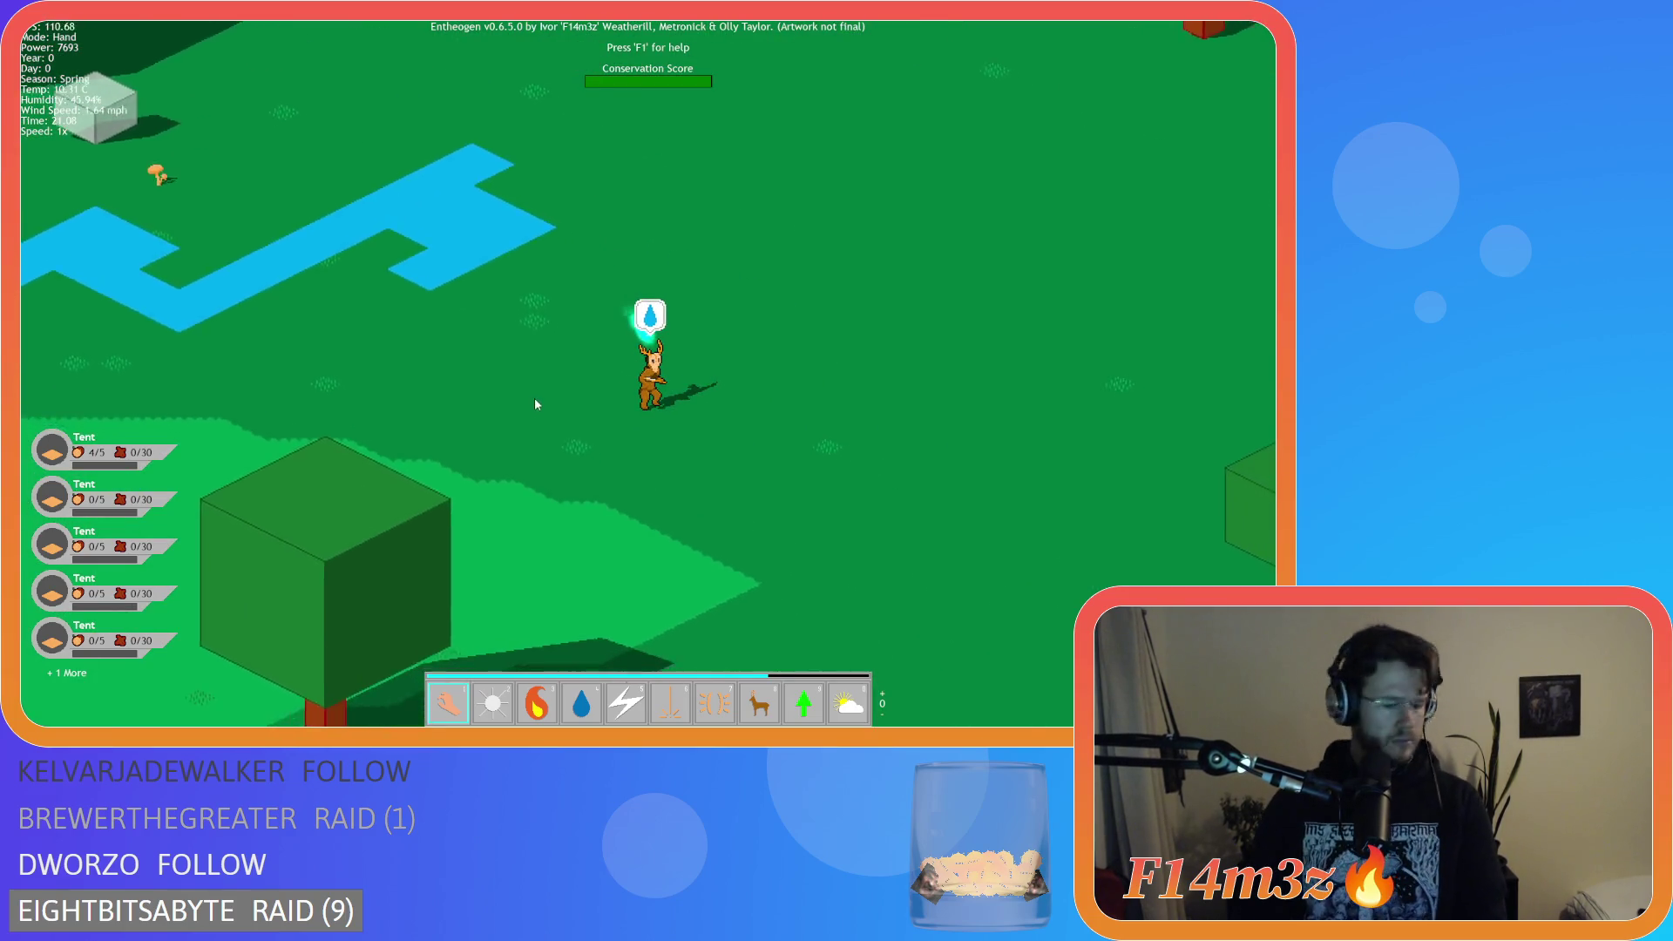
pyautogui.press('i')
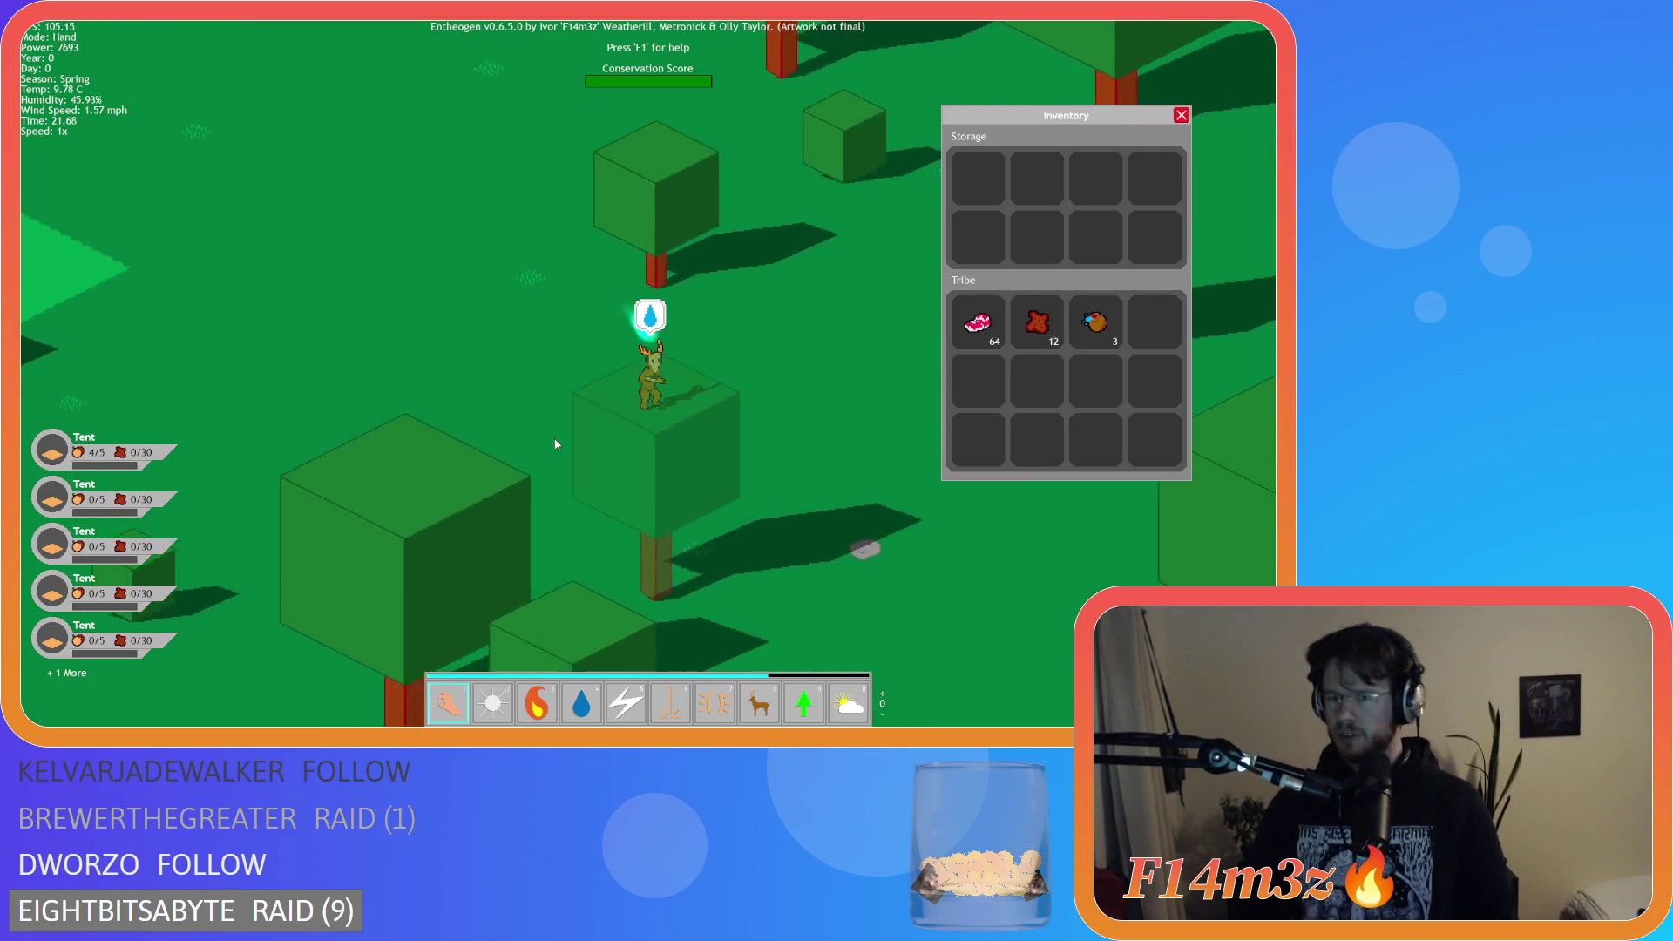
# Smite the last two villagers beside the Storage Tent for Game Over, then quit to sc_spoilage.
pyautogui.press('+')
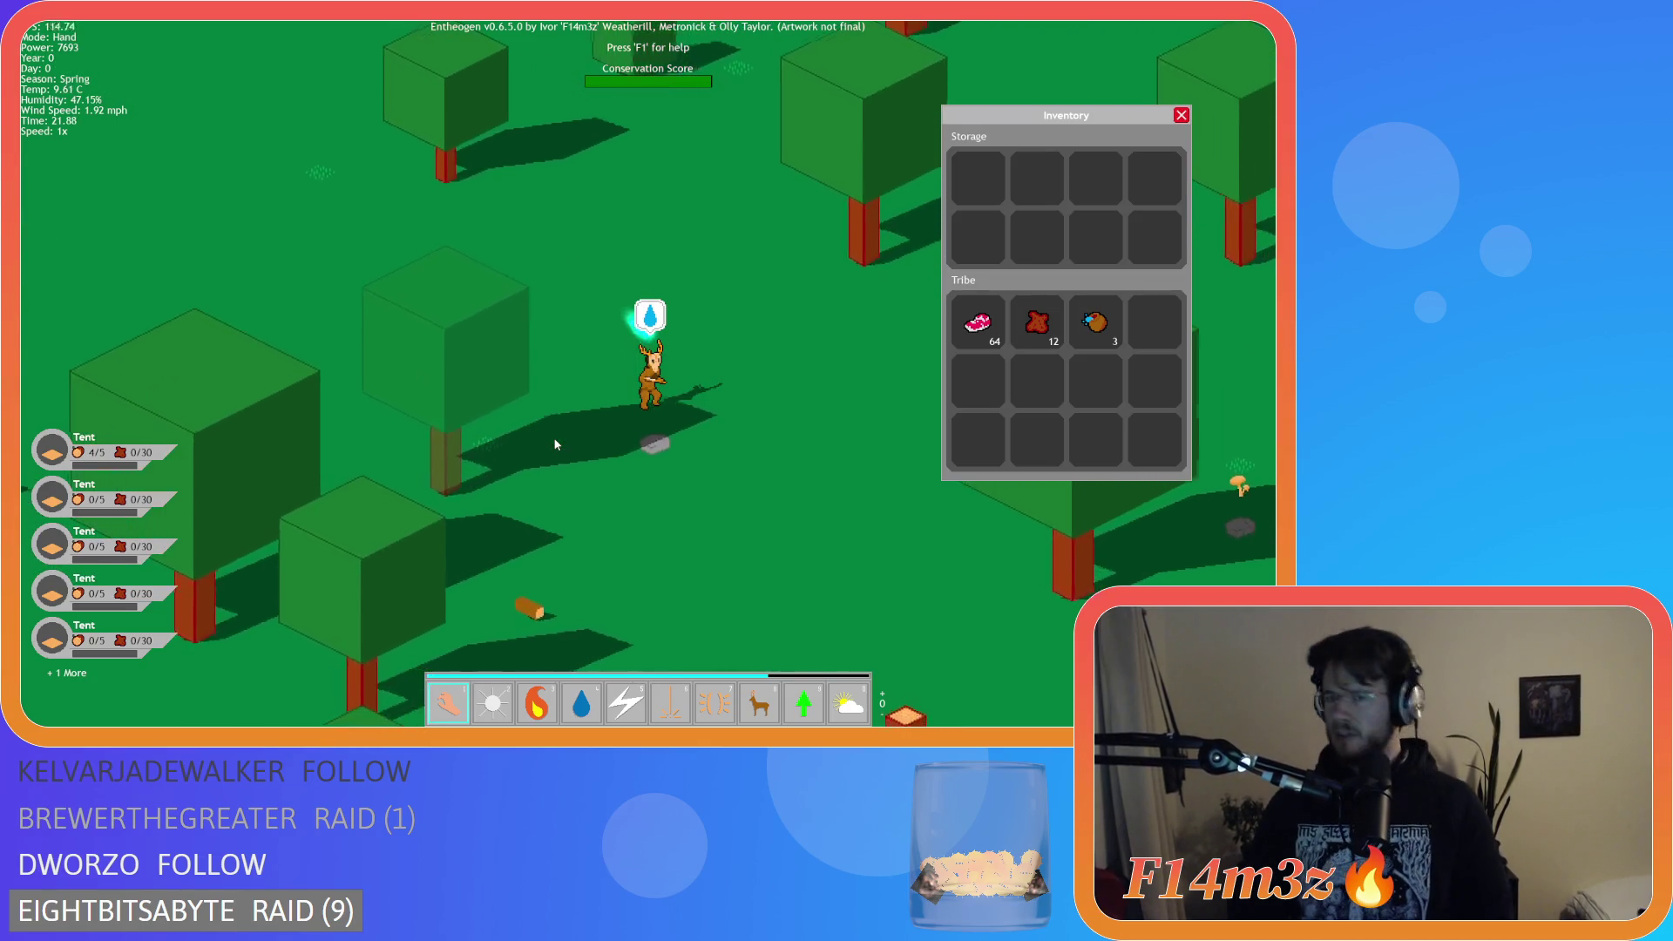
pyautogui.press('-')
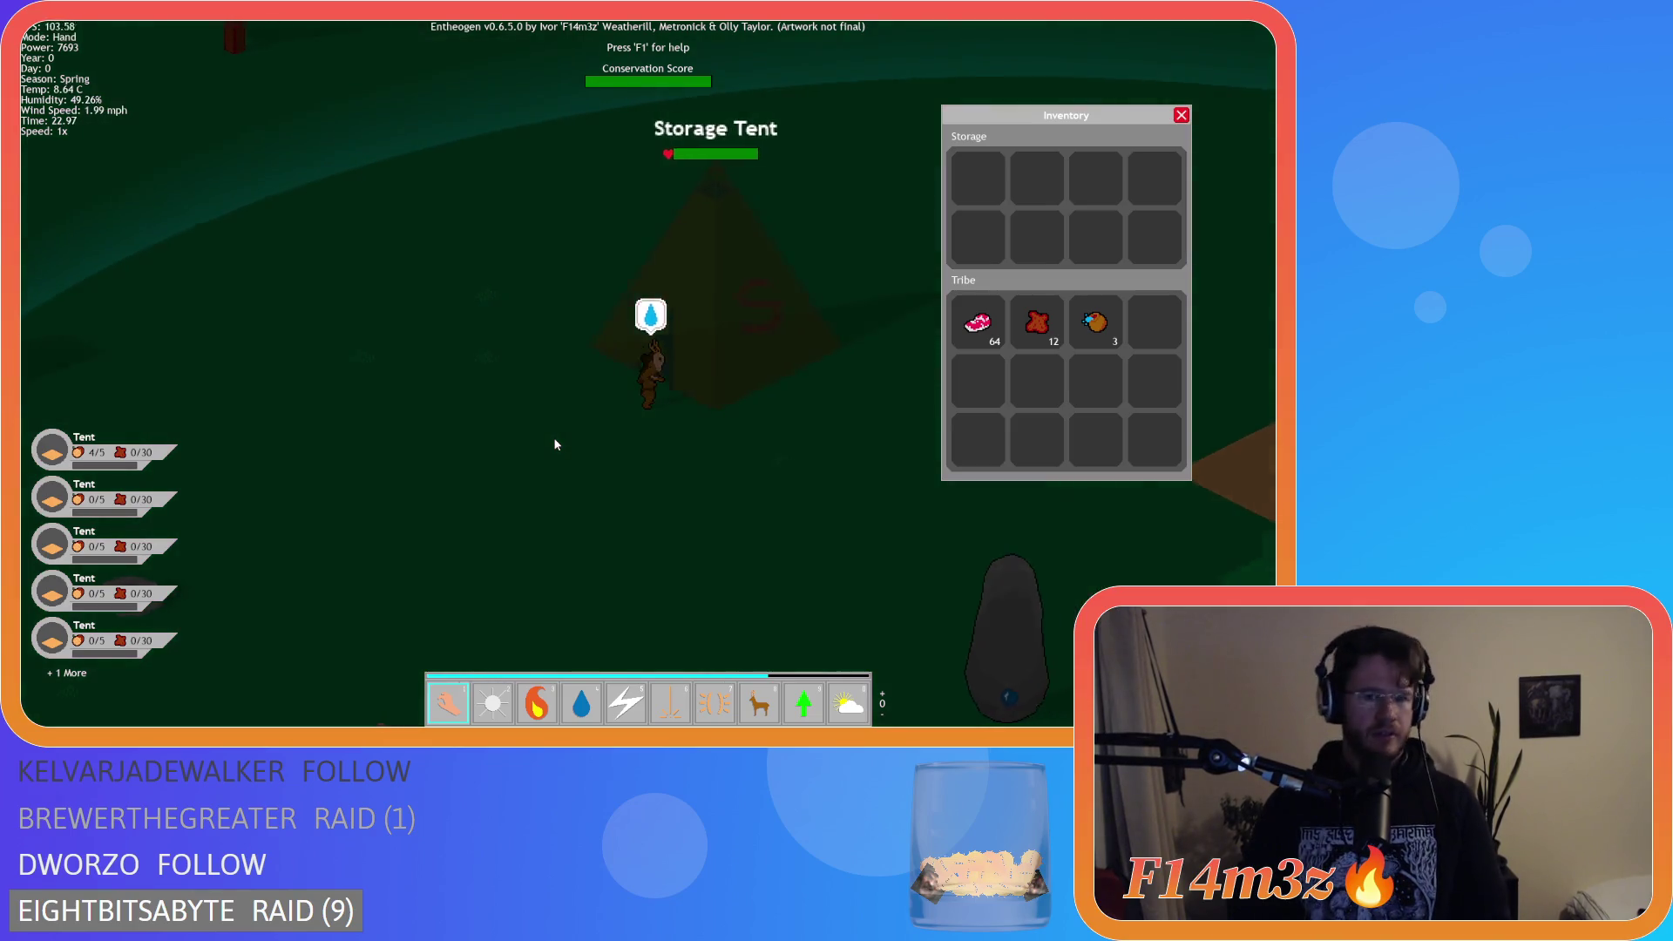
pyautogui.press('5')
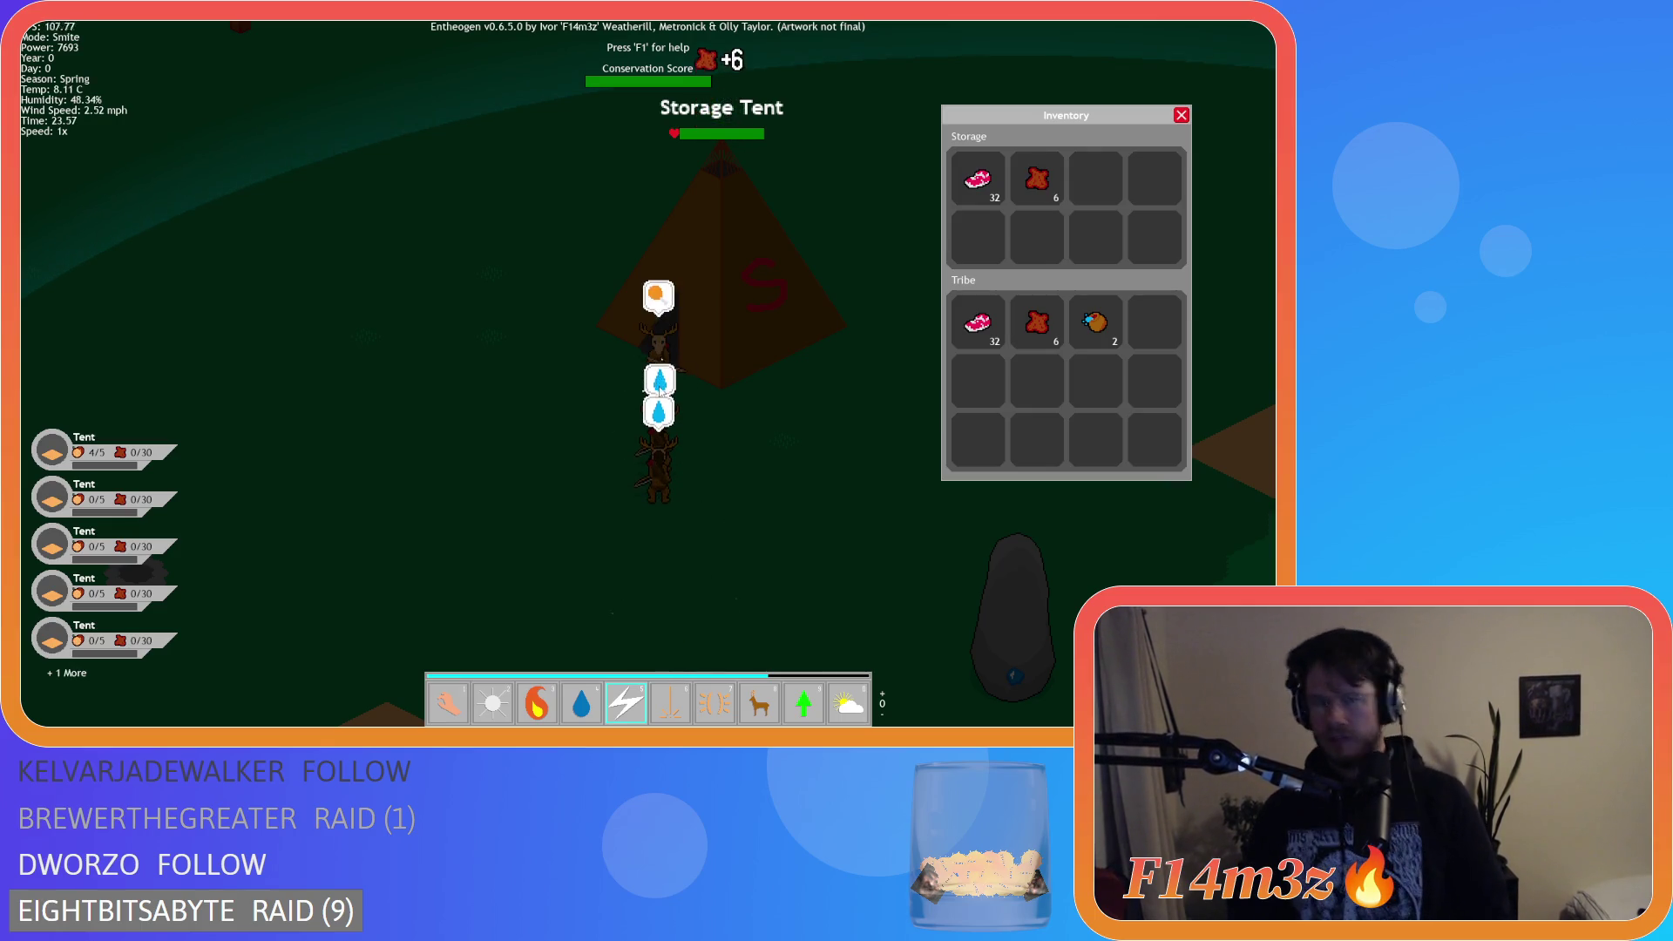
pyautogui.click(852, 483)
pyautogui.click(667, 366)
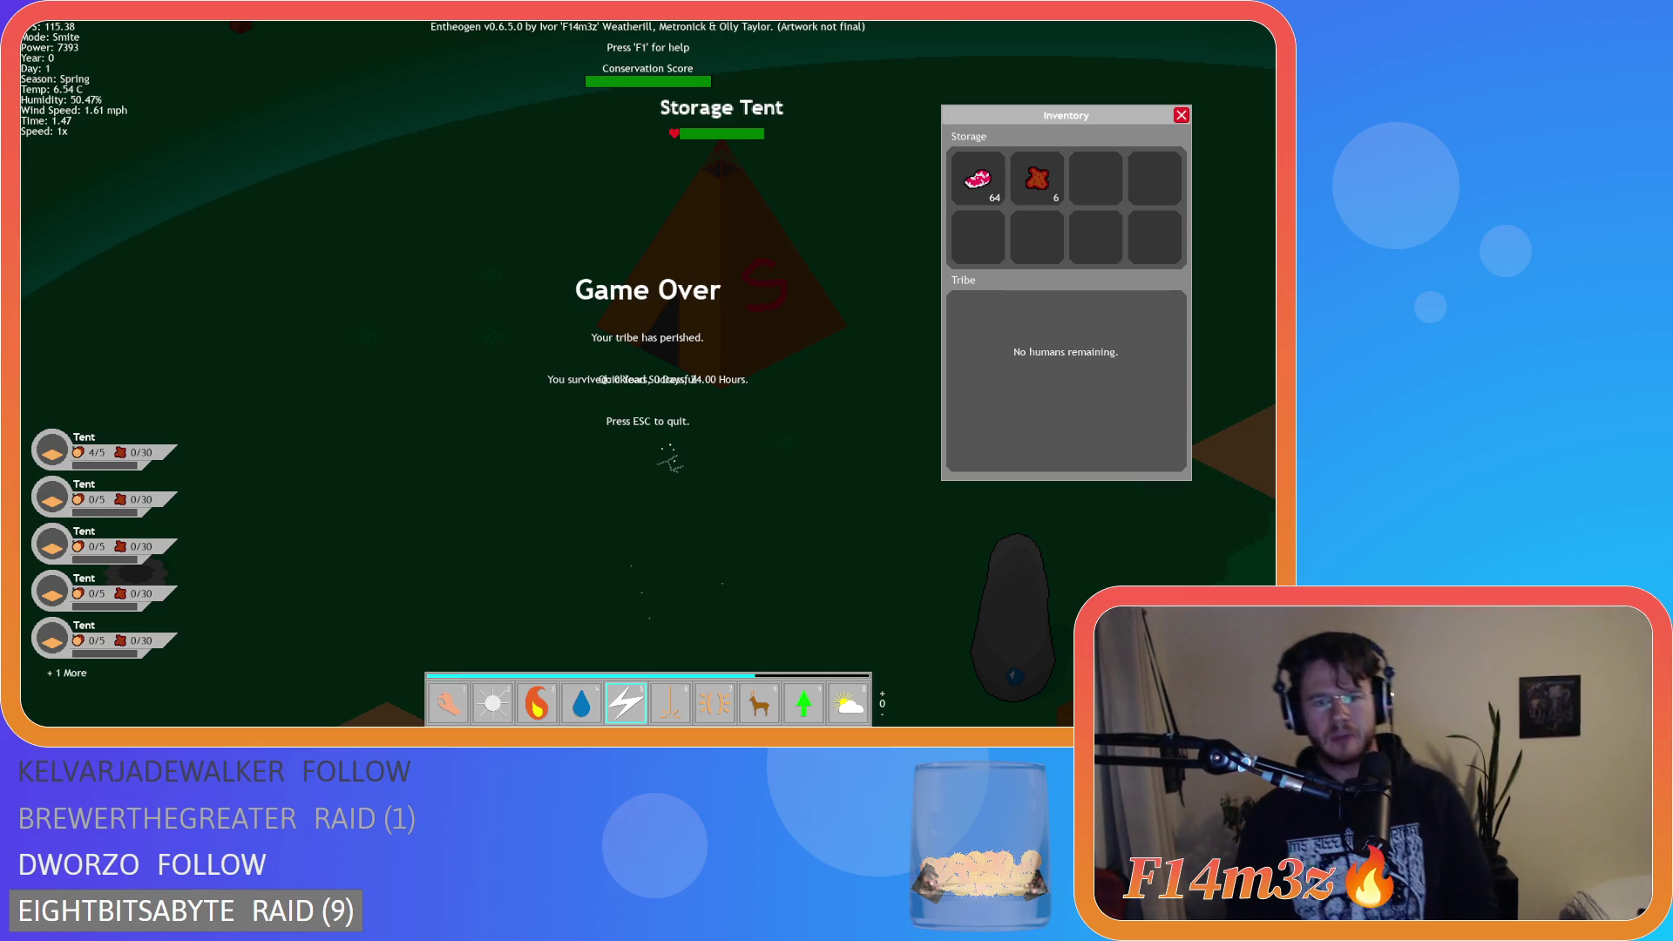
pyautogui.press('Escape')
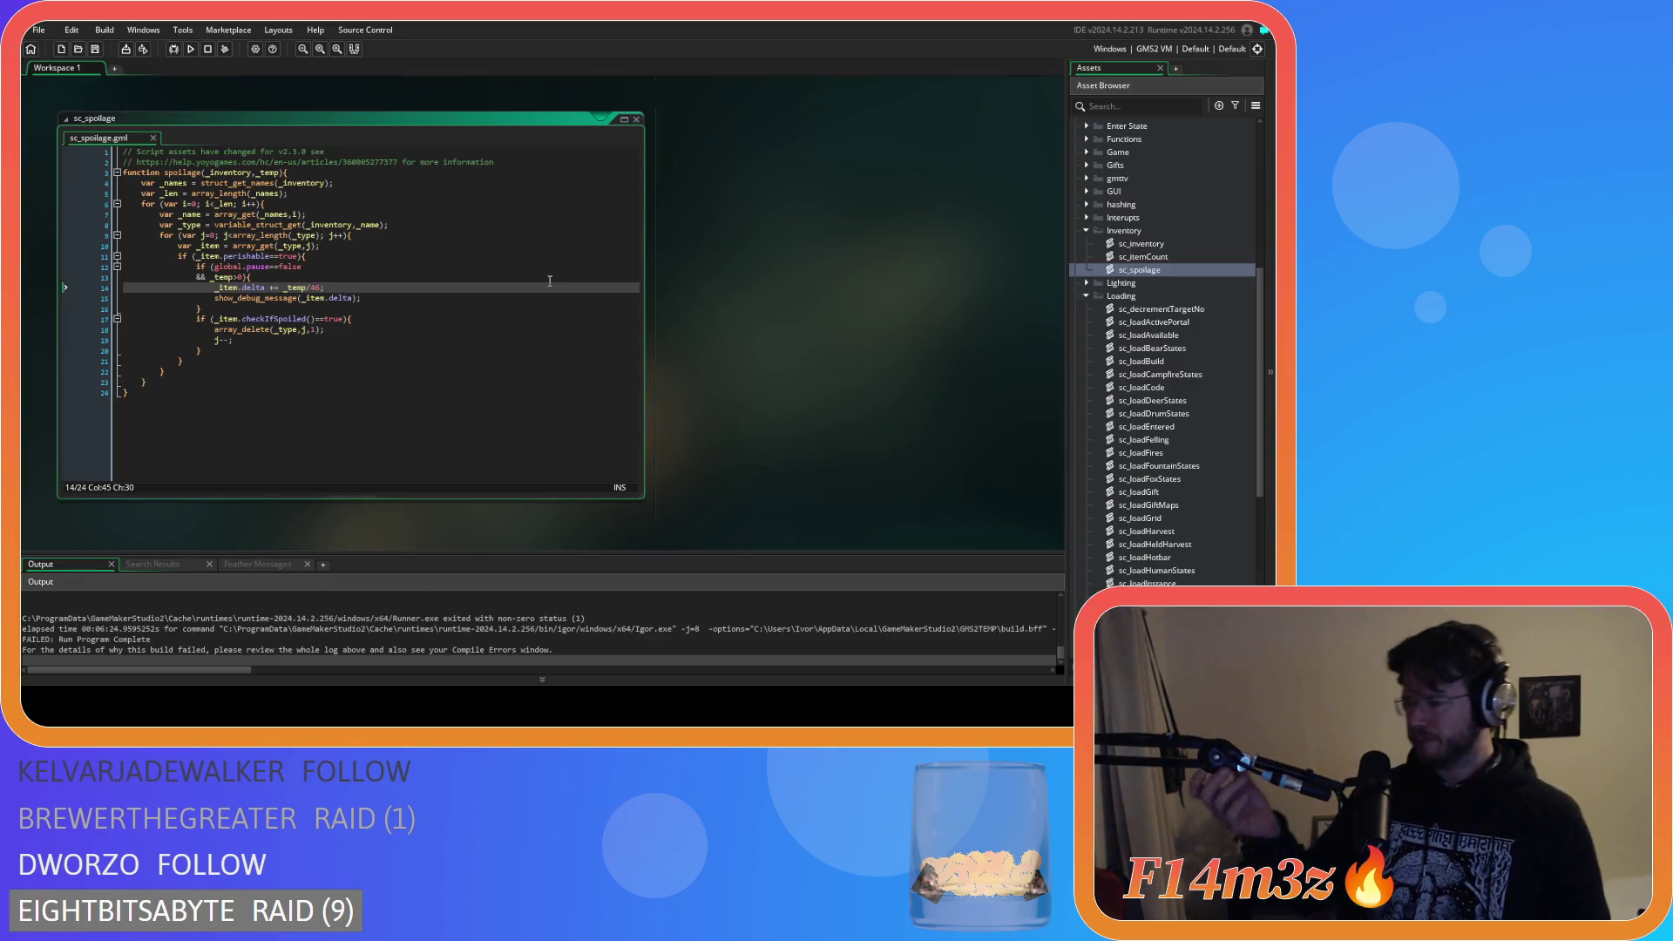
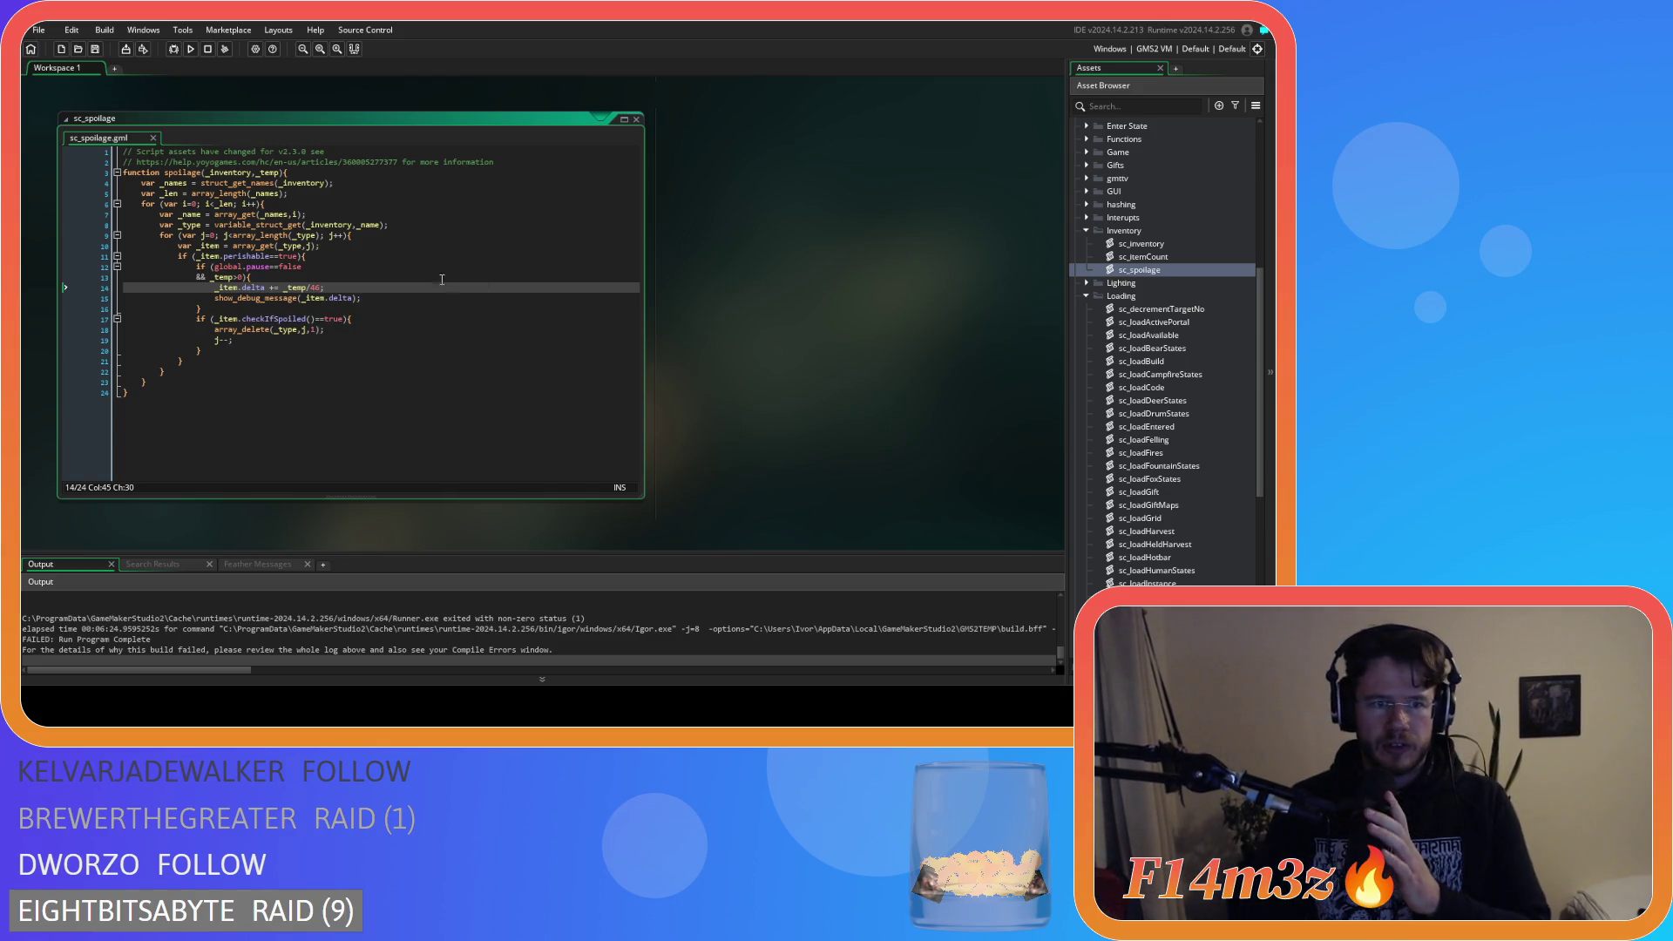
# Remove the item delta show_debug_message line from the sc_spoilage script.
pyautogui.click(391, 300)
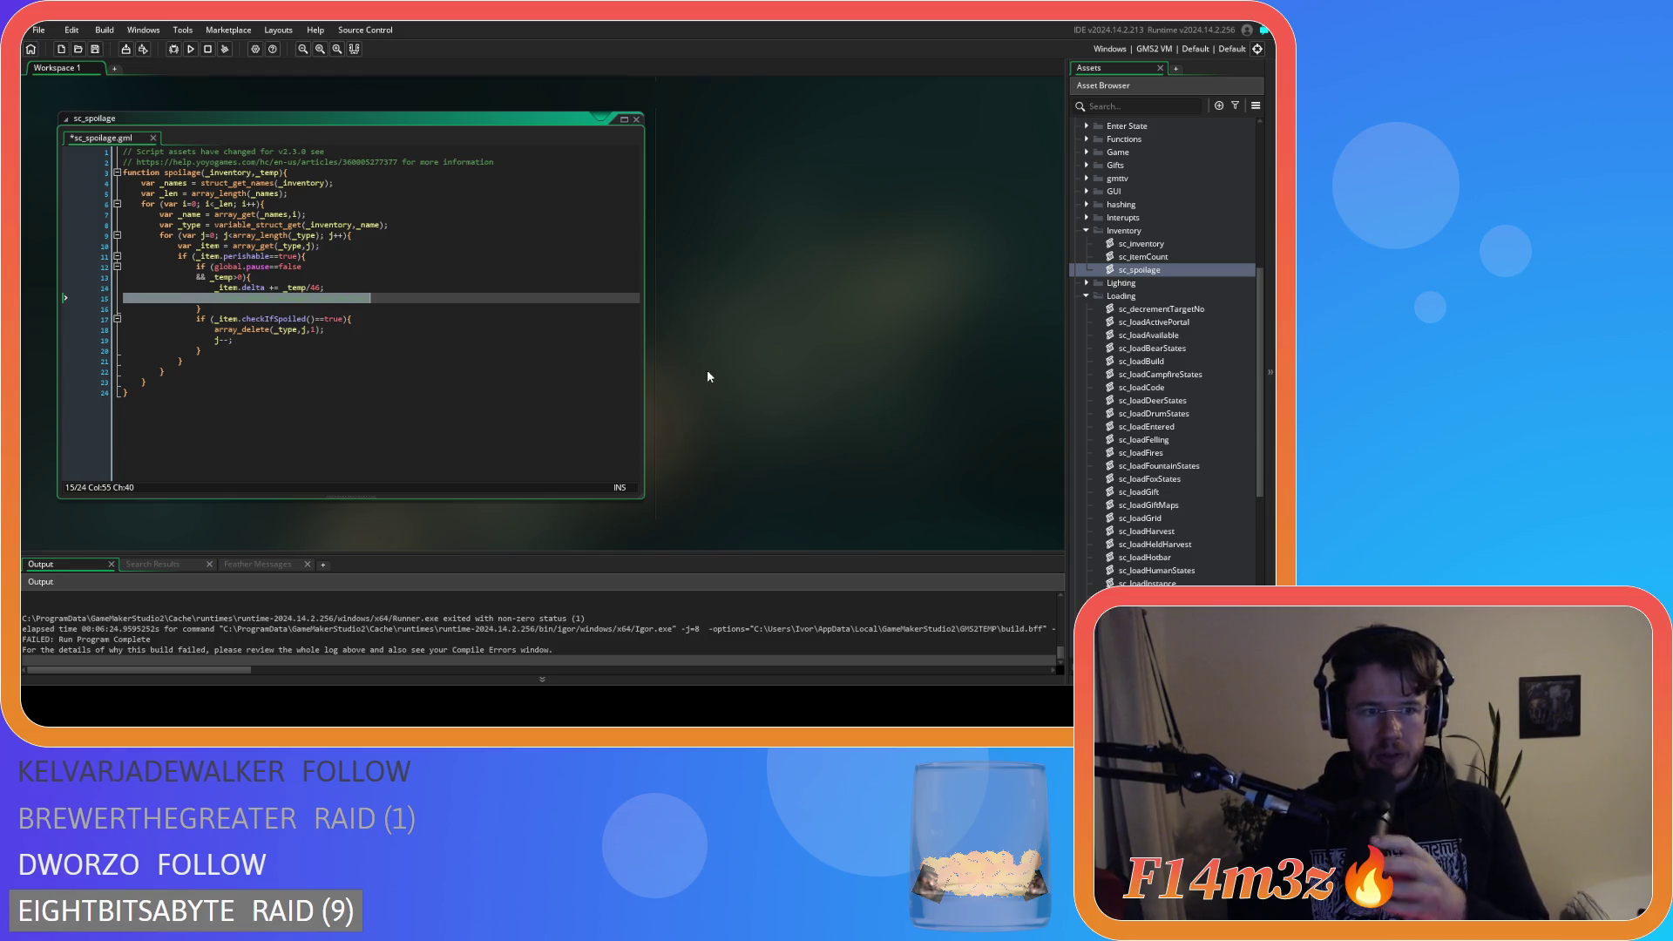
pyautogui.hotkey('ctrl', '1')
pyautogui.press('F12')
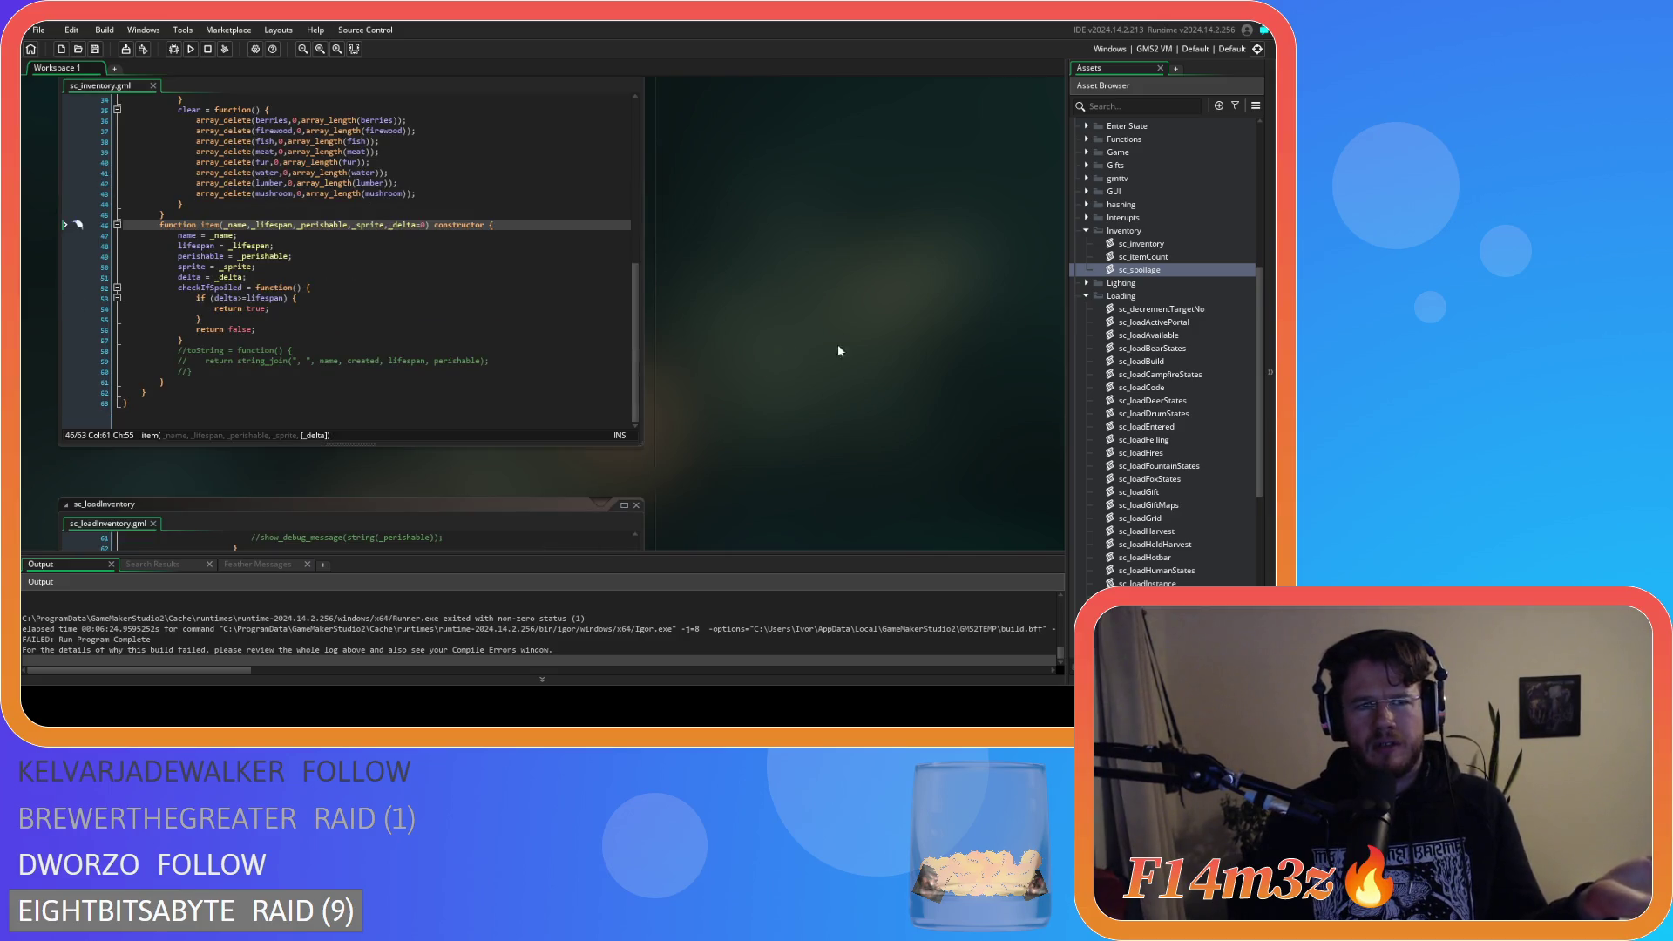
# Open sc_loadInventory from the Asset Browser to view its item parsing code.
pyautogui.scroll(-3, 1189, 514)
pyautogui.doubleClick(1182, 517)
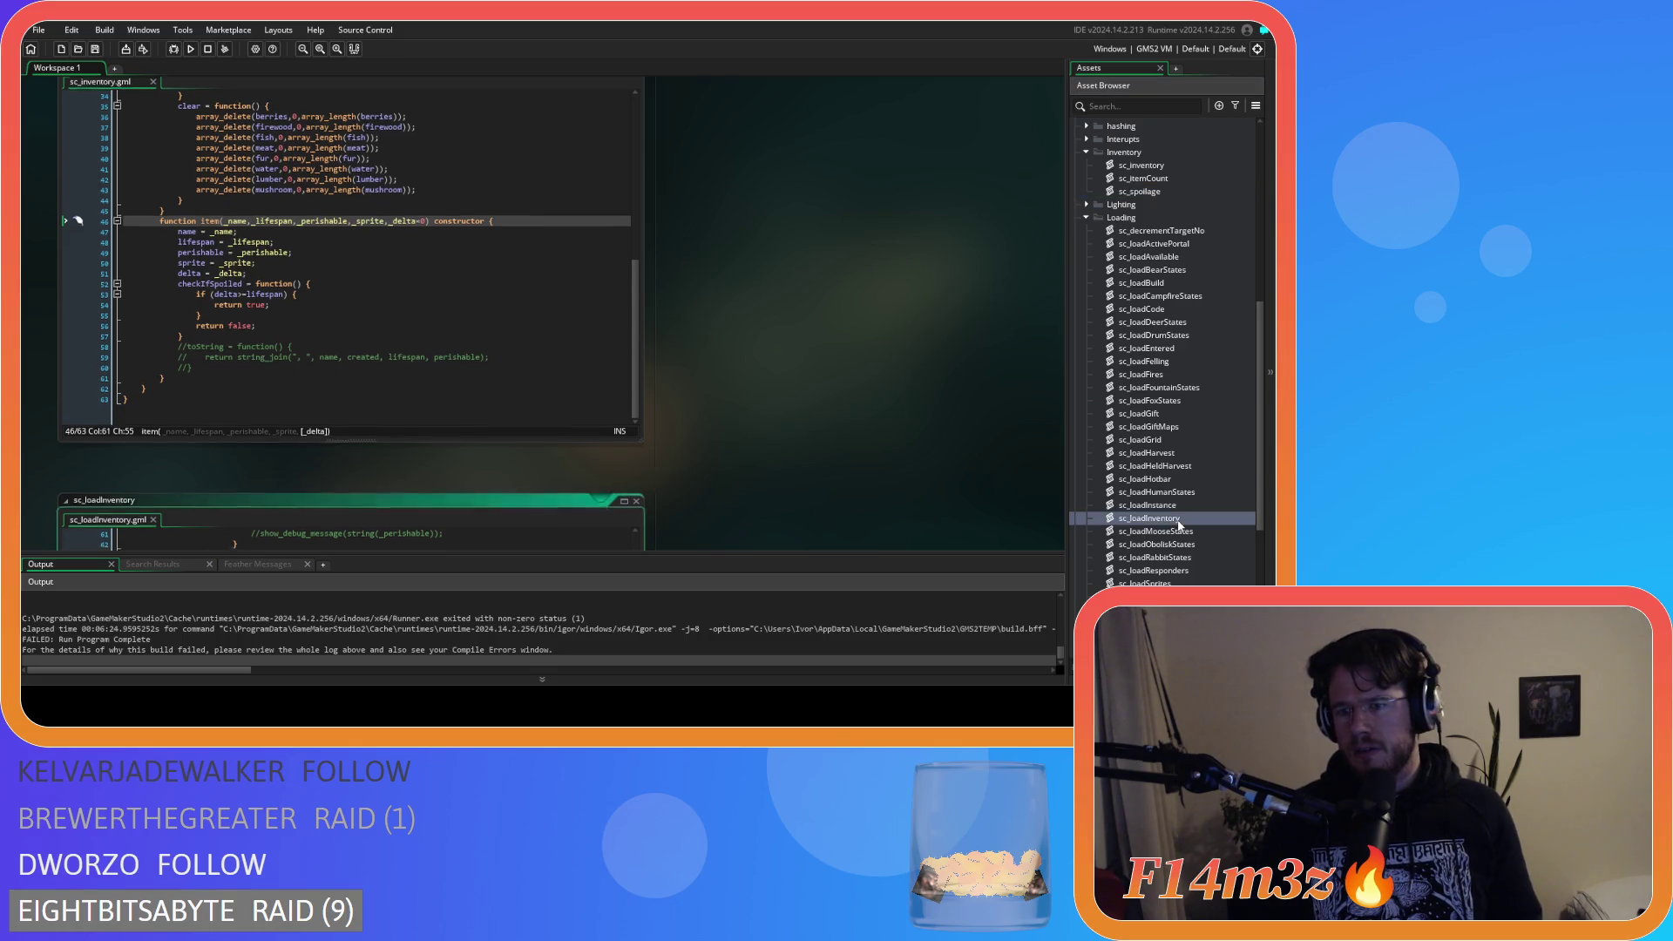
pyautogui.scroll(3, 466, 358)
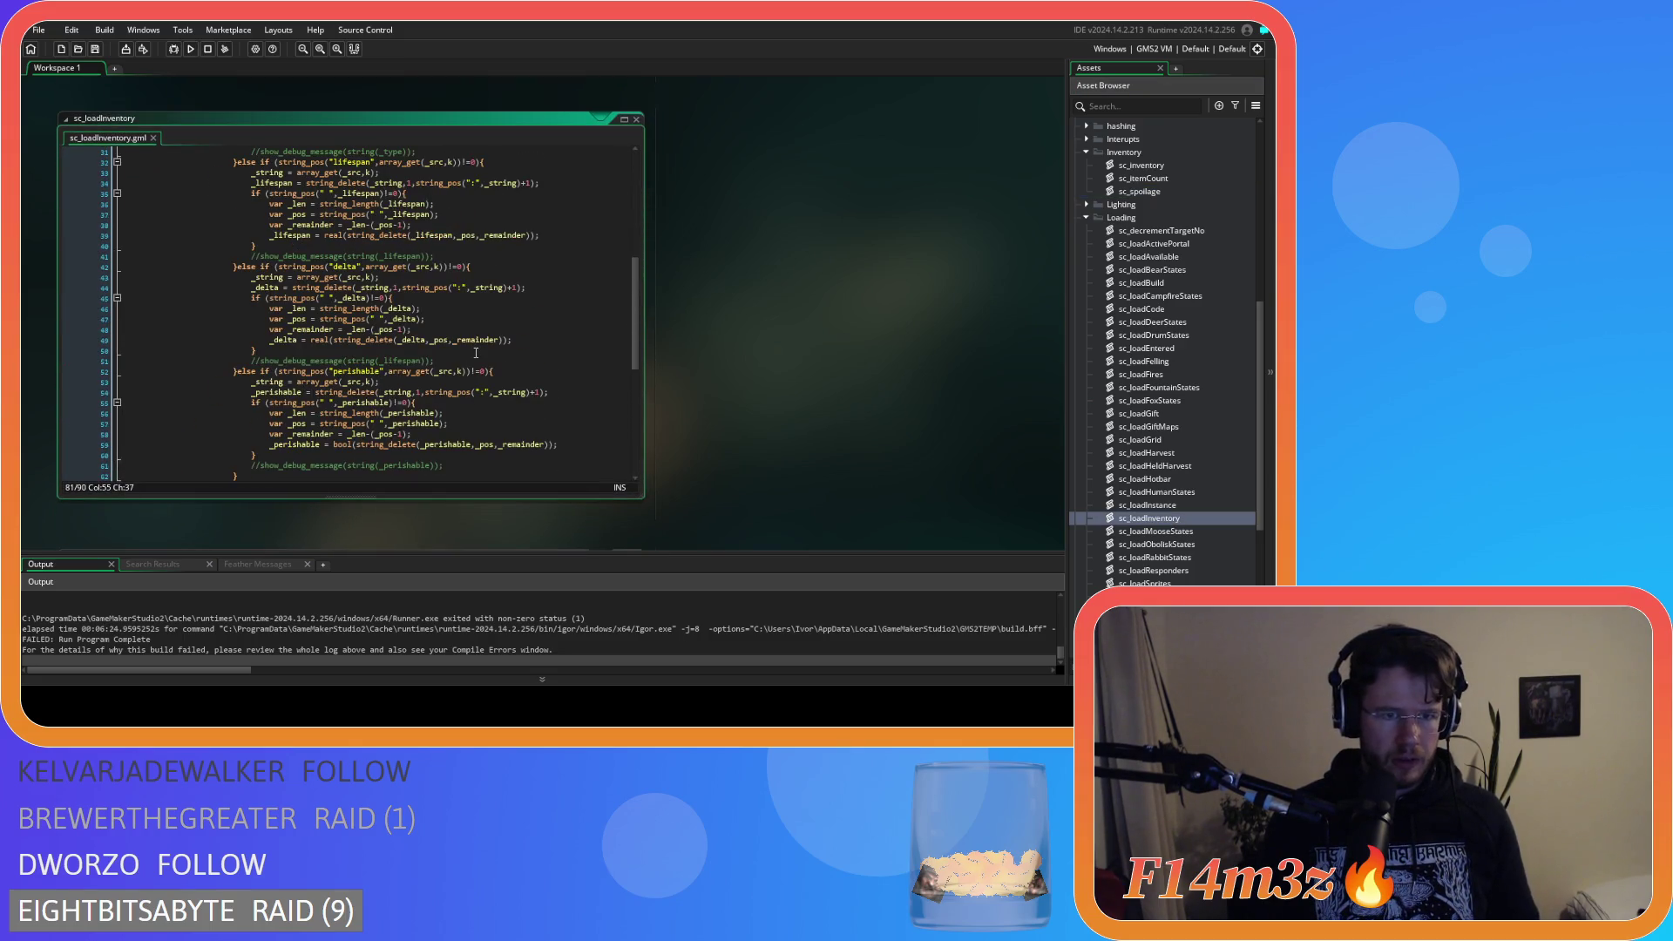
# On line 39, strip real( and its extra closing parenthesis from the lifespan string_delete.
pyautogui.click(417, 340)
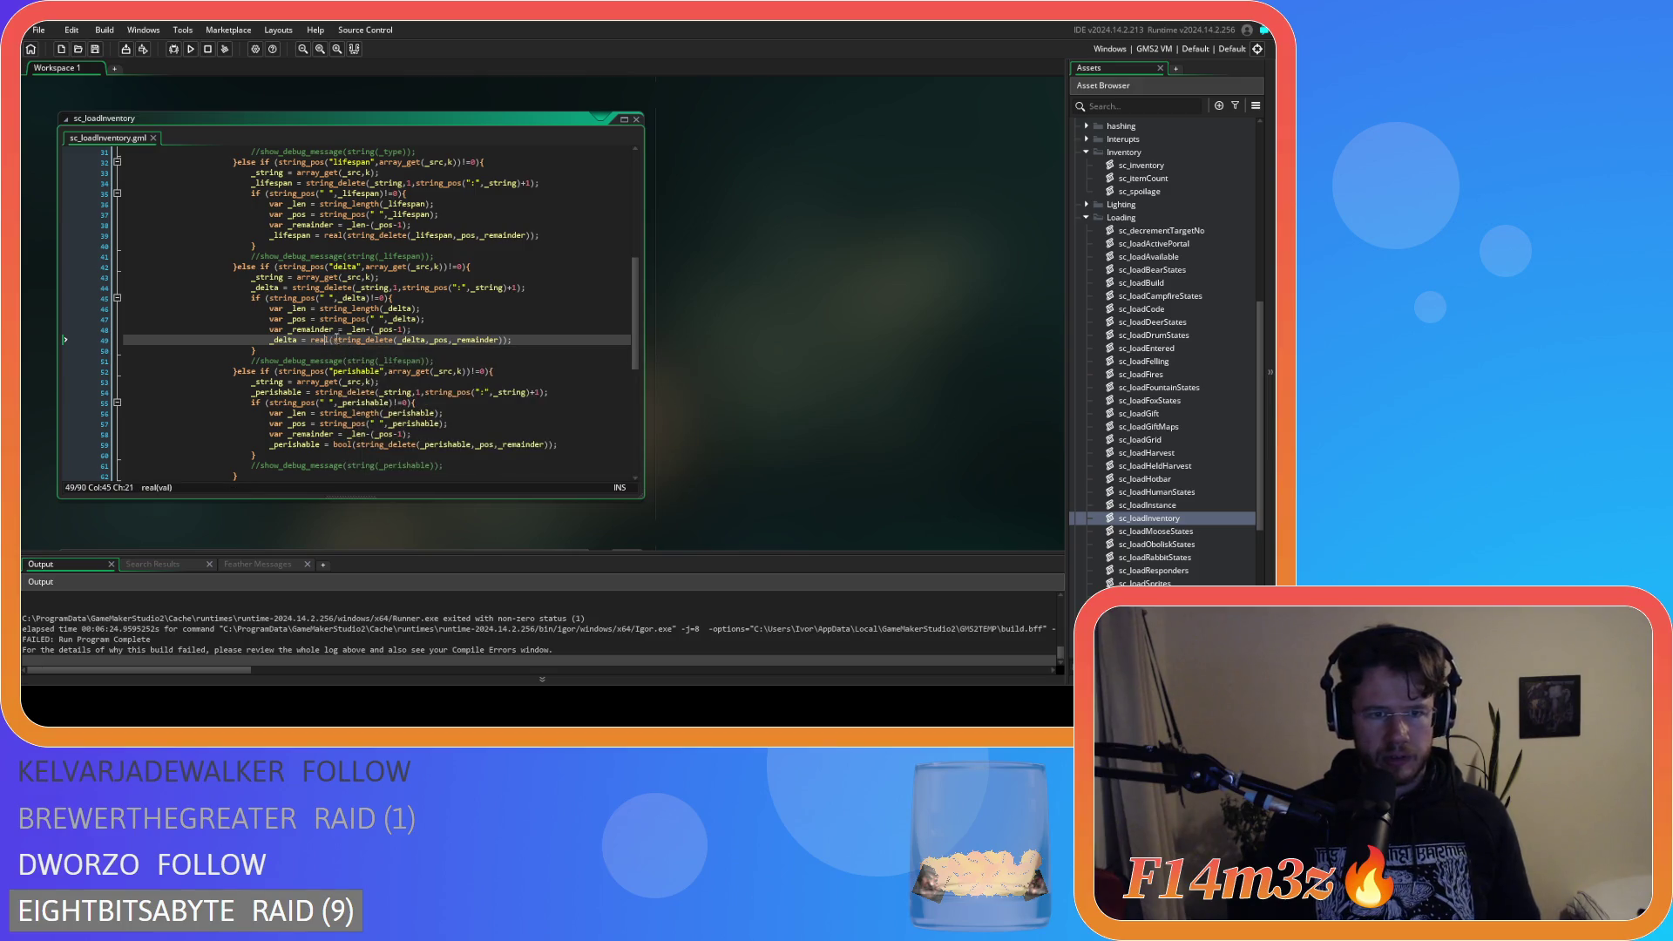
pyautogui.press('Right')
pyautogui.press('Right')
pyautogui.press('Right')
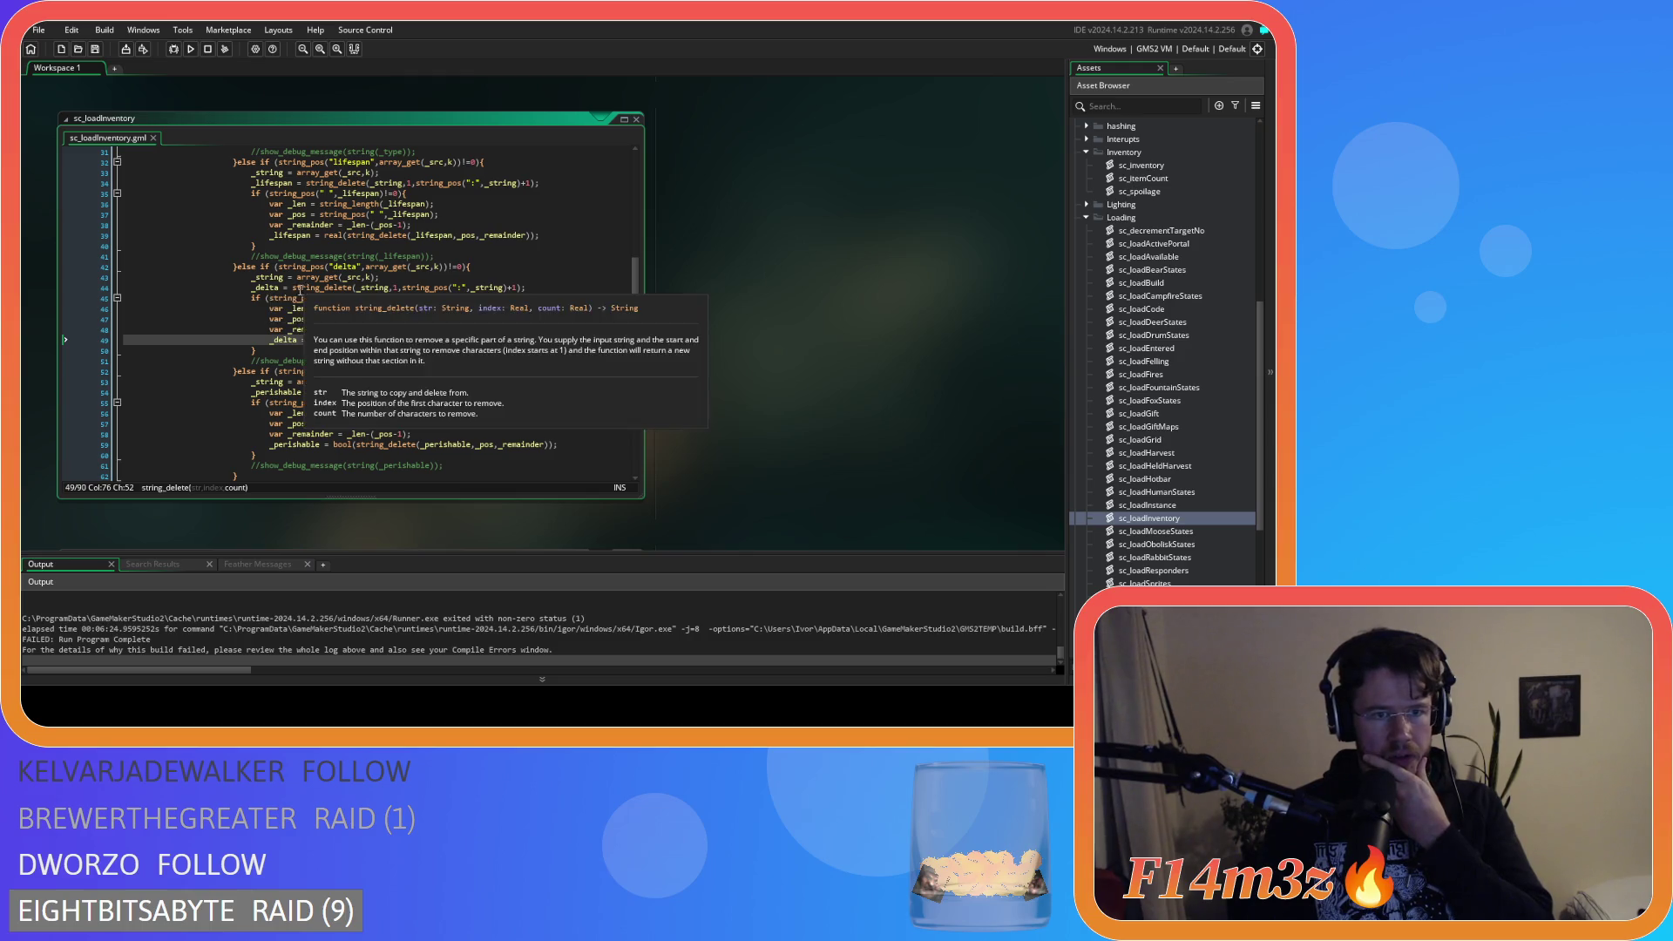
pyautogui.scroll(1, 344, 285)
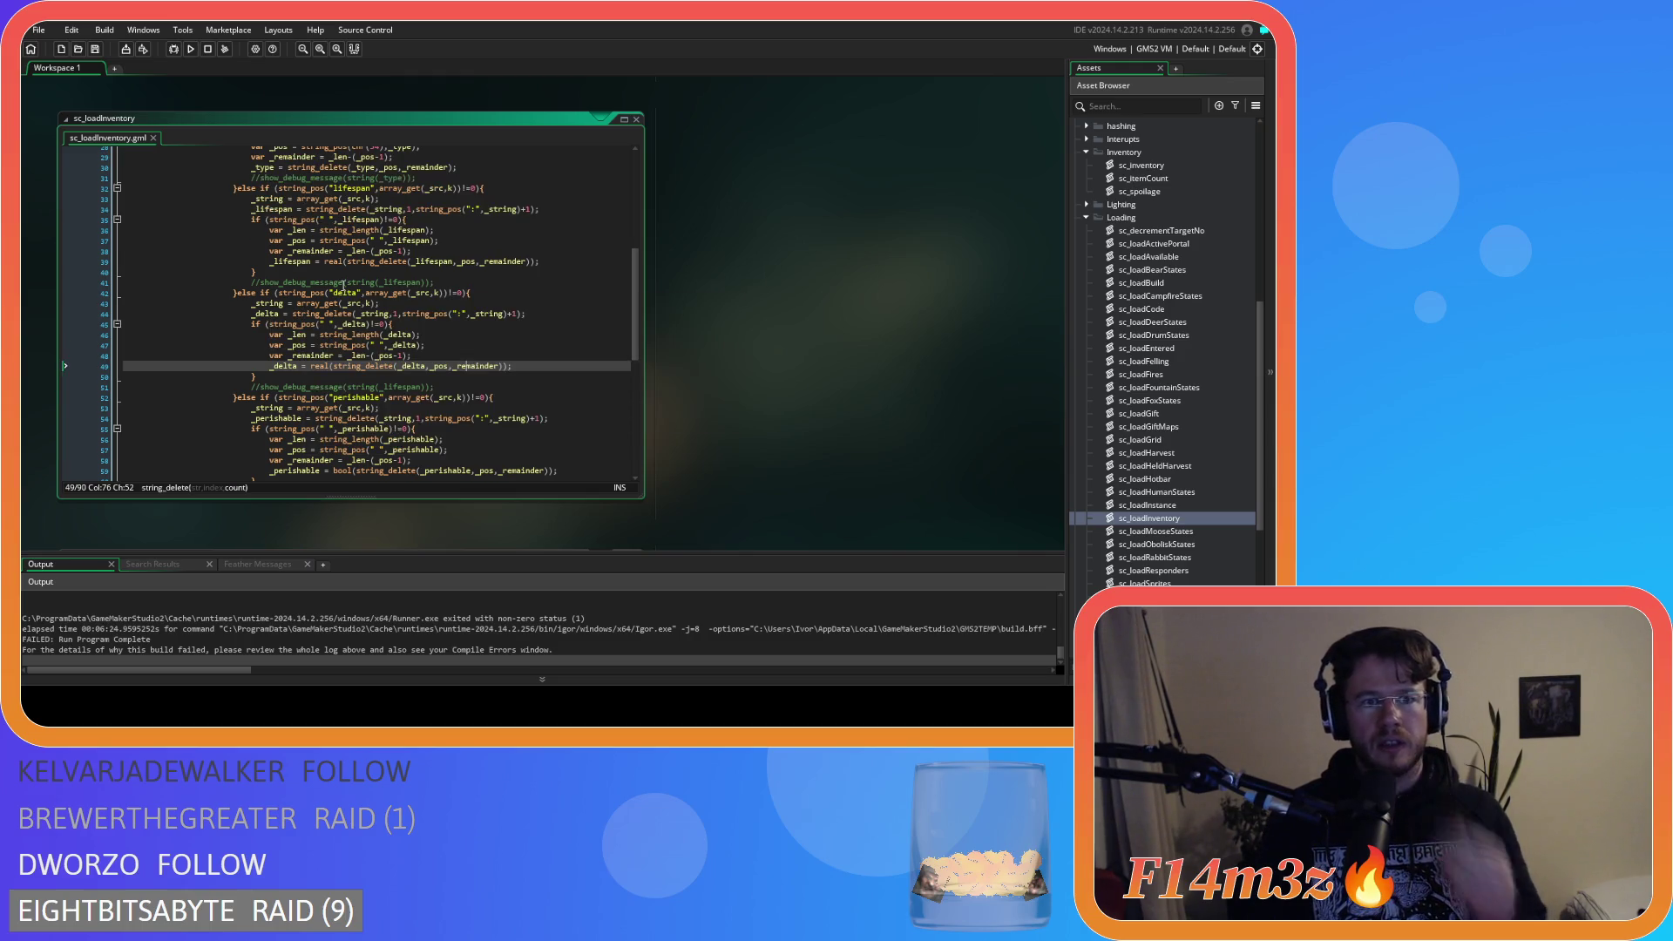
pyautogui.click(347, 263)
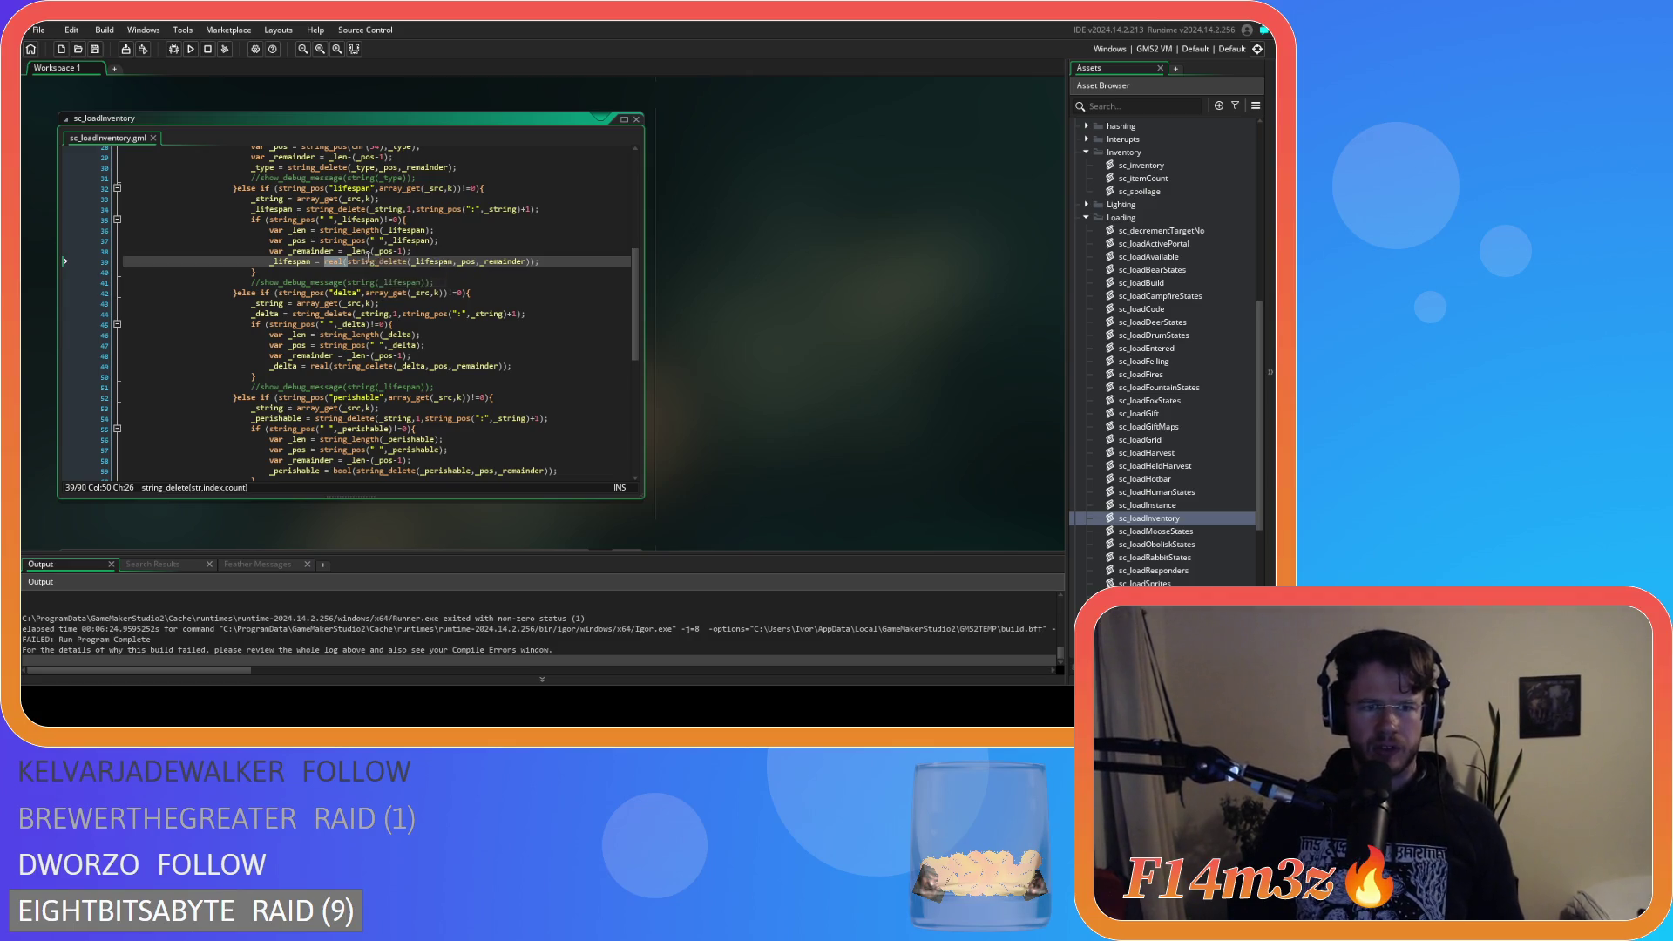
pyautogui.scroll(3, 345, 367)
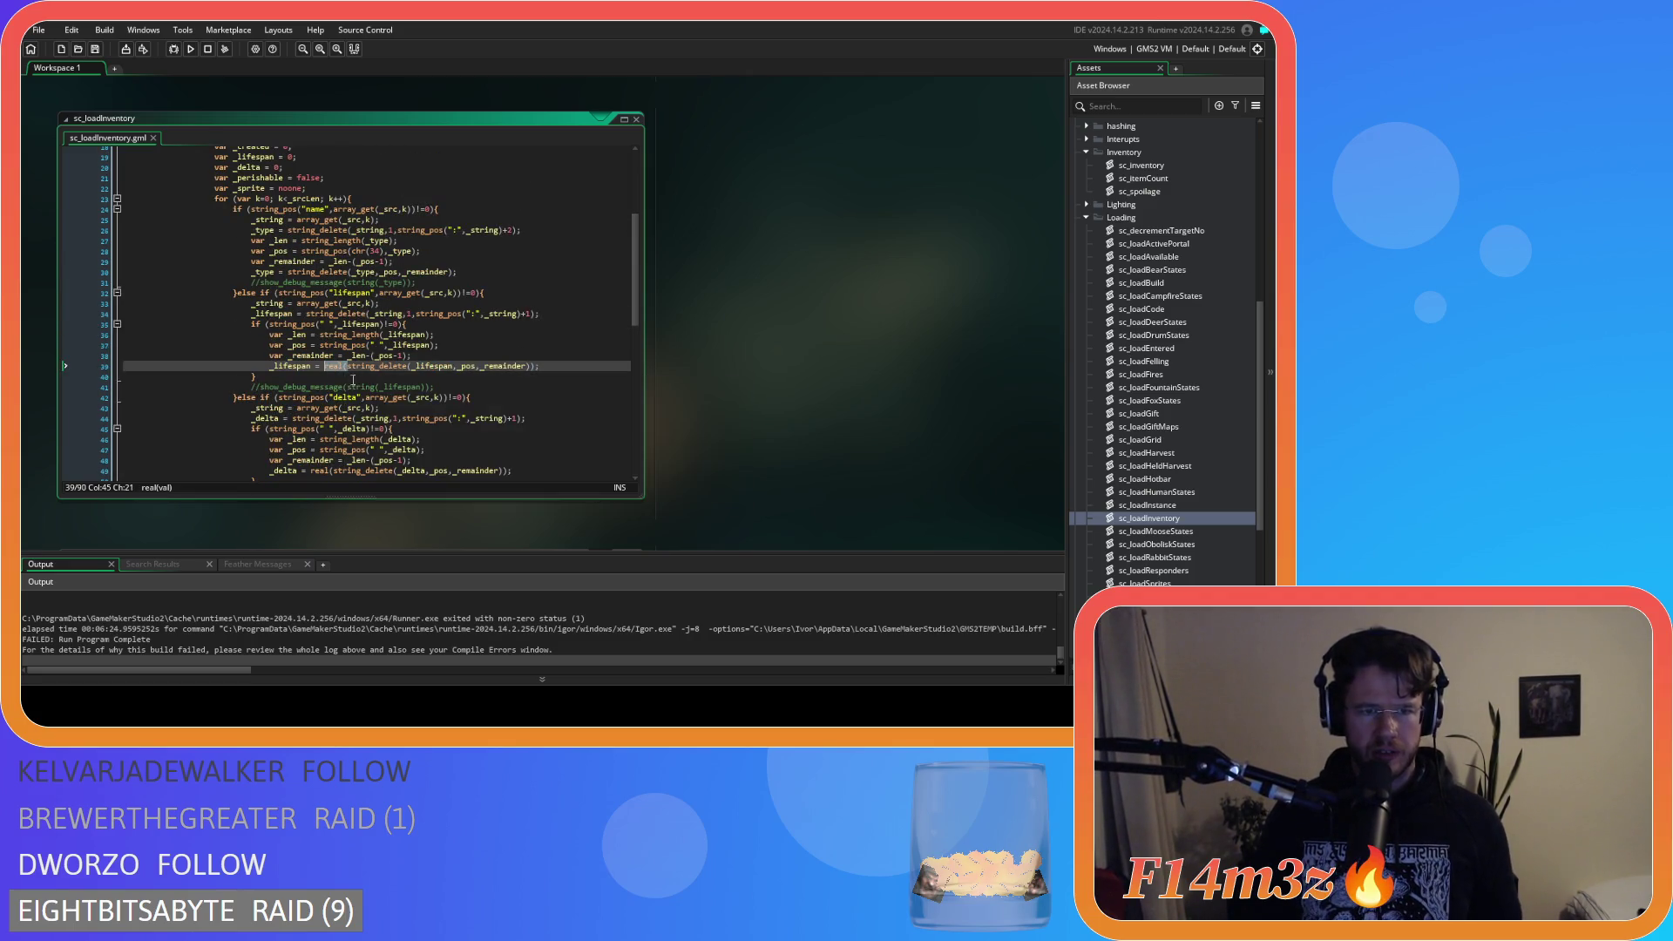
pyautogui.press('BackSpace')
pyautogui.click(507, 366)
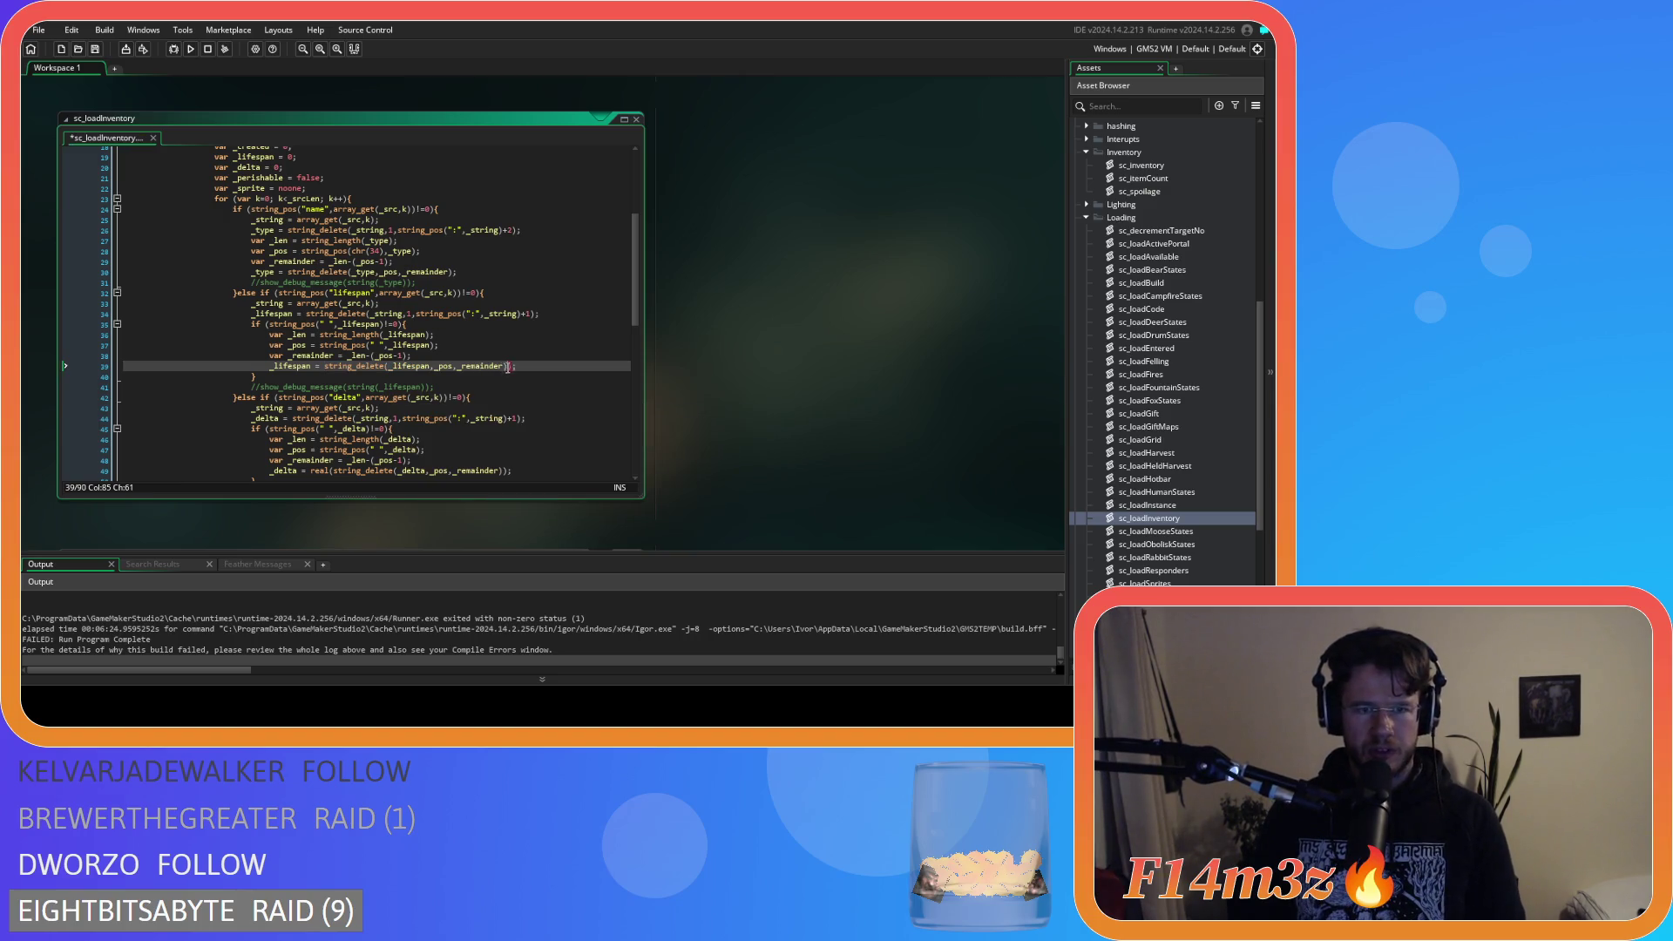
pyautogui.press('BackSpace')
pyautogui.scroll(-15, 510, 417)
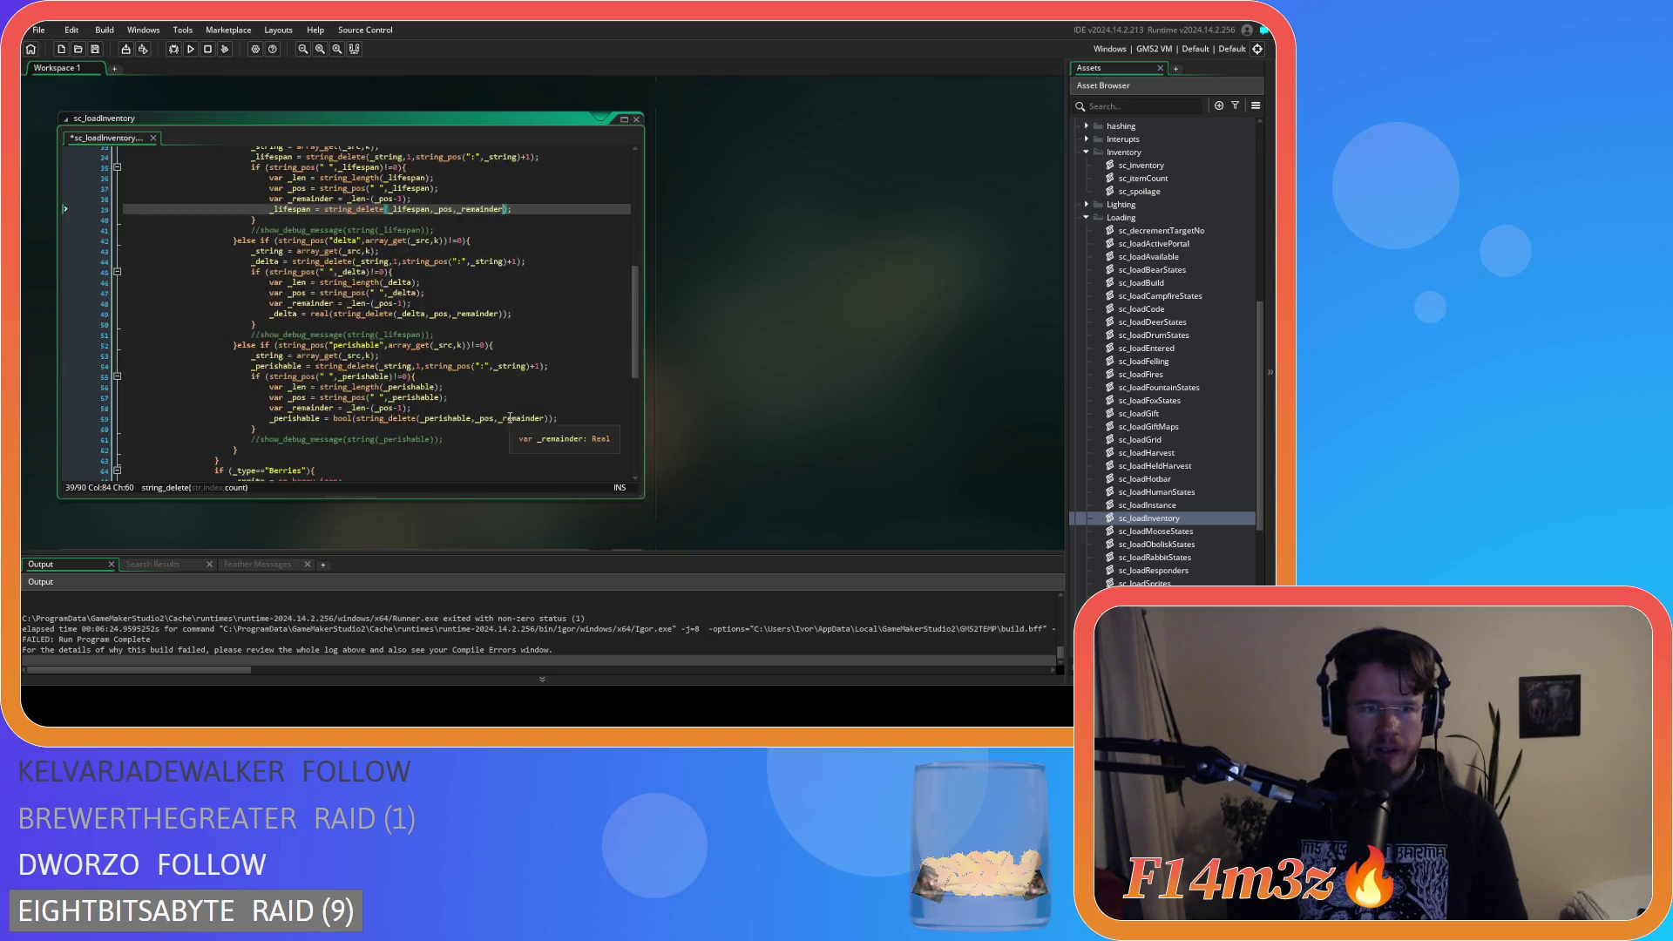
# Wrap _lifespan and _delta in real() in the line 85 new item call, then save.
pyautogui.click(369, 403)
pyautogui.write('real(_lifespan,_perishable,_sprite,_delta));')
pyautogui.click(430, 402)
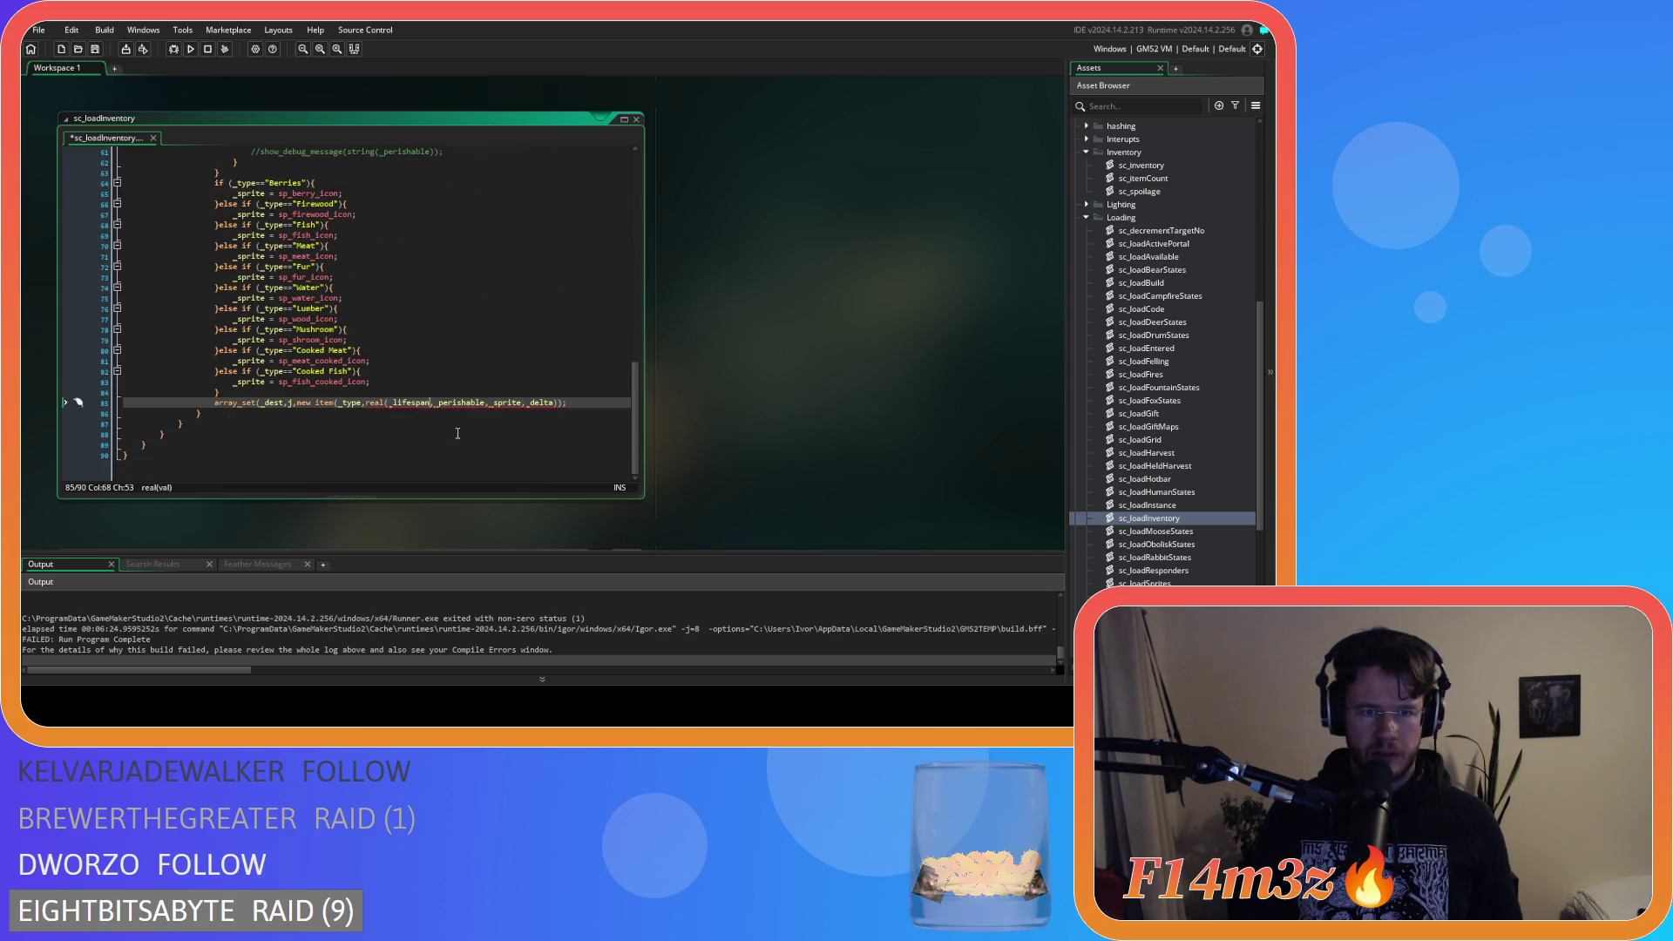
pyautogui.write(')')
pyautogui.click(530, 403)
pyautogui.write('real(')
pyautogui.click(582, 403)
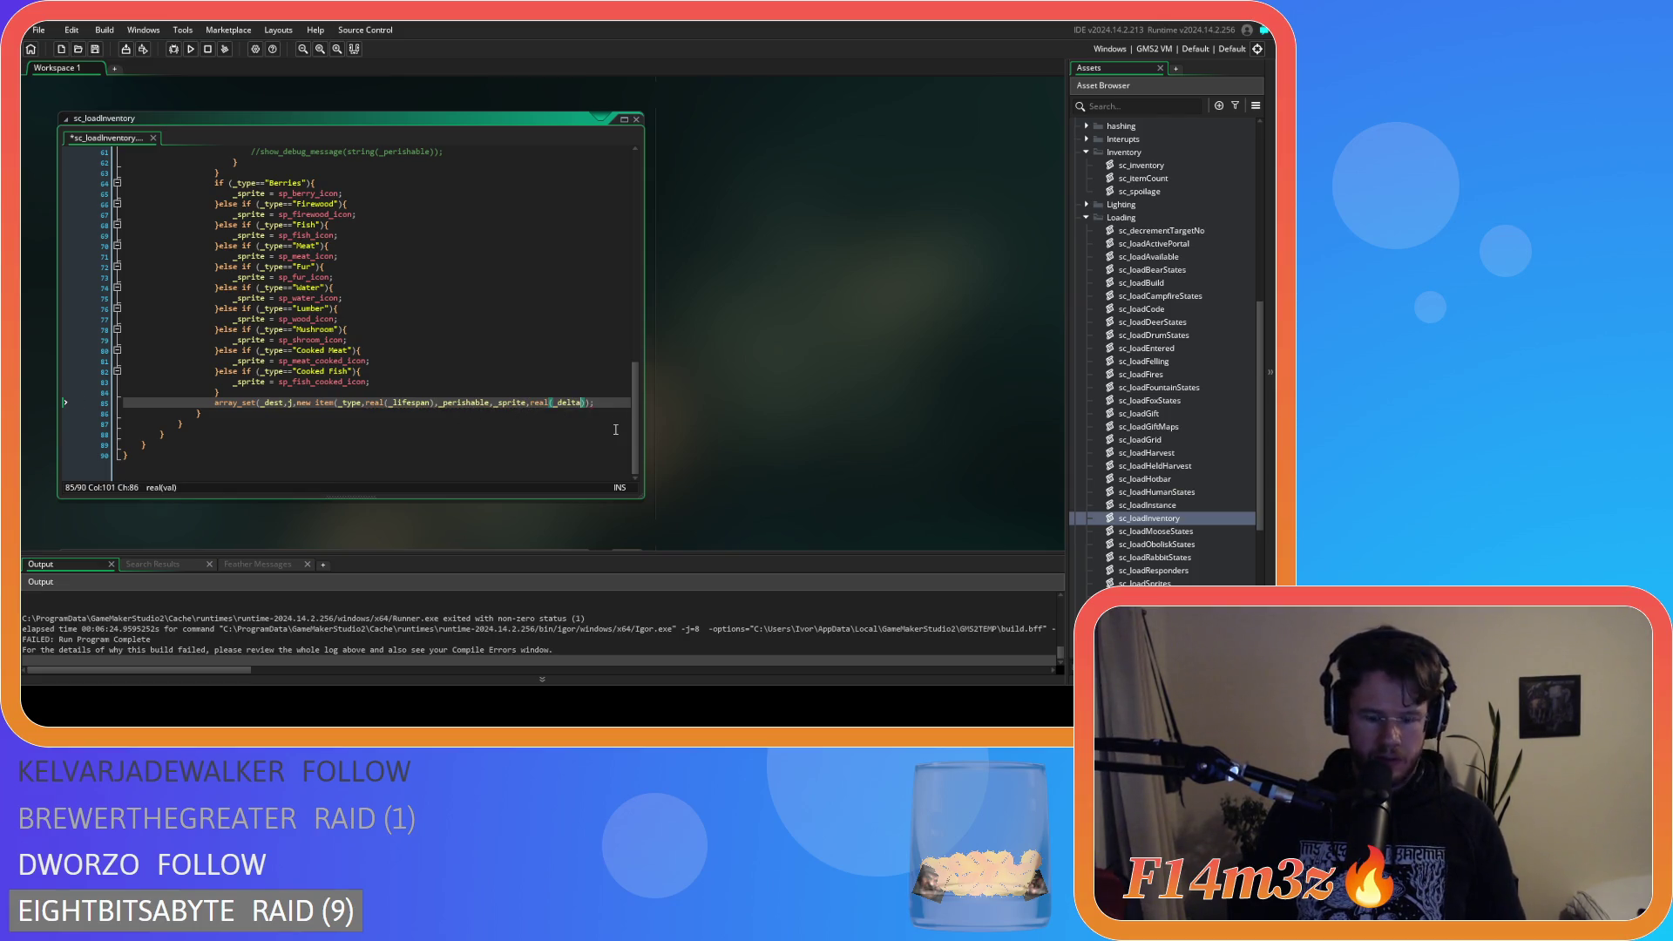
pyautogui.write(')')
pyautogui.scroll(6, 448, 360)
pyautogui.hotkey('ctrl', 's')
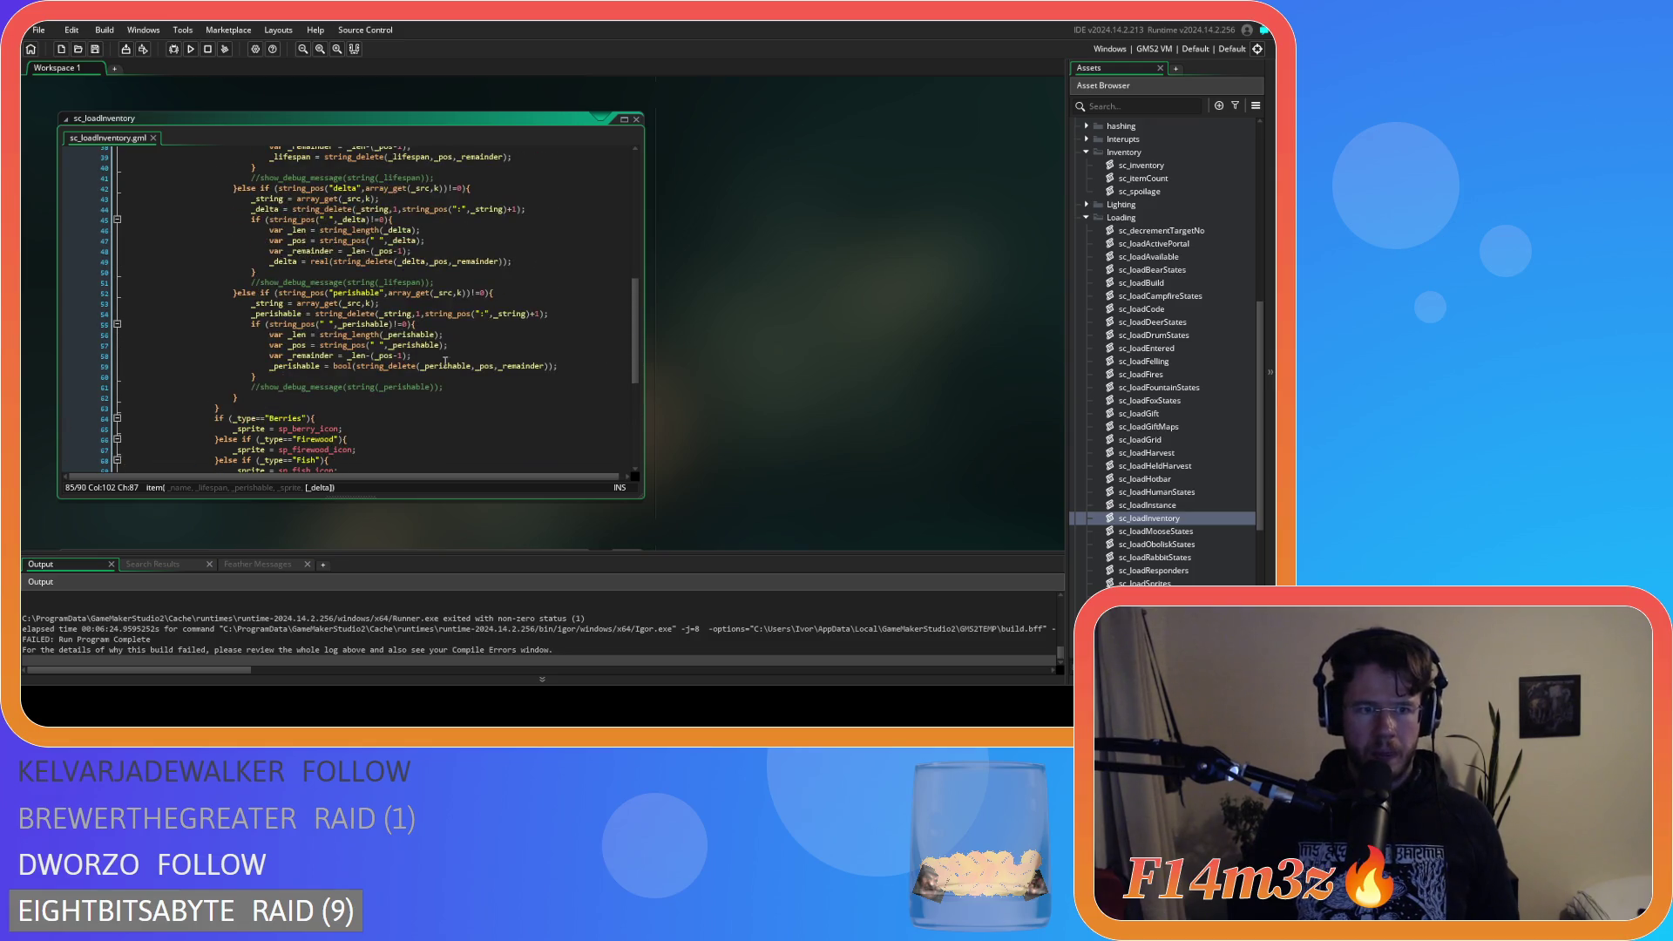
# Remove bool( from the perishable parsing line and wrap _perishable in bool() on line 85; save.
pyautogui.doubleClick(345, 366)
pyautogui.press('Delete')
pyautogui.press('Delete')
pyautogui.press('End')
pyautogui.press('Left')
pyautogui.press('BackSpace')
pyautogui.moveTo(294, 346); pyautogui.dragTo(299, 378)
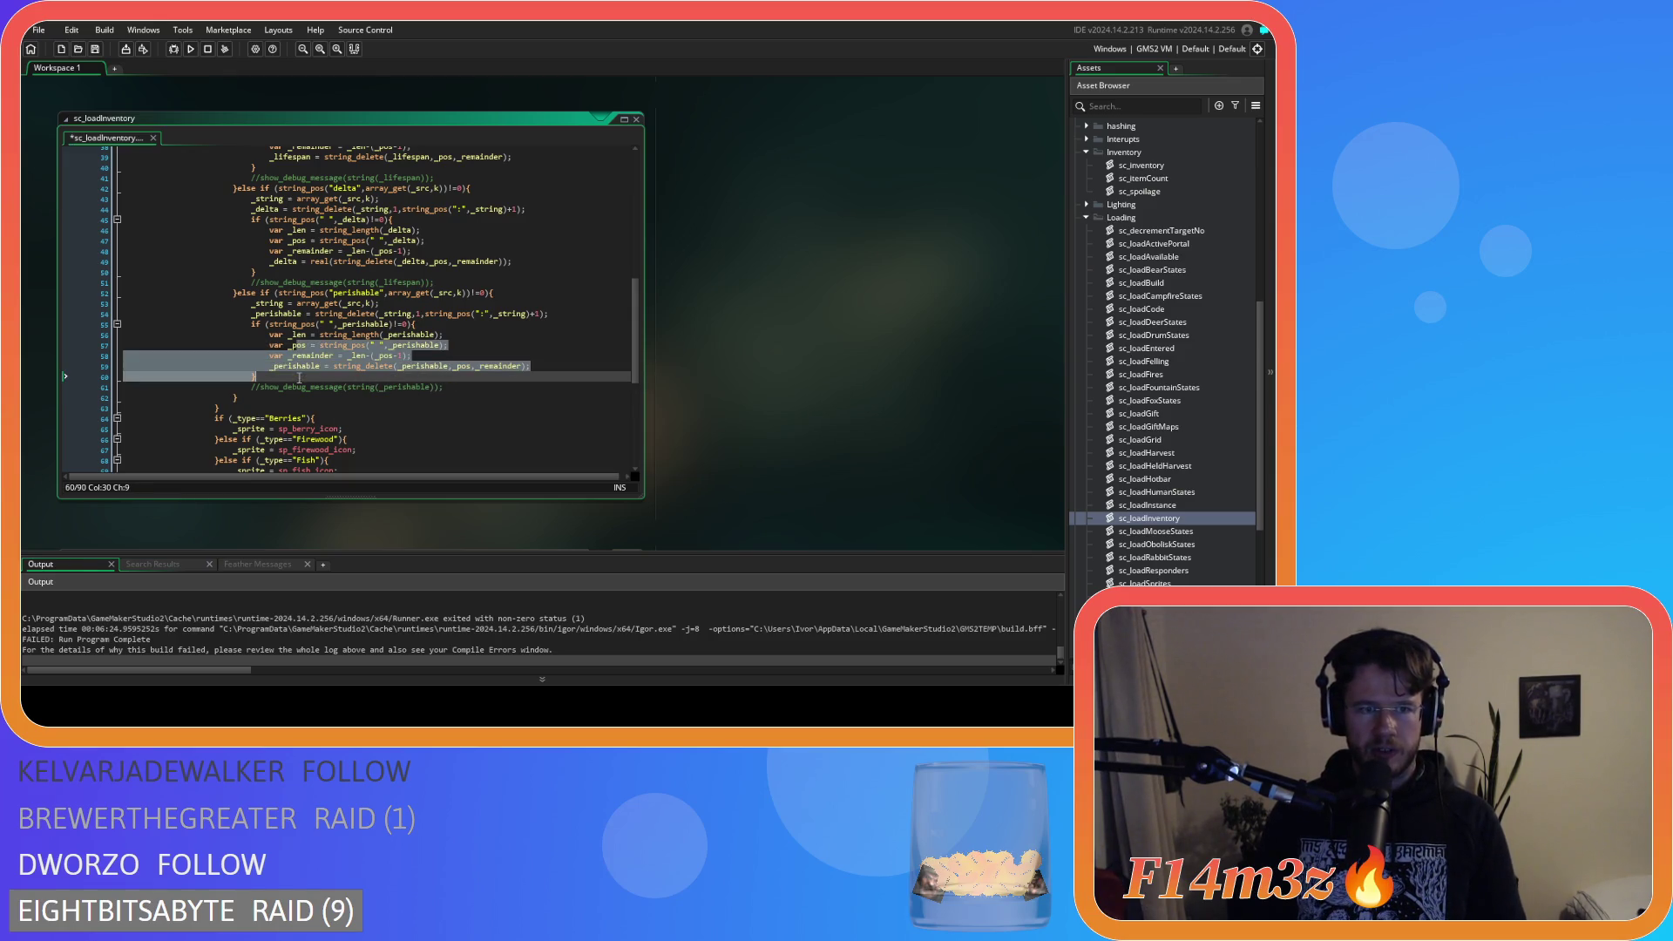
pyautogui.click(390, 313)
pyautogui.scroll(-8, 460, 427)
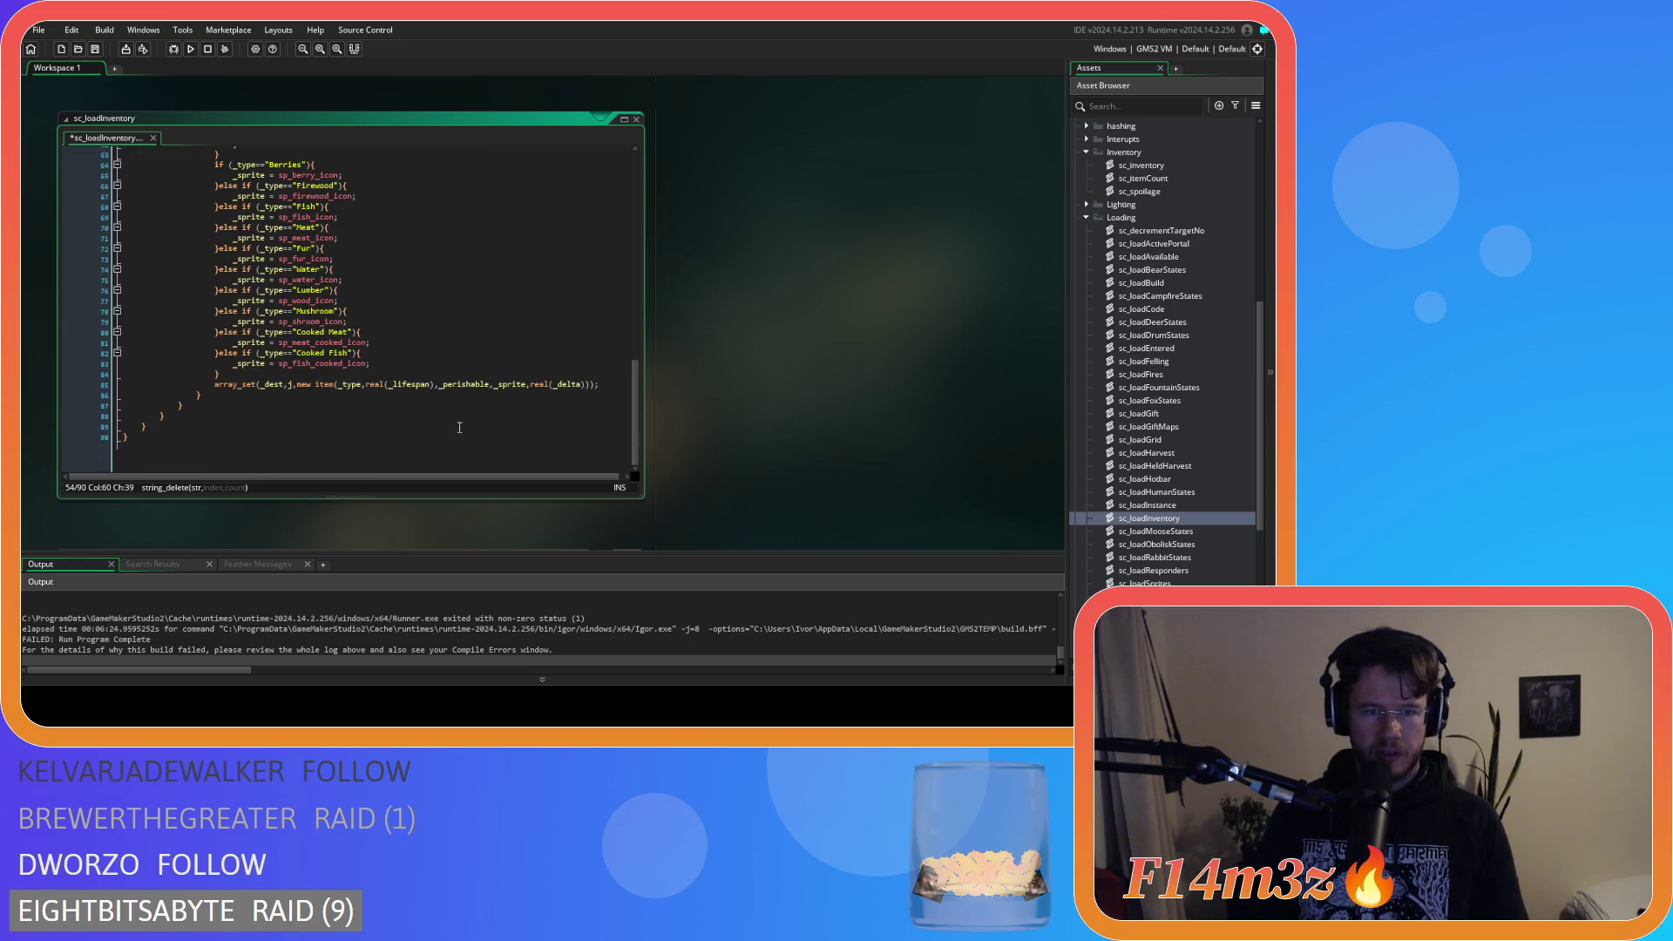
pyautogui.click(443, 384)
pyautogui.write('bool(')
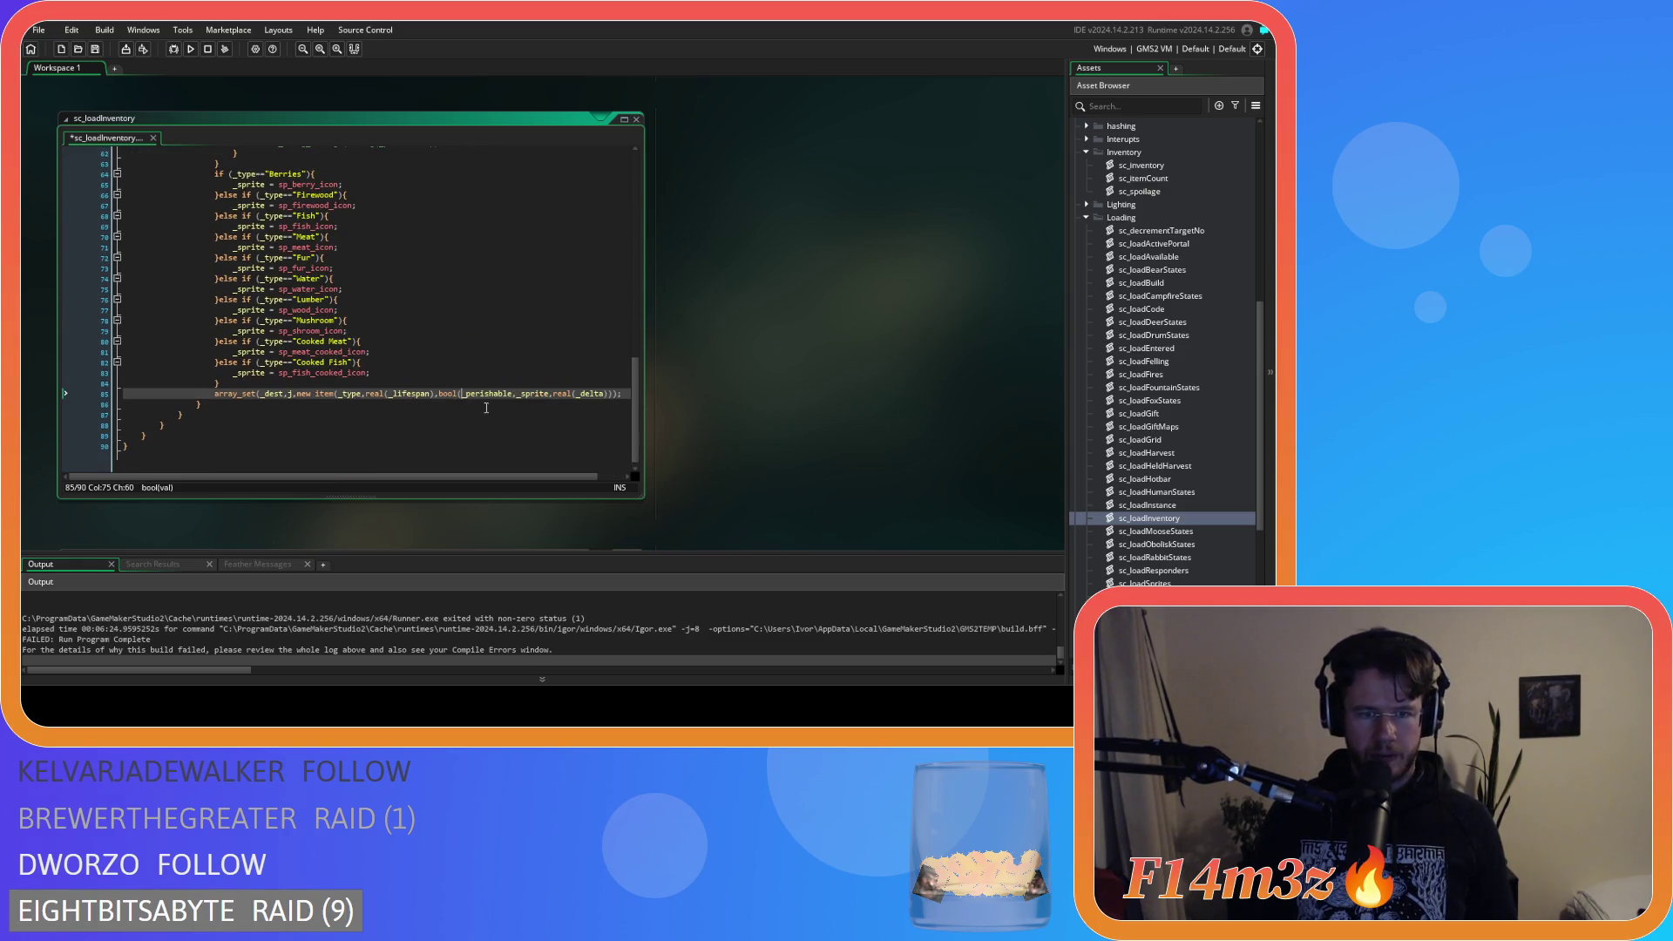
pyautogui.write(')')
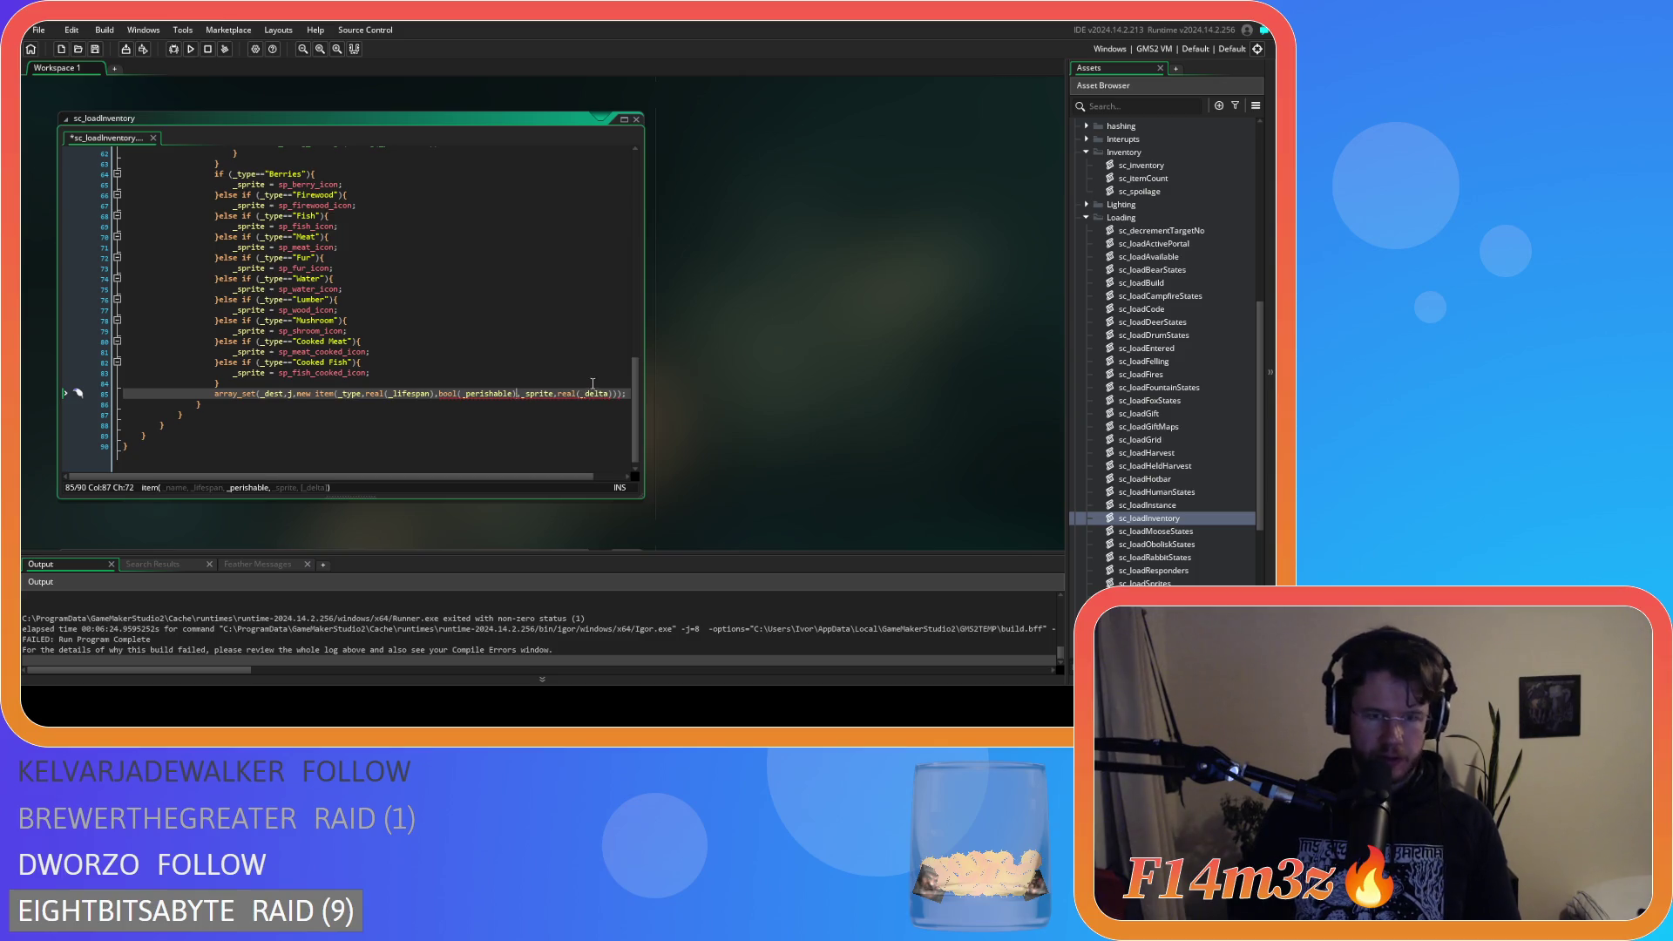
pyautogui.hotkey('ctrl', 's')
pyautogui.scroll(10, 387, 378)
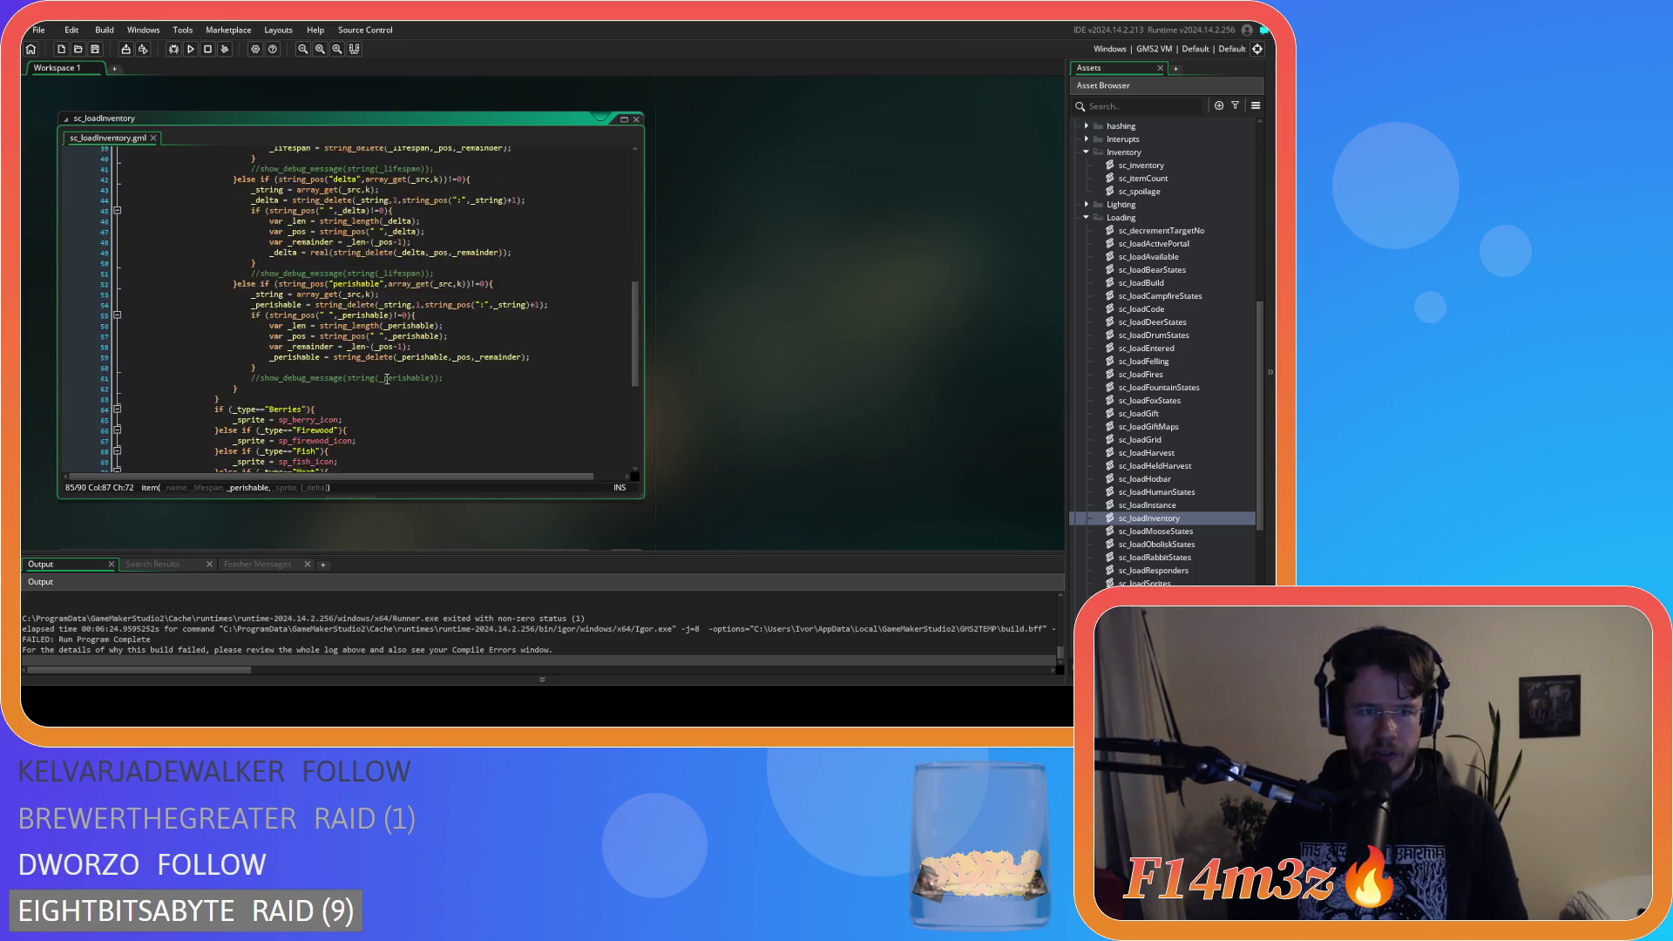
pyautogui.scroll(2, 388, 378)
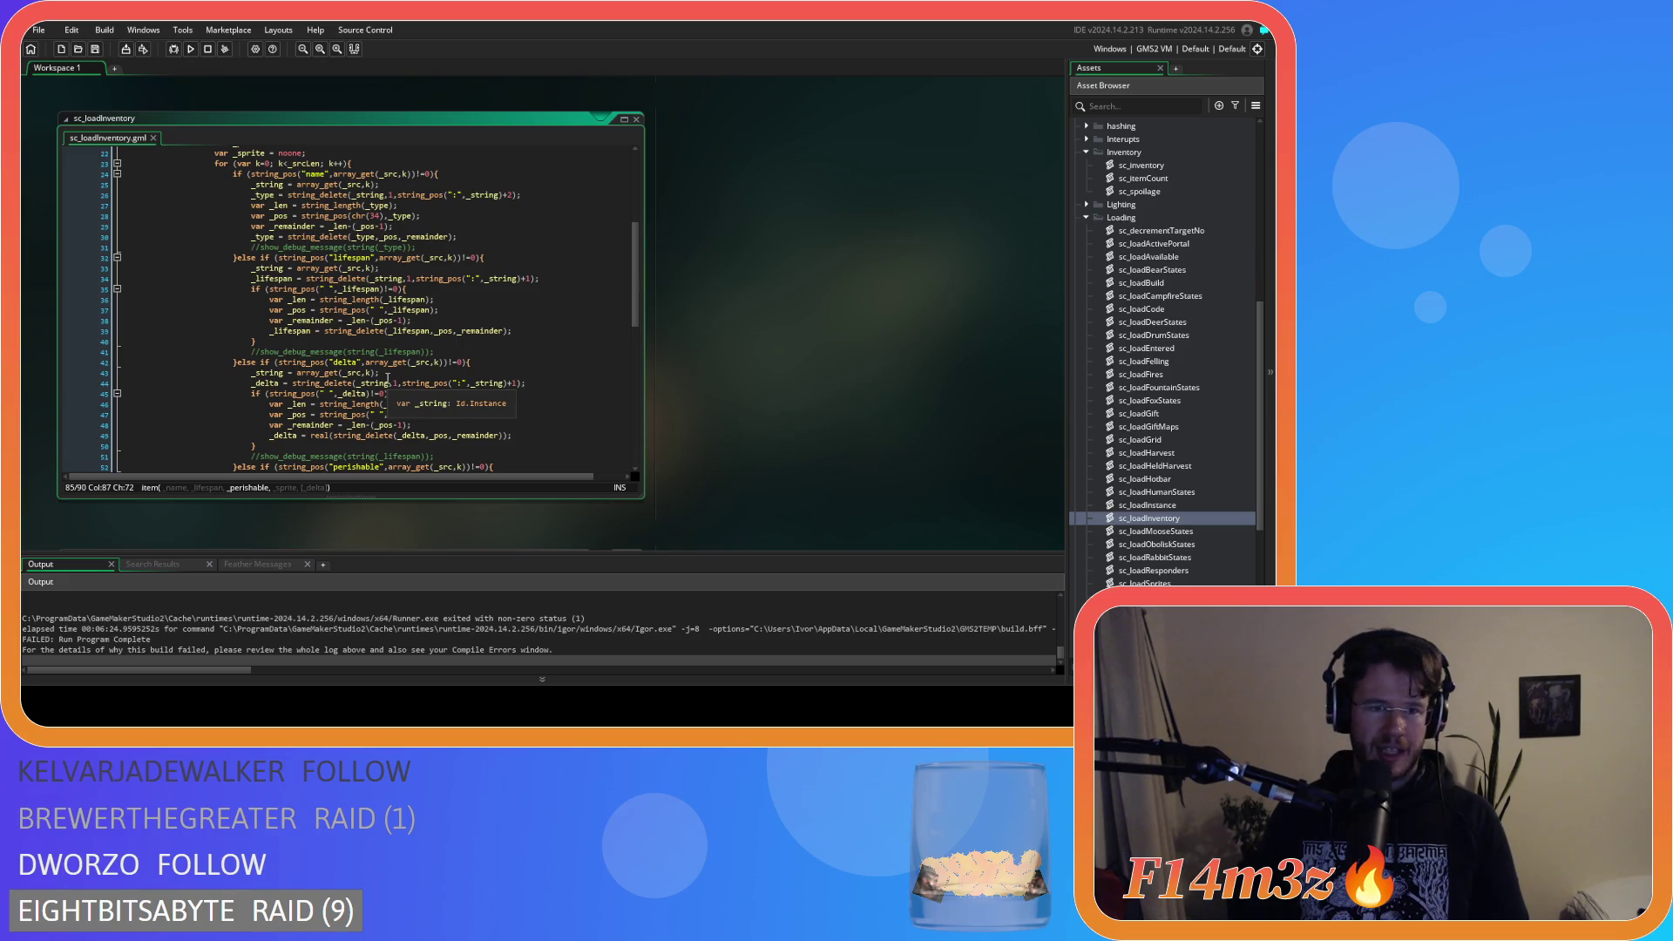
# Review the type parsing lines 26 and 30 in sc_loadInventory.
pyautogui.scroll(2, 388, 378)
pyautogui.click(357, 331)
pyautogui.click(470, 290)
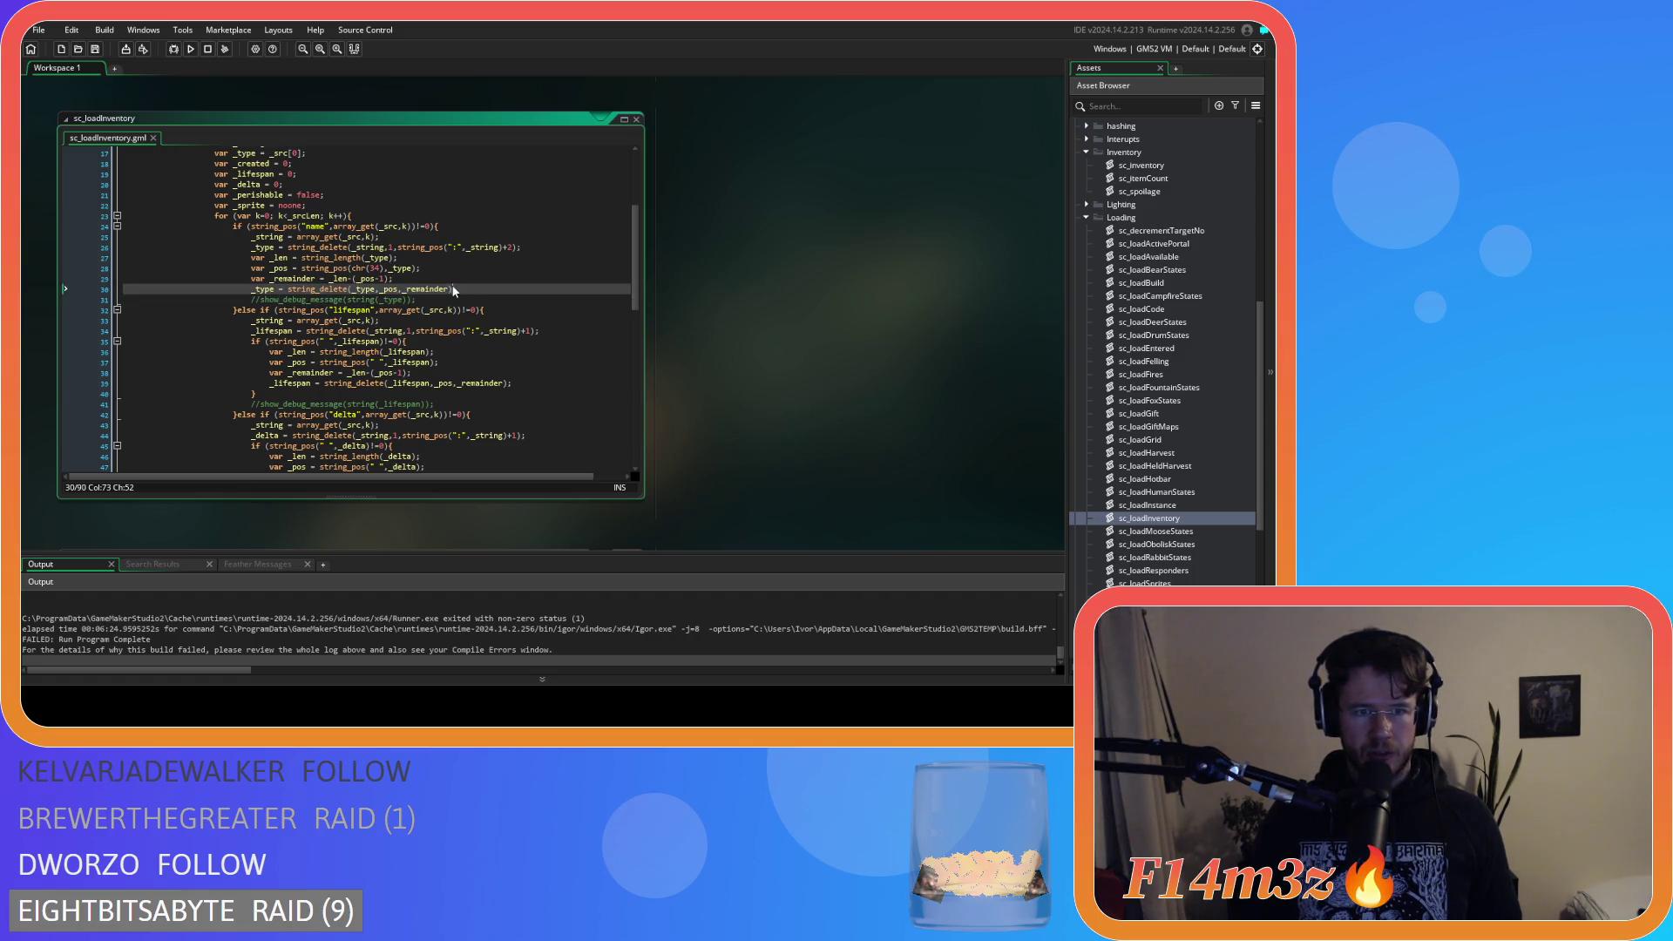
pyautogui.write(';')
pyautogui.click(430, 248)
pyautogui.click(469, 290)
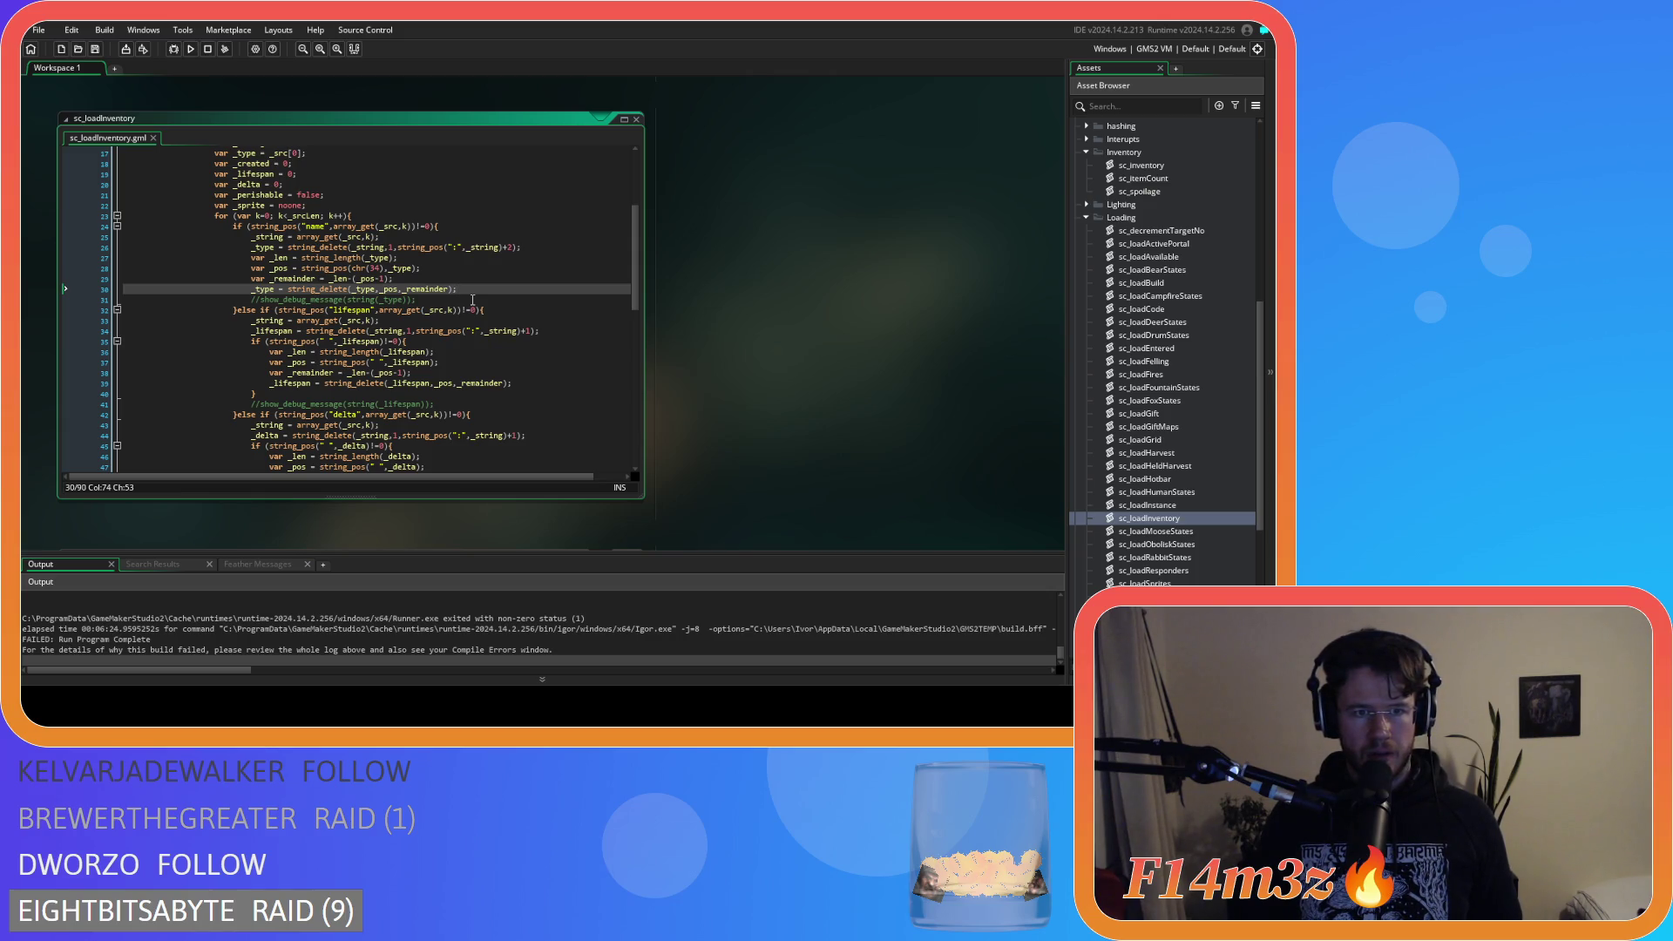
pyautogui.click(599, 241)
pyautogui.click(579, 248)
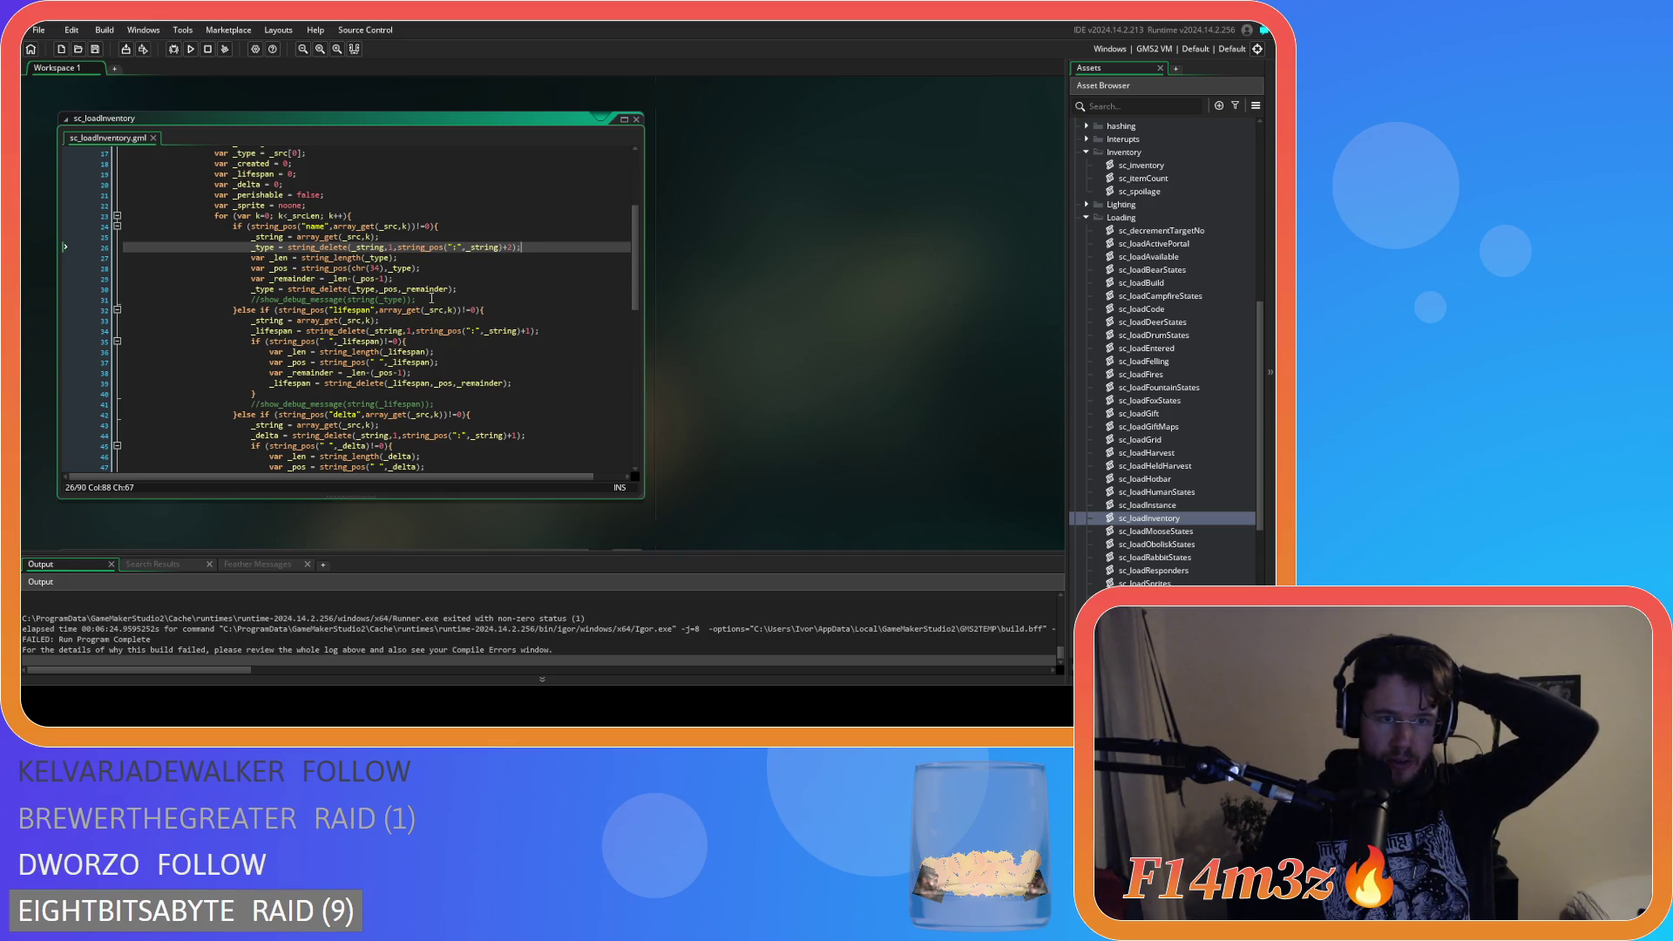
pyautogui.scroll(-2, 431, 298)
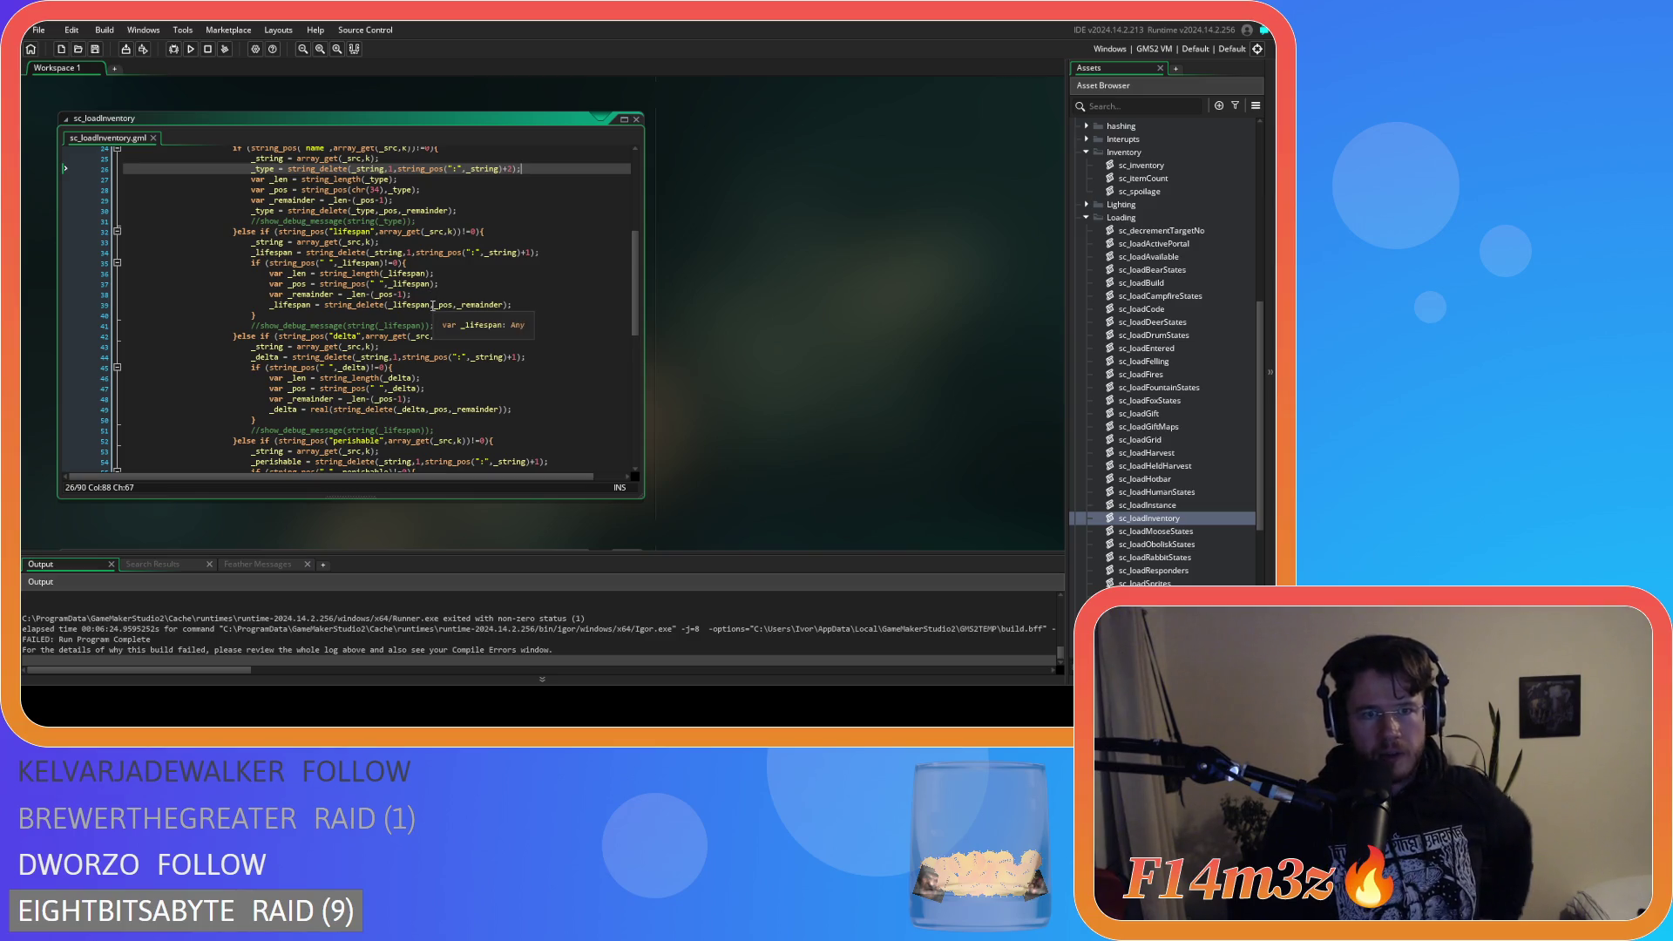
pyautogui.scroll(-1, 439, 287)
# Delete real( and its closing parenthesis from the delta line 49, then save.
pyautogui.click(550, 278)
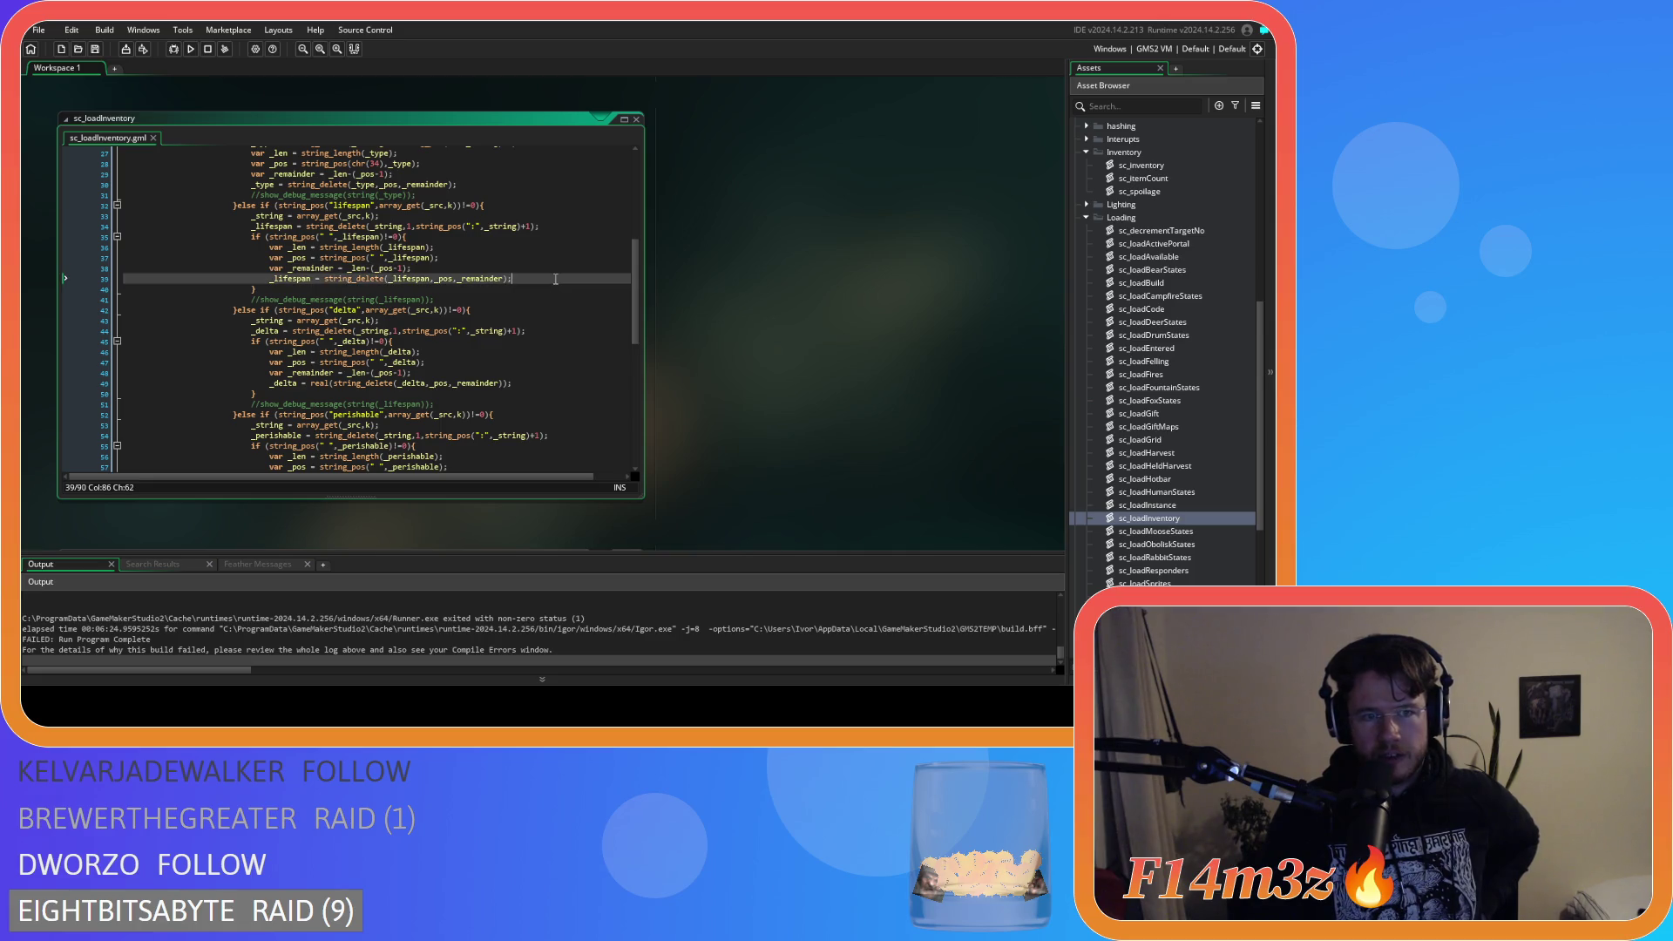
pyautogui.scroll(-1, 555, 276)
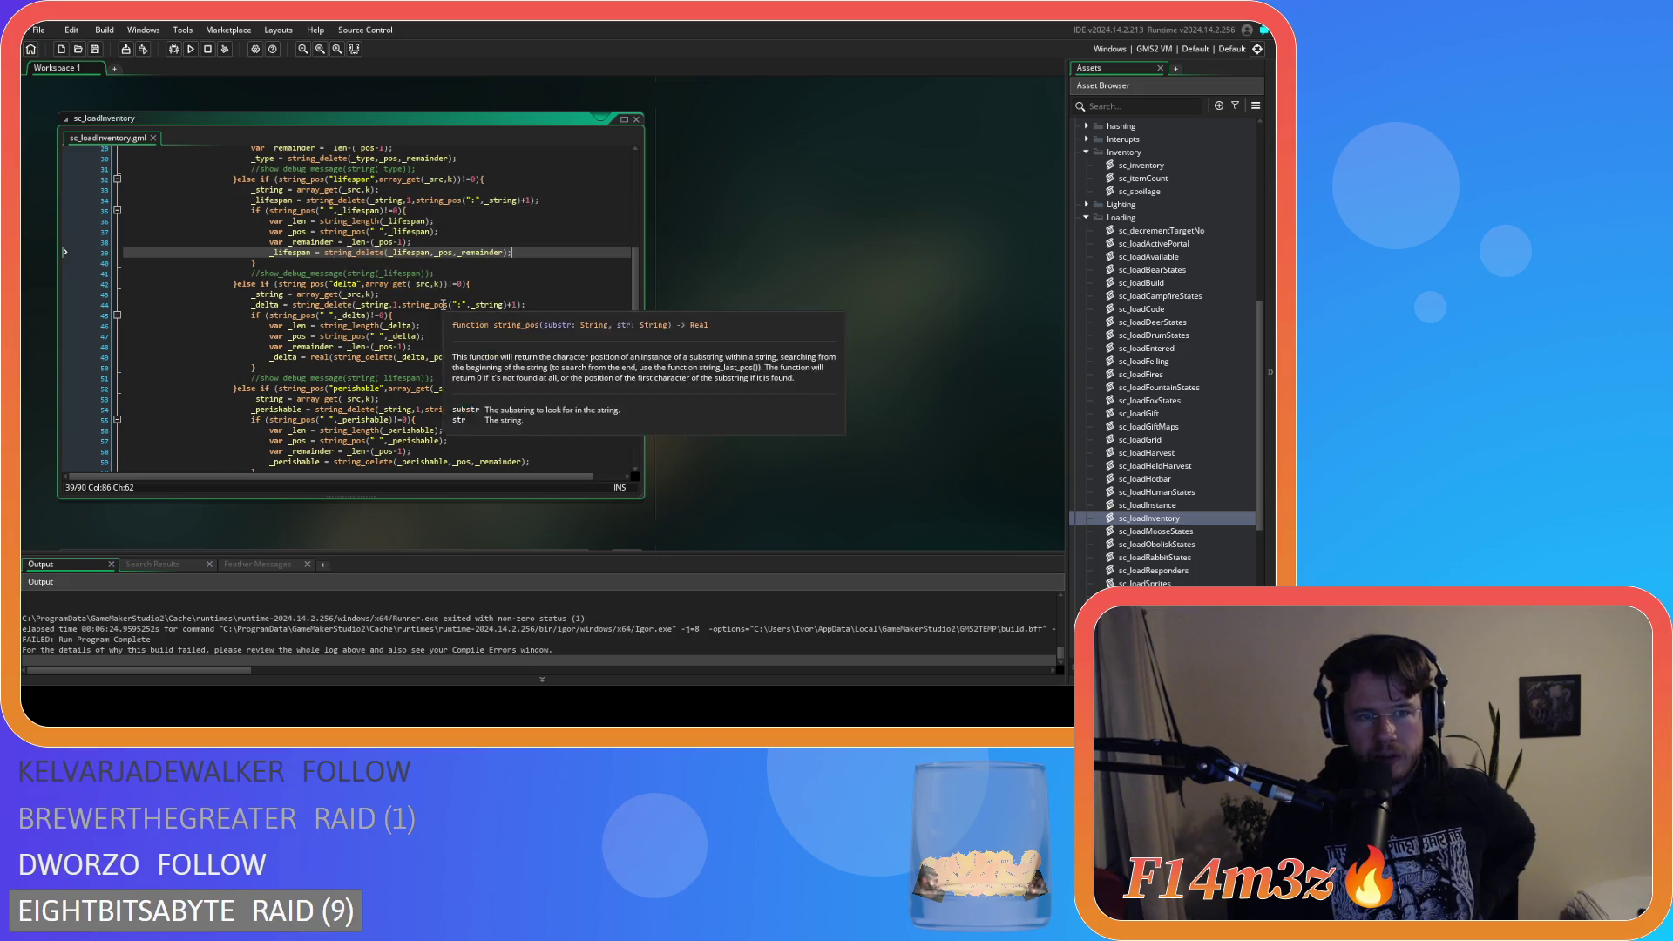
pyautogui.scroll(-1, 323, 318)
pyautogui.click(315, 331)
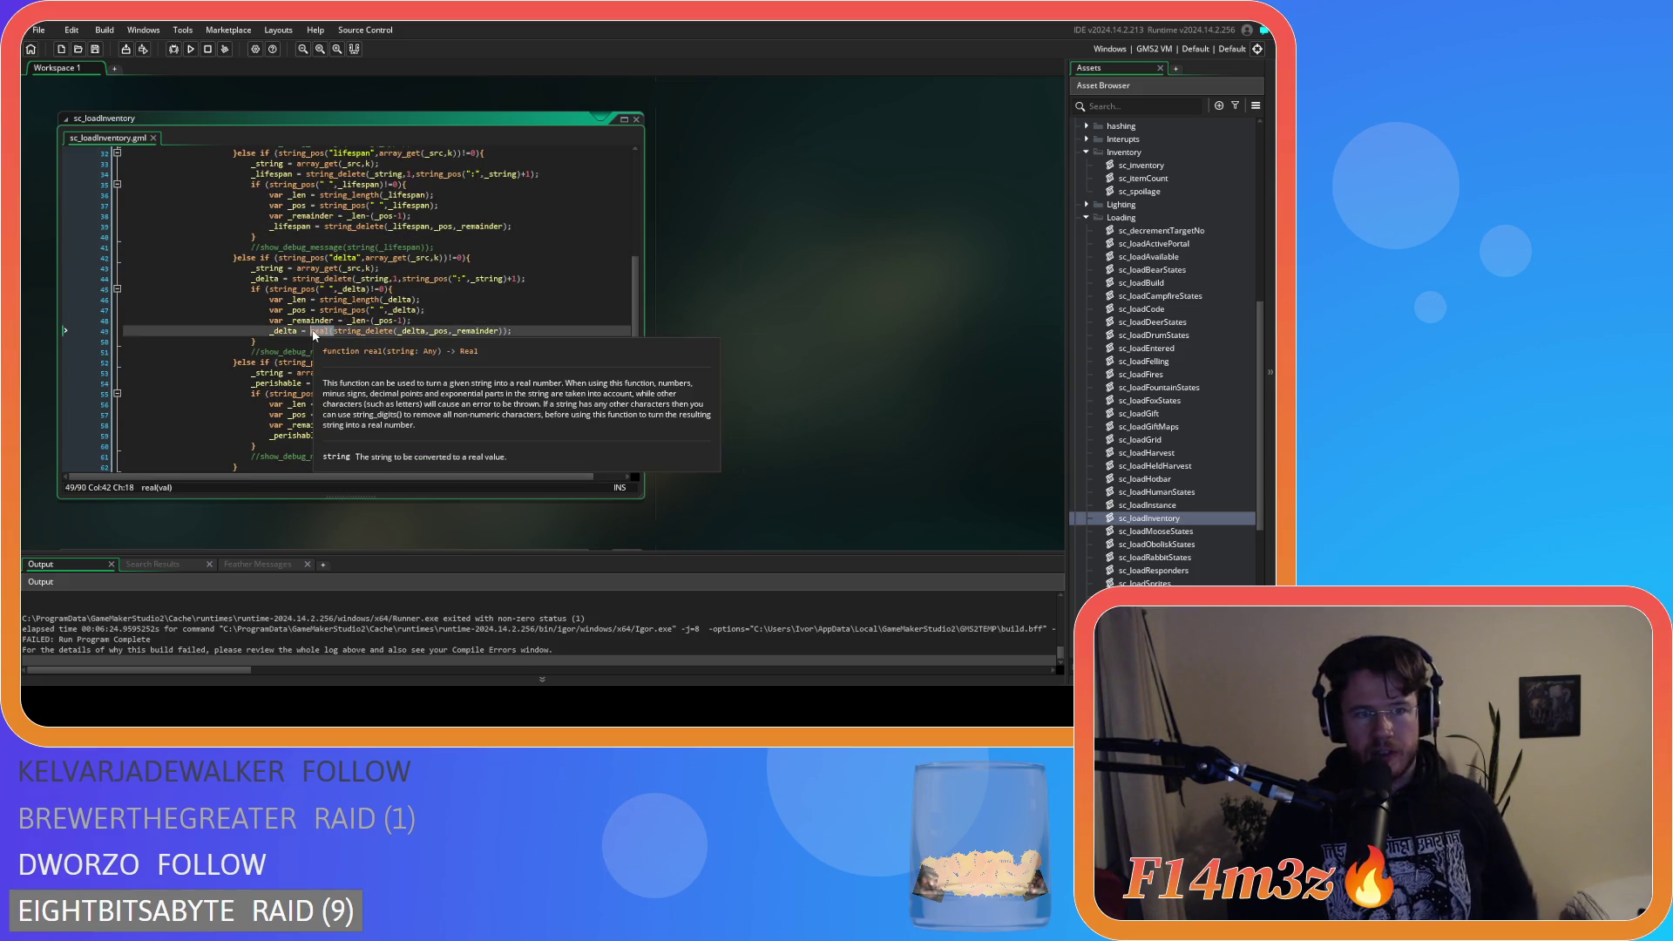
pyautogui.press('Delete')
pyautogui.press('Delete')
pyautogui.click(484, 335)
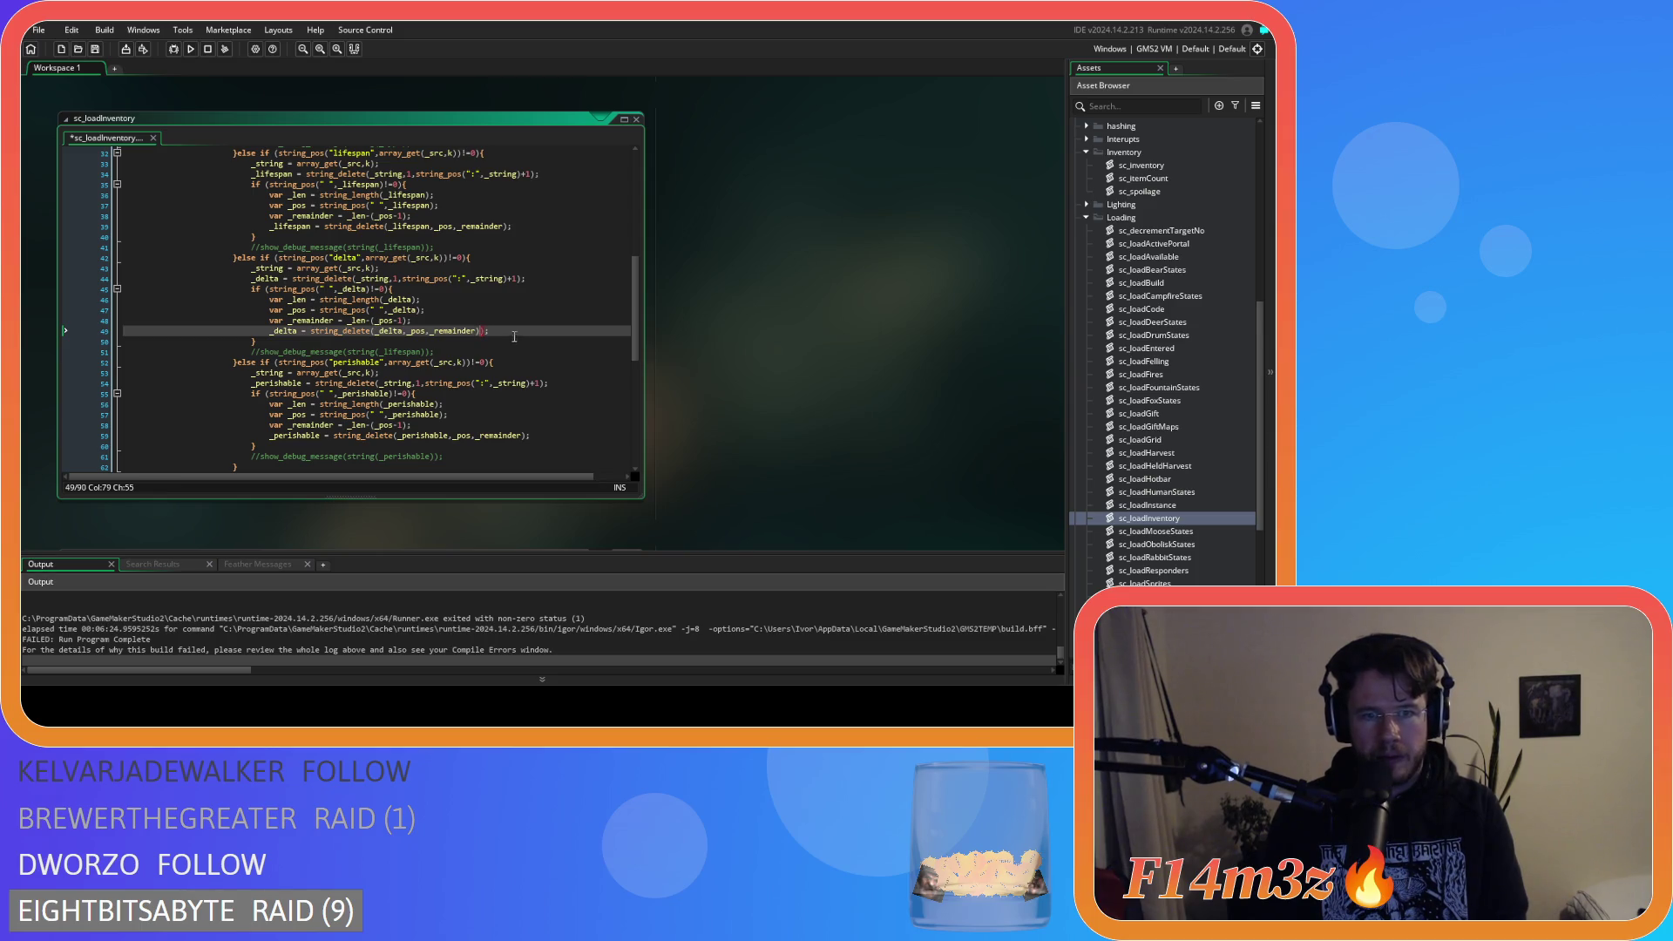
pyautogui.press('BackSpace')
pyautogui.hotkey('ctrl', 's')
# Check the real(_delta) and _perishable arguments on line 85, then build and run the game.
pyautogui.click(324, 435)
pyautogui.scroll(-10, 383, 436)
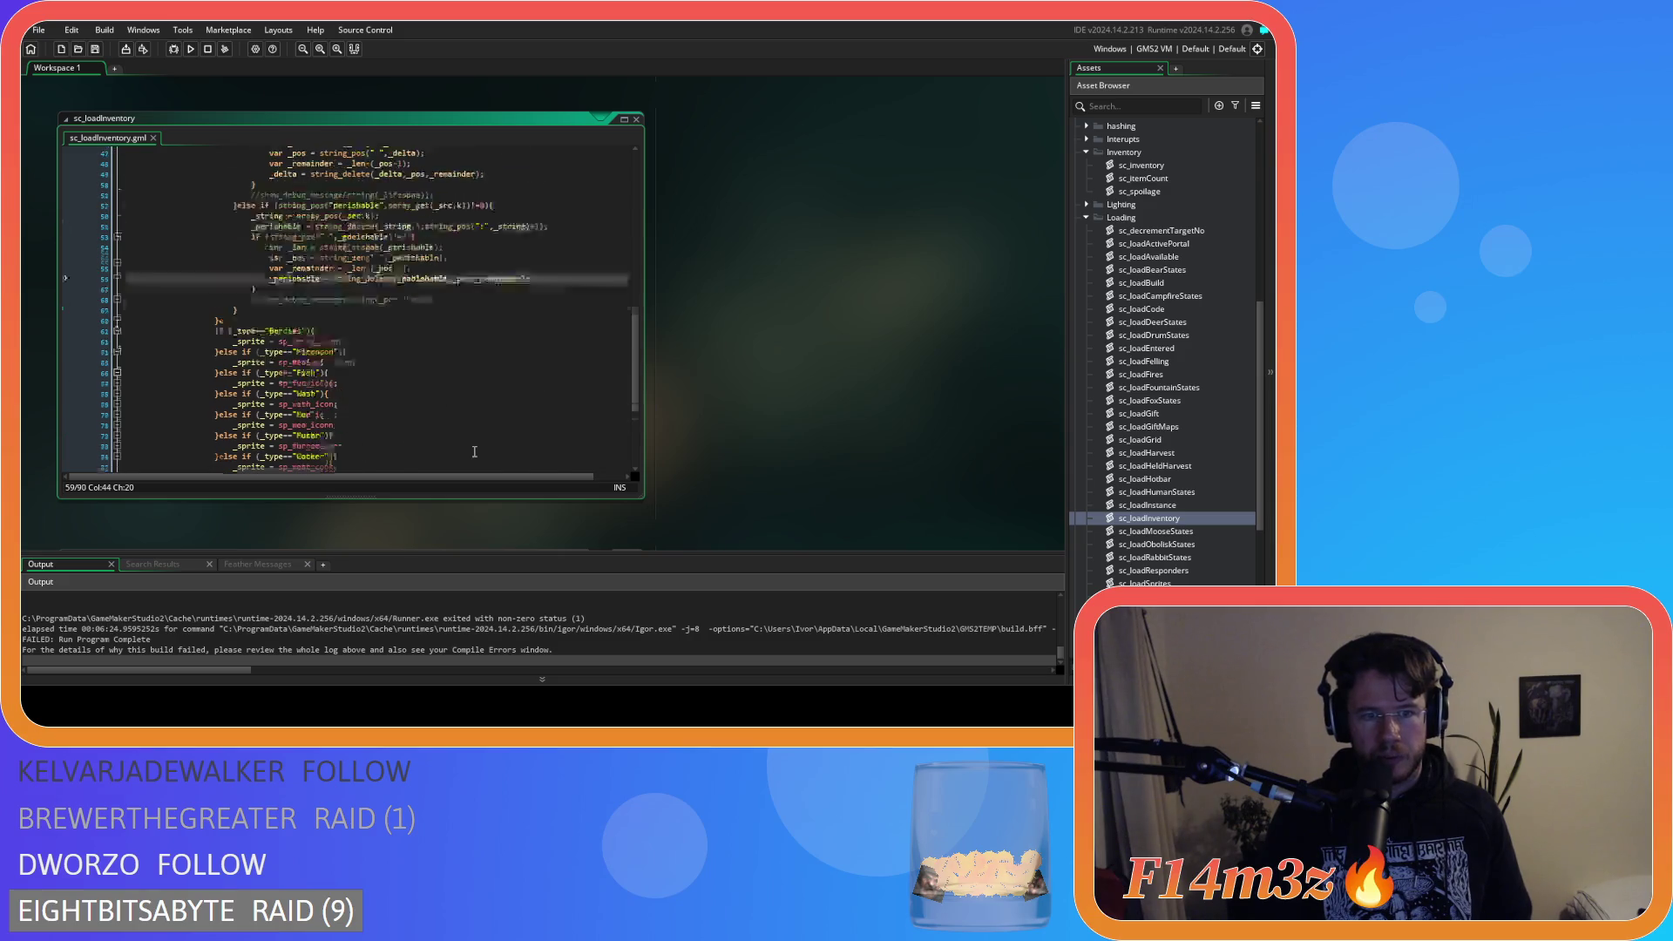
pyautogui.click(467, 393)
pyautogui.click(585, 393)
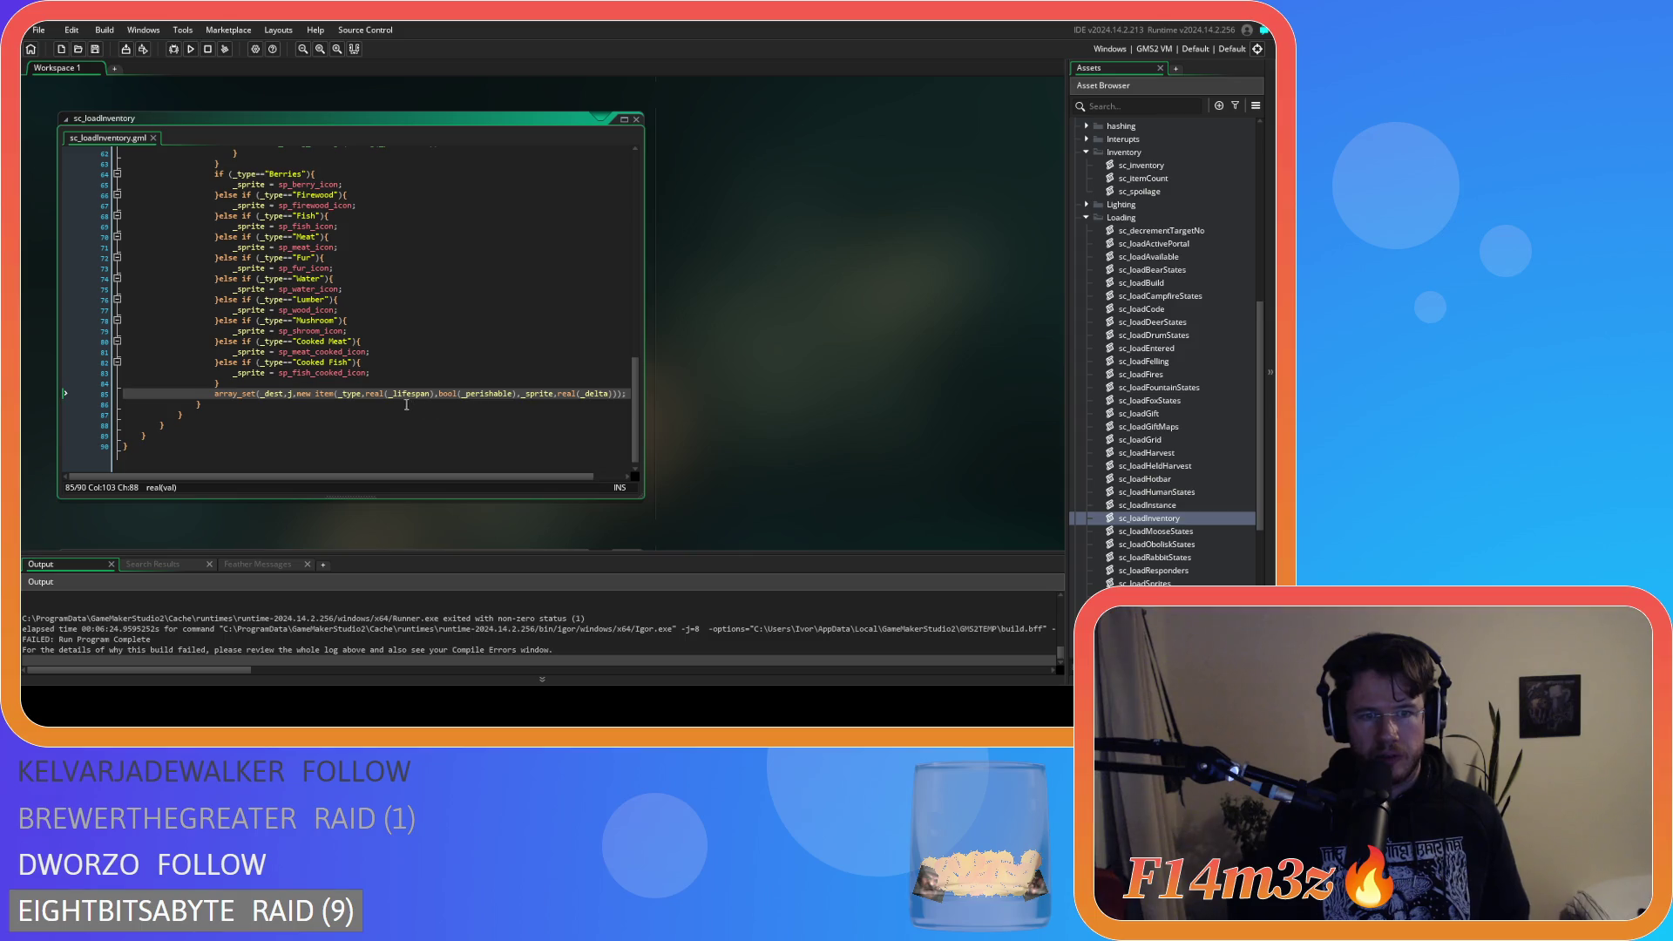
pyautogui.click(485, 393)
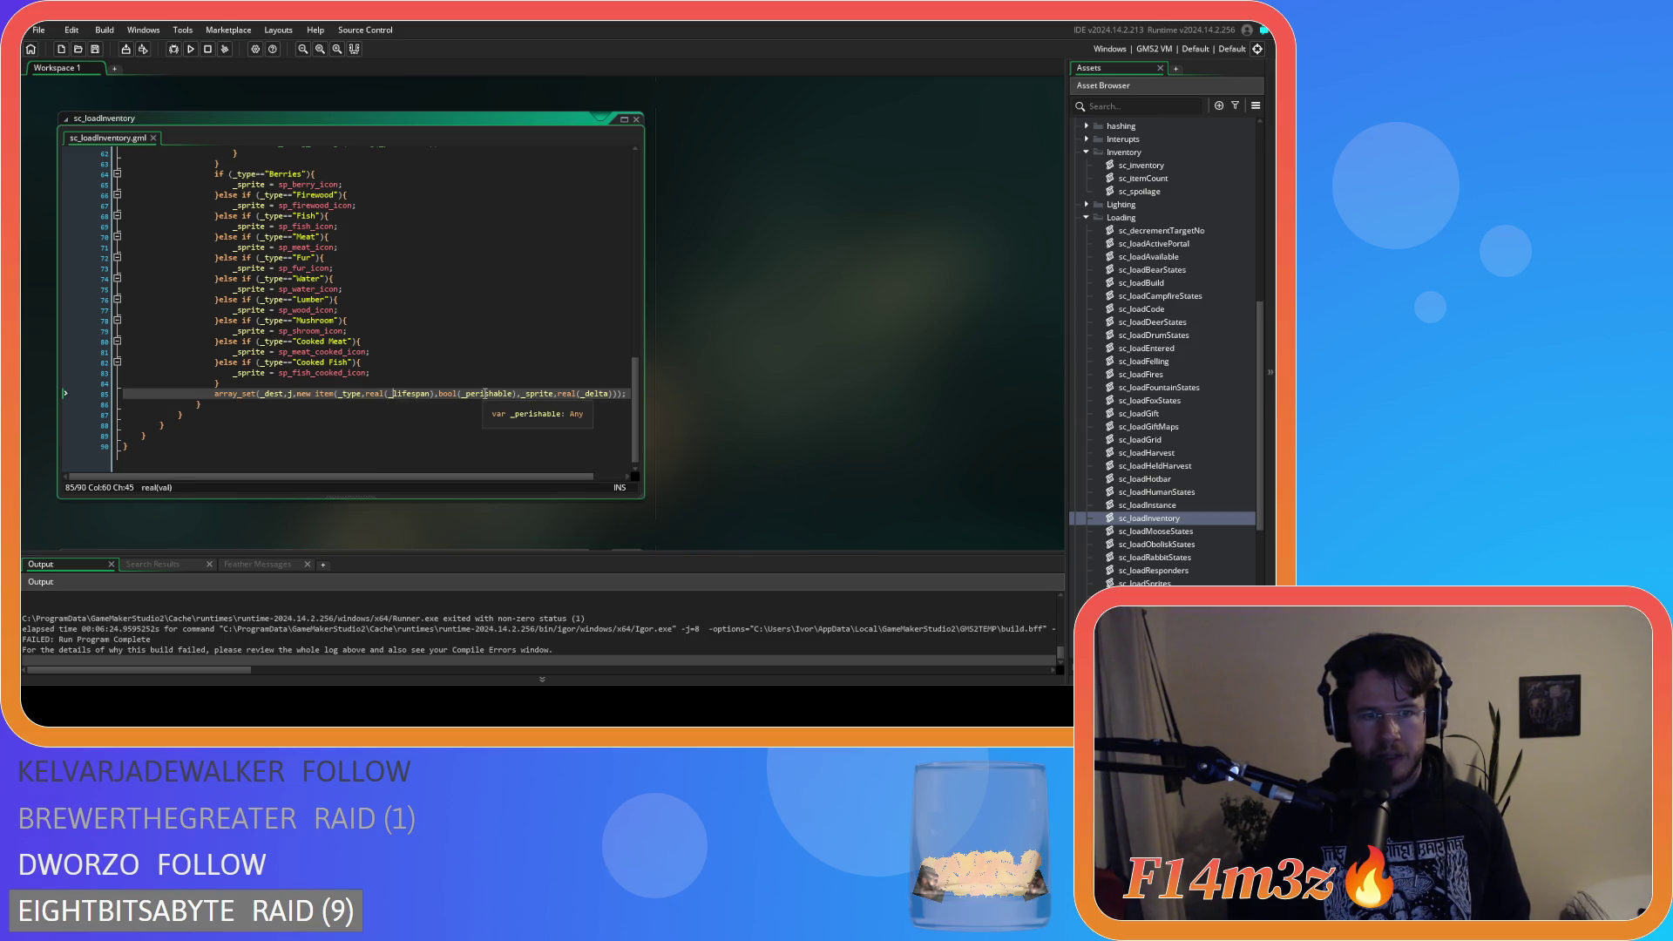
pyautogui.scroll(3, 413, 357)
pyautogui.press('F5')
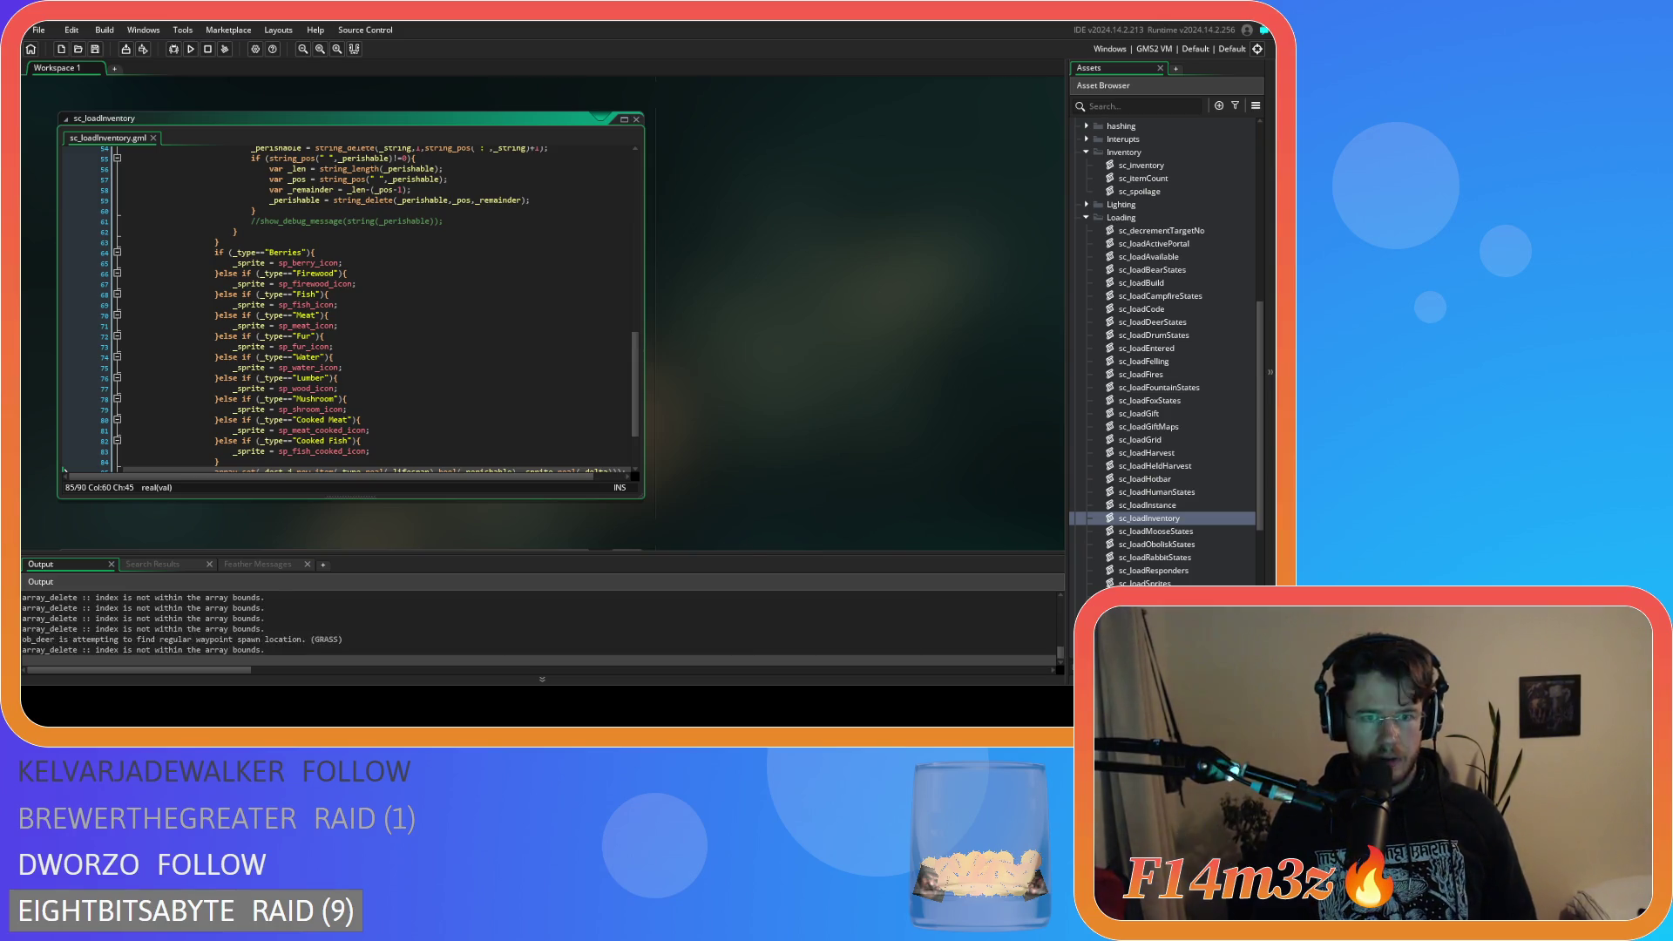
pyautogui.hotkey('alt', 'Tab')
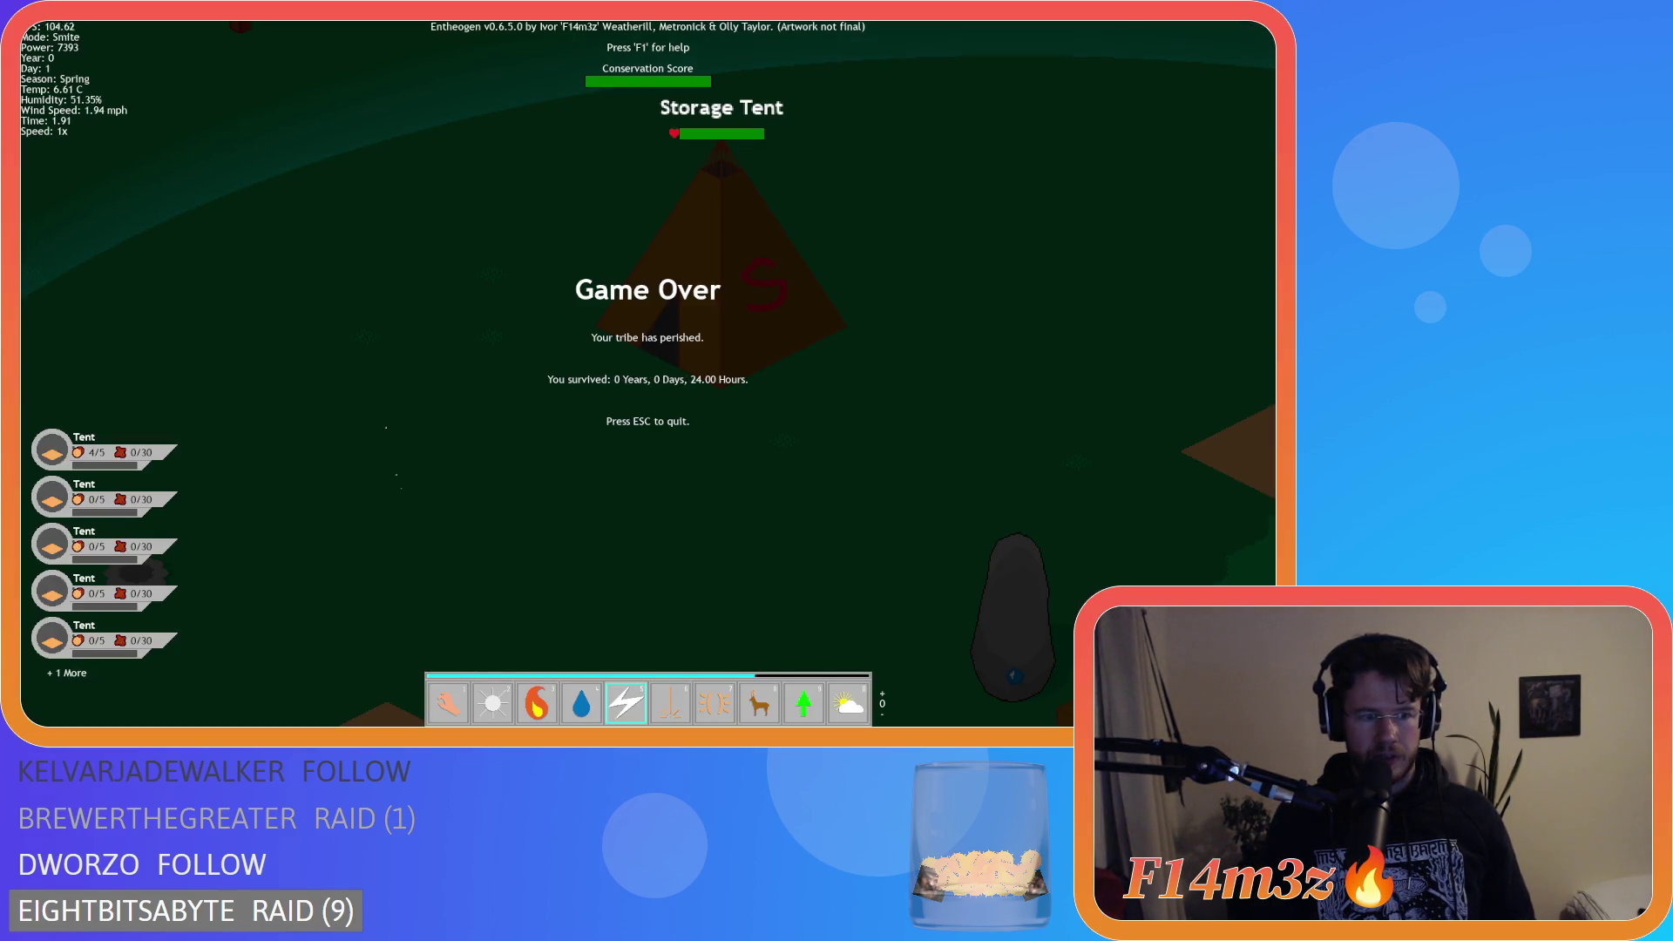
# Switch to the Hand tool, quit via Esc and Y, and return to the IDE.
pyautogui.press('1')
pyautogui.press('Escape')
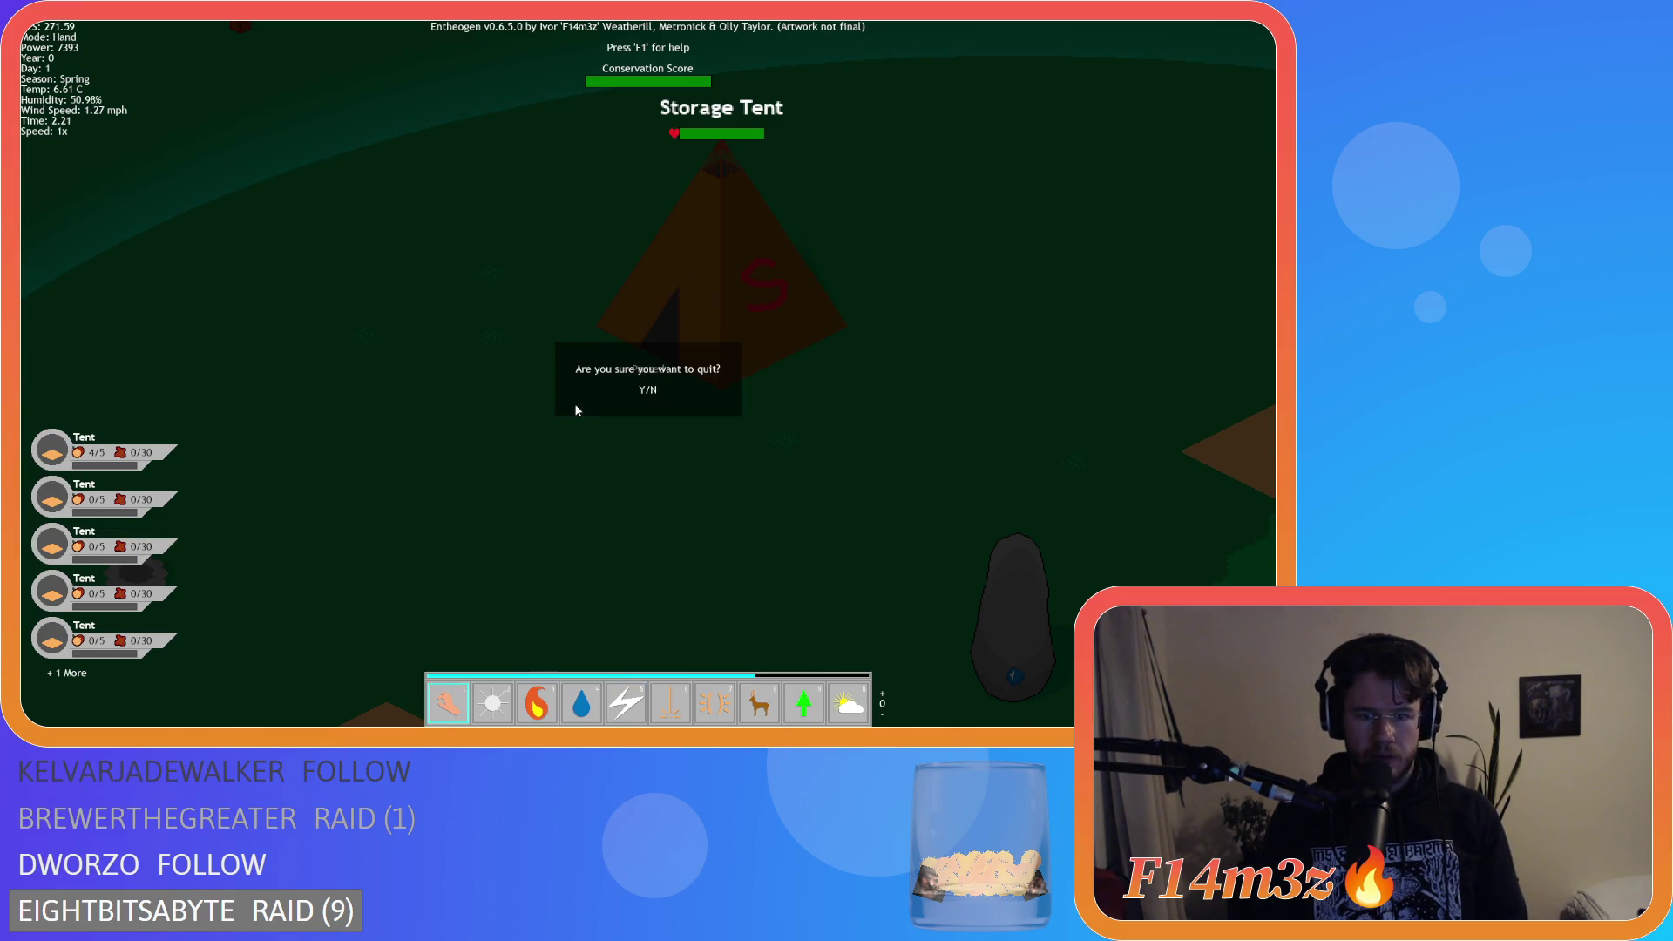
pyautogui.press('y')
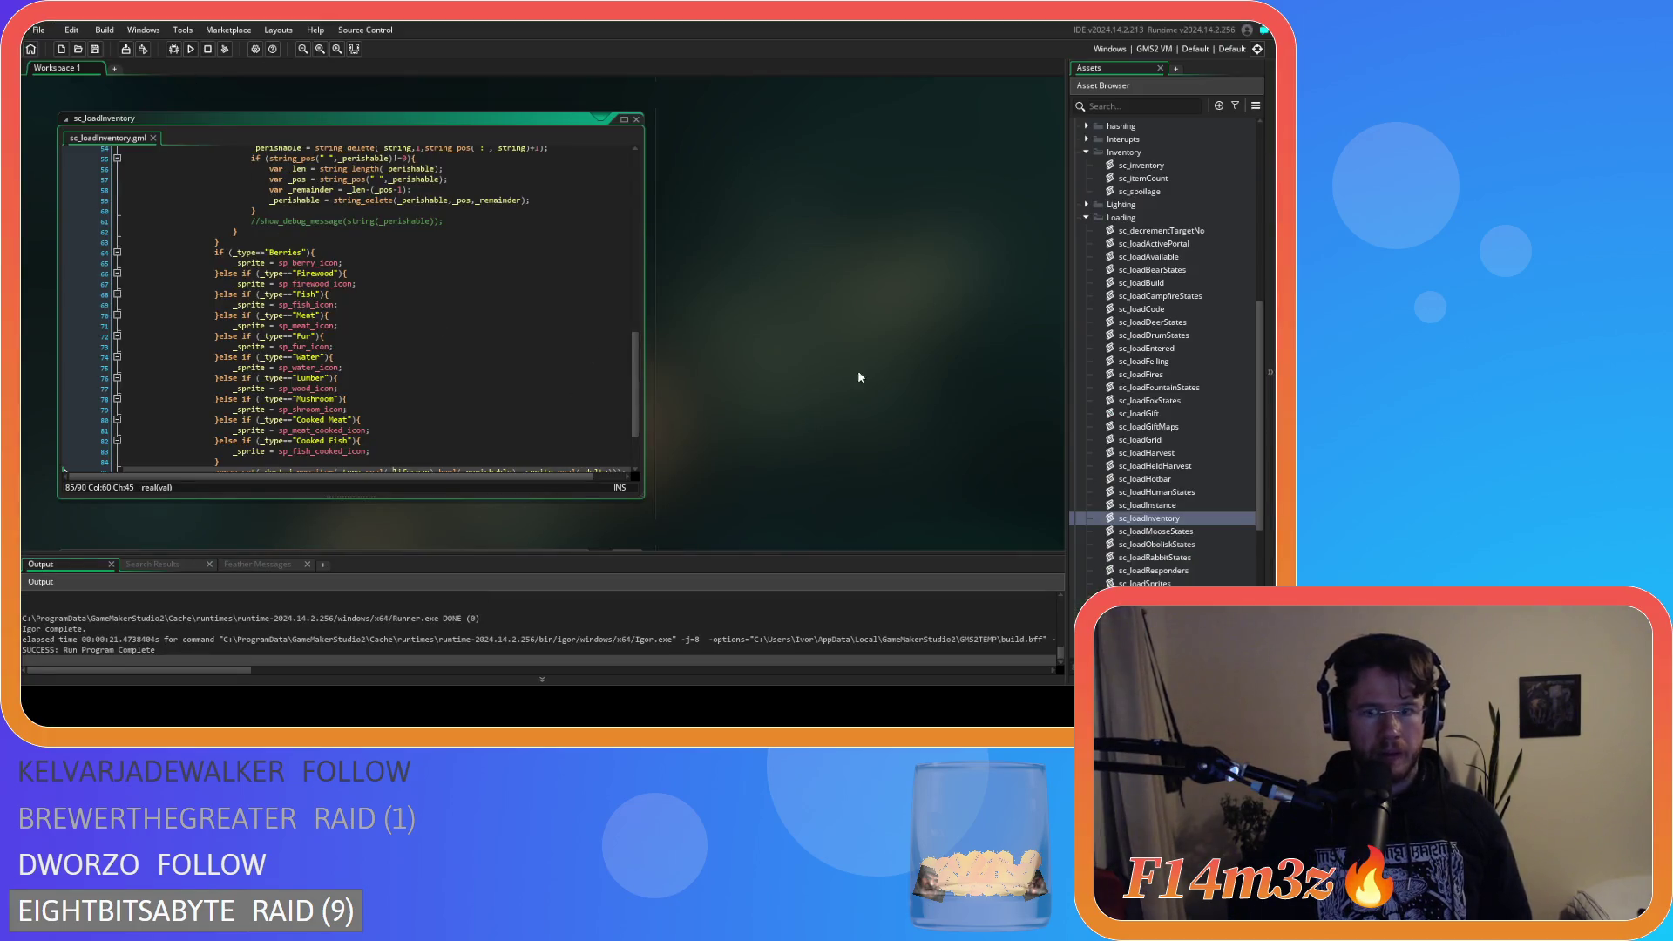
pyautogui.scroll(3, 1189, 469)
# Uncomment show_debug_message(_item.delta) on line 15 of sc_spoilage, run, and open the Storage Tent inventory.
pyautogui.doubleClick(1163, 324)
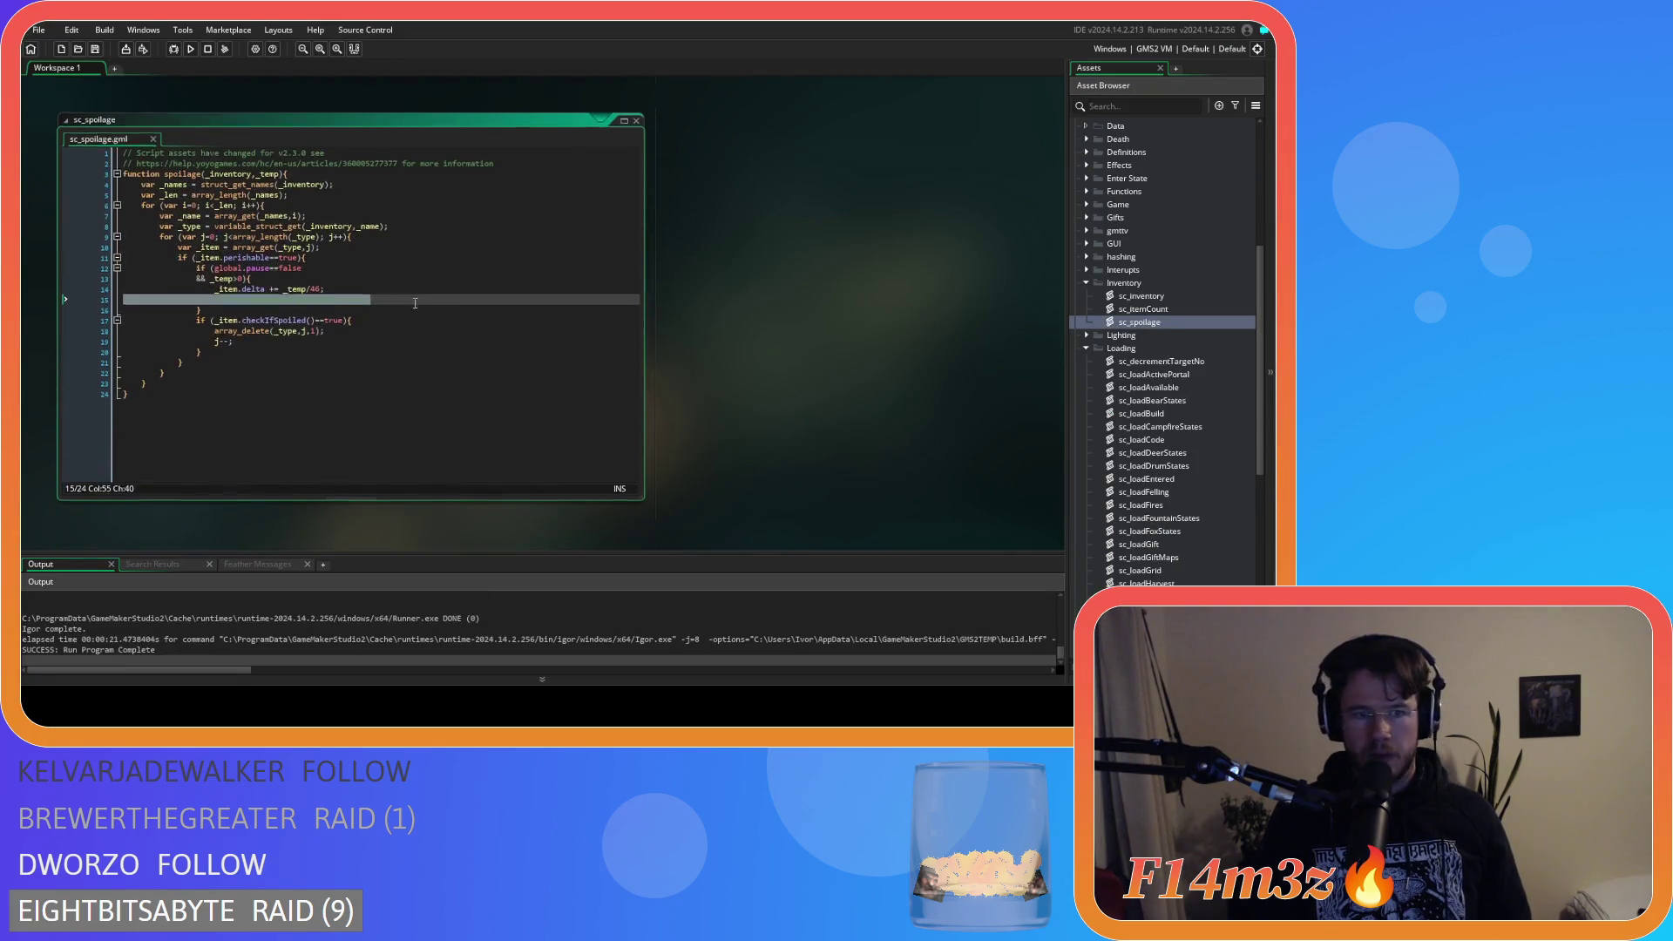
pyautogui.hotkey('ctrl', 'shift', 'k')
pyautogui.press('F5')
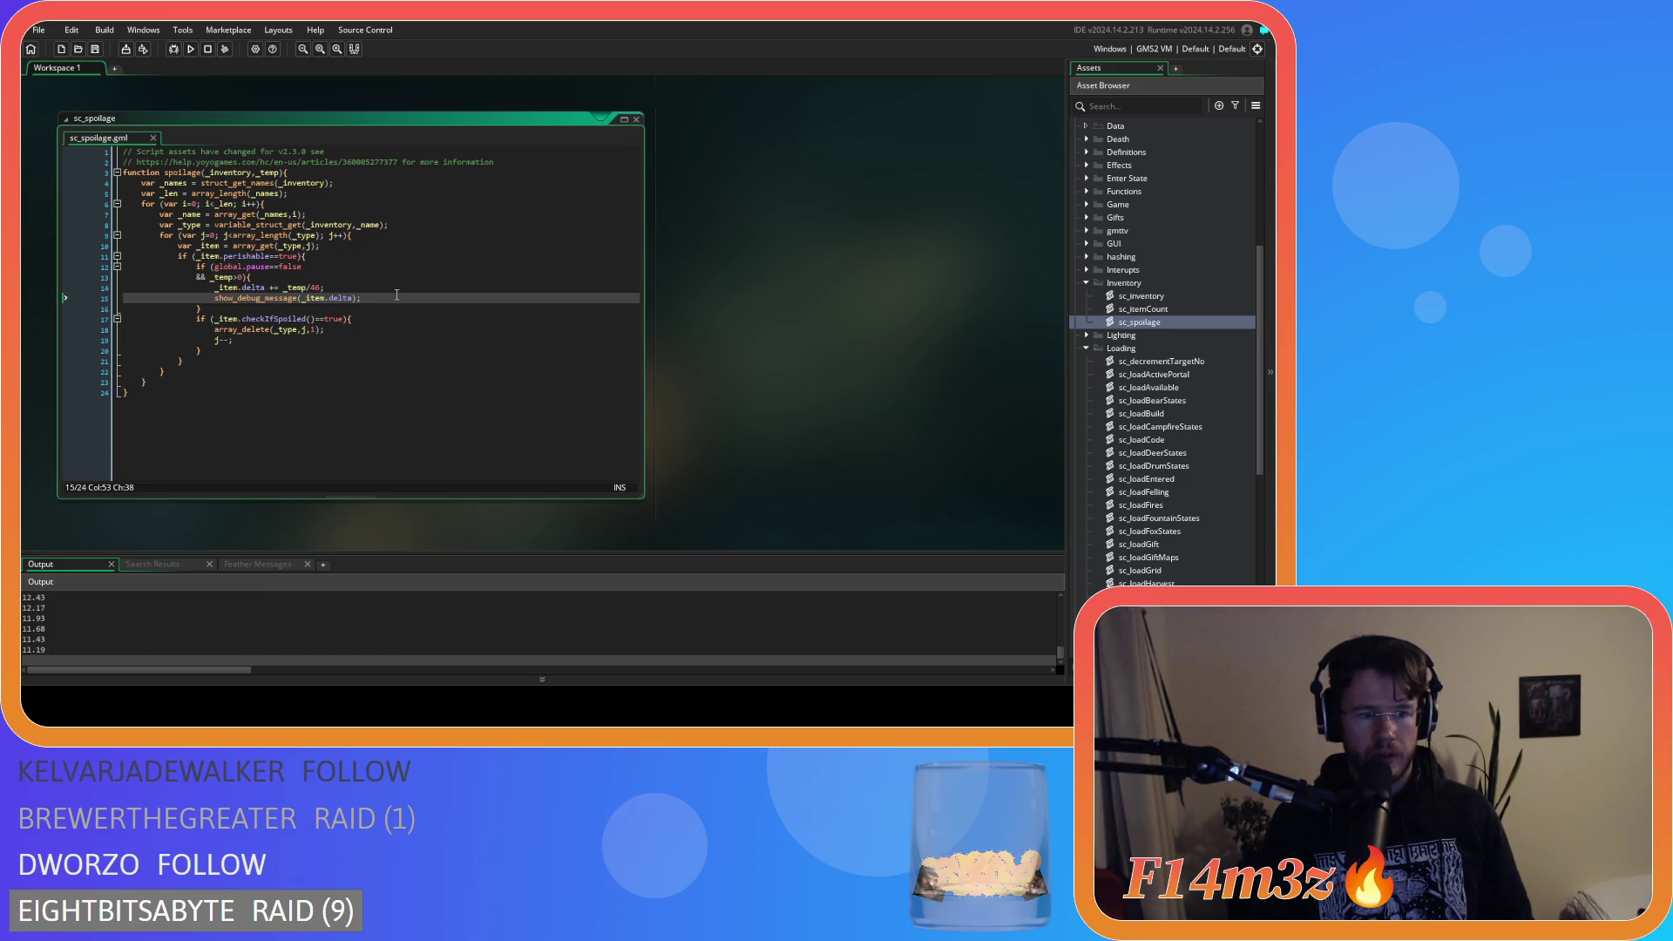
pyautogui.hotkey('alt', 'Tab')
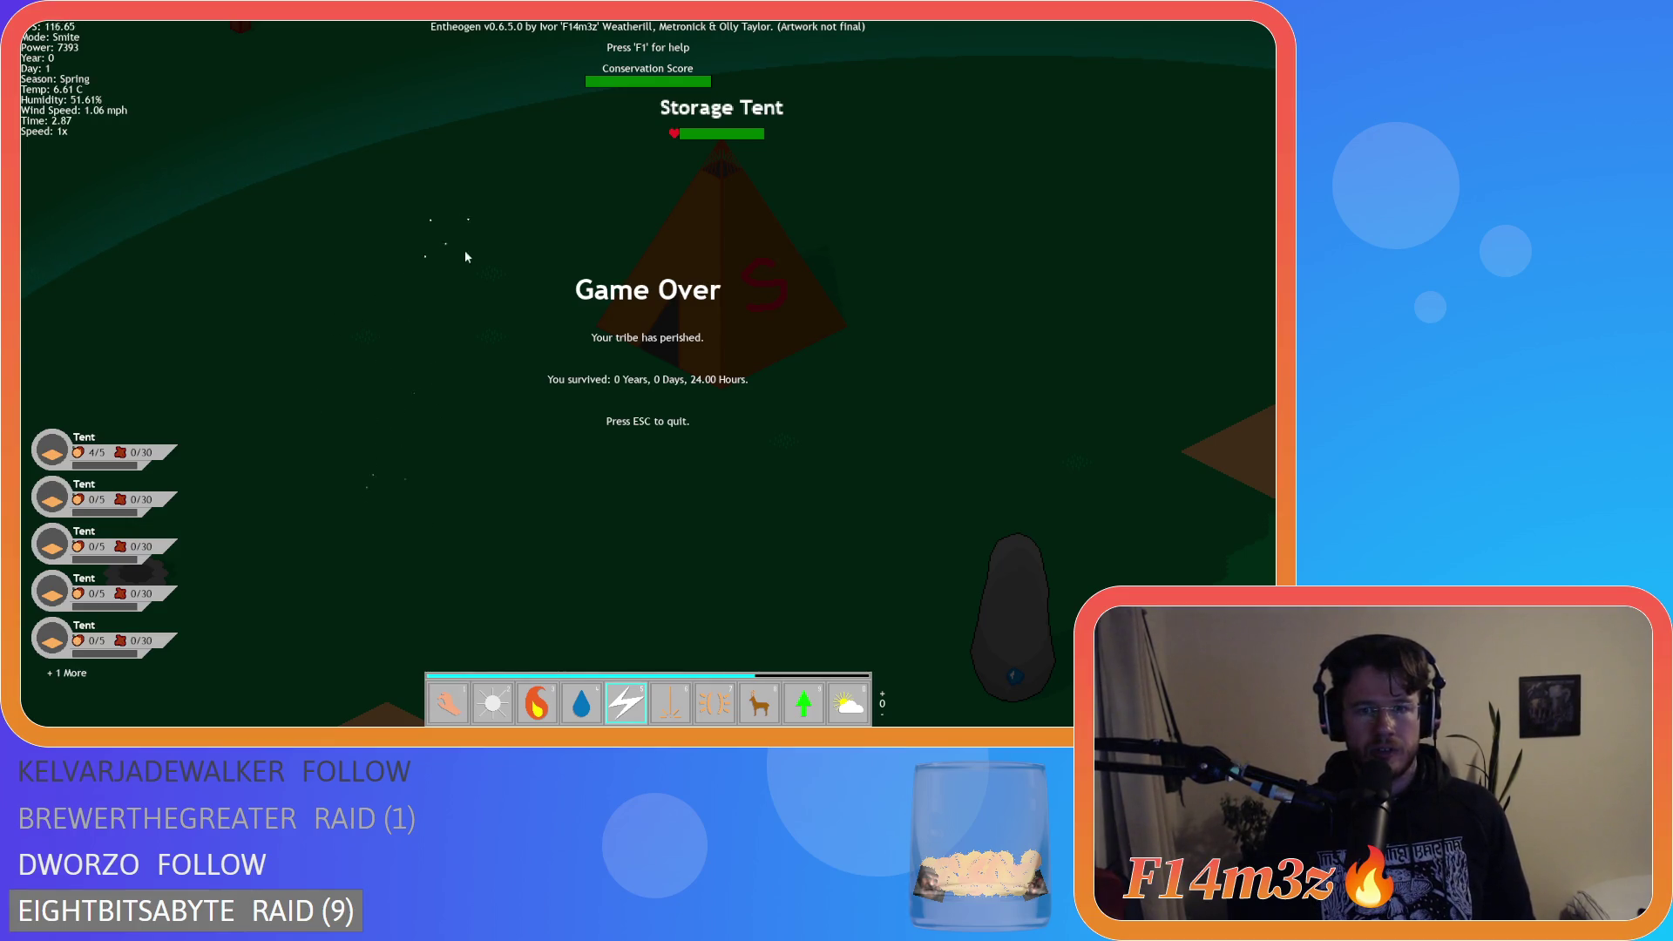
pyautogui.click(647, 255)
# Toggle the game speed between 8x and 1x twice while watching the inventory.
pyautogui.press('+')
pyautogui.press('+')
pyautogui.press('+')
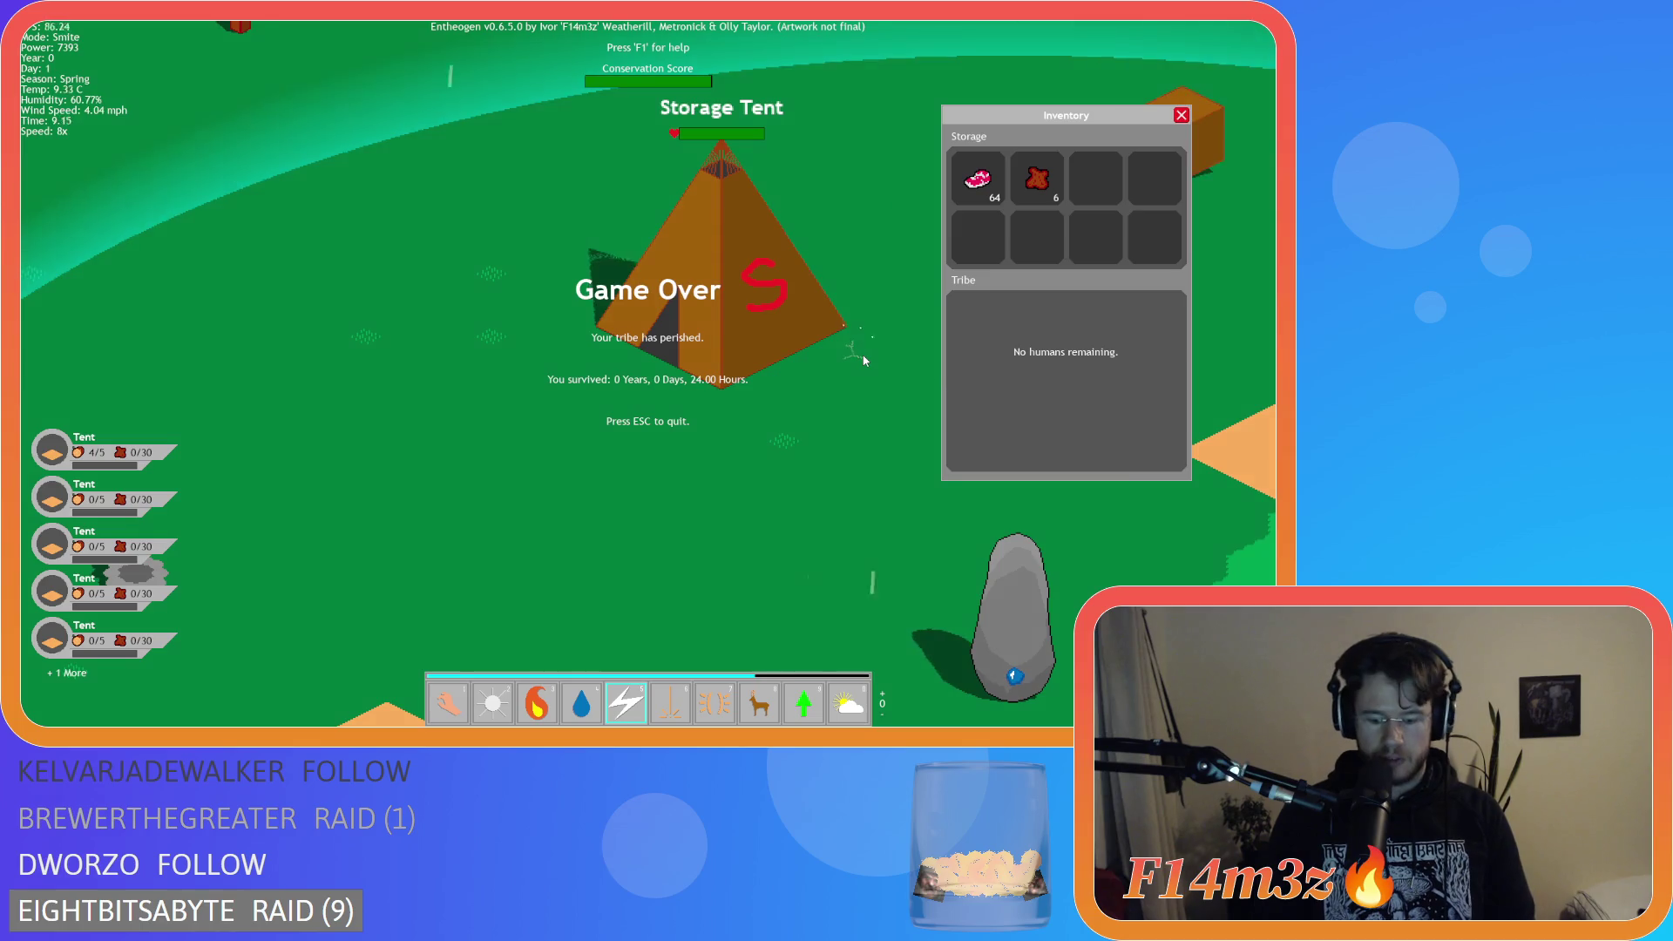
pyautogui.press('-')
pyautogui.press('-')
pyautogui.press('-')
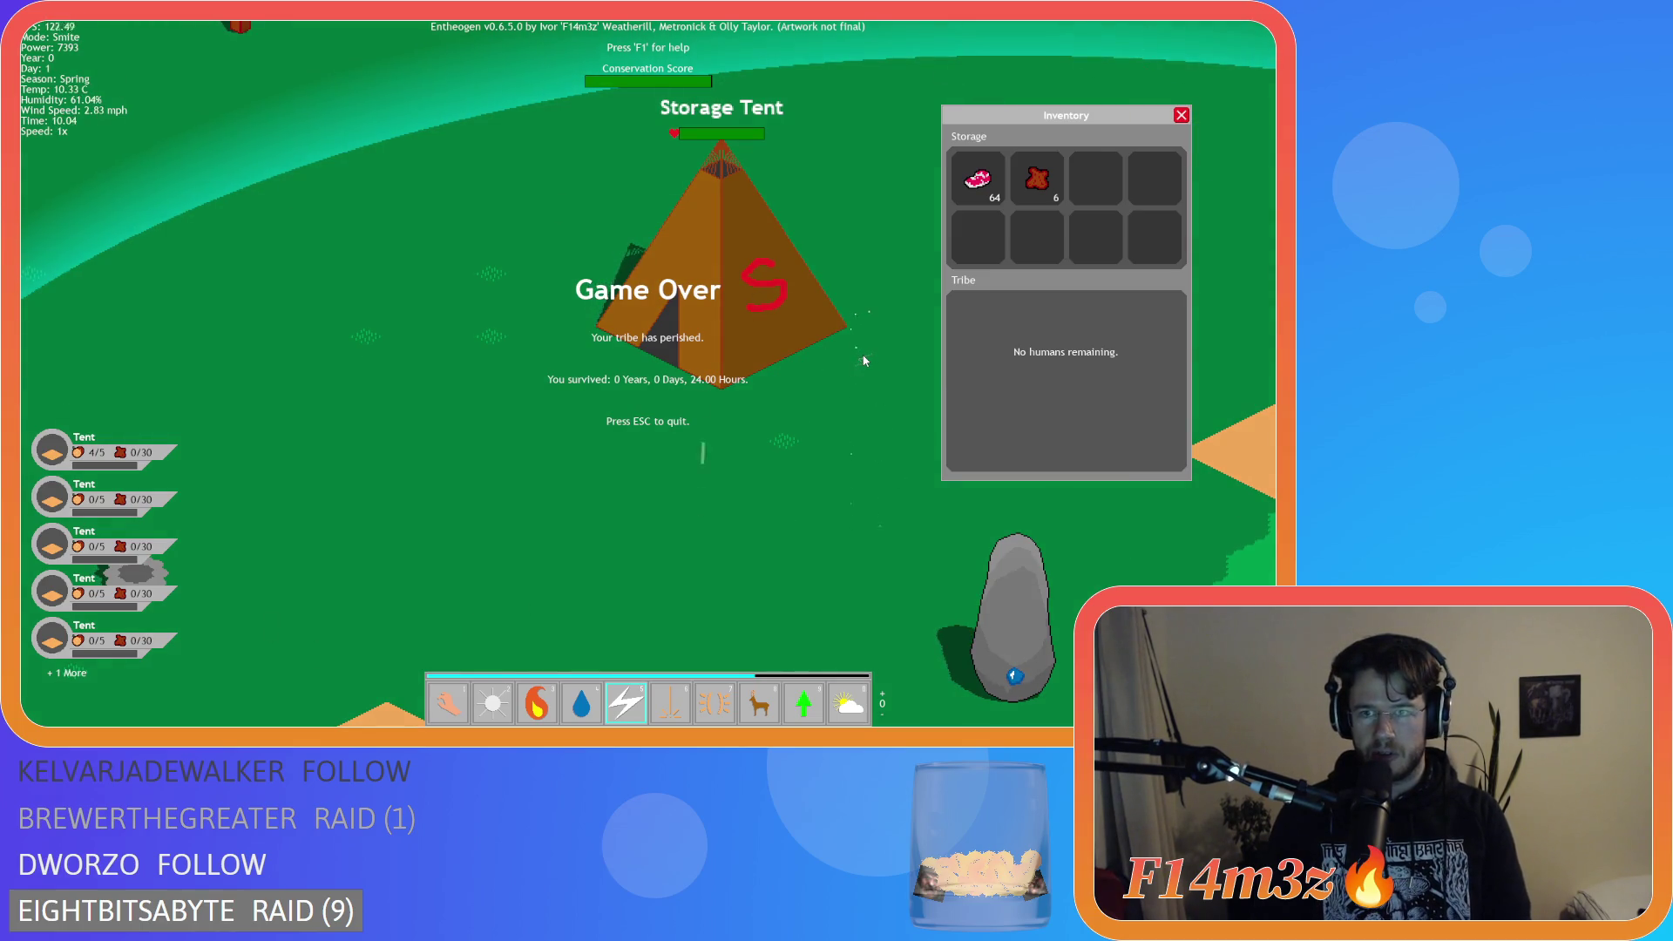
pyautogui.press('+')
pyautogui.press('+')
pyautogui.press('+')
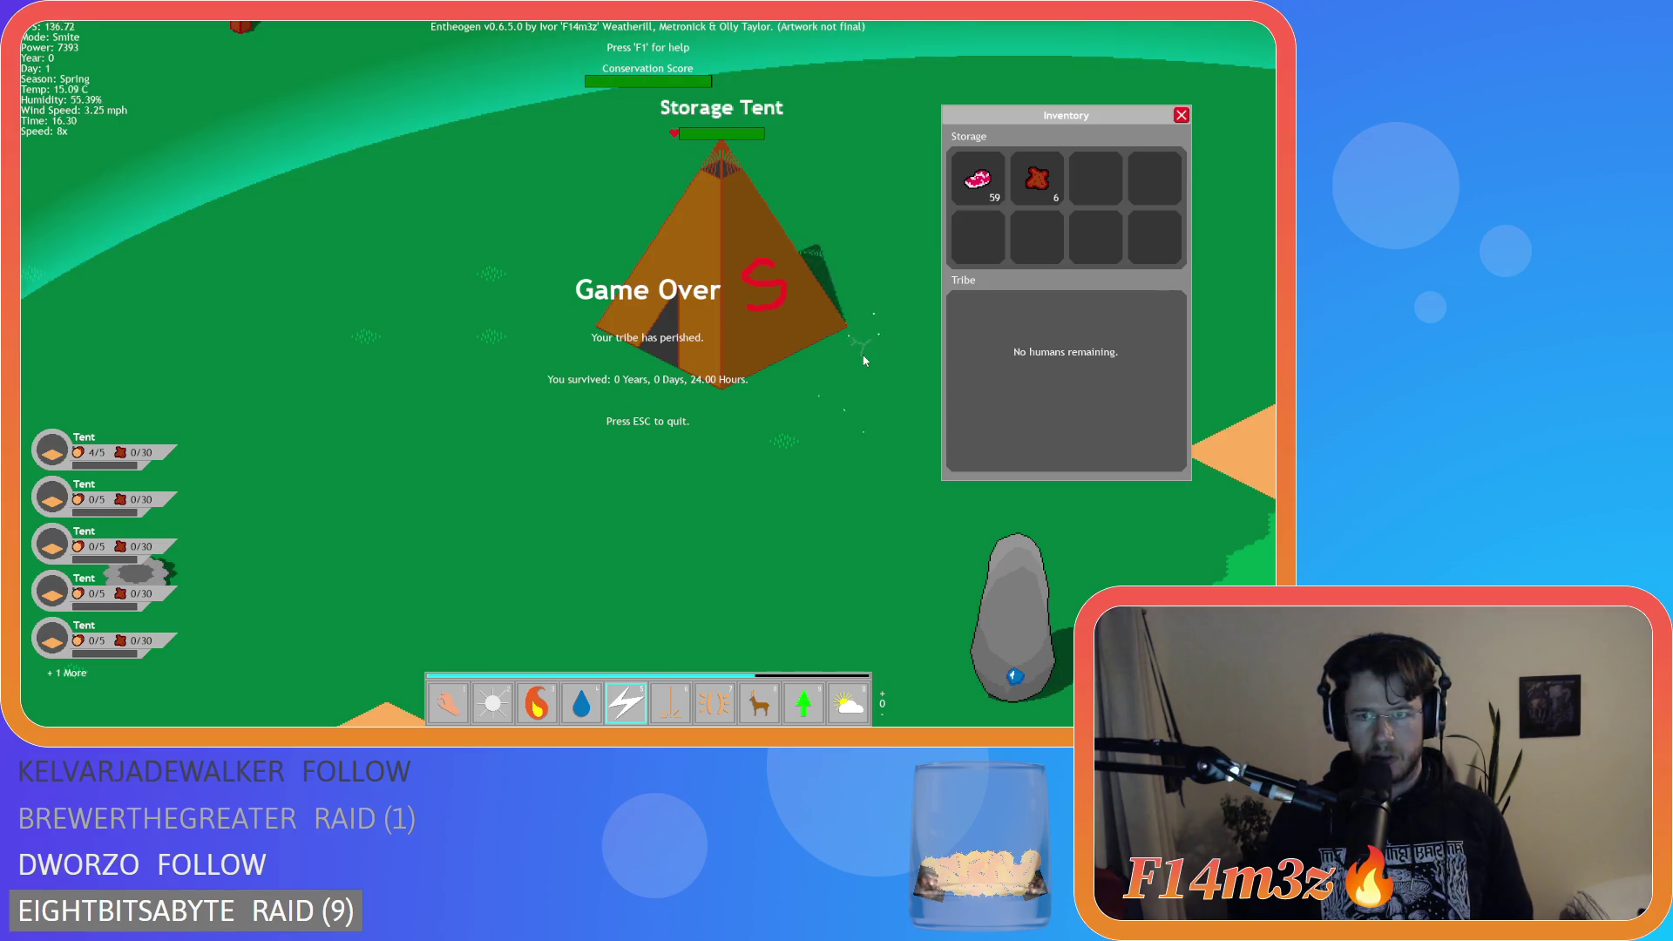
pyautogui.press('-')
pyautogui.press('-')
pyautogui.press('-')
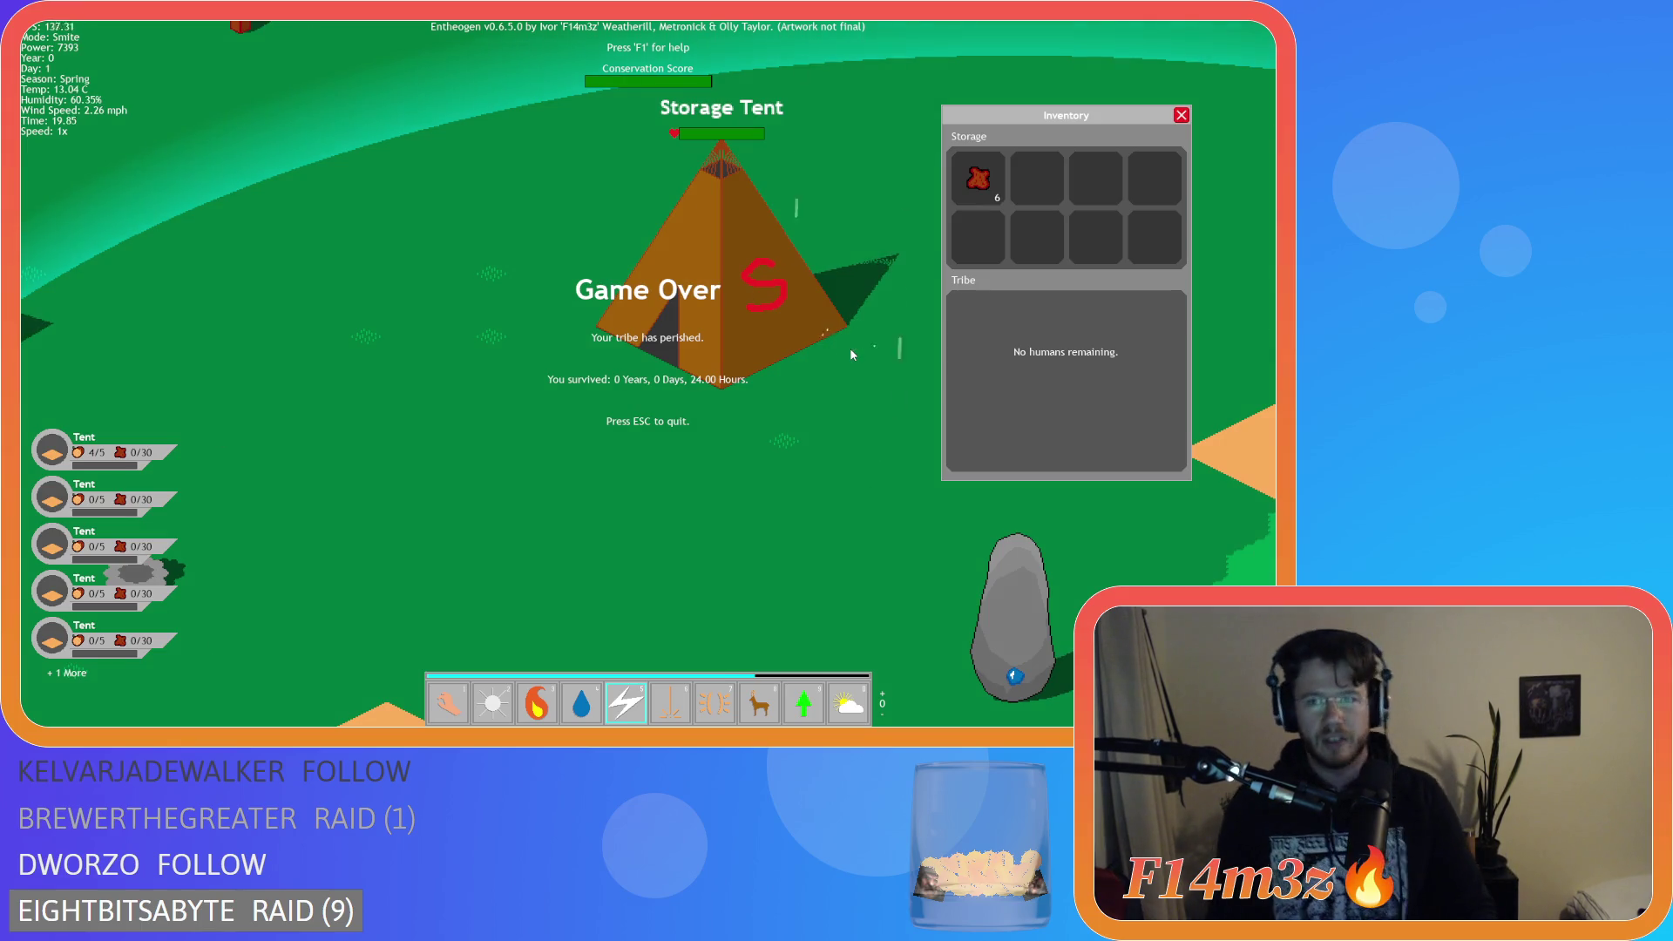
# Switch to hand mode, close the storage inventory panel, and quit with Esc.
pyautogui.press('1')
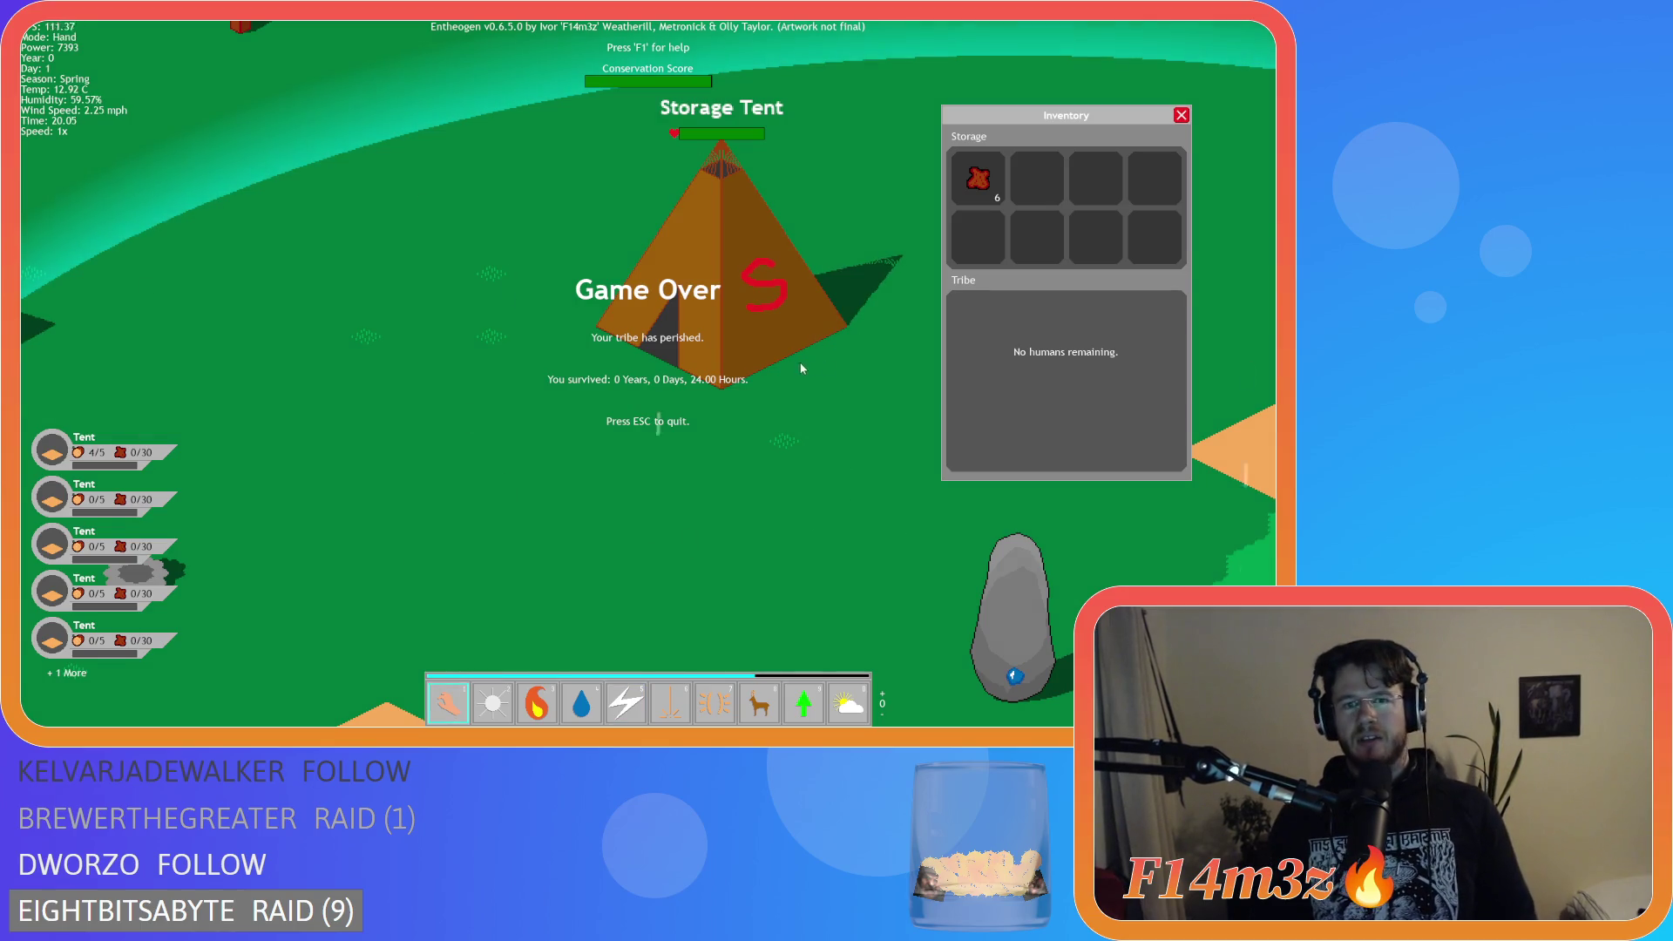
pyautogui.click(1181, 115)
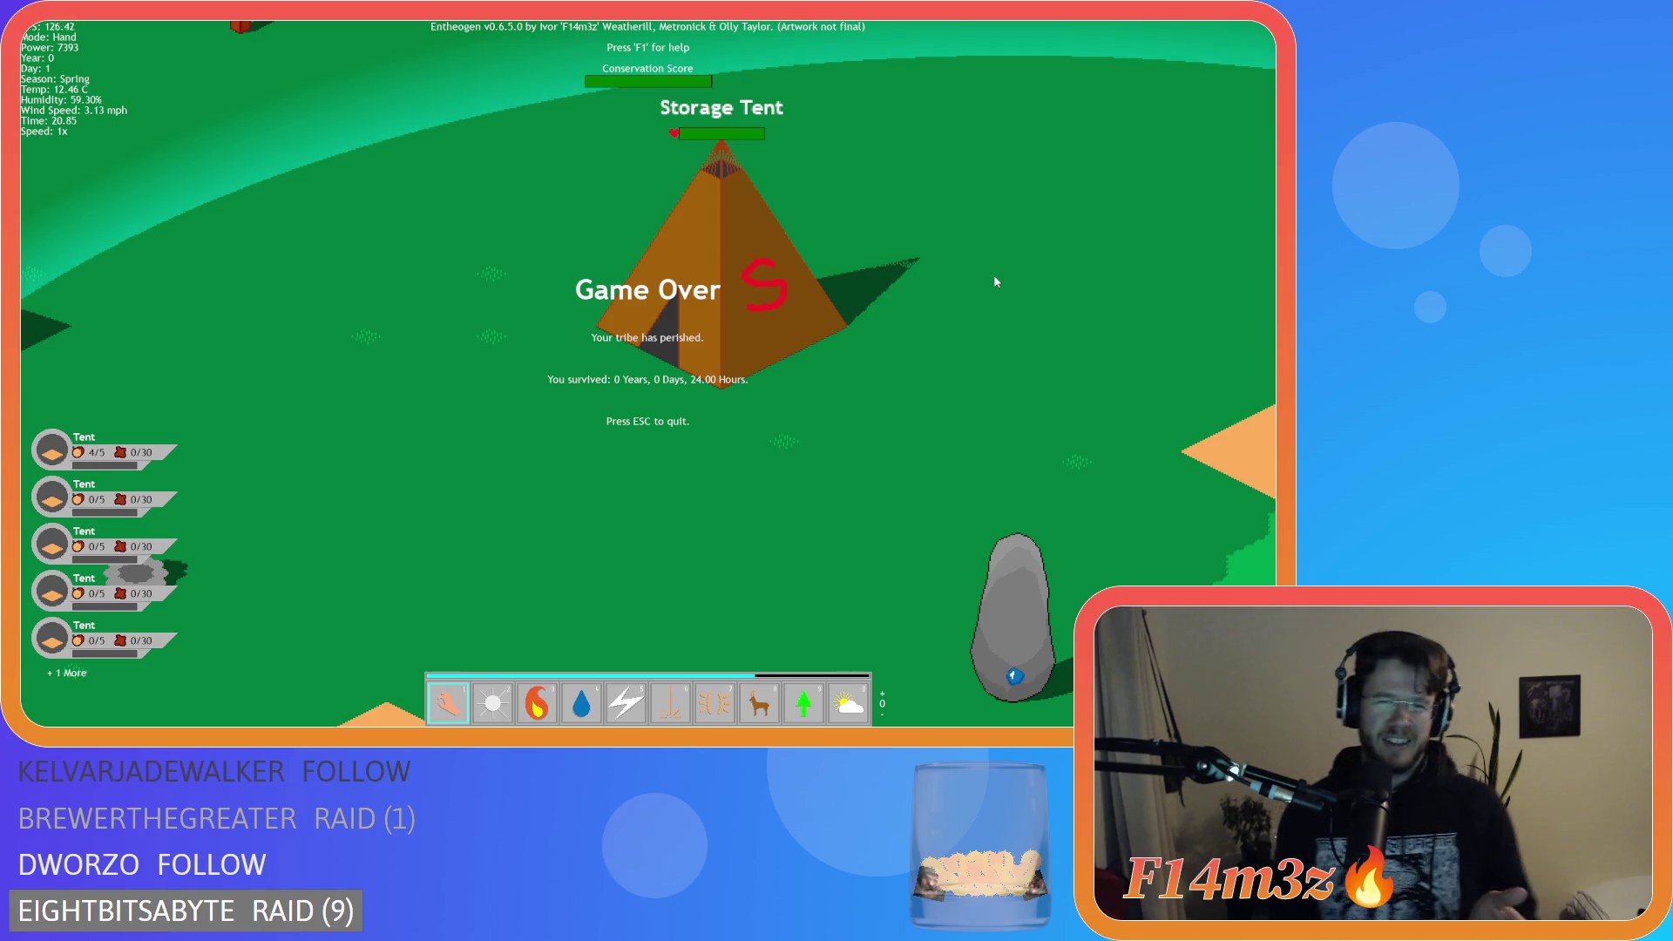
pyautogui.press('Escape')
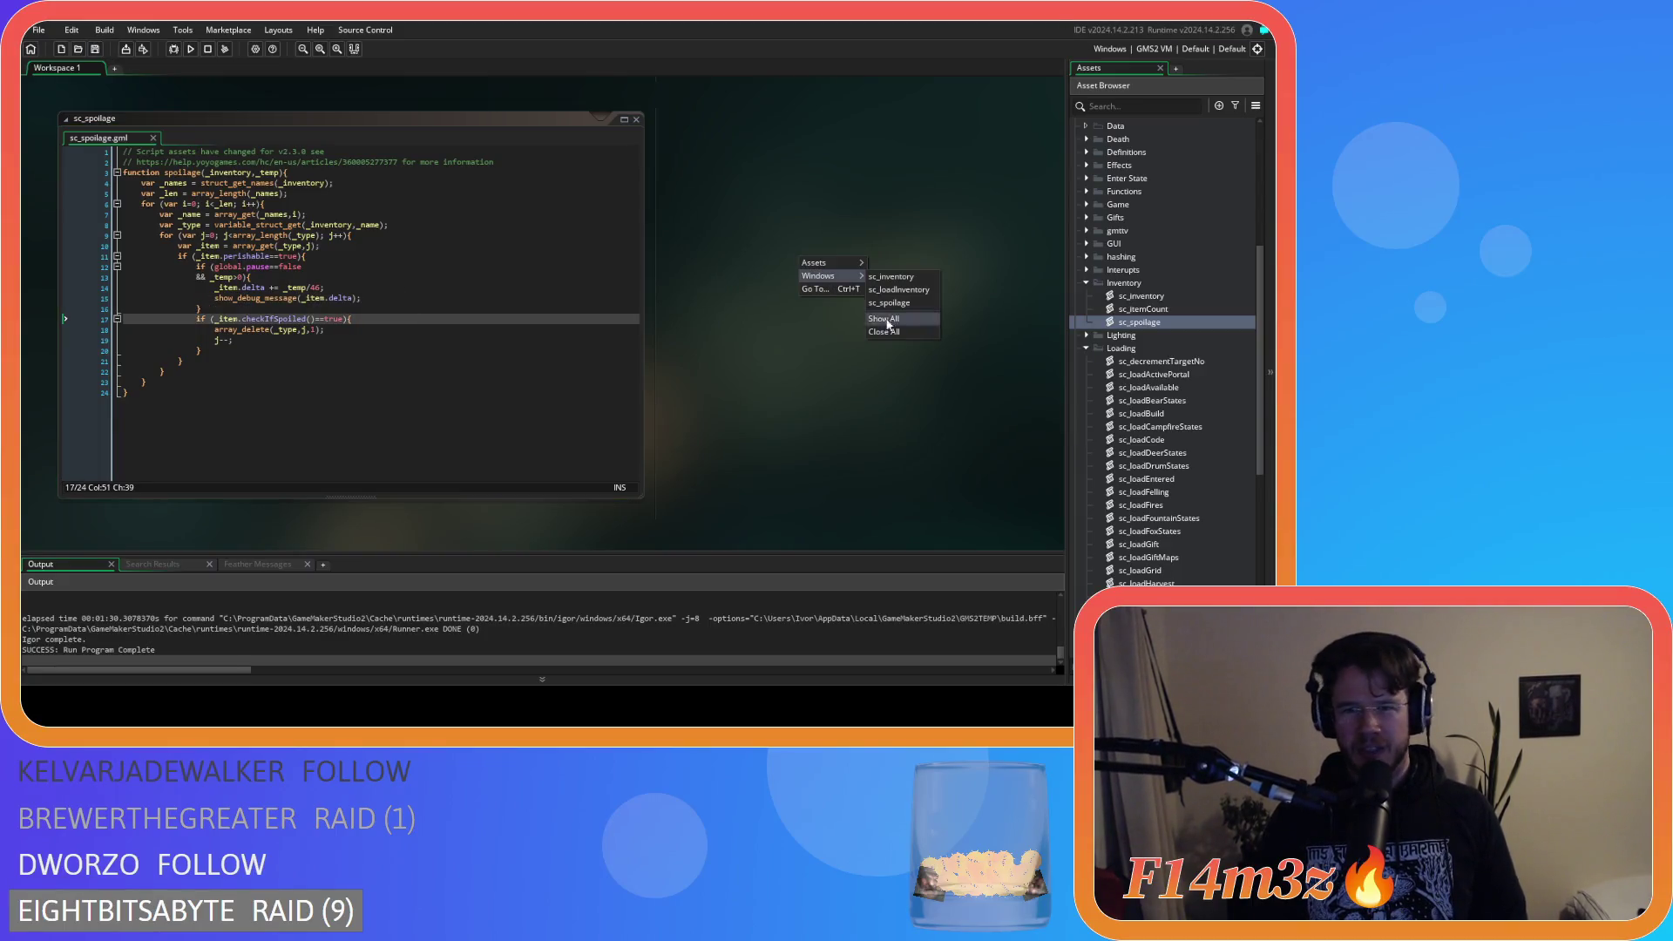
# Close all editor windows and collapse the Inventory, Loading and Scripts folders.
pyautogui.rightClick(781, 227)
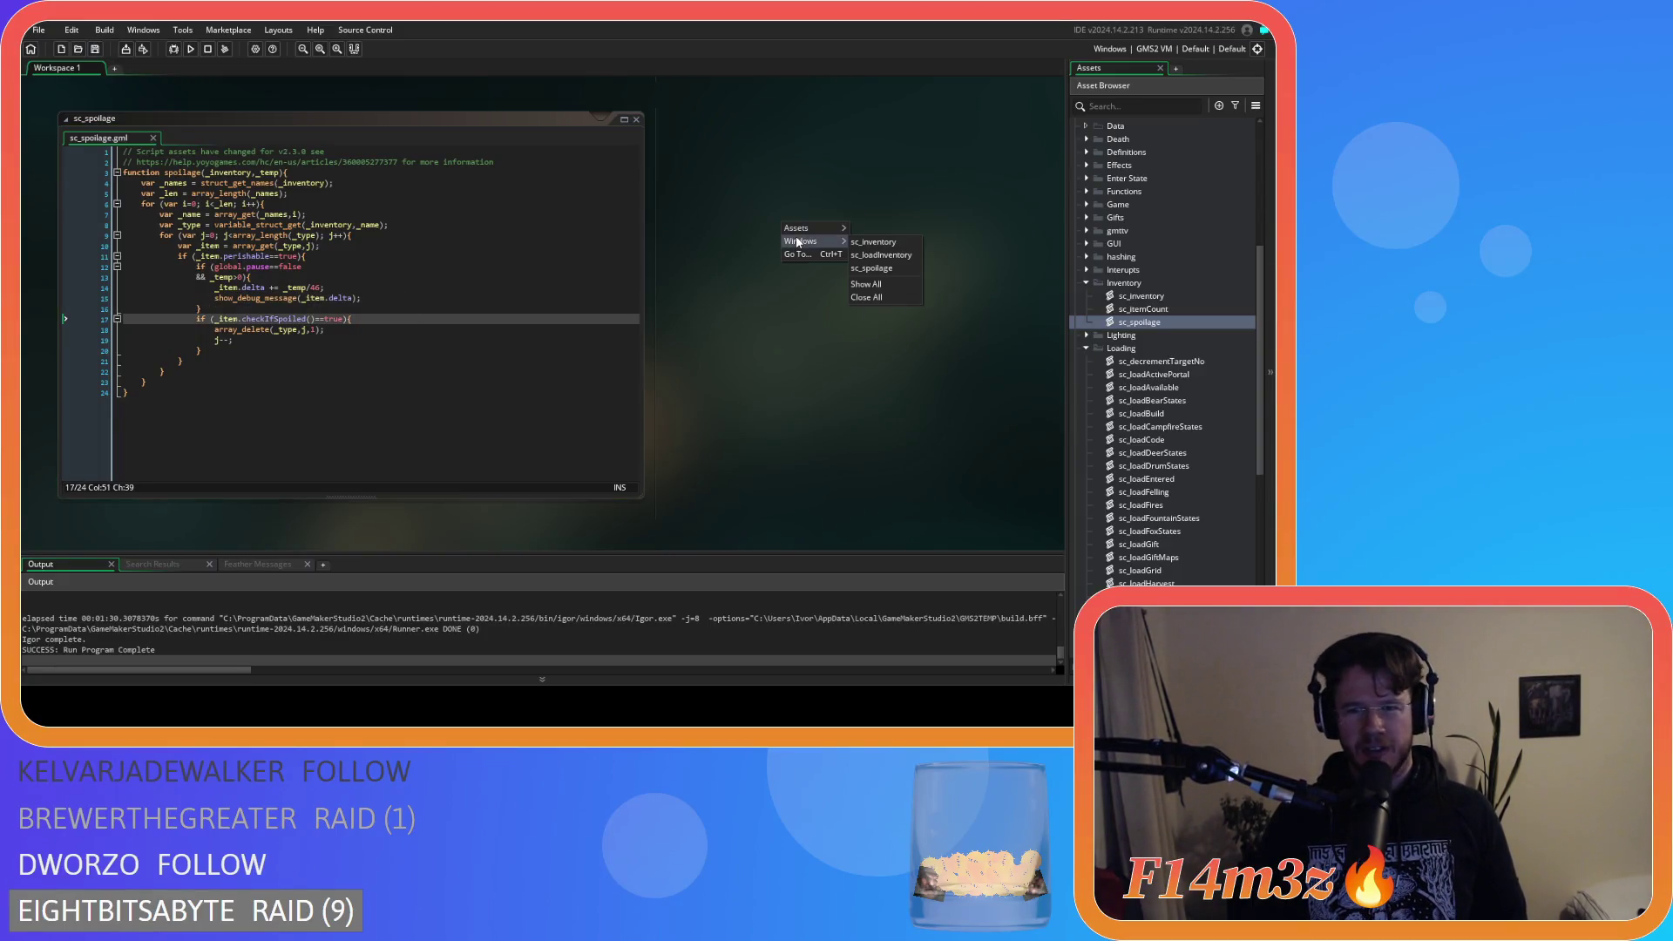
pyautogui.click(855, 300)
pyautogui.click(1085, 283)
pyautogui.click(1086, 310)
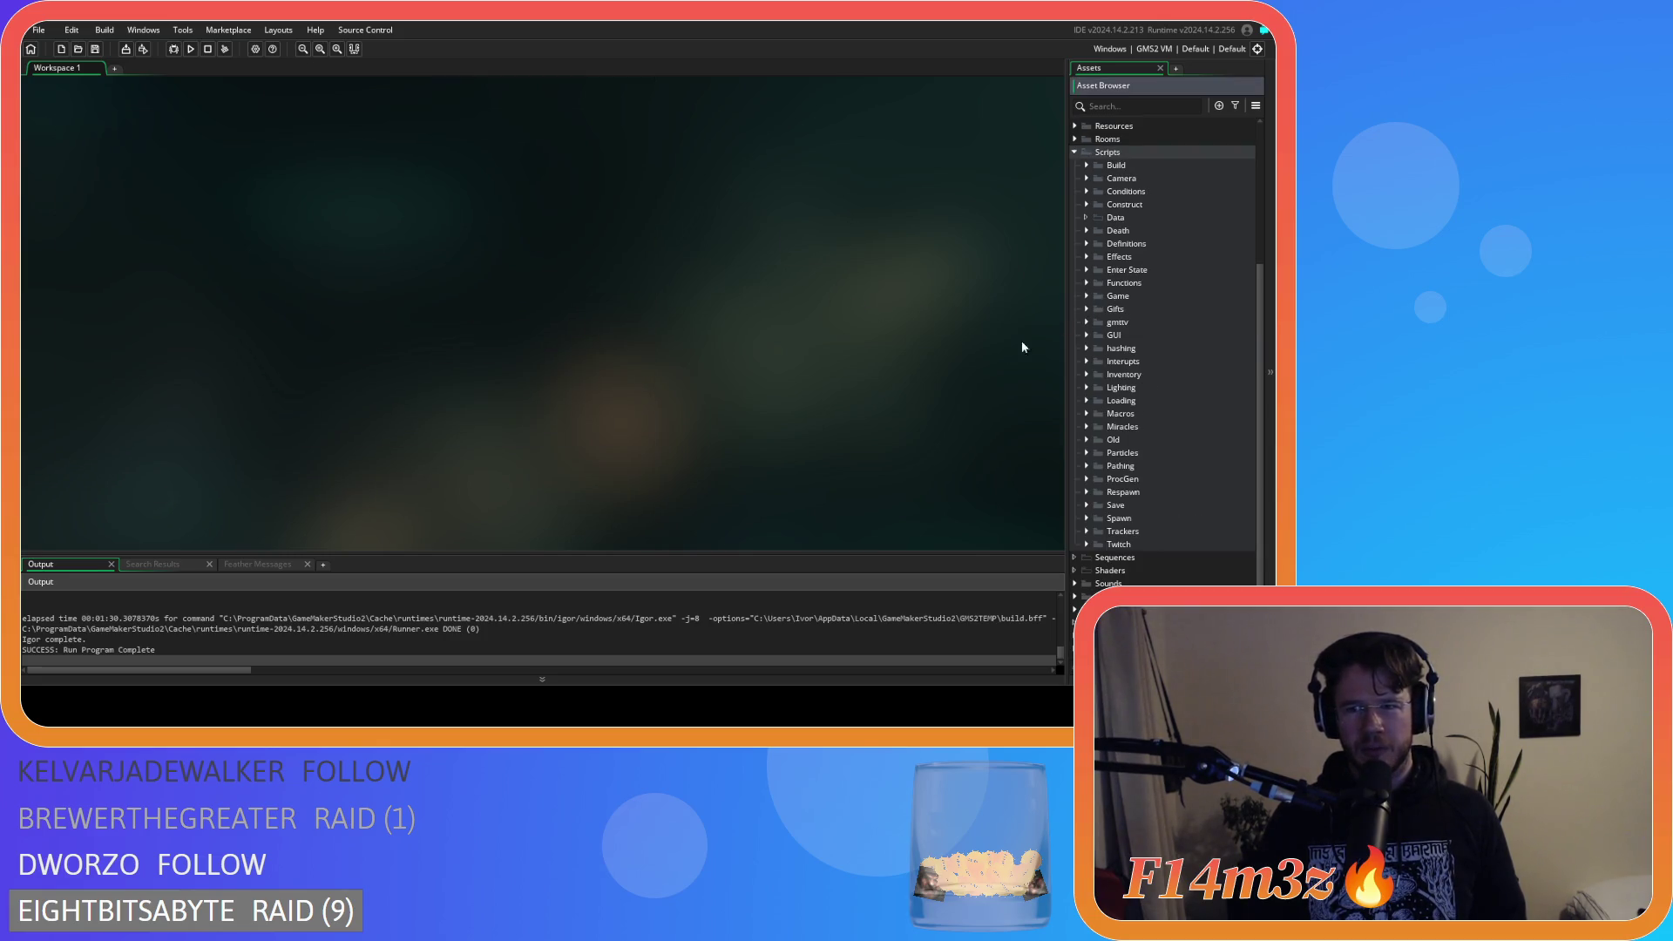
pyautogui.click(1074, 152)
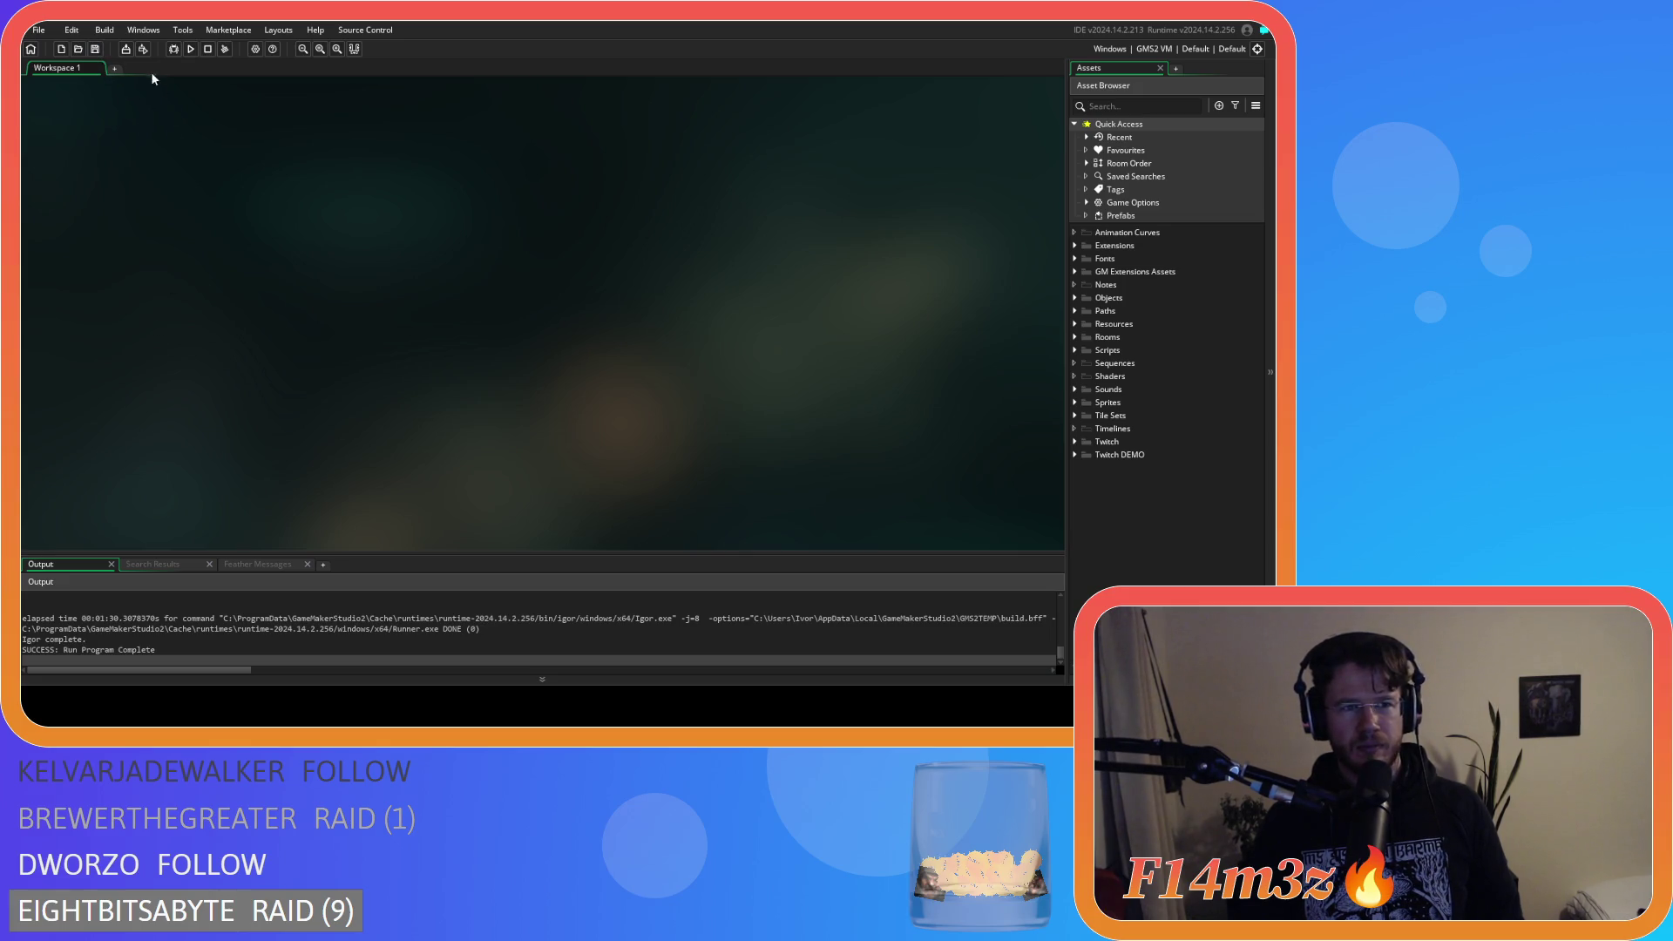
pyautogui.click(1159, 49)
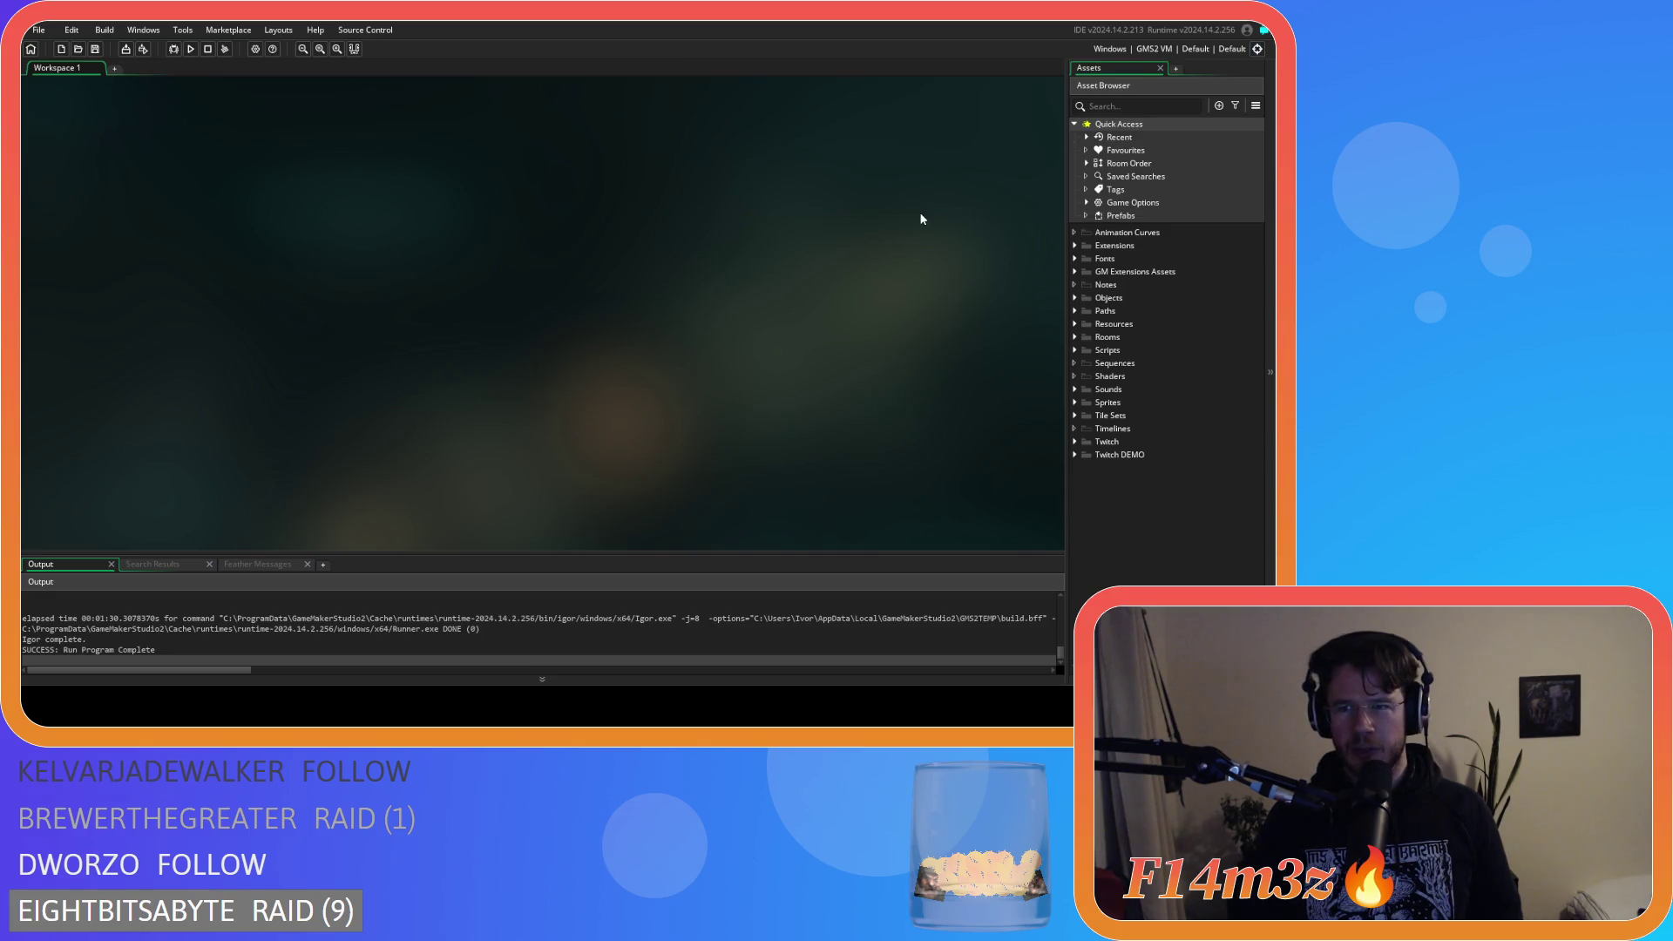
# In the target bar, keep Windows as the platform and choose GMS2 YYC output.
pyautogui.click(1135, 49)
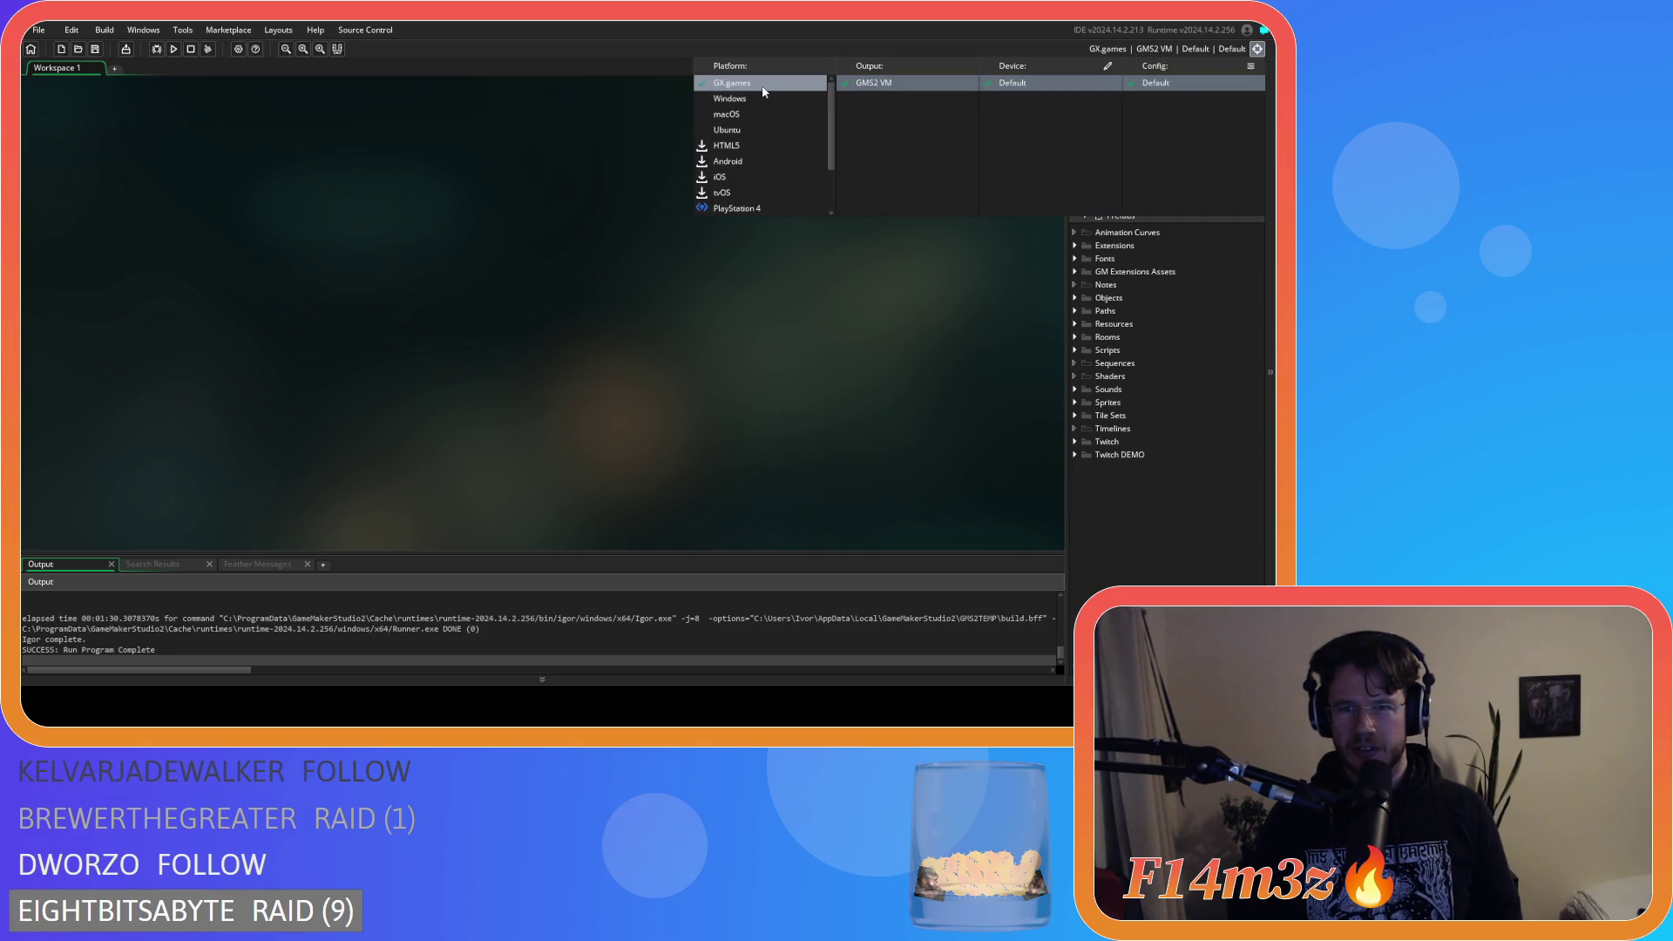
pyautogui.click(782, 101)
pyautogui.click(1150, 50)
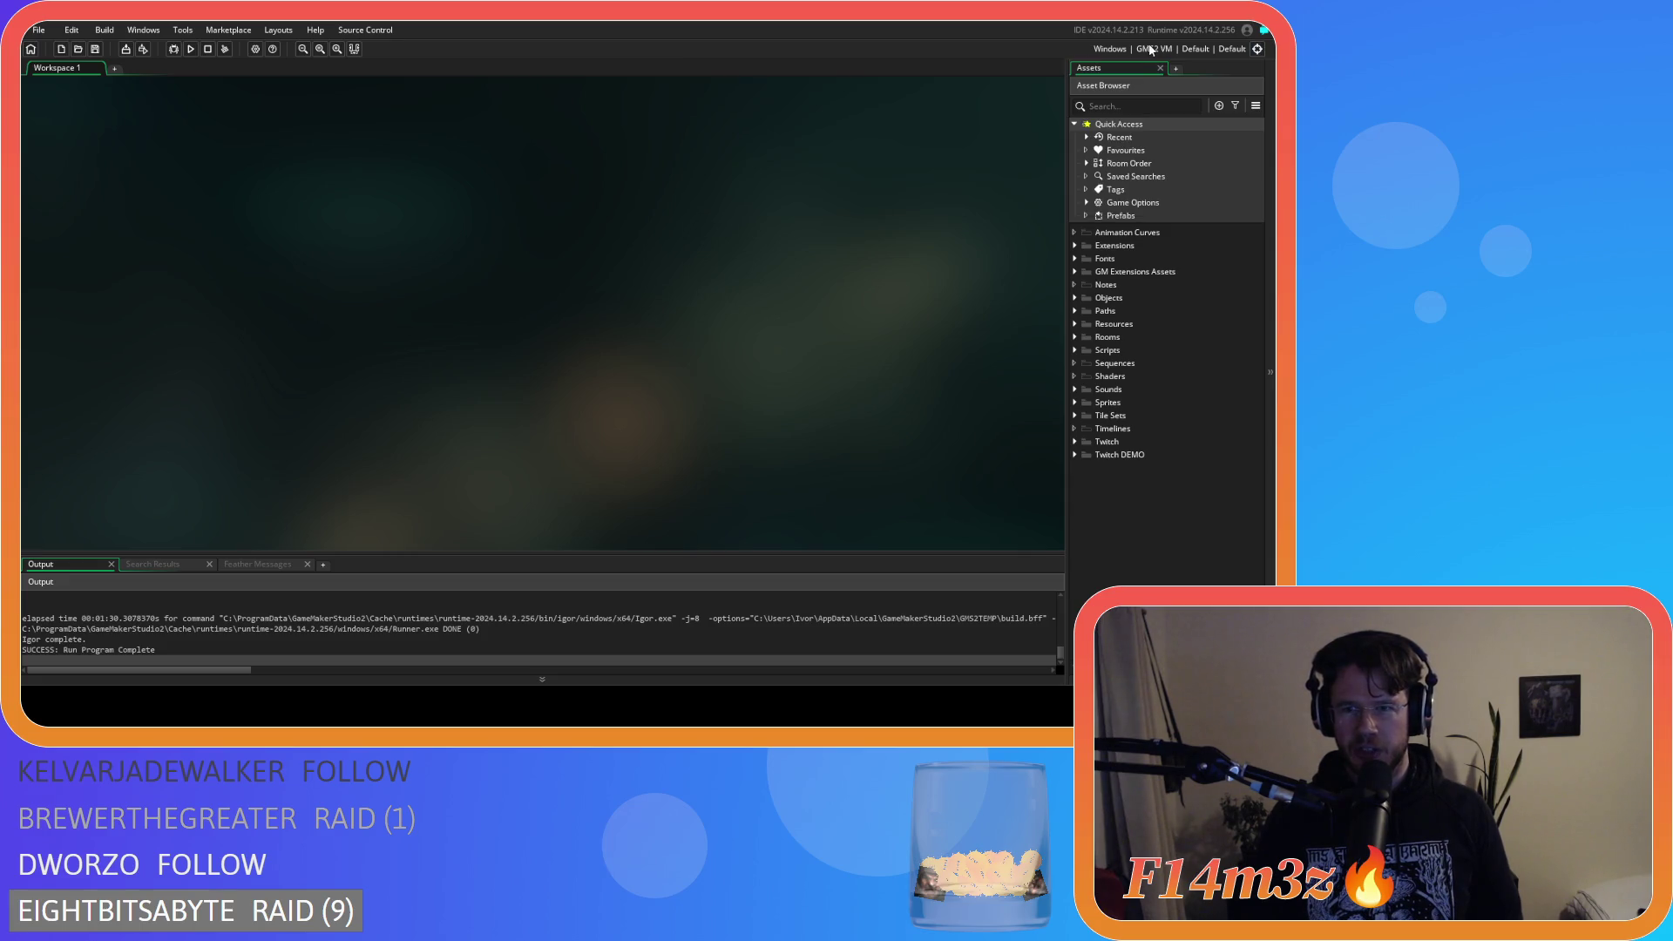
pyautogui.click(1149, 50)
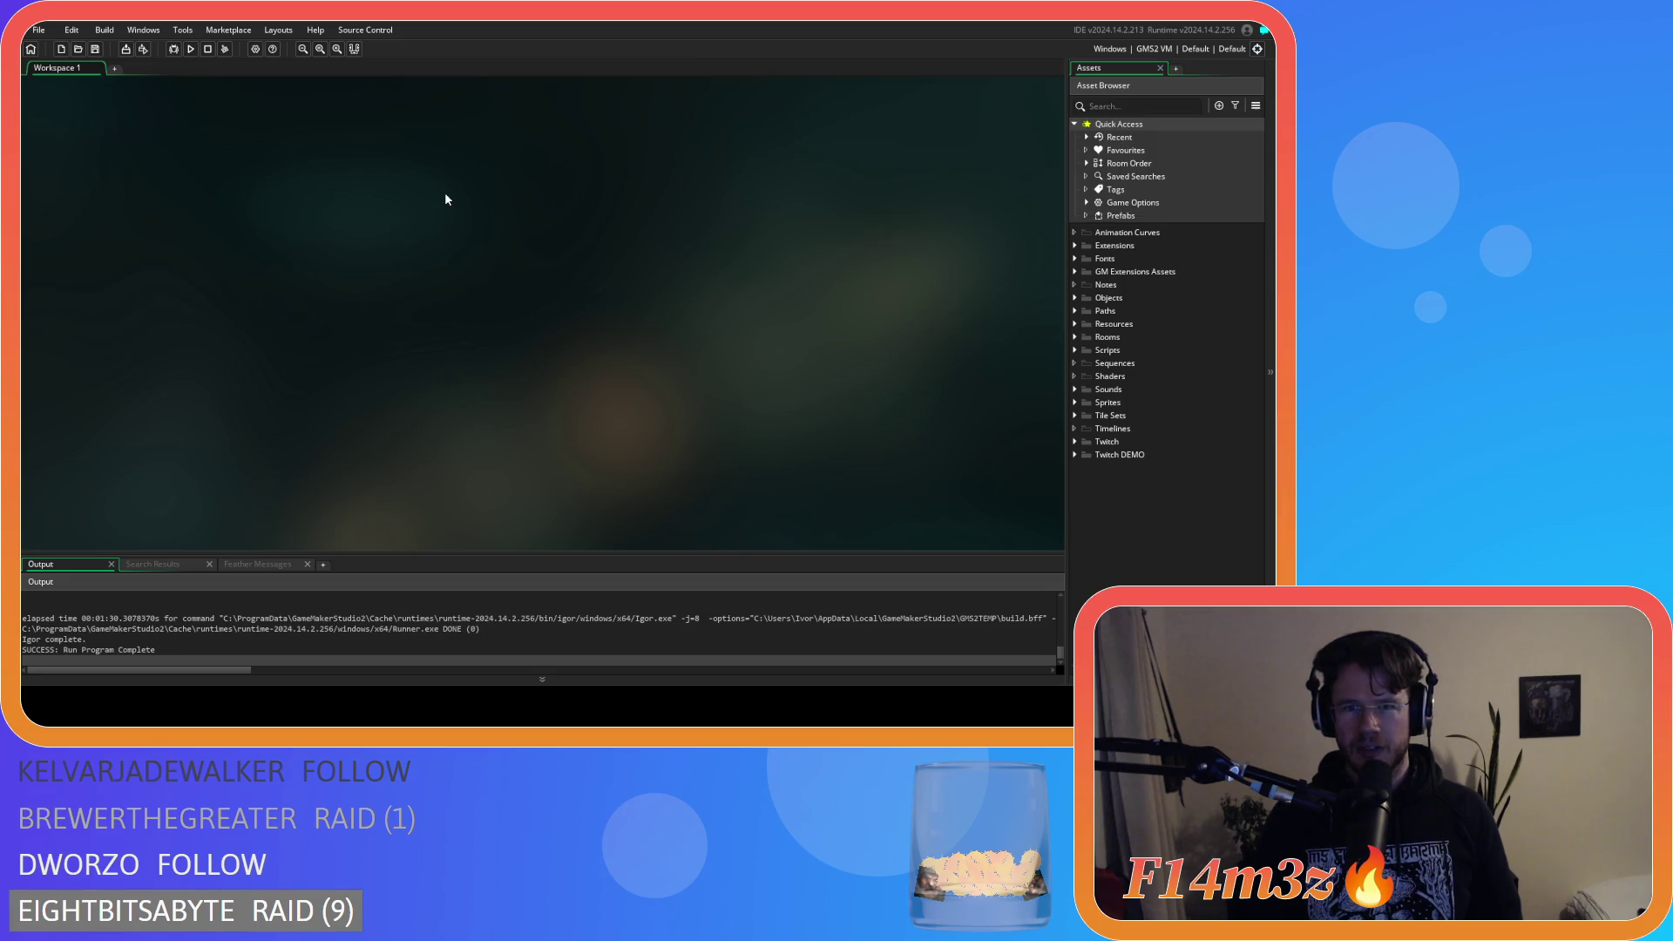
pyautogui.click(1155, 48)
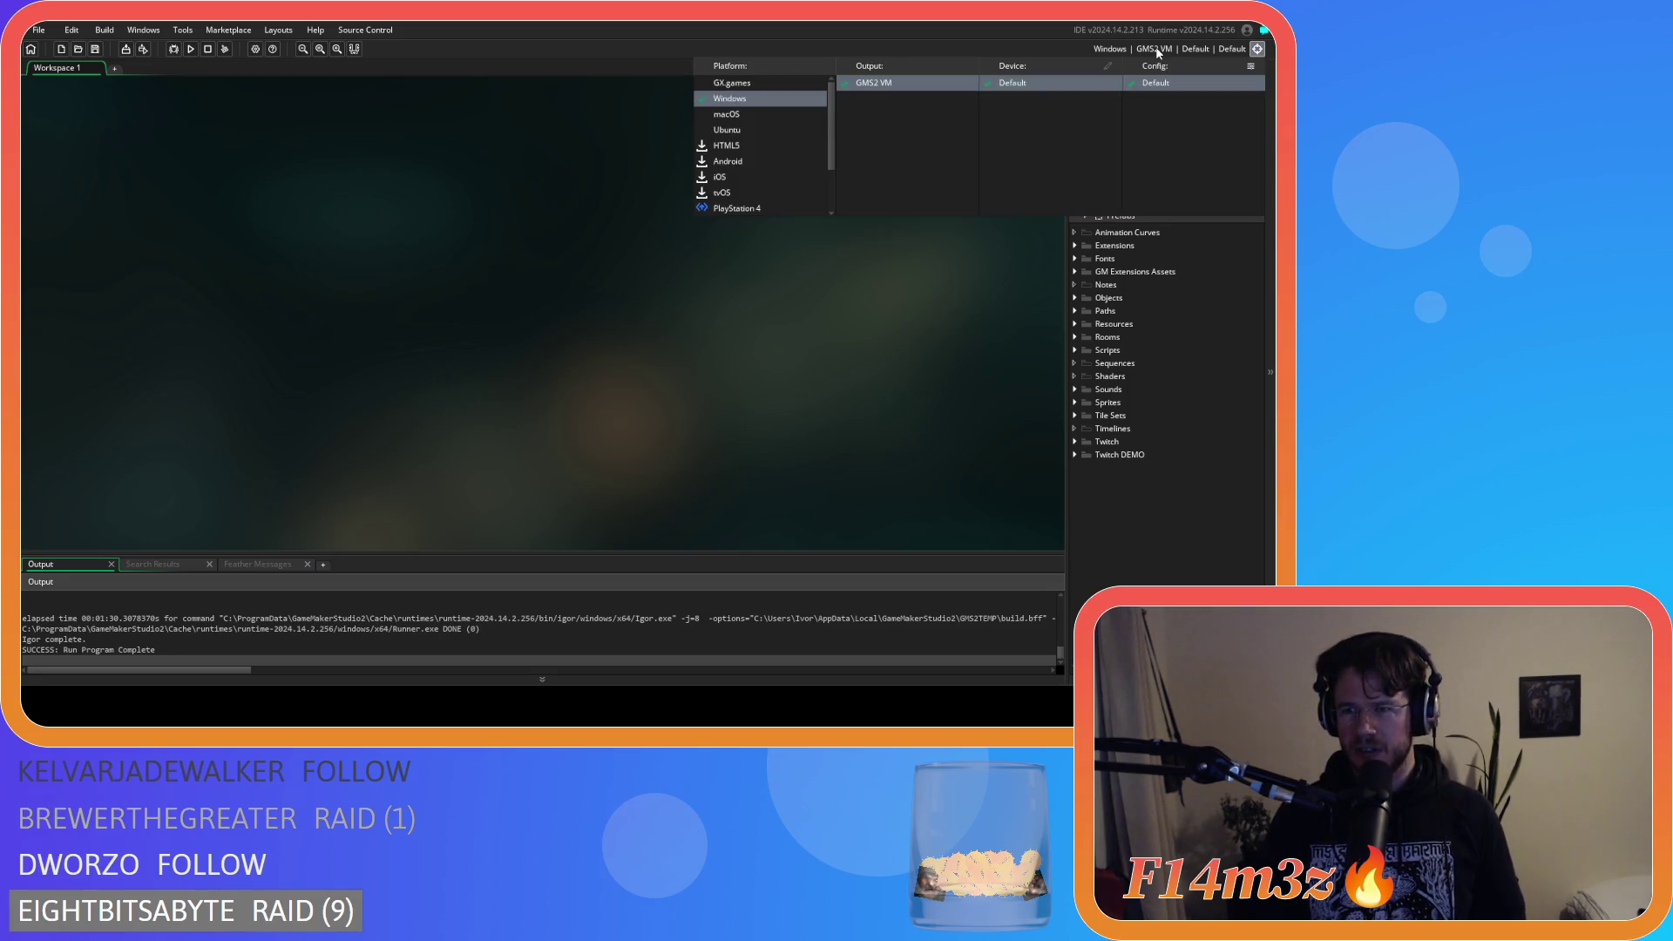
pyautogui.scroll(-2, 798, 167)
pyautogui.scroll(2, 799, 166)
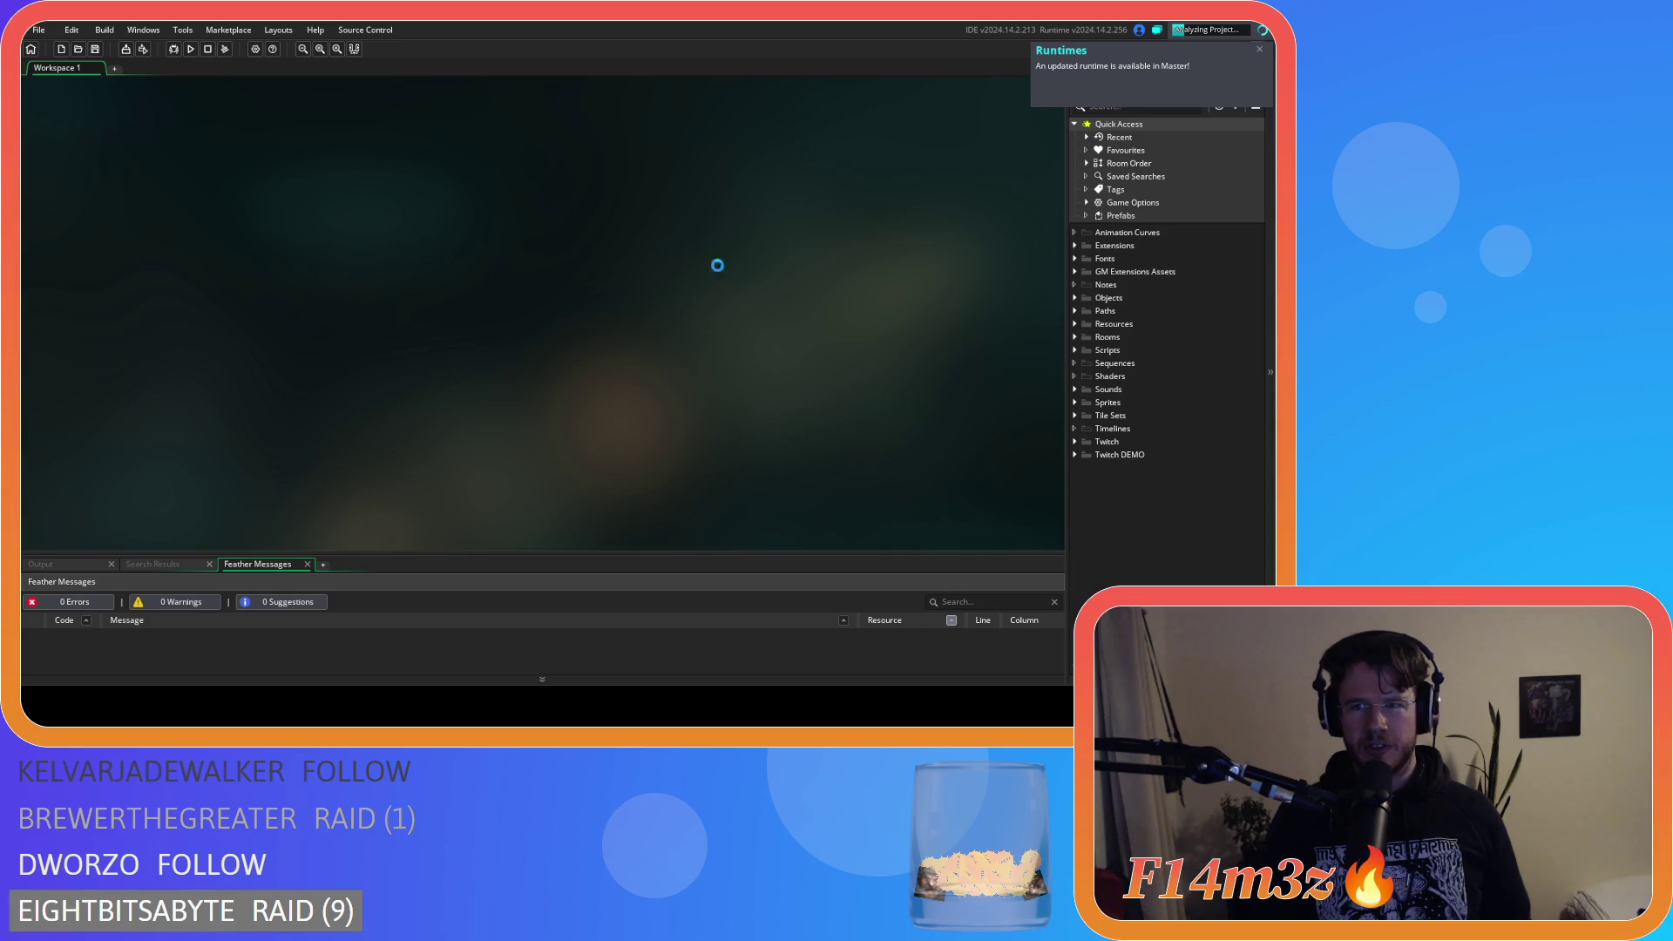
pyautogui.click(1165, 50)
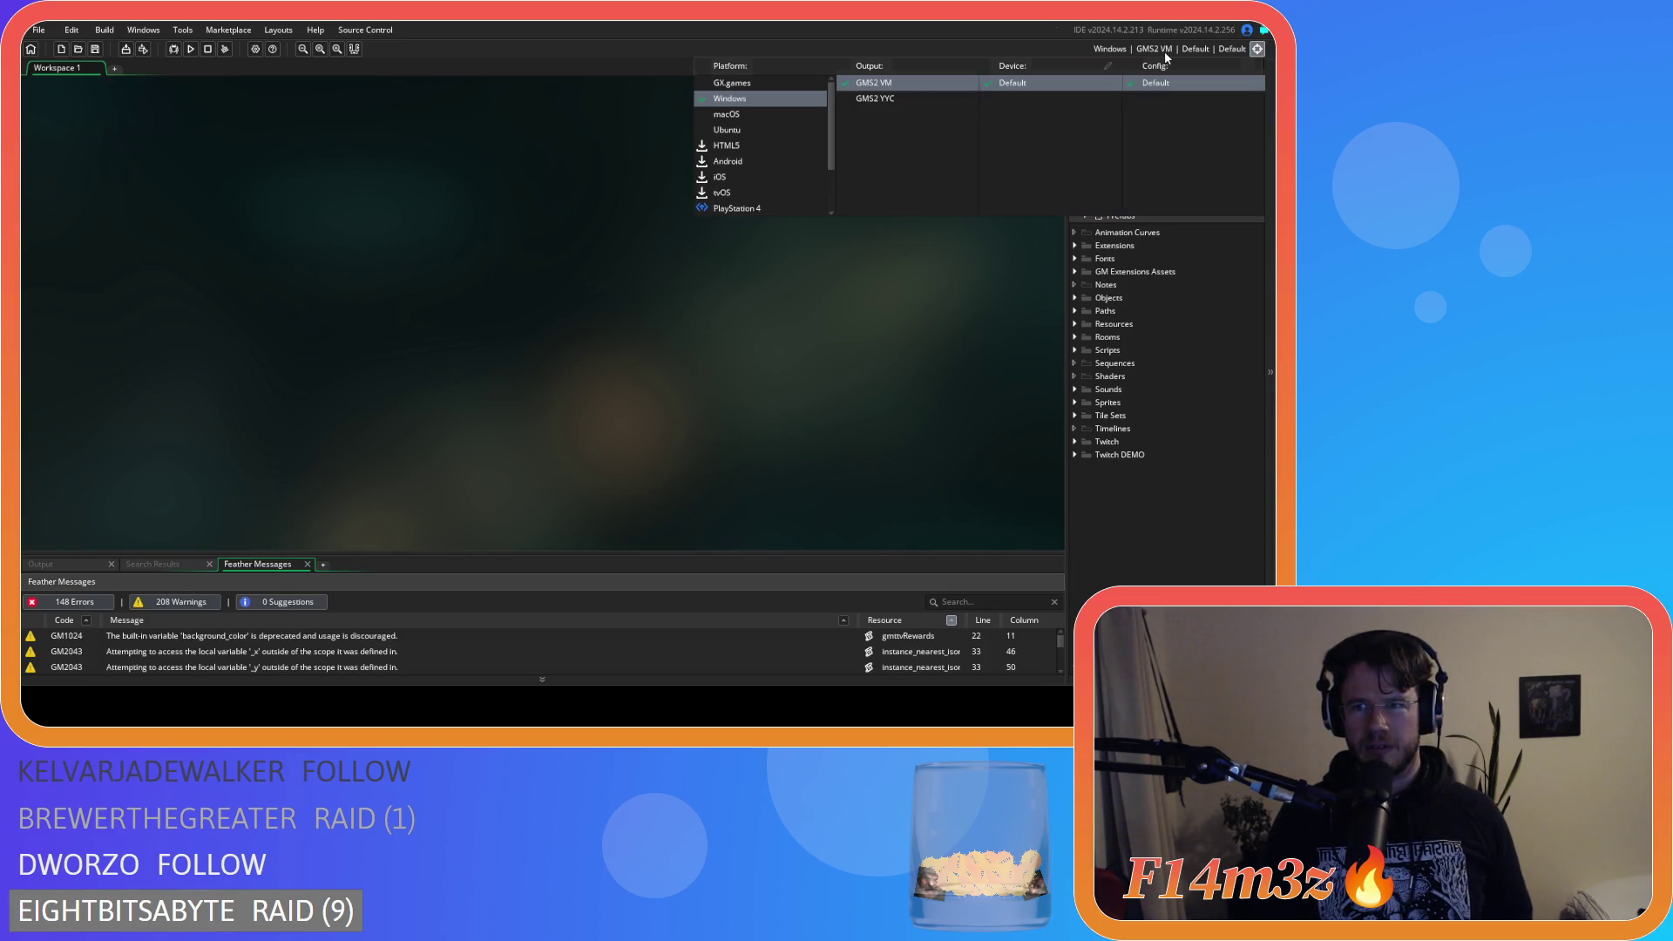
pyautogui.click(894, 102)
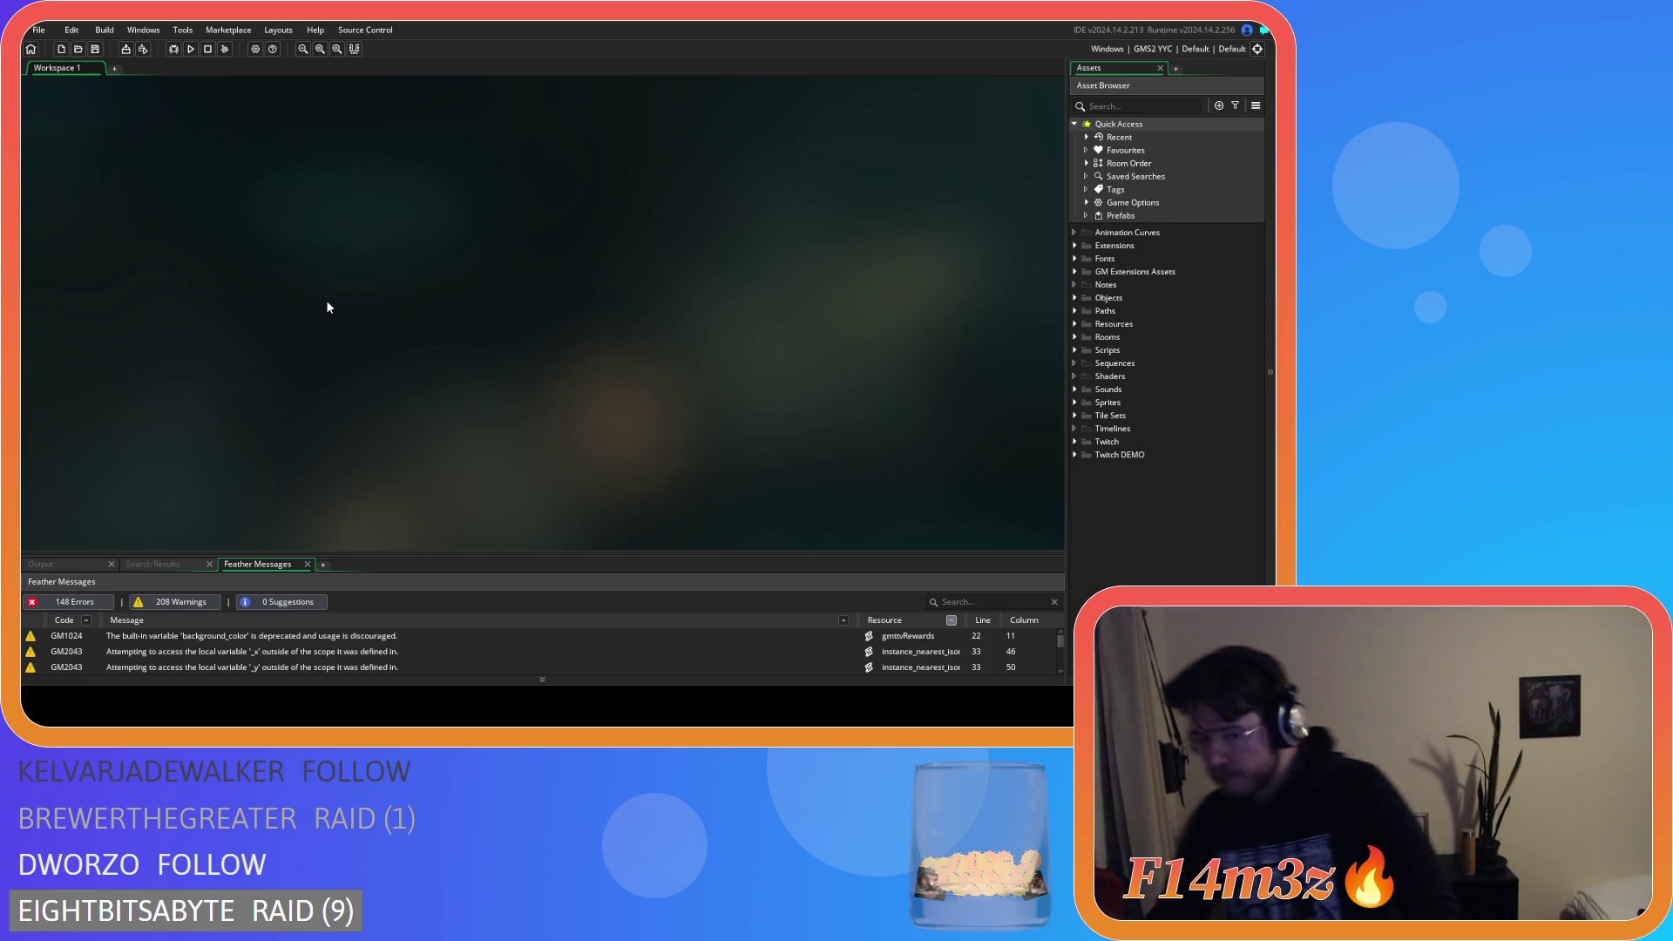
# Start packaging with the Create Executable toolbar button.
pyautogui.click(127, 50)
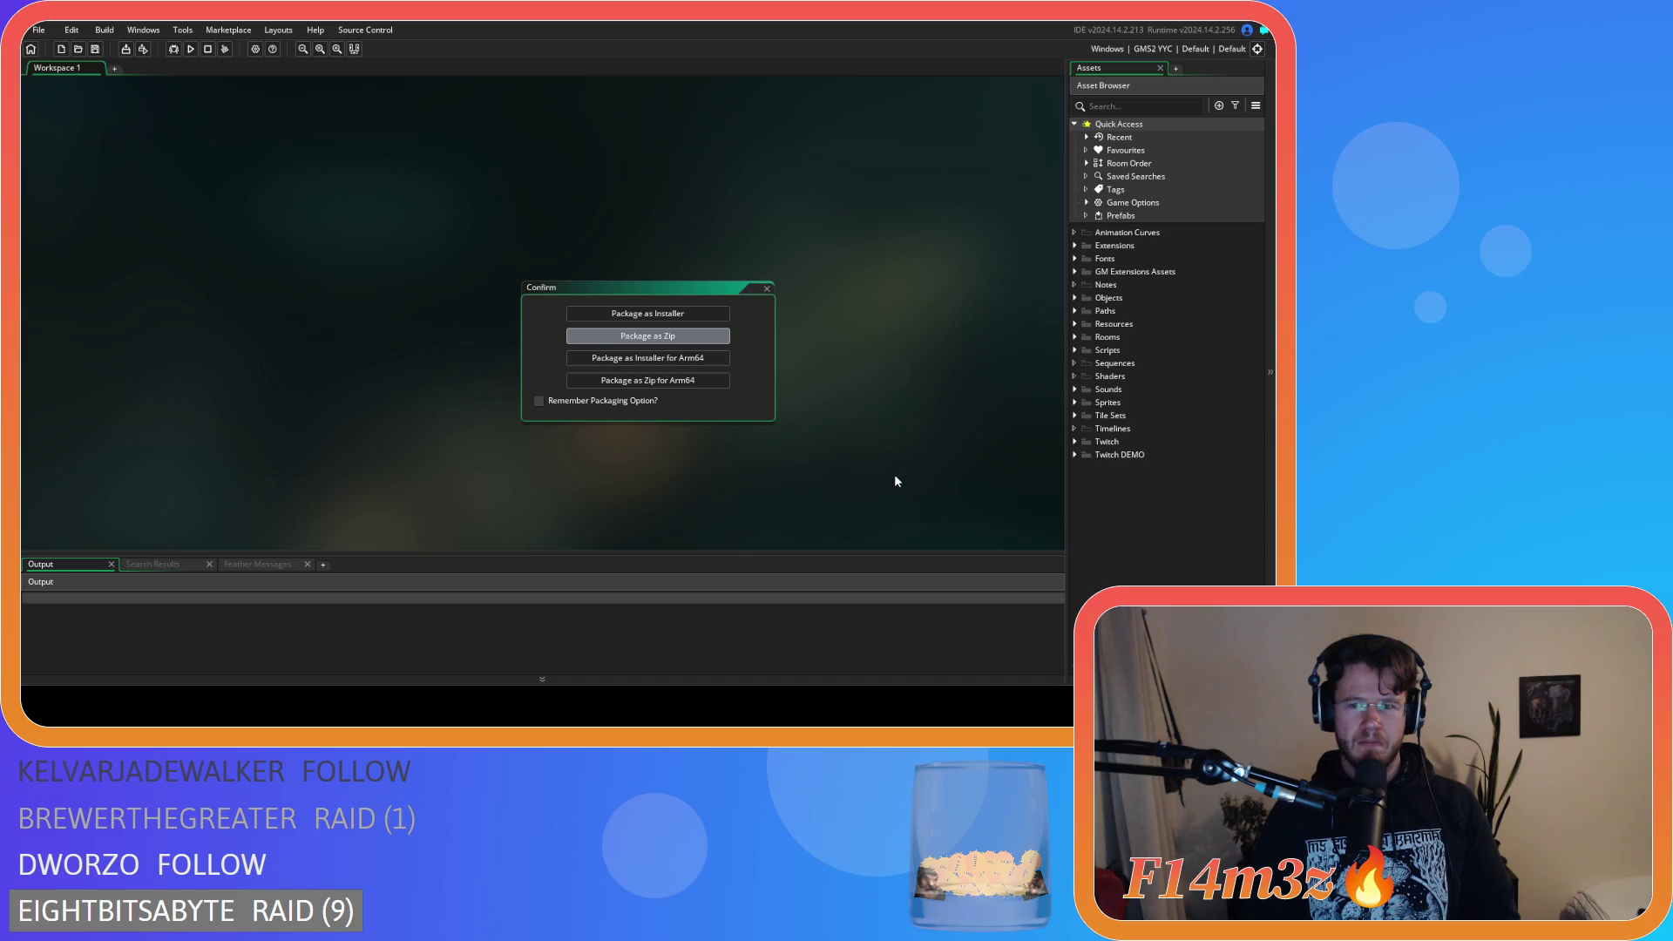
# Confirm Package as Zip and let the YYC build run until the package fails.
pyautogui.press('Return')
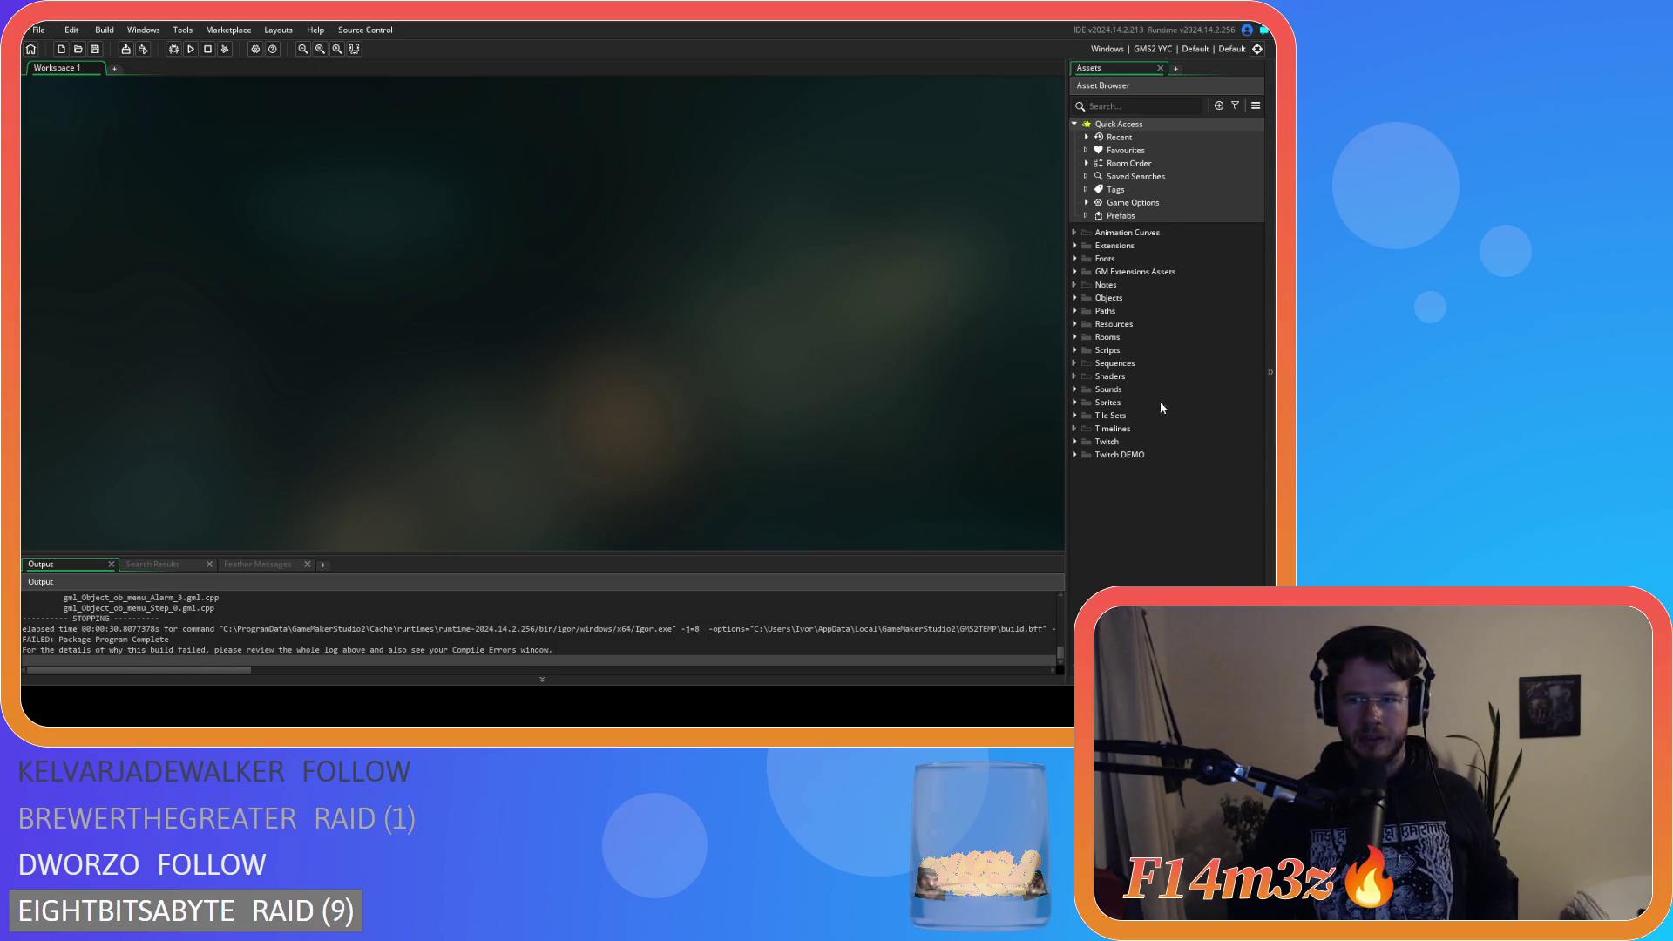
pyautogui.click(1074, 336)
# Open sc_spoilage from Scripts > Inventory and comment out its show_debug_message on line 15.
pyautogui.click(1072, 336)
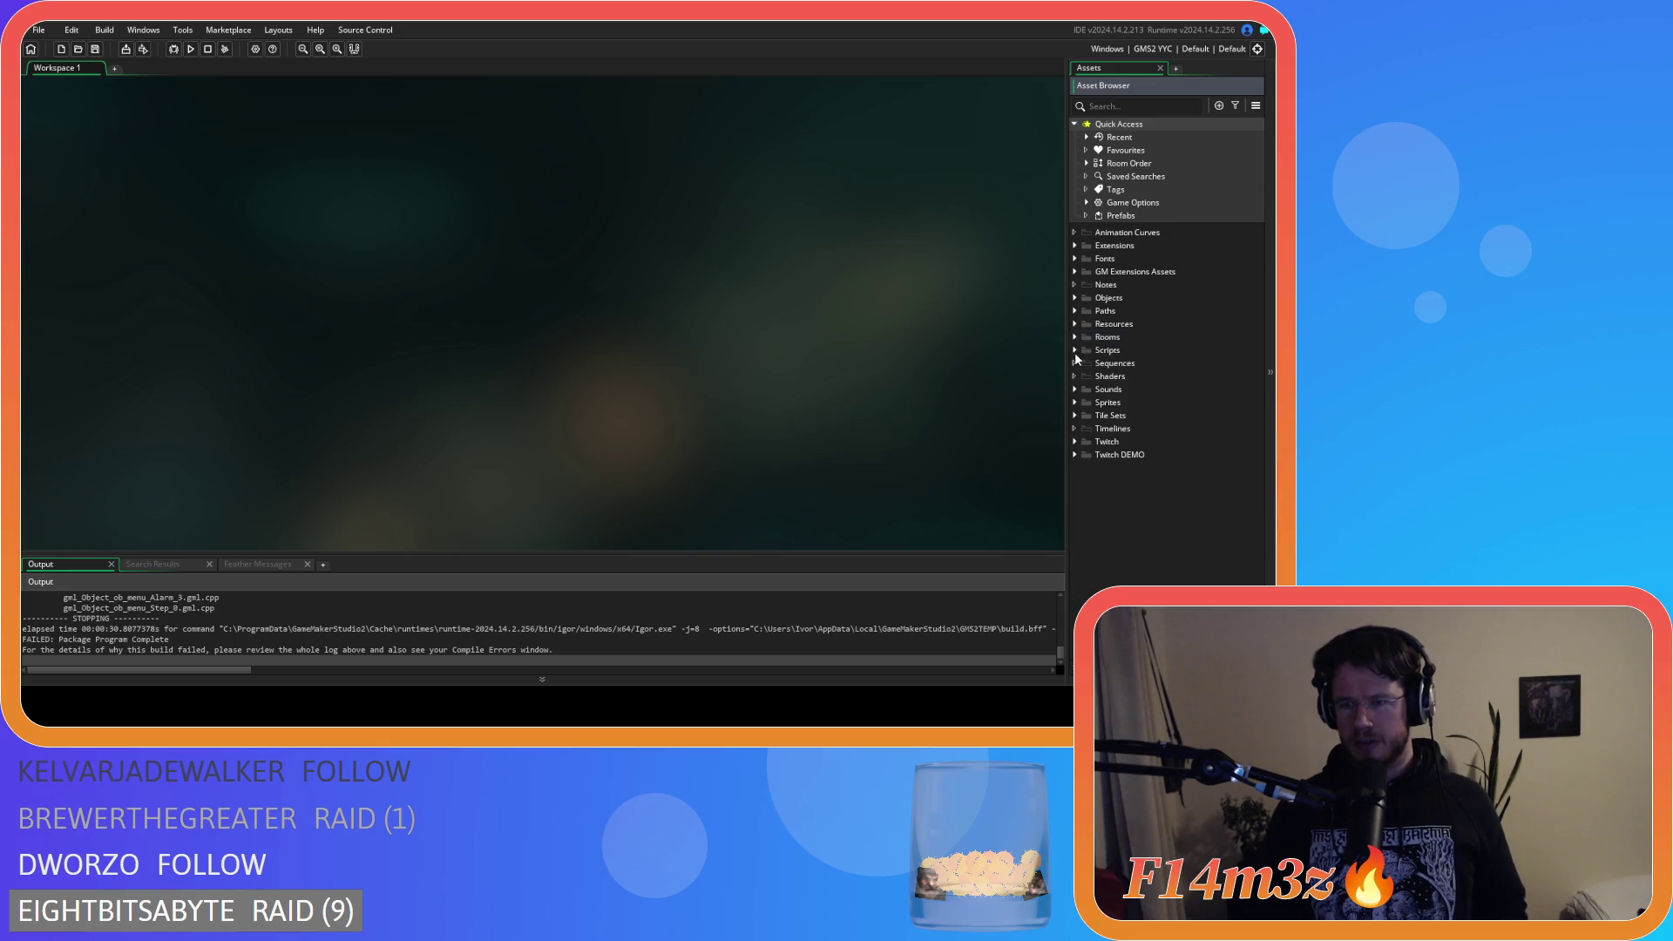
pyautogui.click(1075, 350)
pyautogui.scroll(-3, 1097, 419)
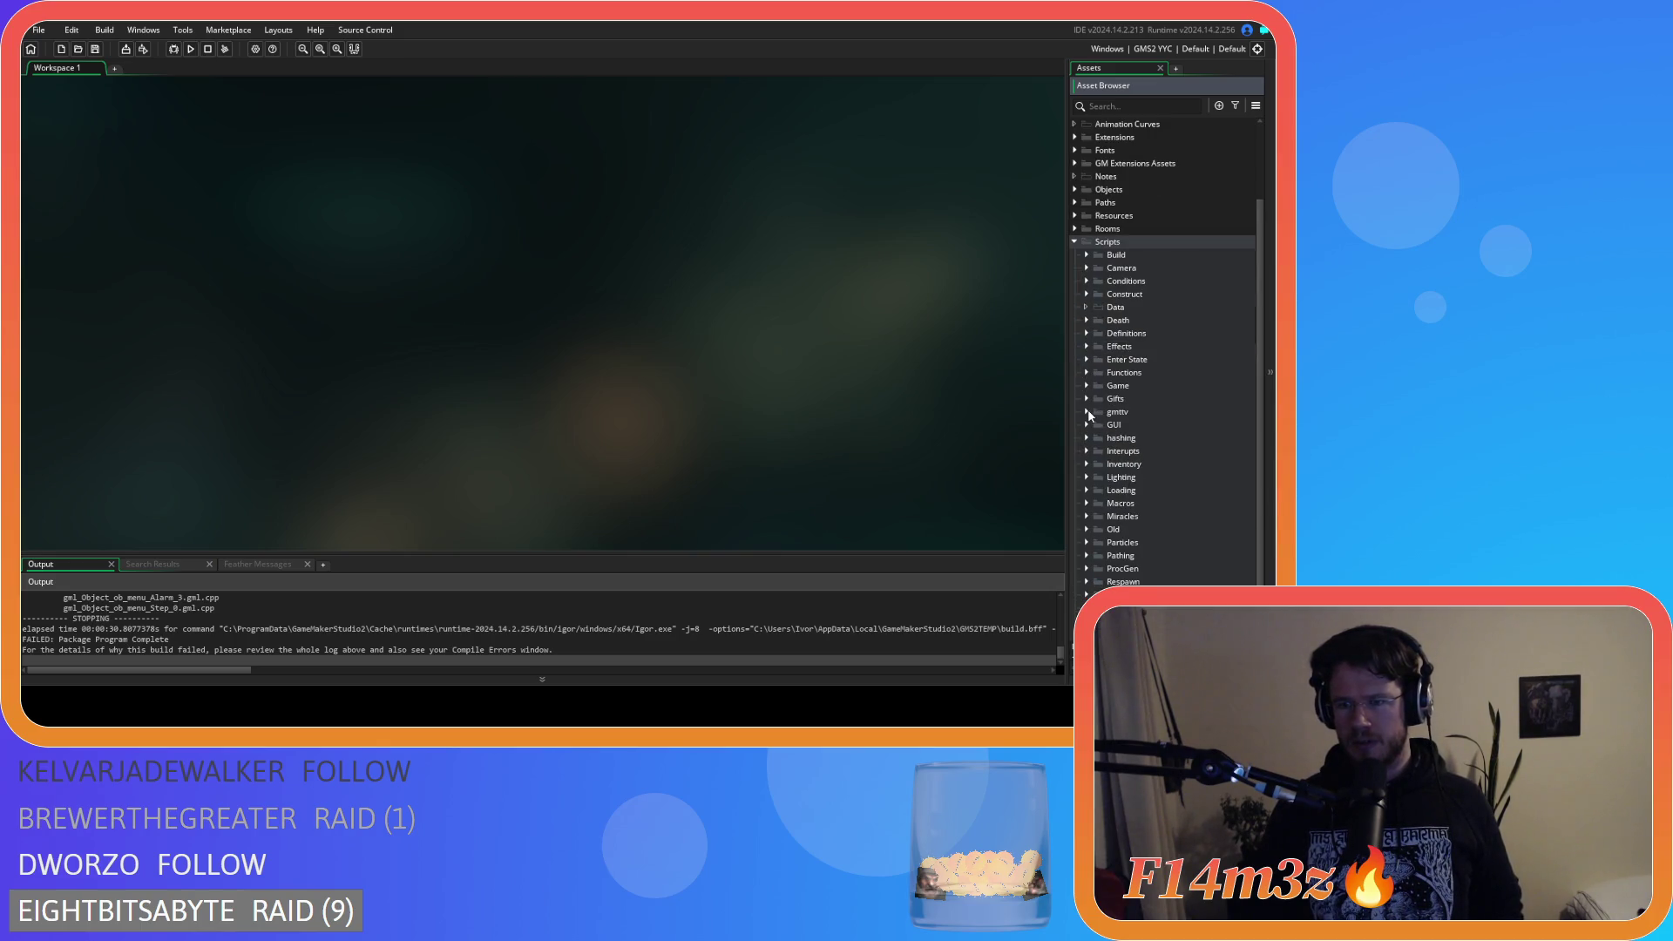
pyautogui.click(1087, 463)
pyautogui.doubleClick(1132, 503)
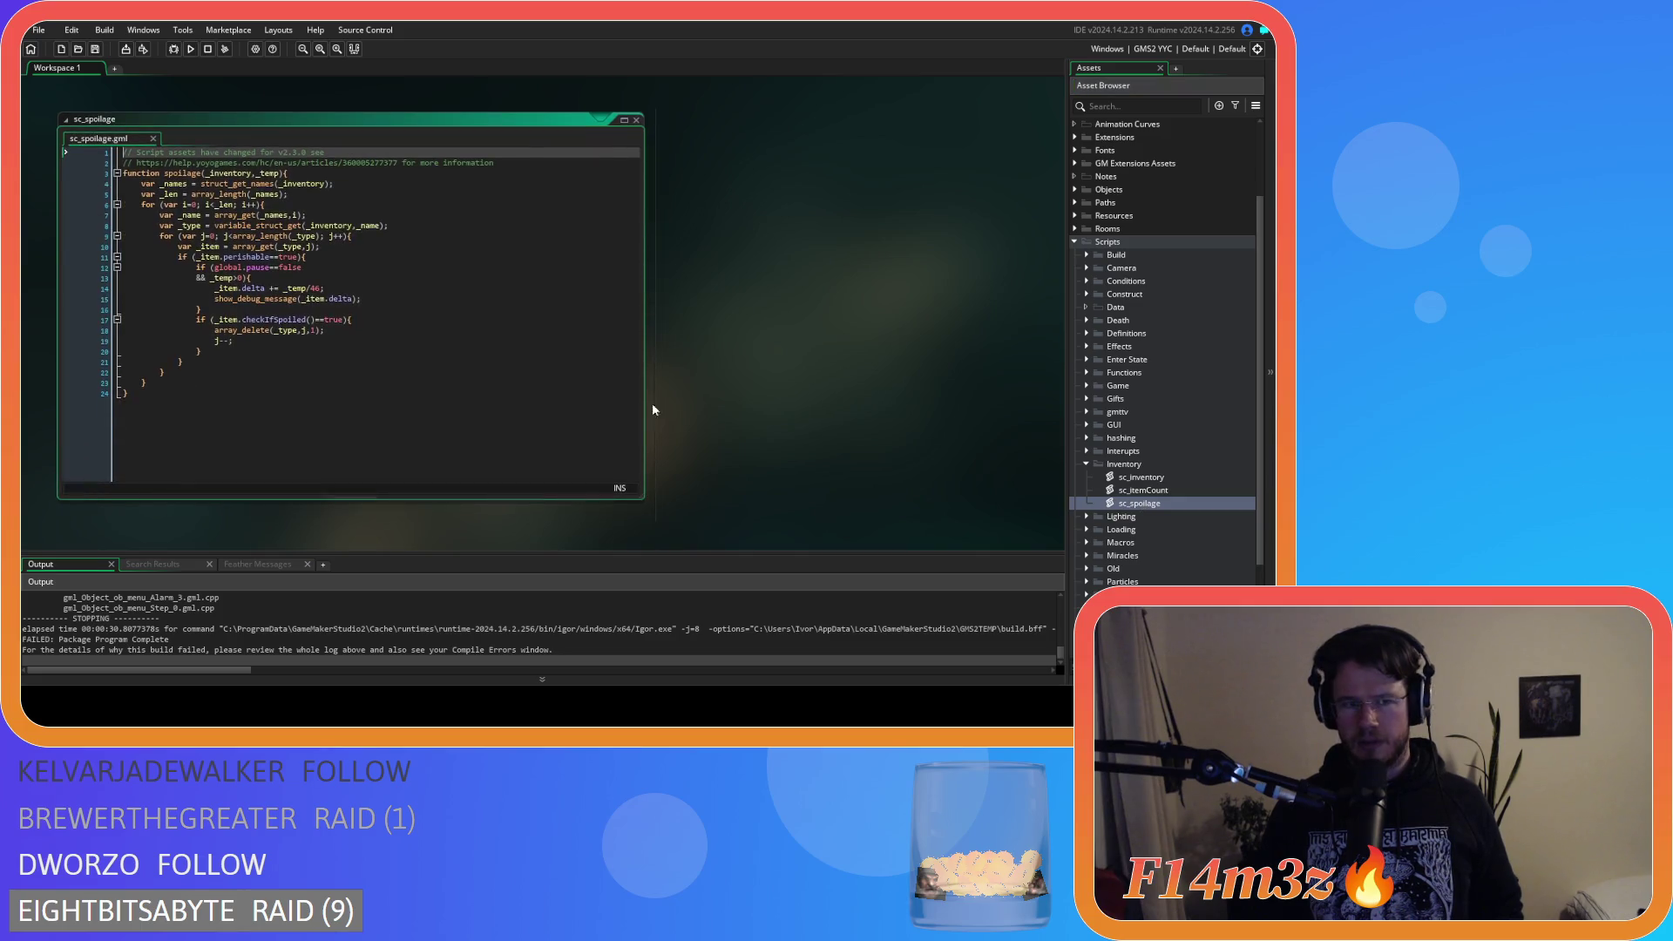
pyautogui.click(354, 297)
pyautogui.hotkey('ctrl', 'k')
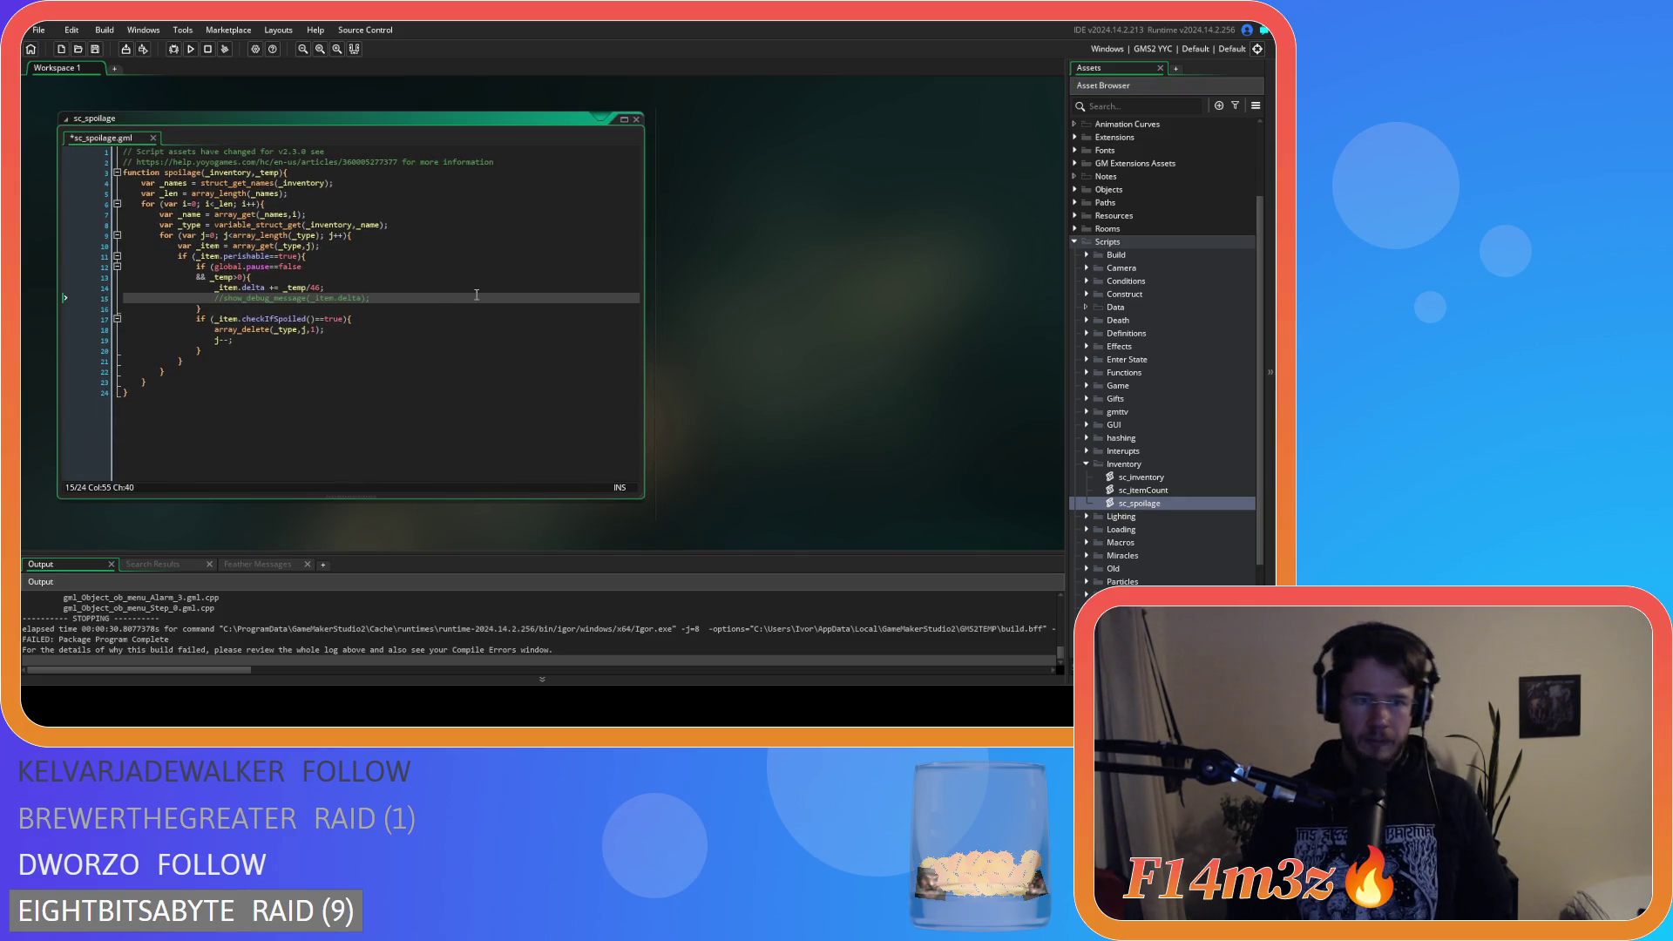
# Close the sc_spoilage editor and collapse the Scripts folder in the Asset Browser.
pyautogui.rightClick(769, 267)
pyautogui.click(843, 304)
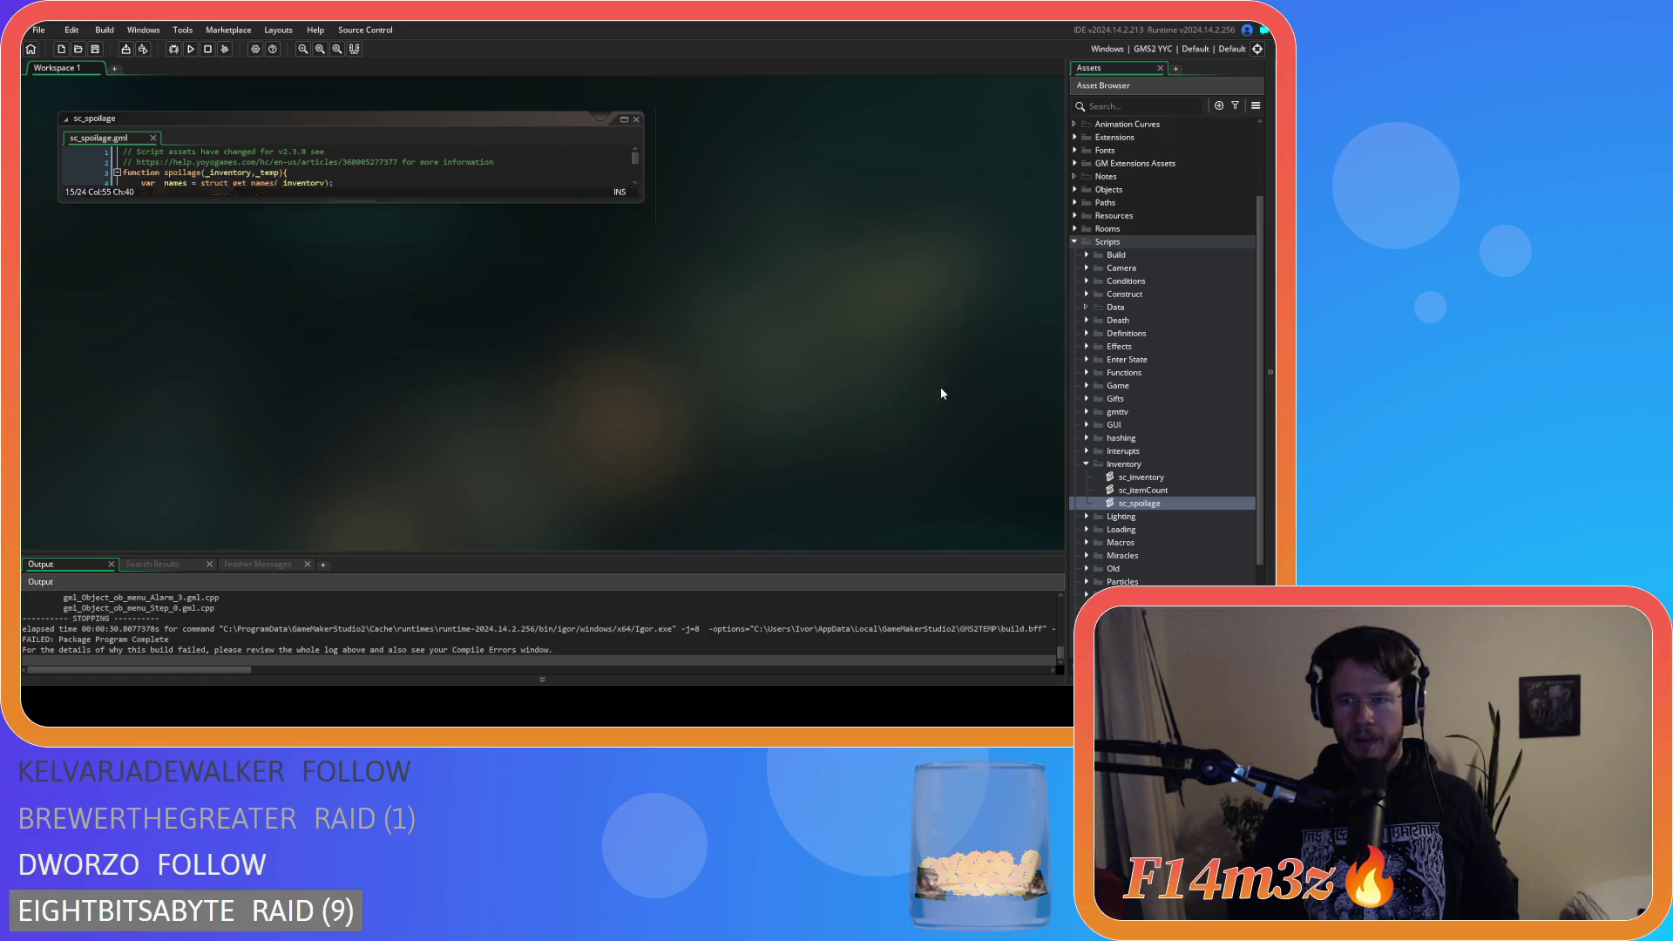
pyautogui.click(1074, 242)
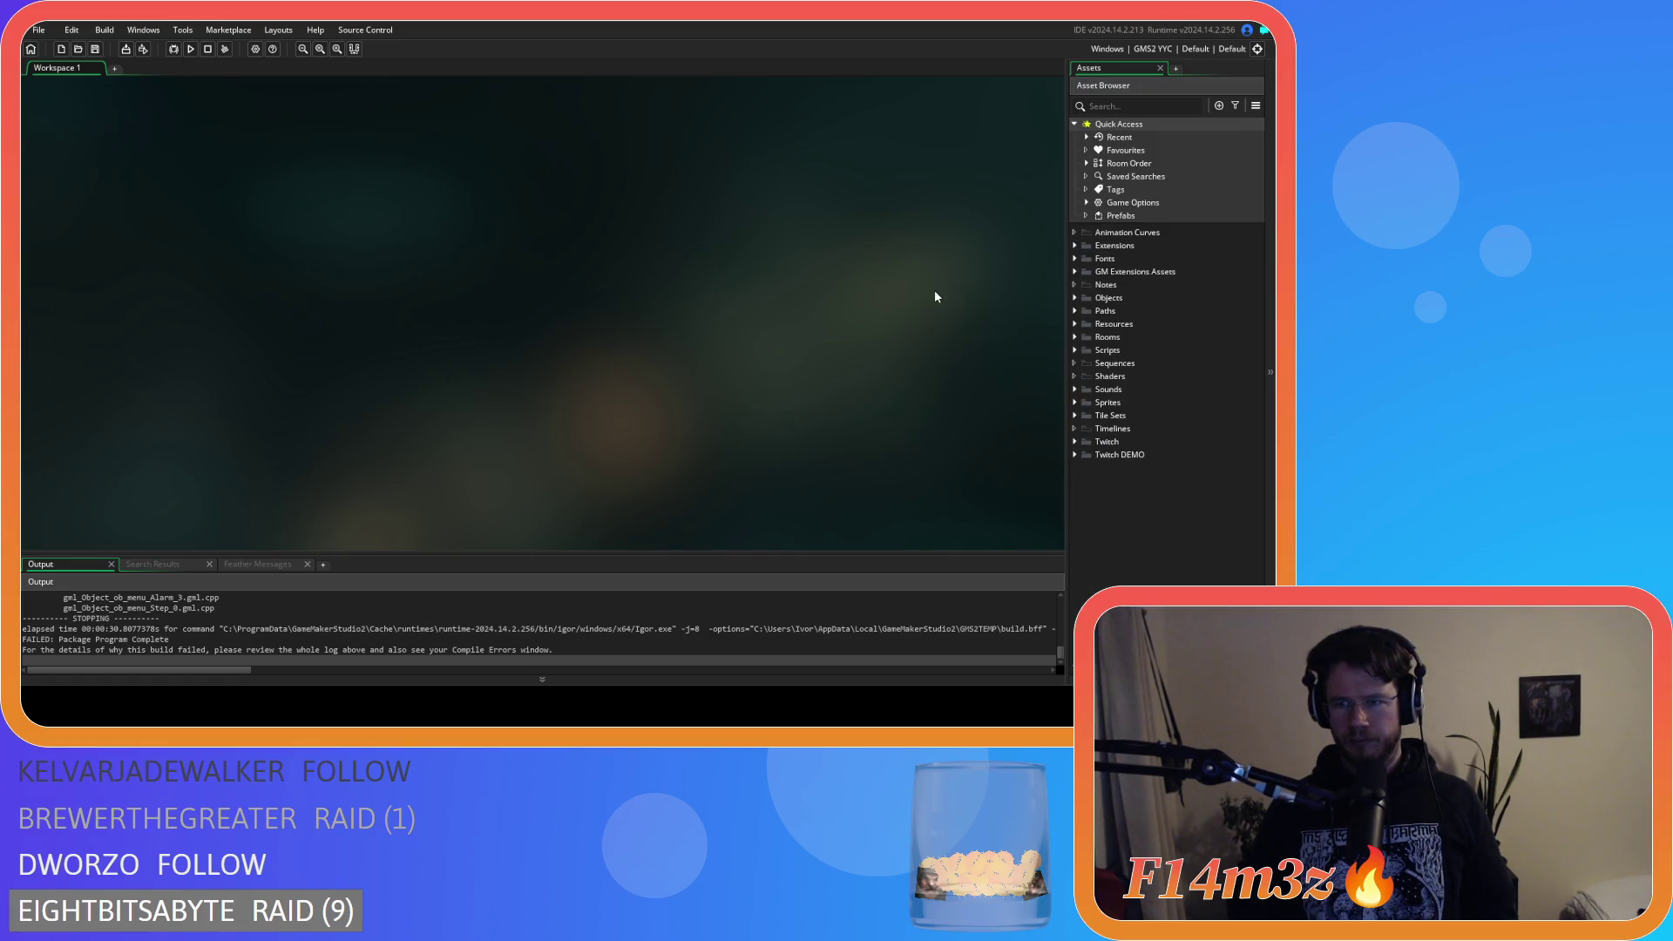
# Start Create Executable, then cancel the packaging confirmation without building.
pyautogui.click(125, 49)
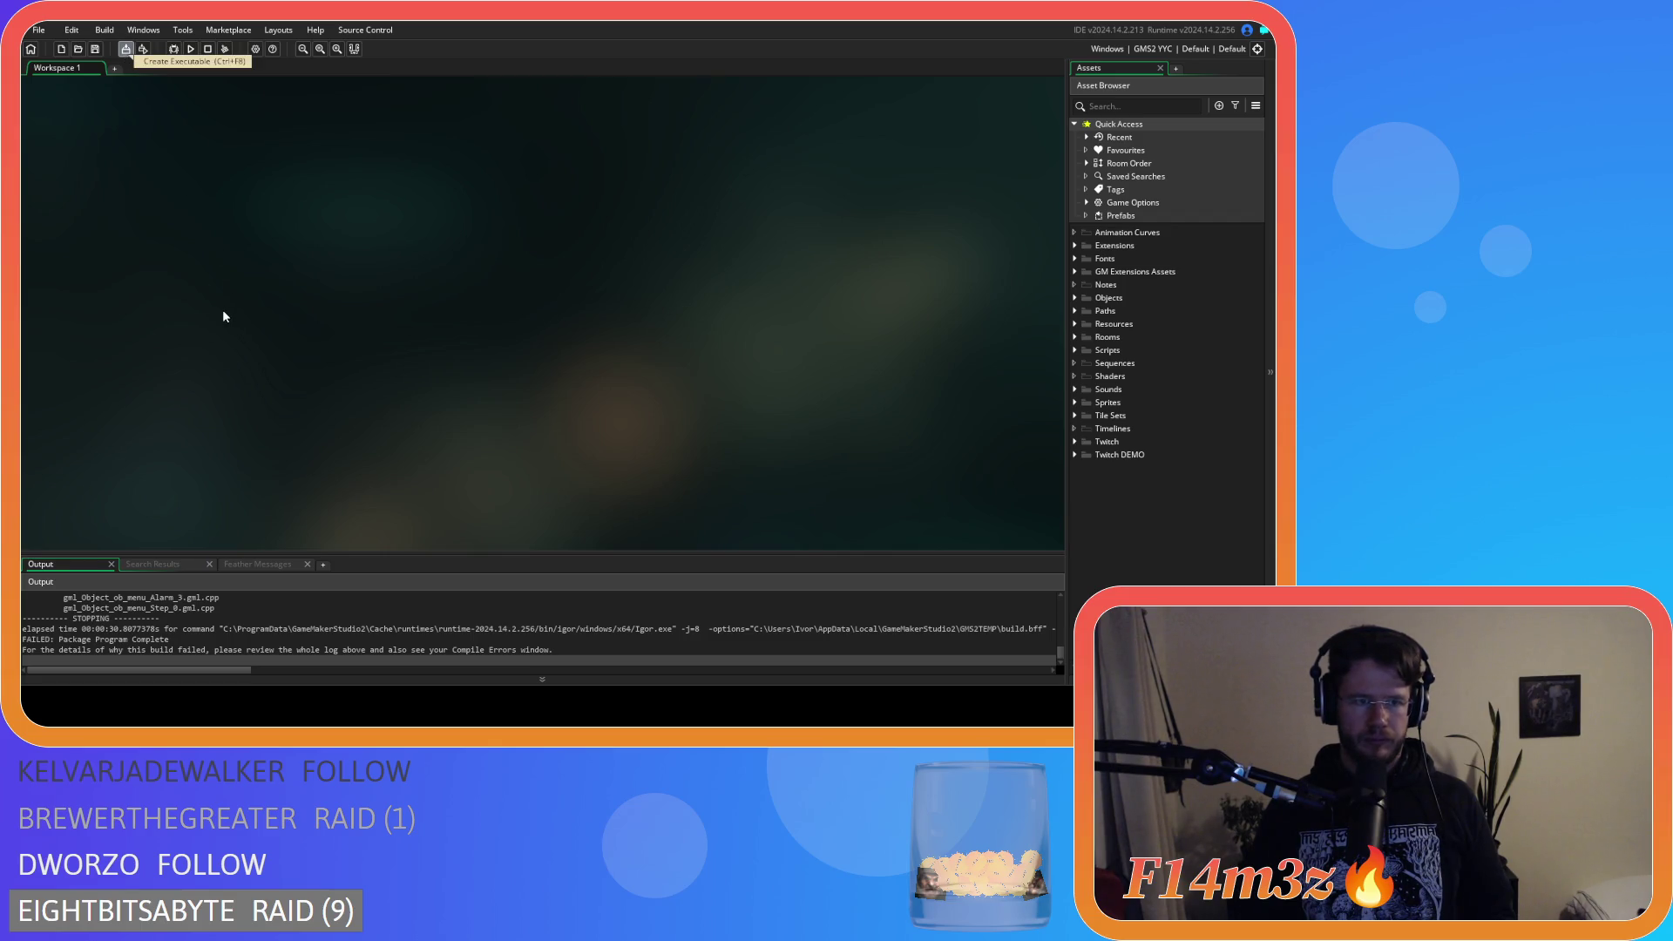
pyautogui.click(124, 51)
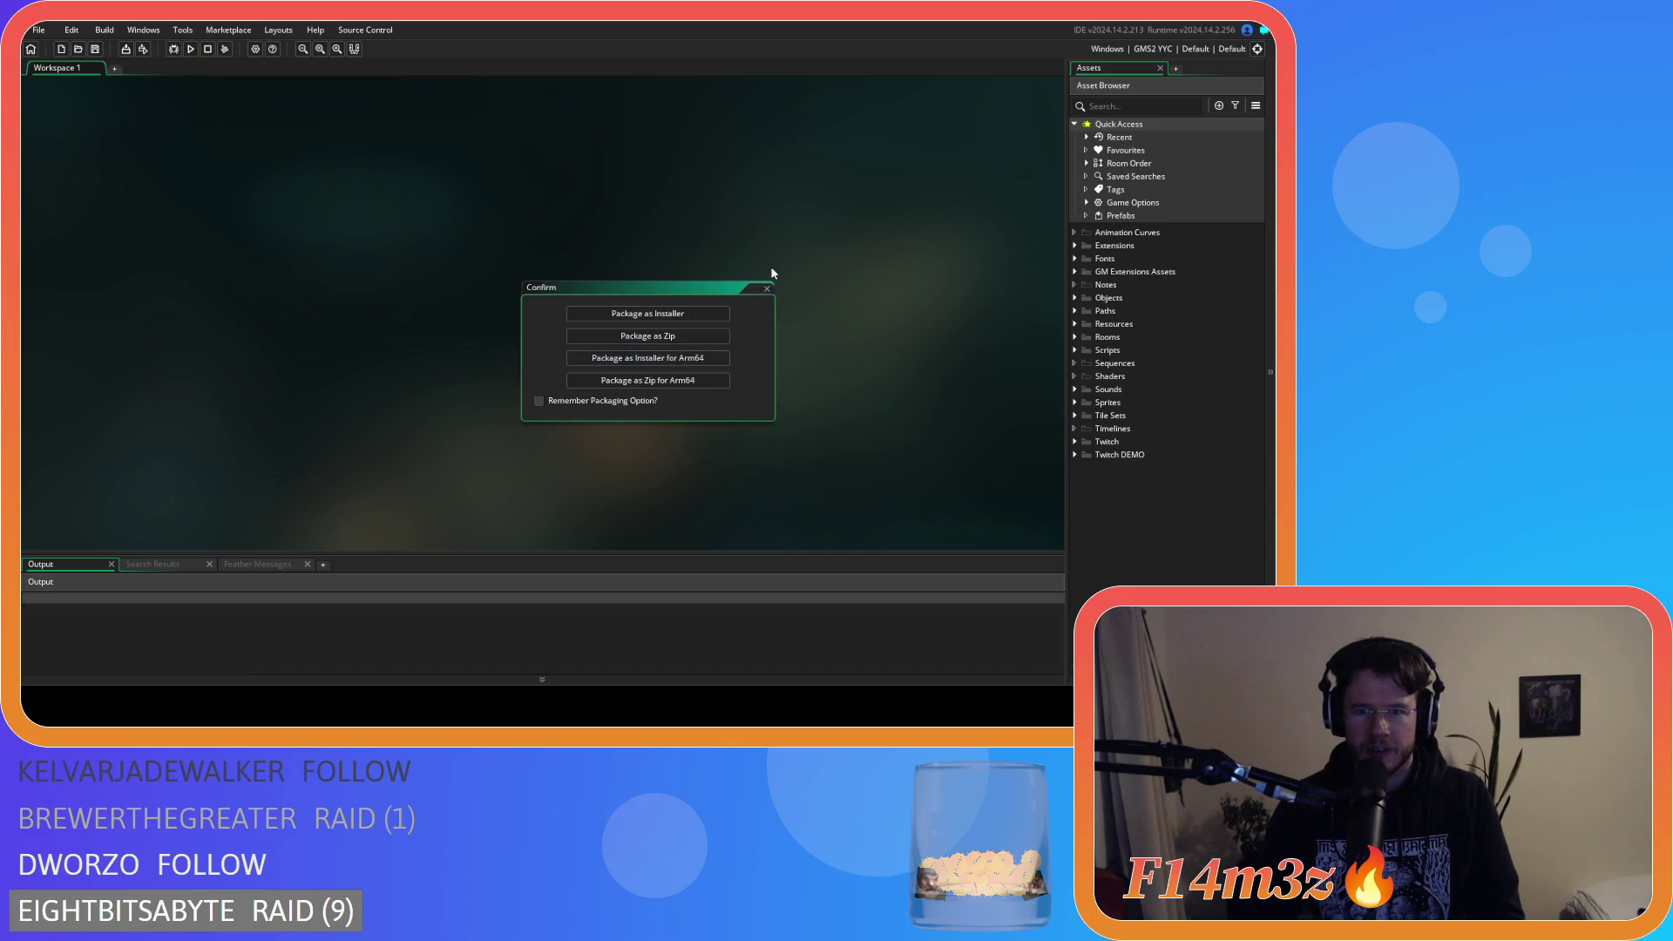
pyautogui.click(766, 288)
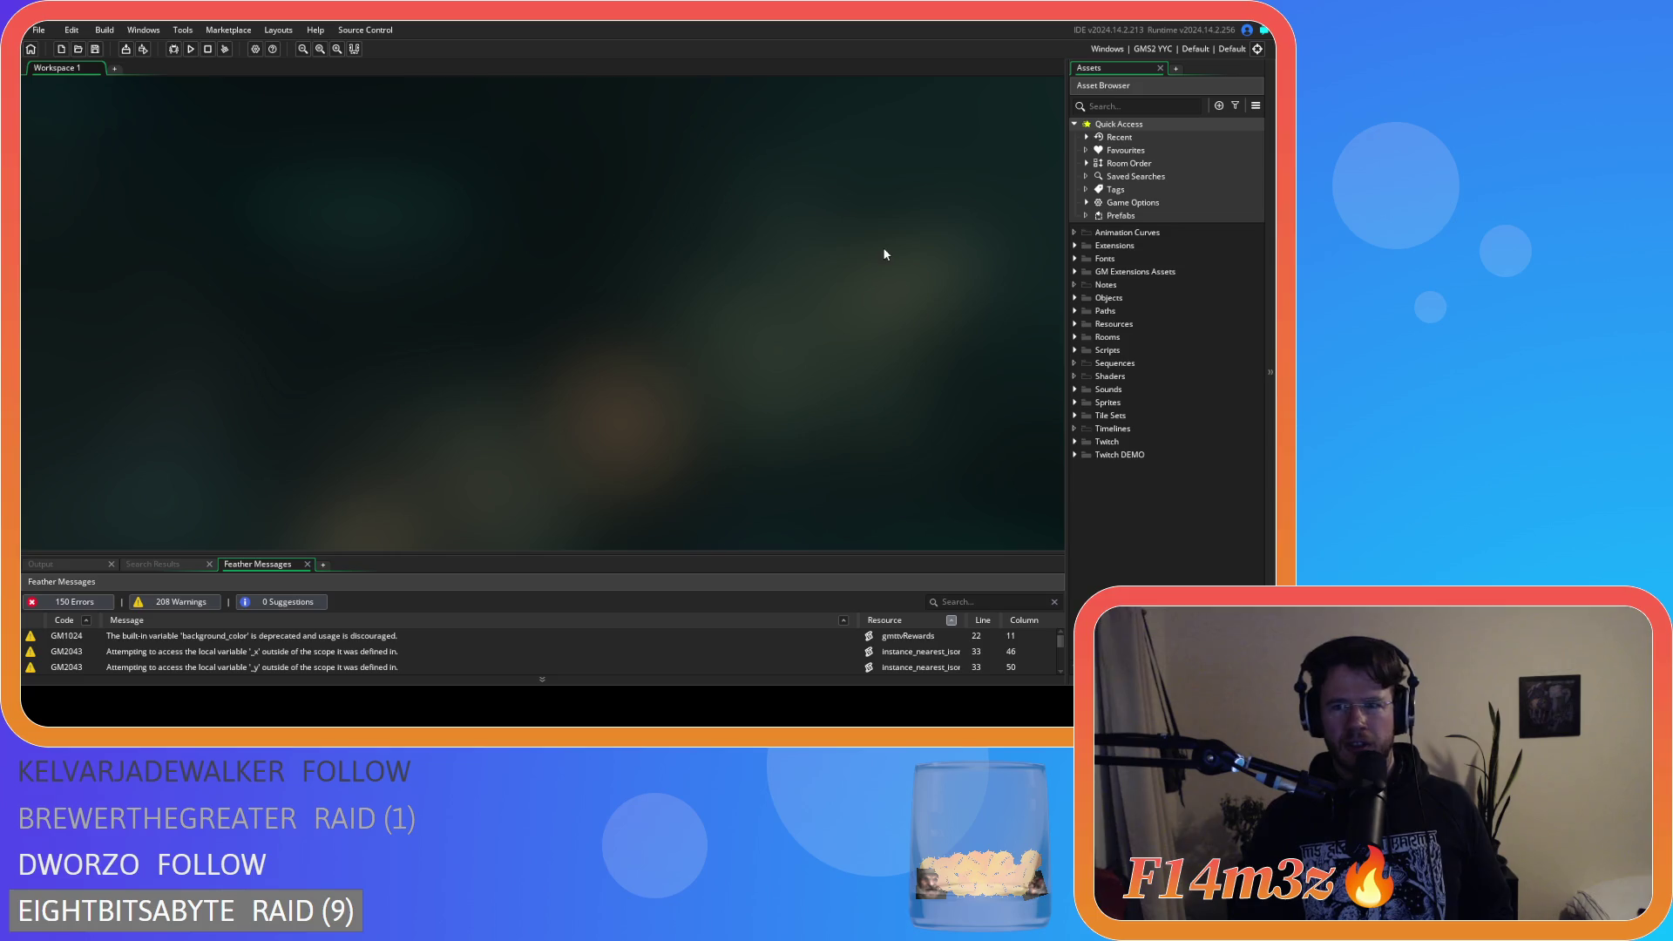
# Build the executable packaged as a zip, wait for the success report, then start packaging again.
pyautogui.click(126, 49)
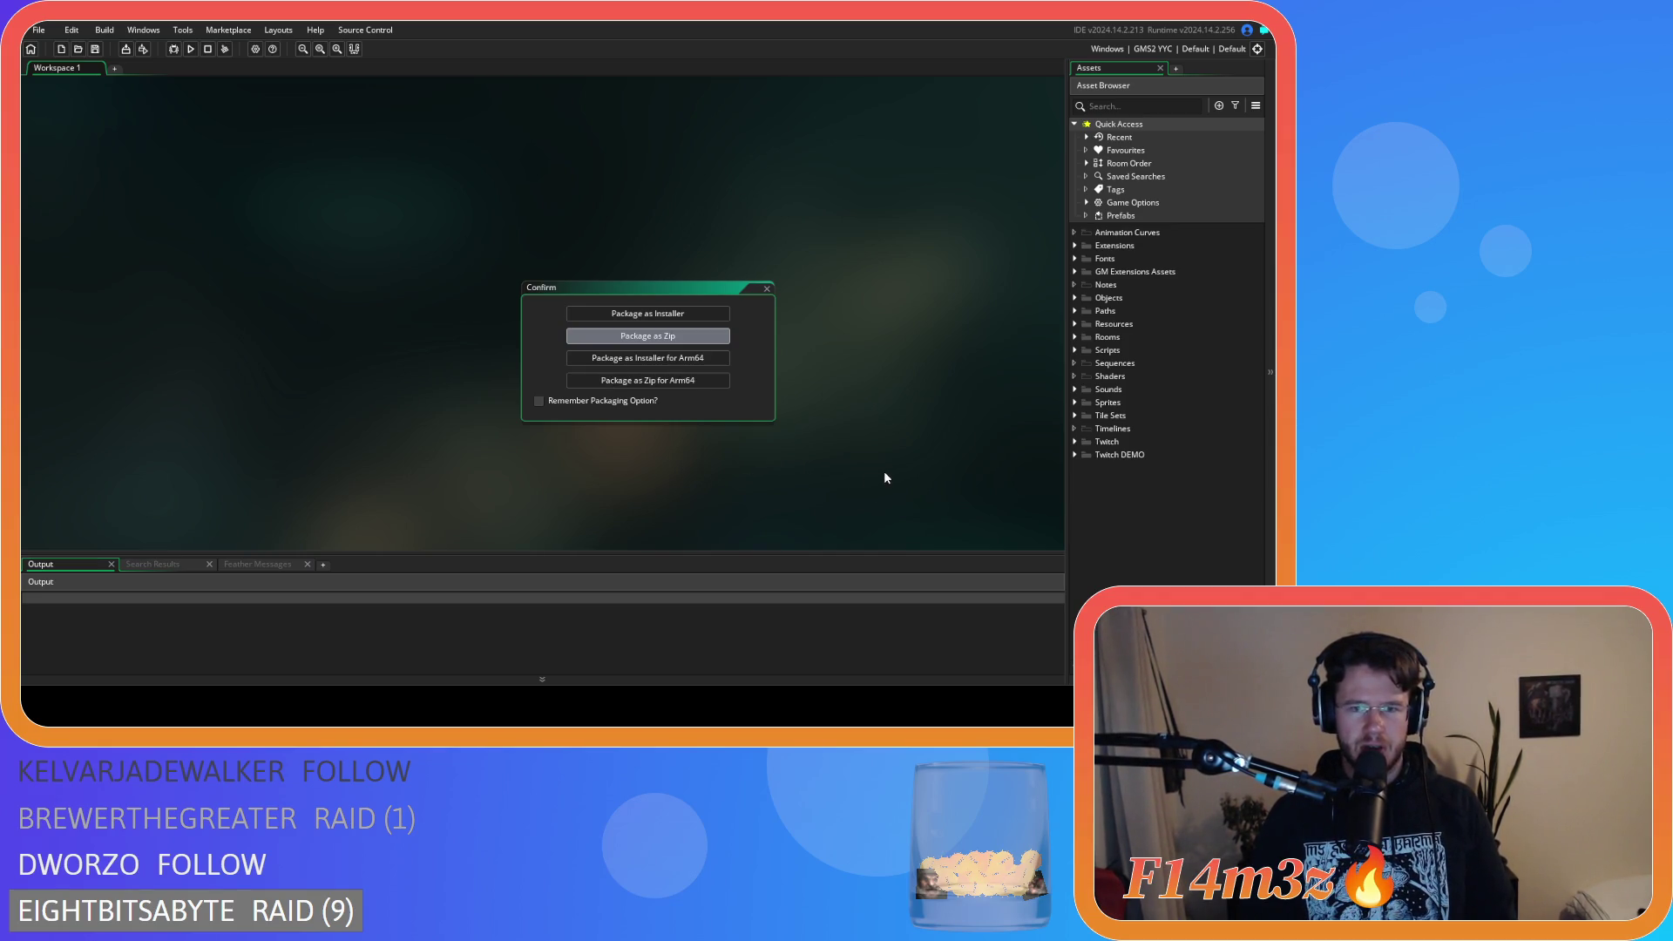
pyautogui.press('Return')
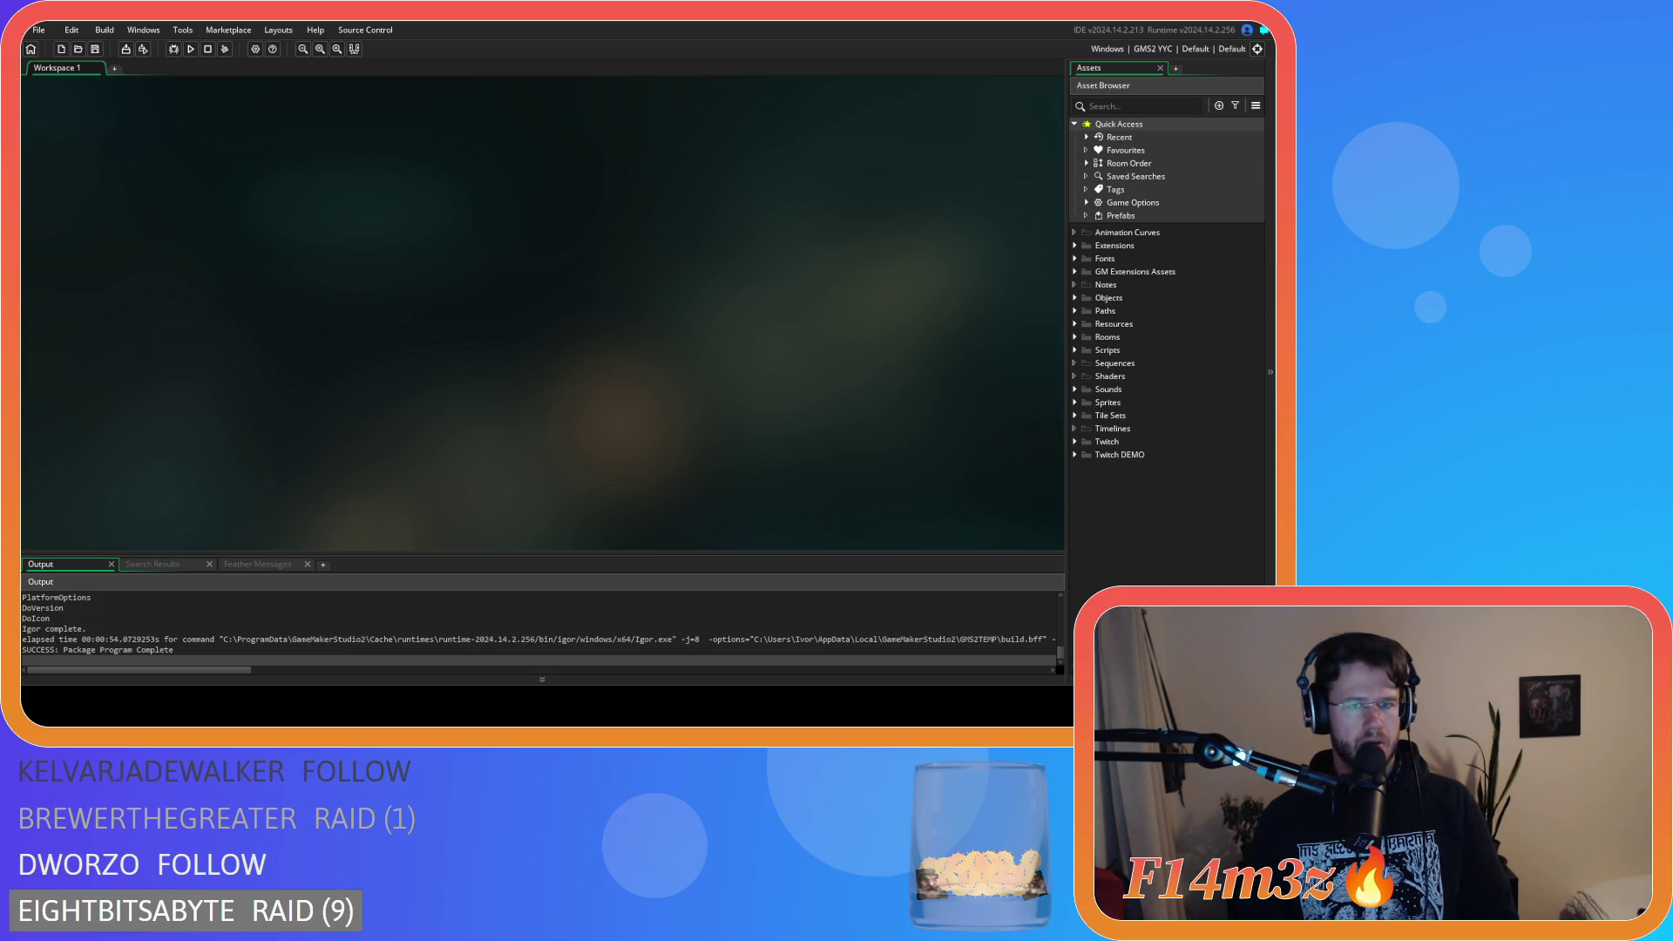
pyautogui.click(190, 49)
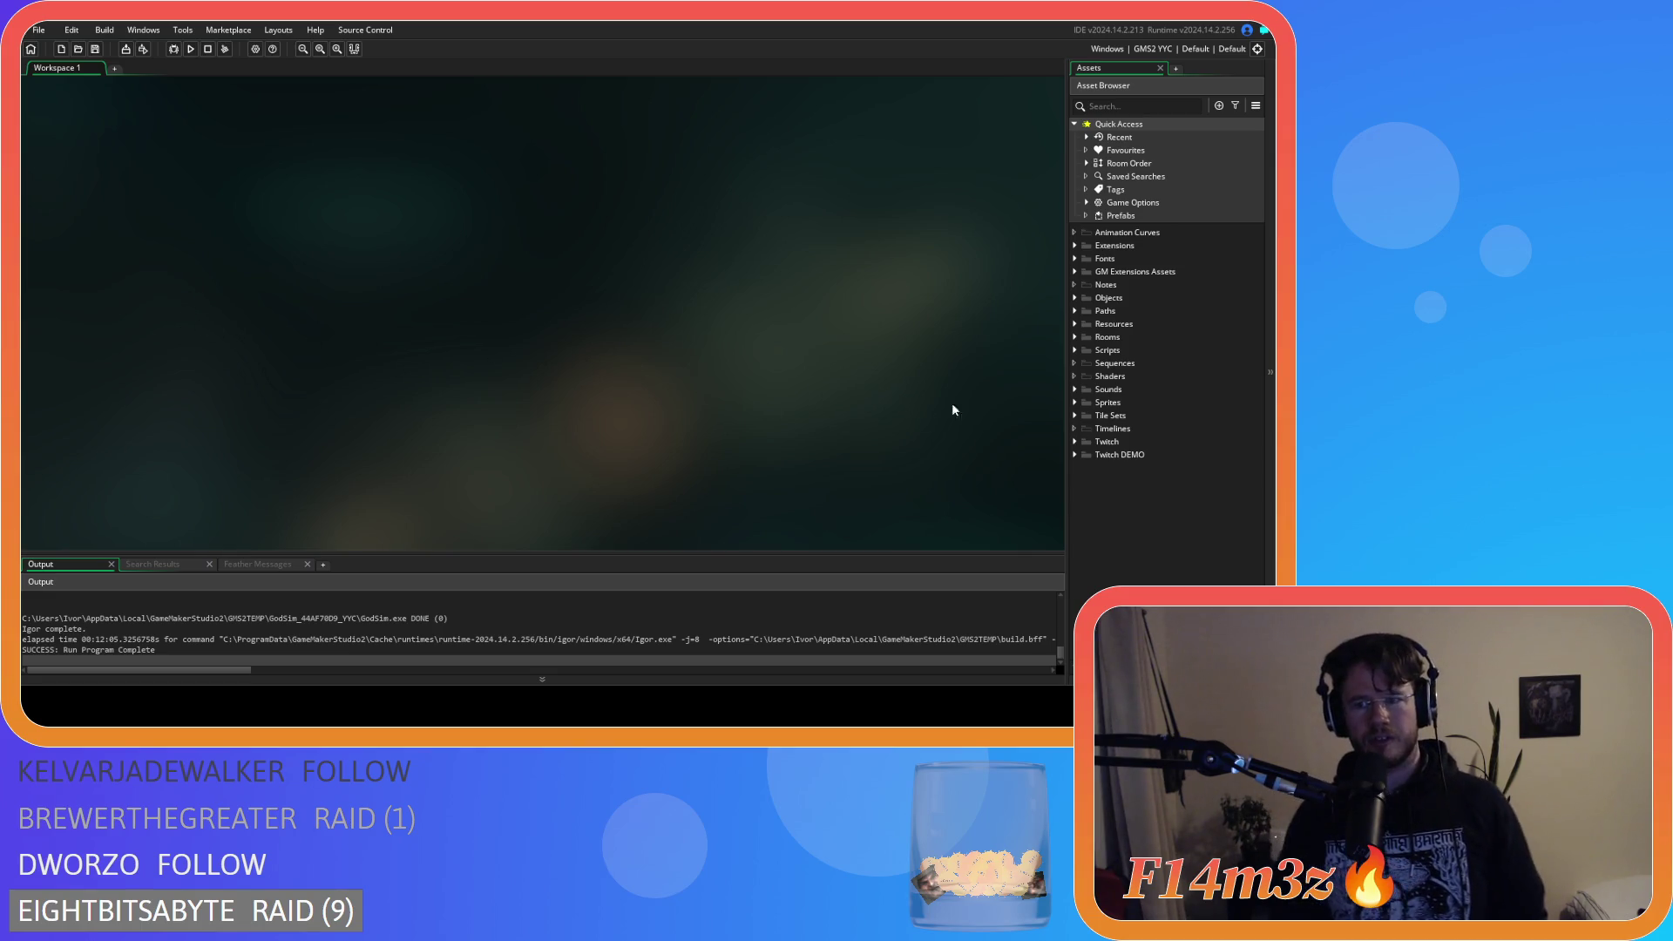
# Browse to Scripts > GUI > Inventory and open the sc_windowInventory script.
pyautogui.click(1075, 349)
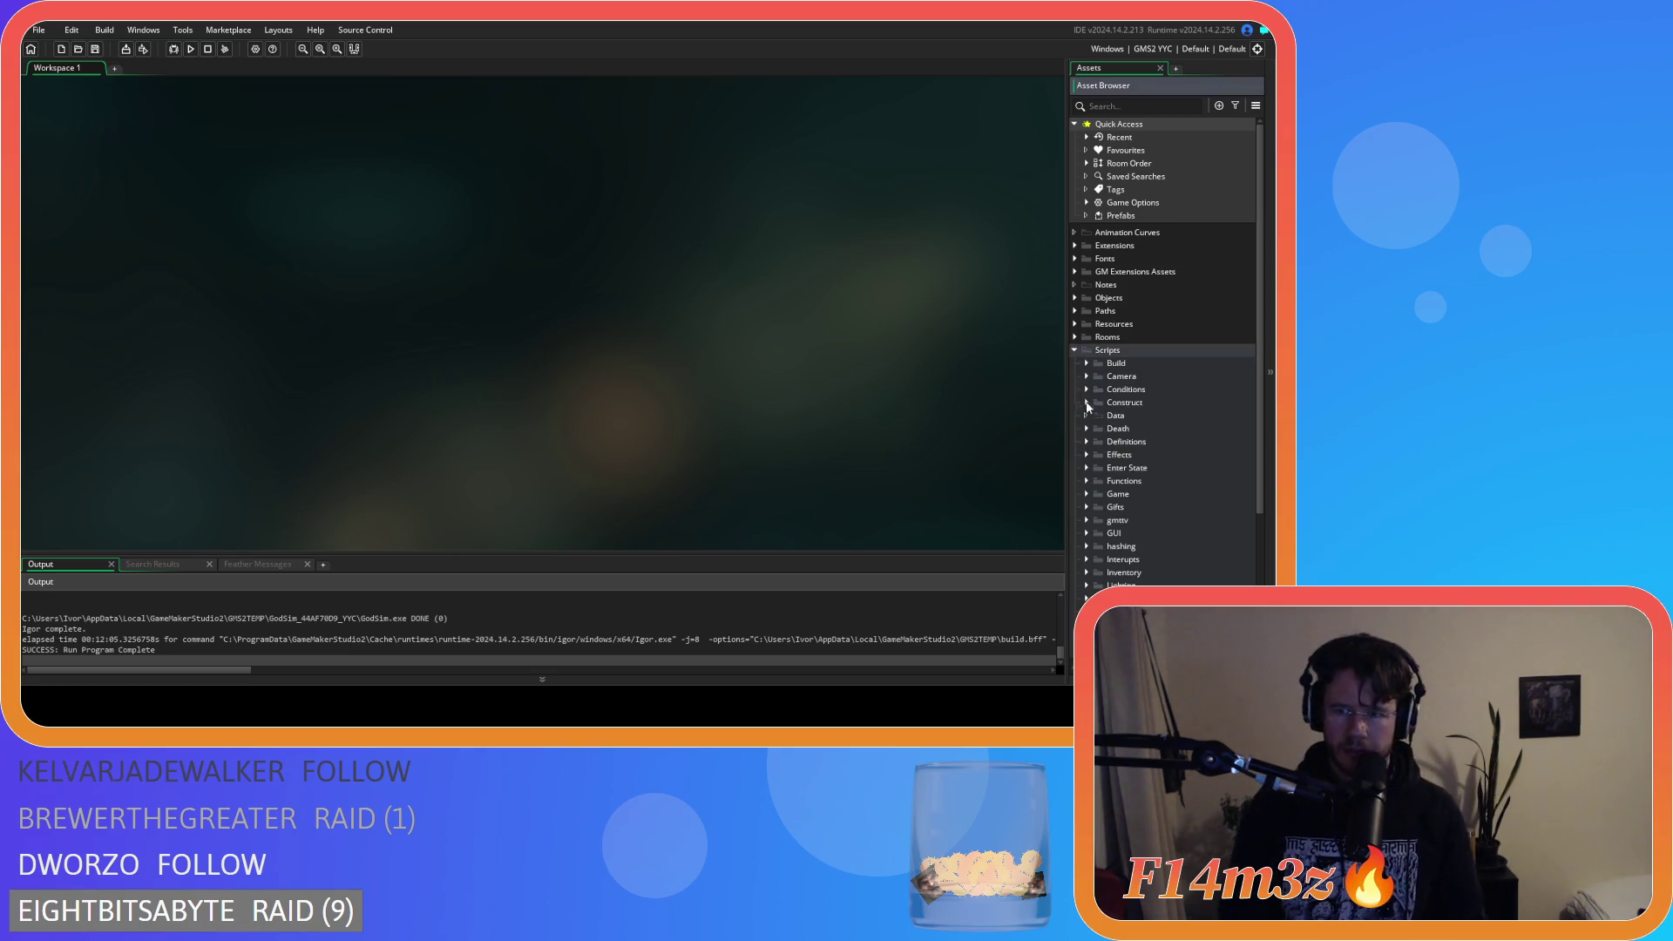
pyautogui.click(1075, 351)
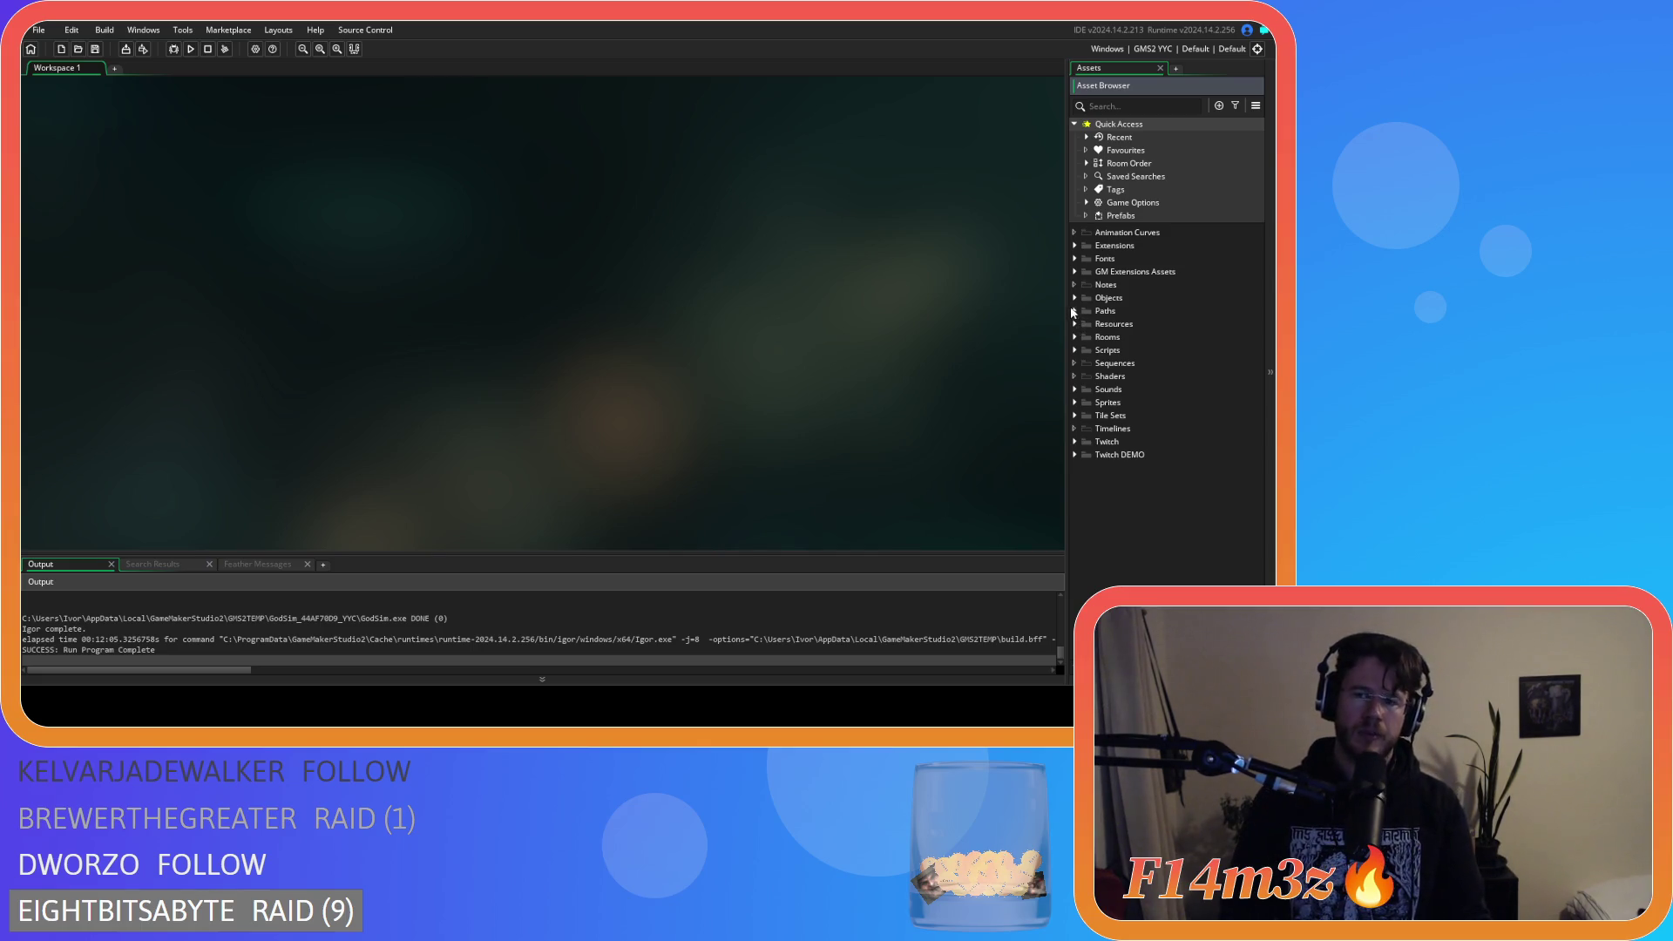
pyautogui.click(1079, 349)
pyautogui.scroll(-4, 1086, 364)
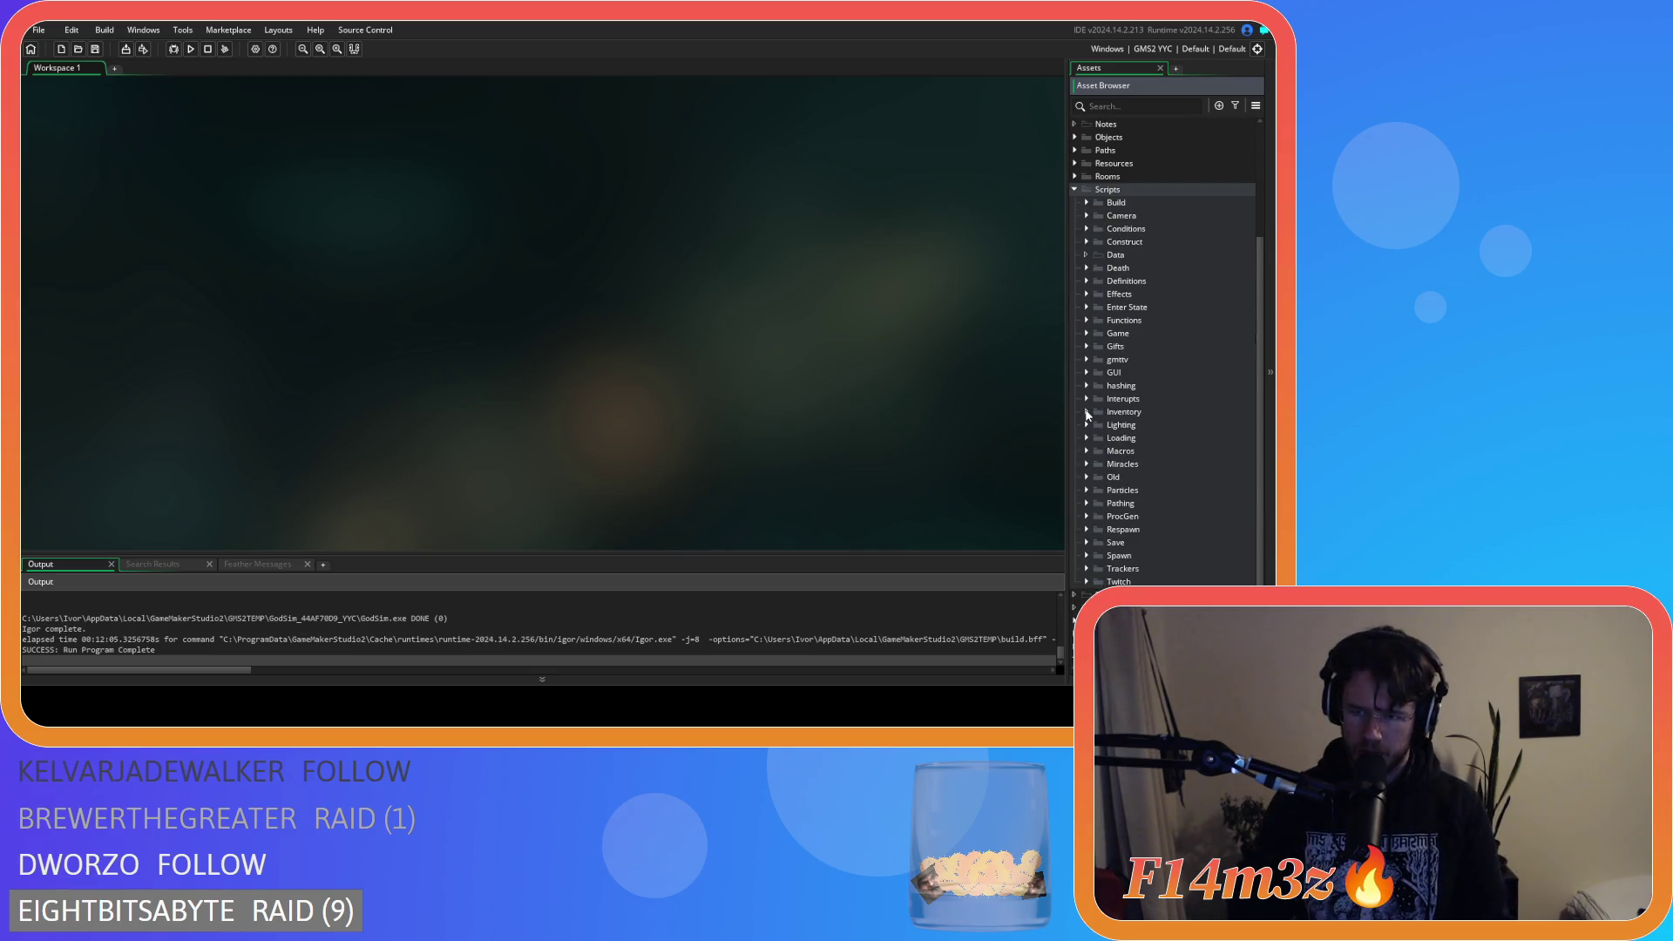
pyautogui.click(1086, 412)
pyautogui.click(1086, 412)
pyautogui.click(1086, 373)
pyautogui.click(1098, 424)
pyautogui.doubleClick(1163, 437)
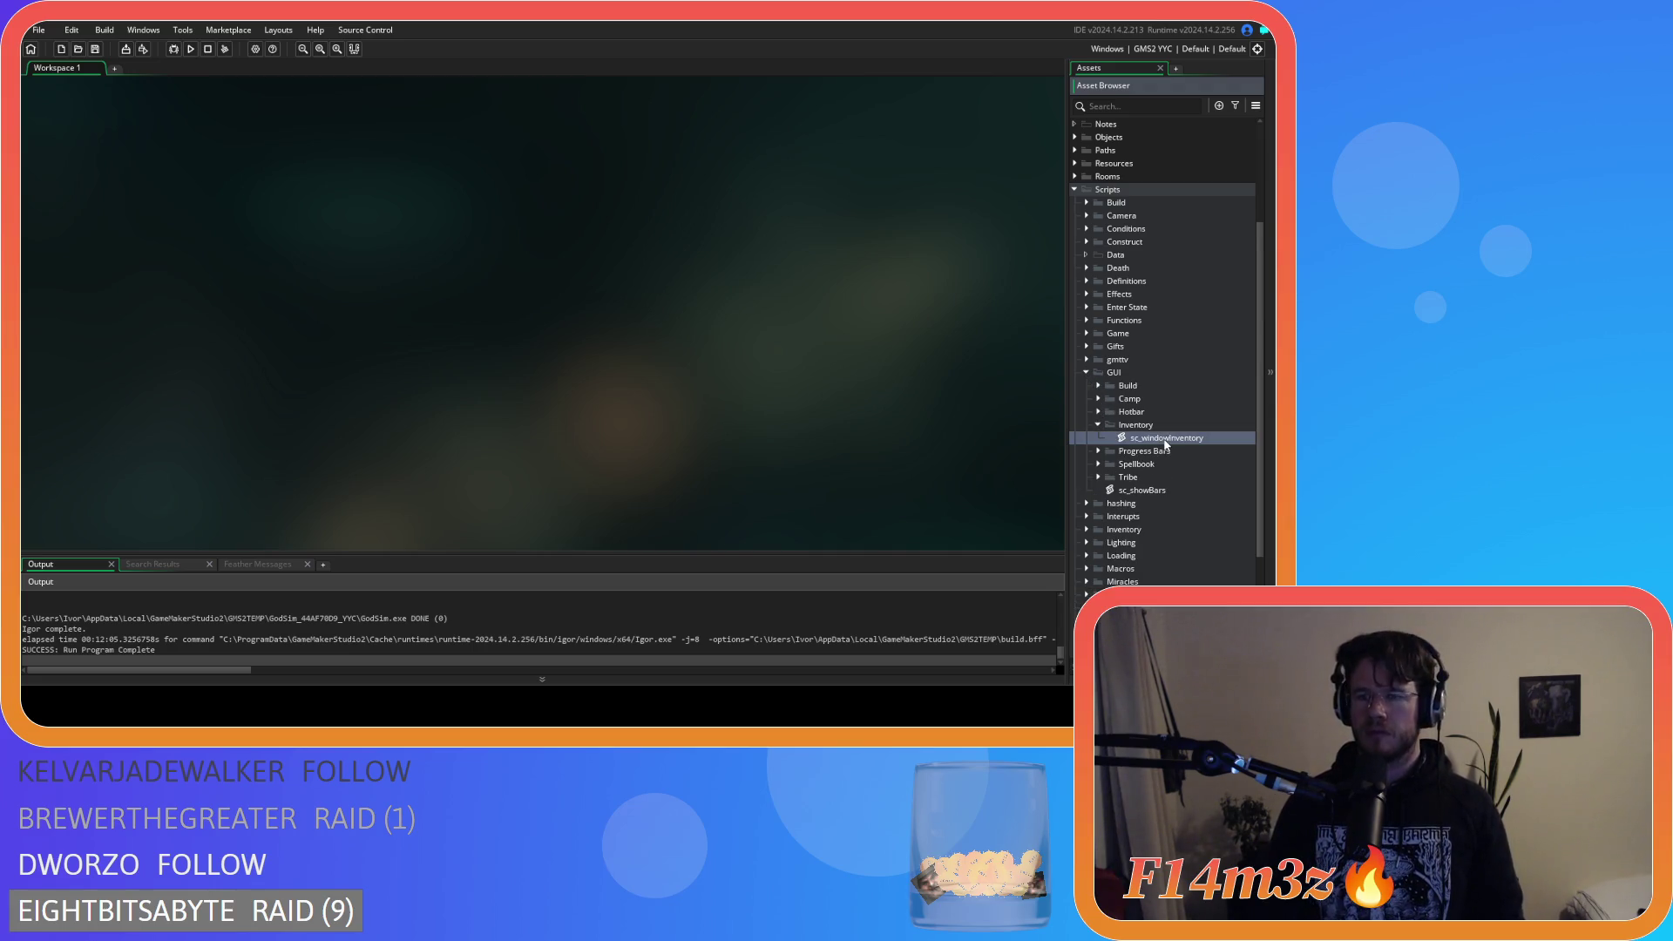
# Inspect the 'No humans remaining.' drawing code, selecting the value 370 on line 84.
pyautogui.moveTo(634, 207)
pyautogui.mouseDown()
pyautogui.moveTo(637, 362)
pyautogui.moveTo(614, 281)
pyautogui.moveTo(595, 347)
pyautogui.mouseUp()
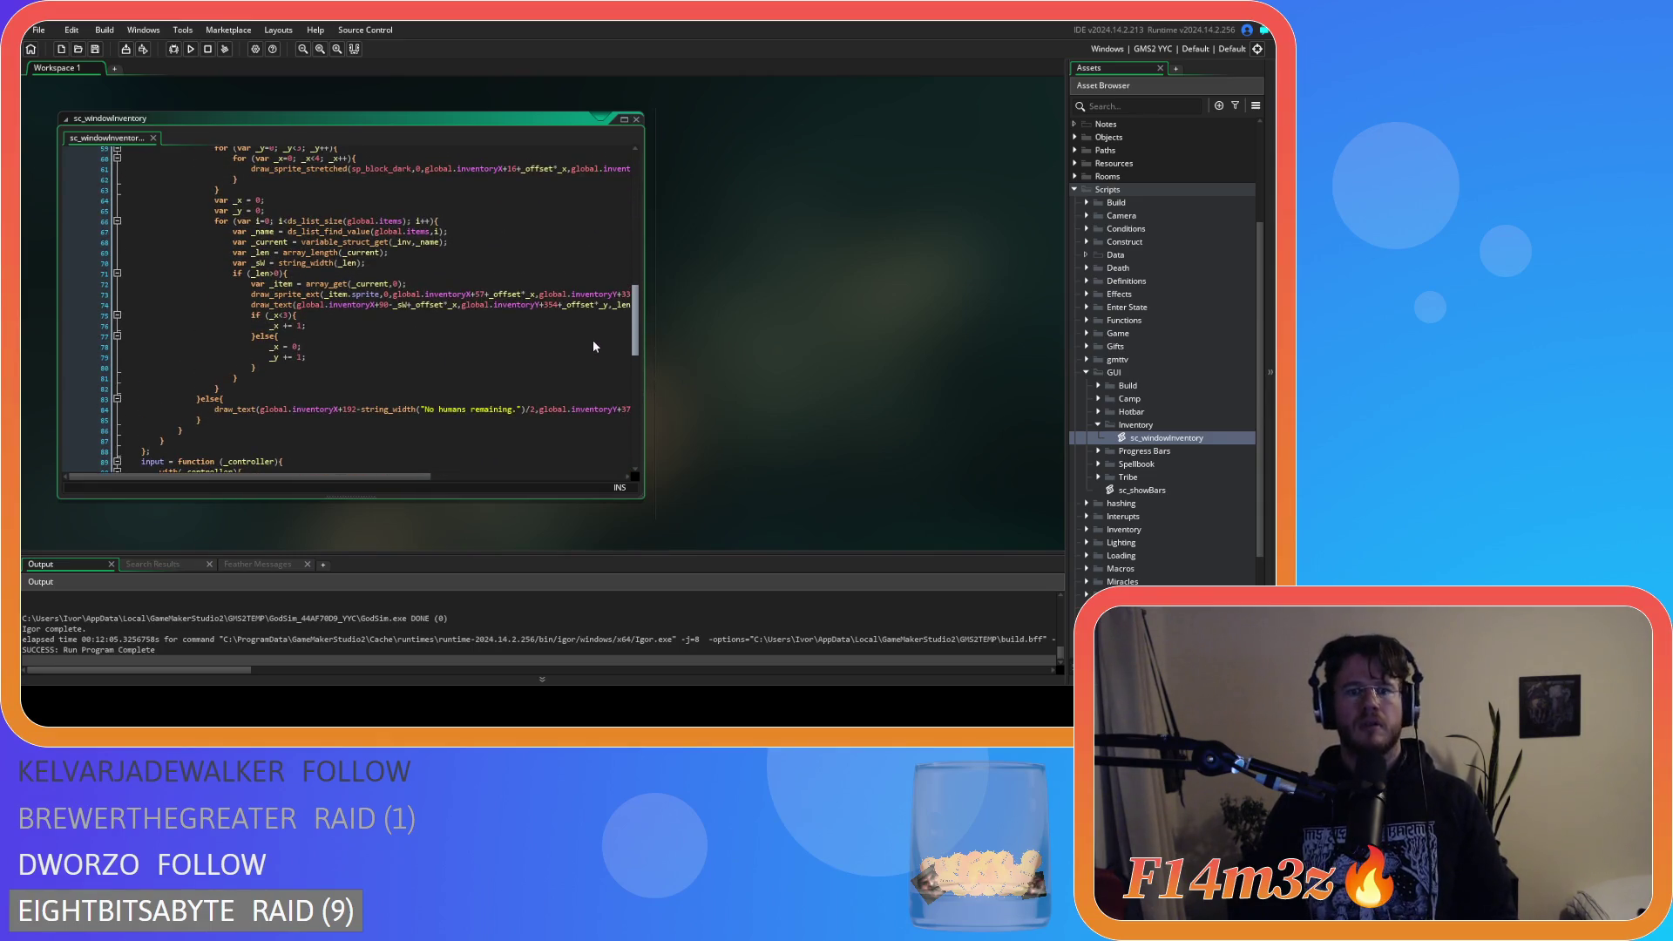
pyautogui.moveTo(315, 478)
pyautogui.mouseDown()
pyautogui.moveTo(464, 483)
pyautogui.moveTo(415, 466)
pyautogui.moveTo(463, 455)
pyautogui.moveTo(412, 452)
pyautogui.moveTo(413, 436)
pyautogui.mouseUp()
pyautogui.doubleClick(497, 409)
pyautogui.hscroll(-3, 413, 433)
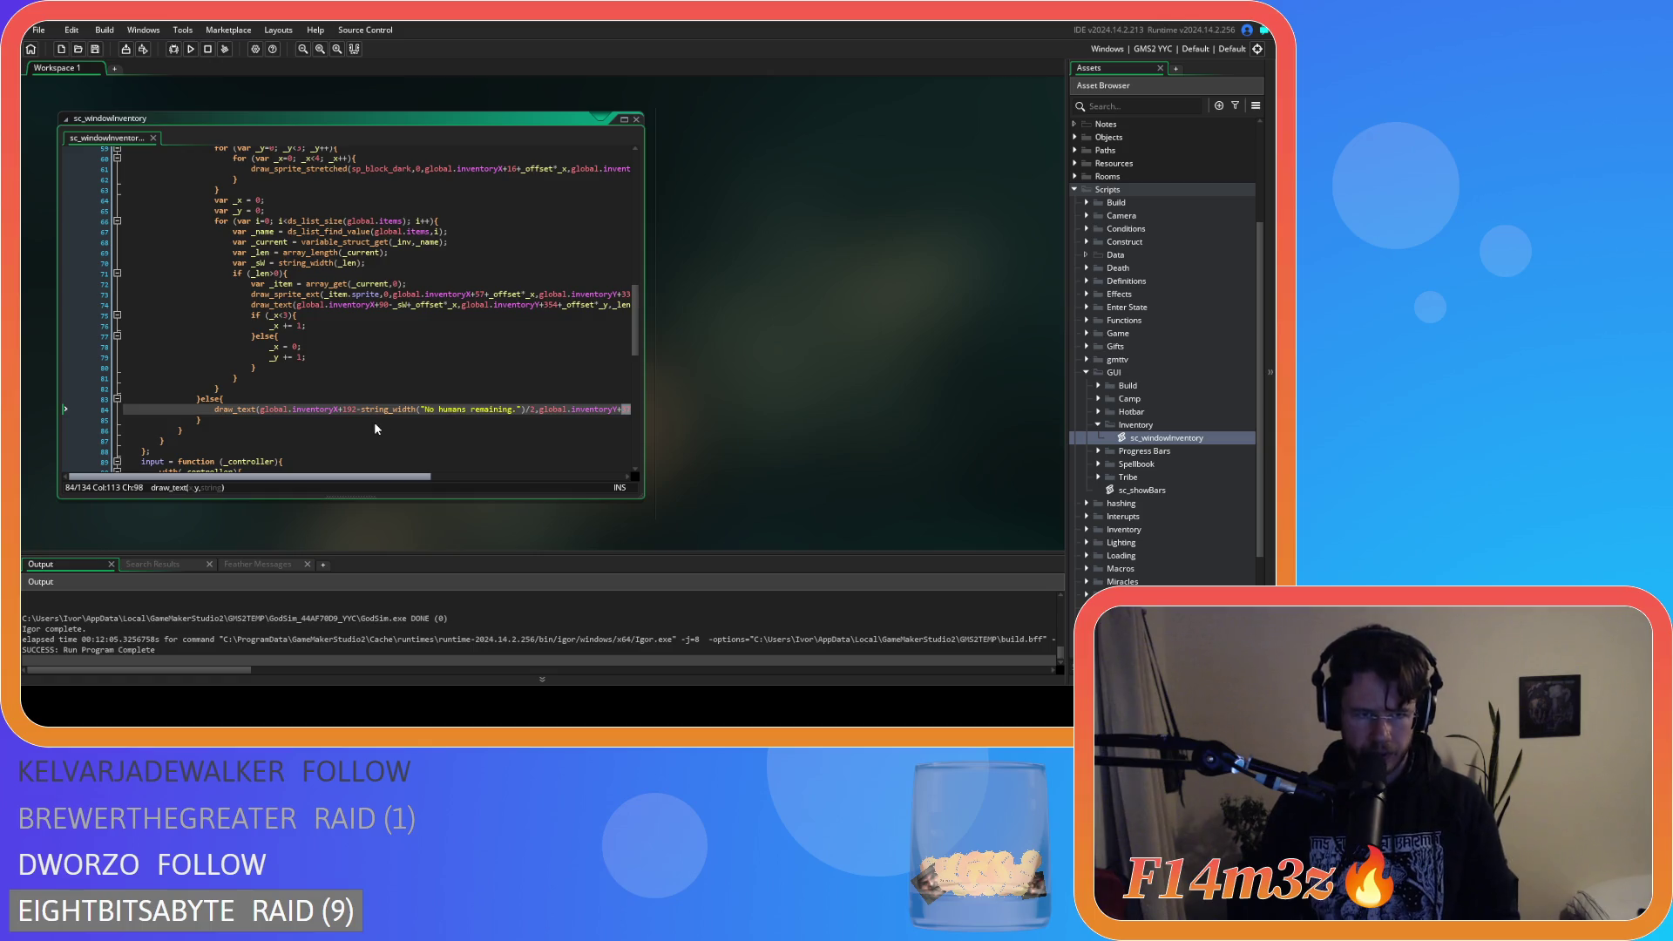
pyautogui.scroll(4, 389, 383)
pyautogui.scroll(15, 388, 383)
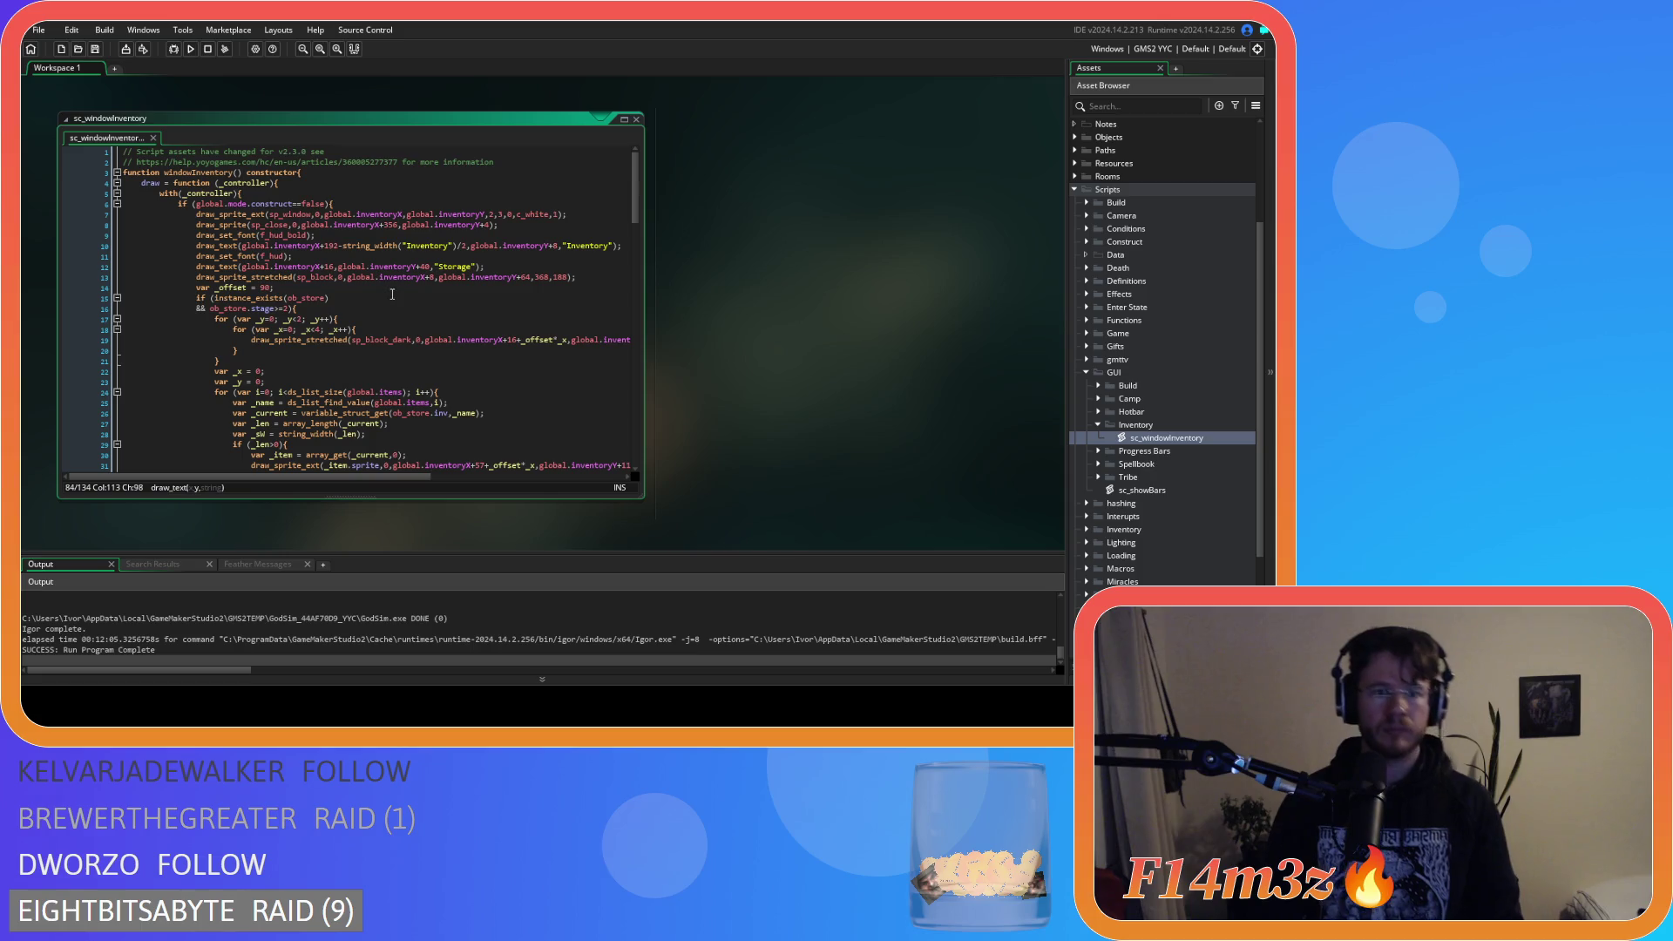
pyautogui.scroll(-8, 441, 299)
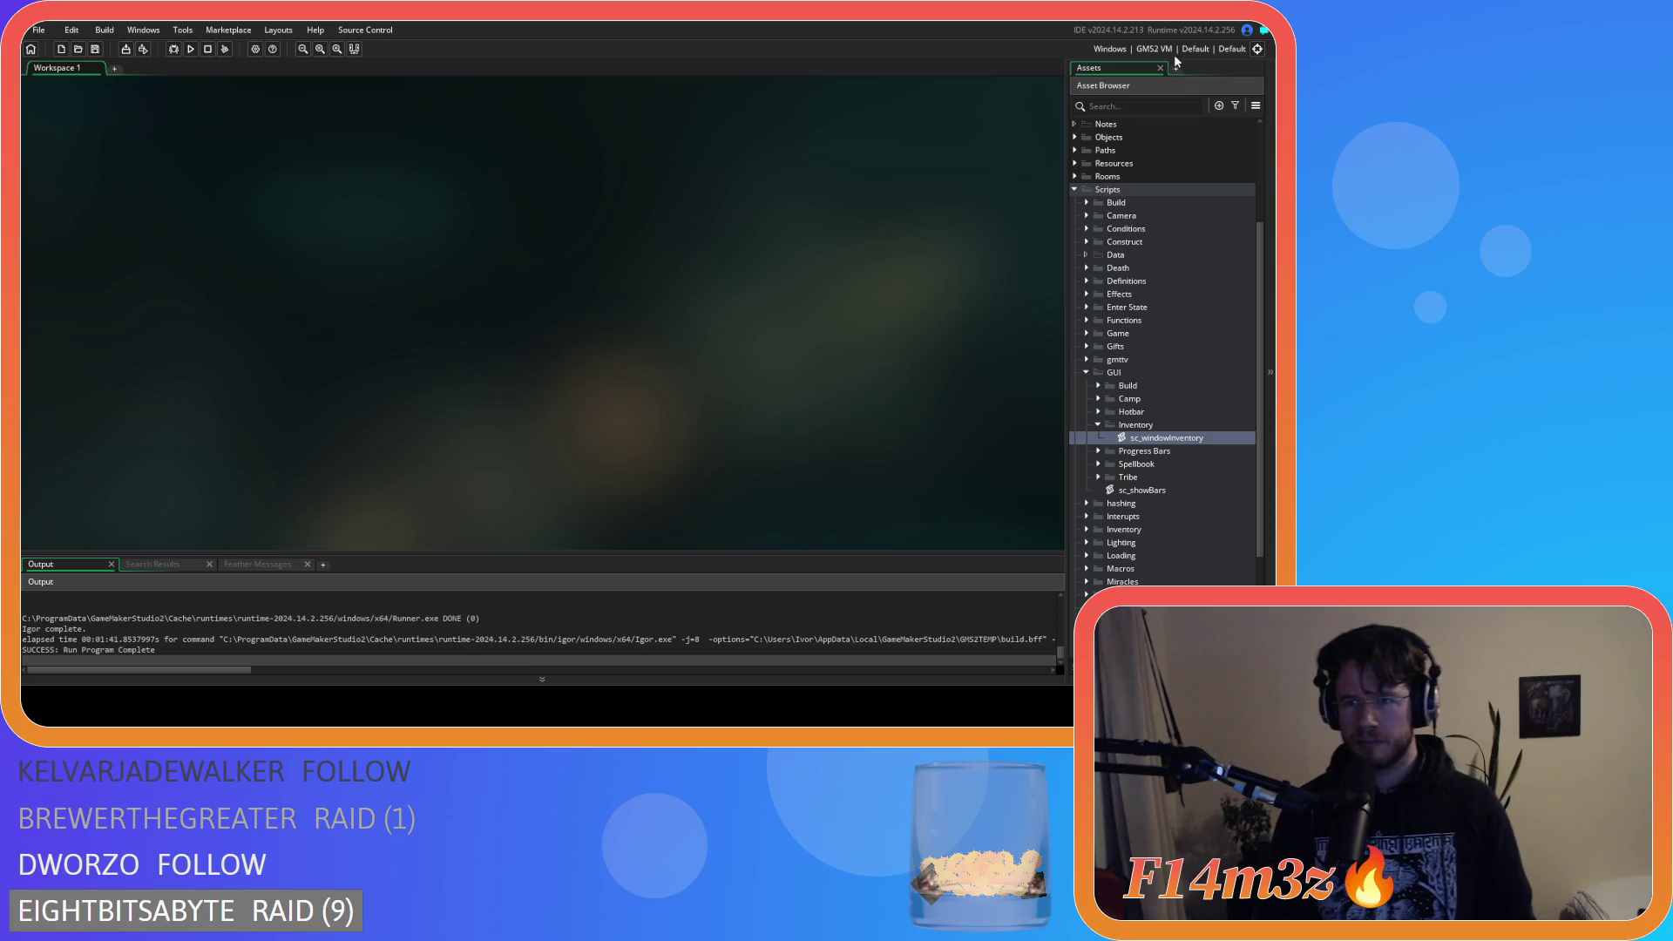
# Collapse the script folders, switch the target to GMS2 YYC, and package the game as a zip.
pyautogui.click(1098, 425)
pyautogui.click(1086, 373)
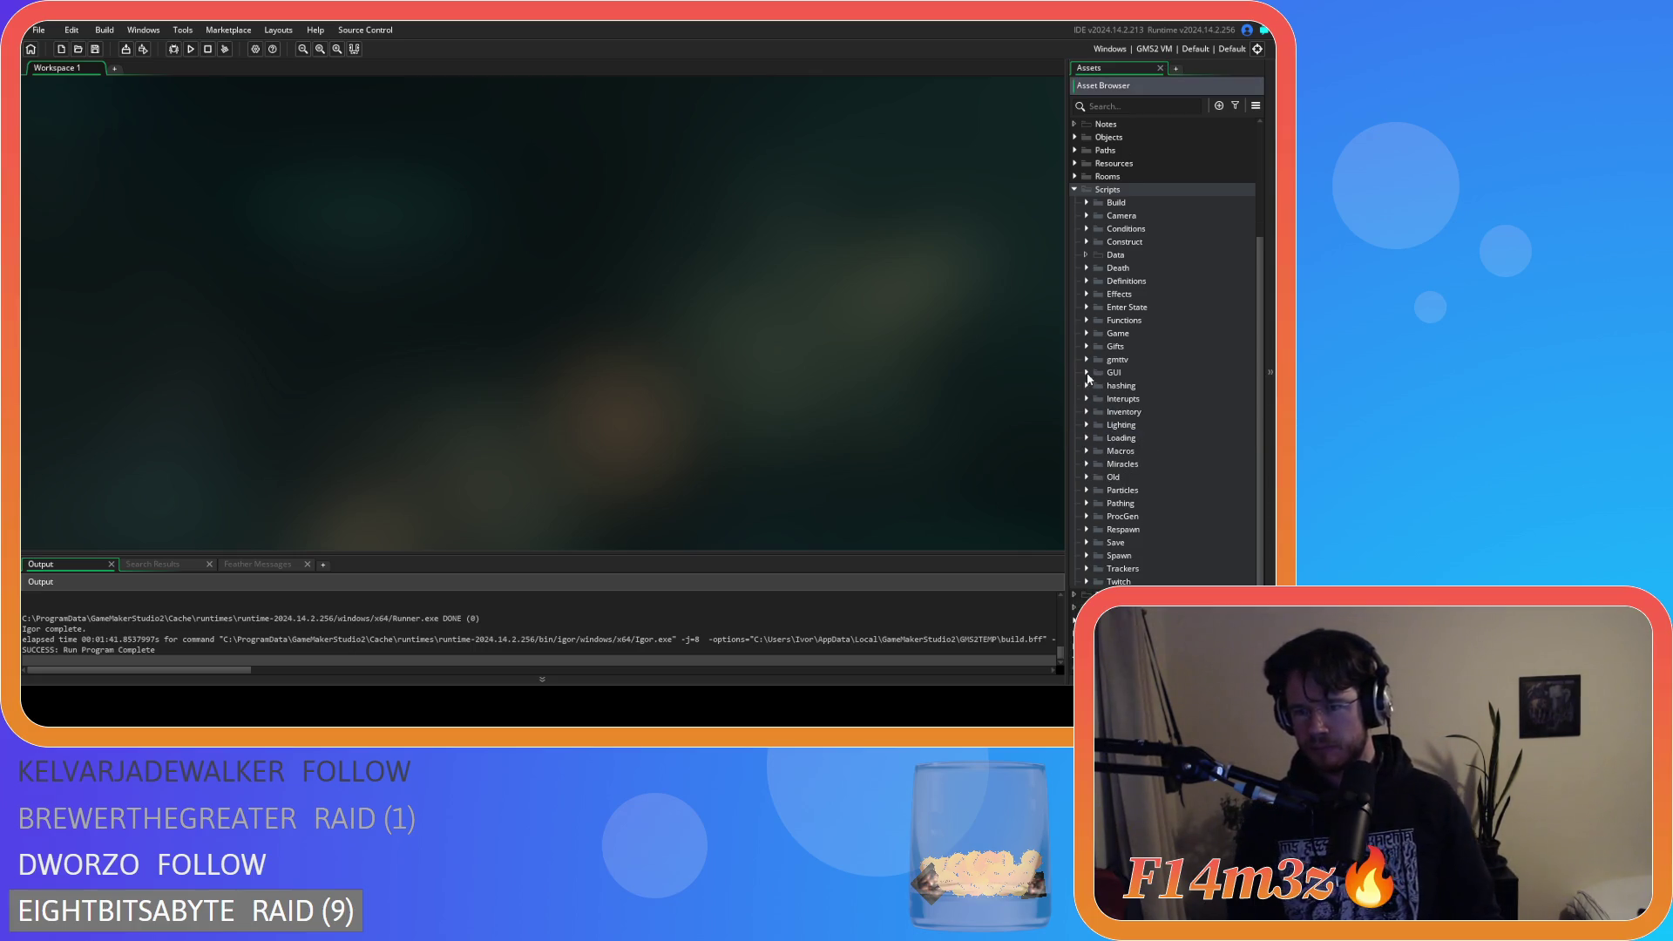
pyautogui.click(1074, 191)
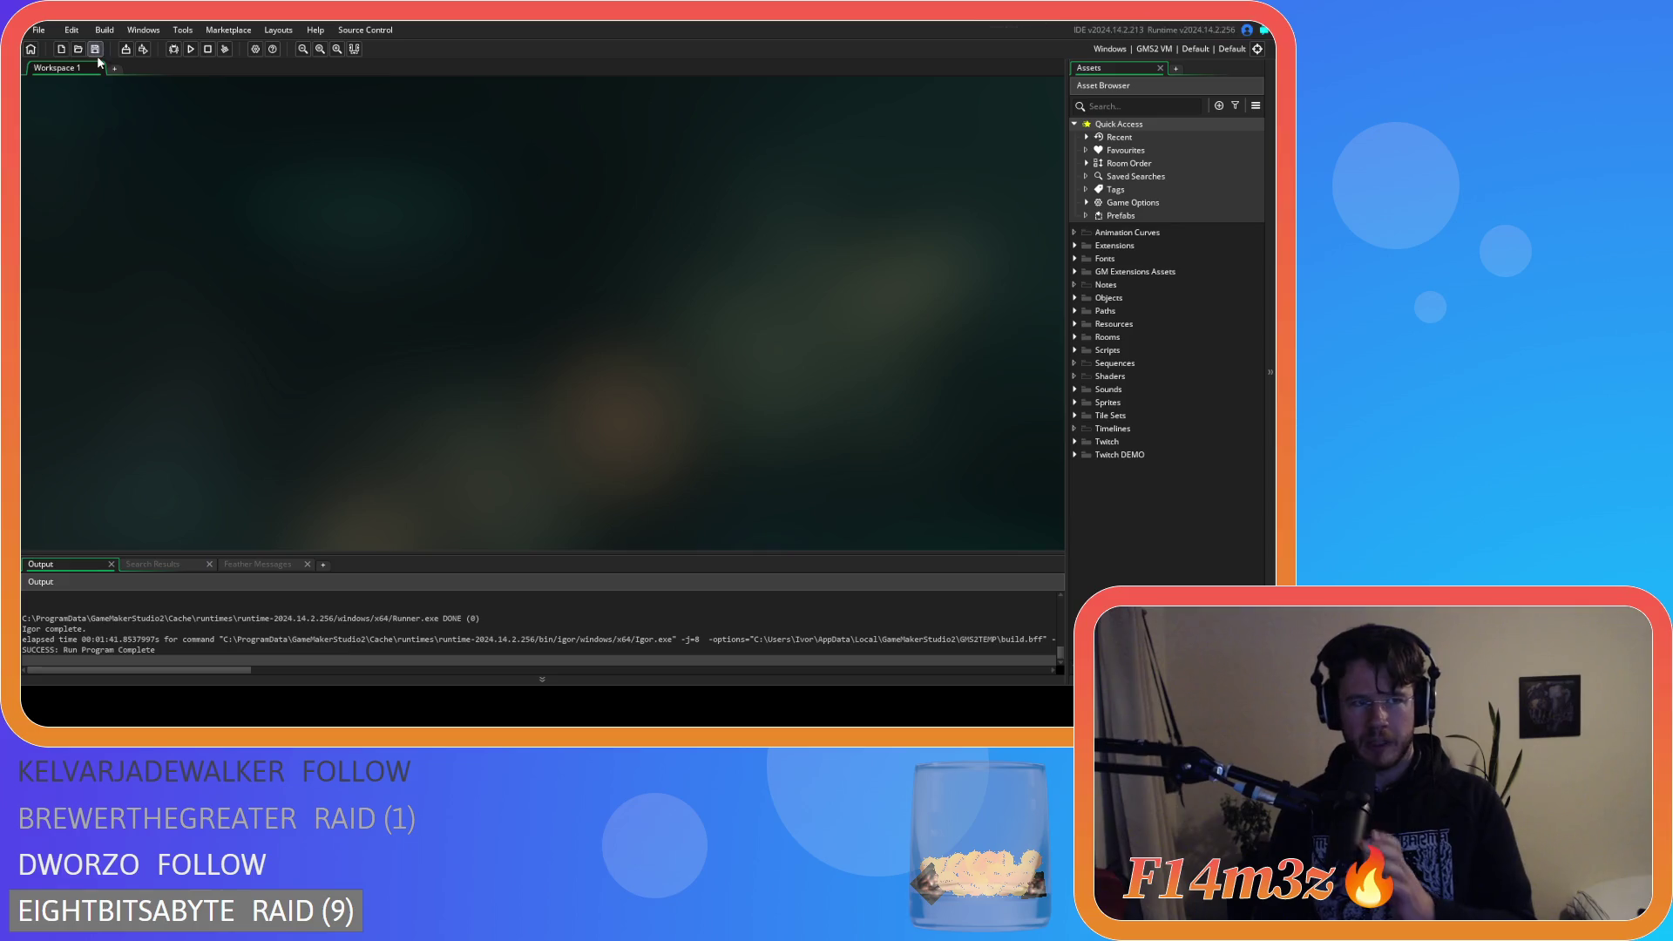
pyautogui.click(1159, 51)
pyautogui.click(880, 96)
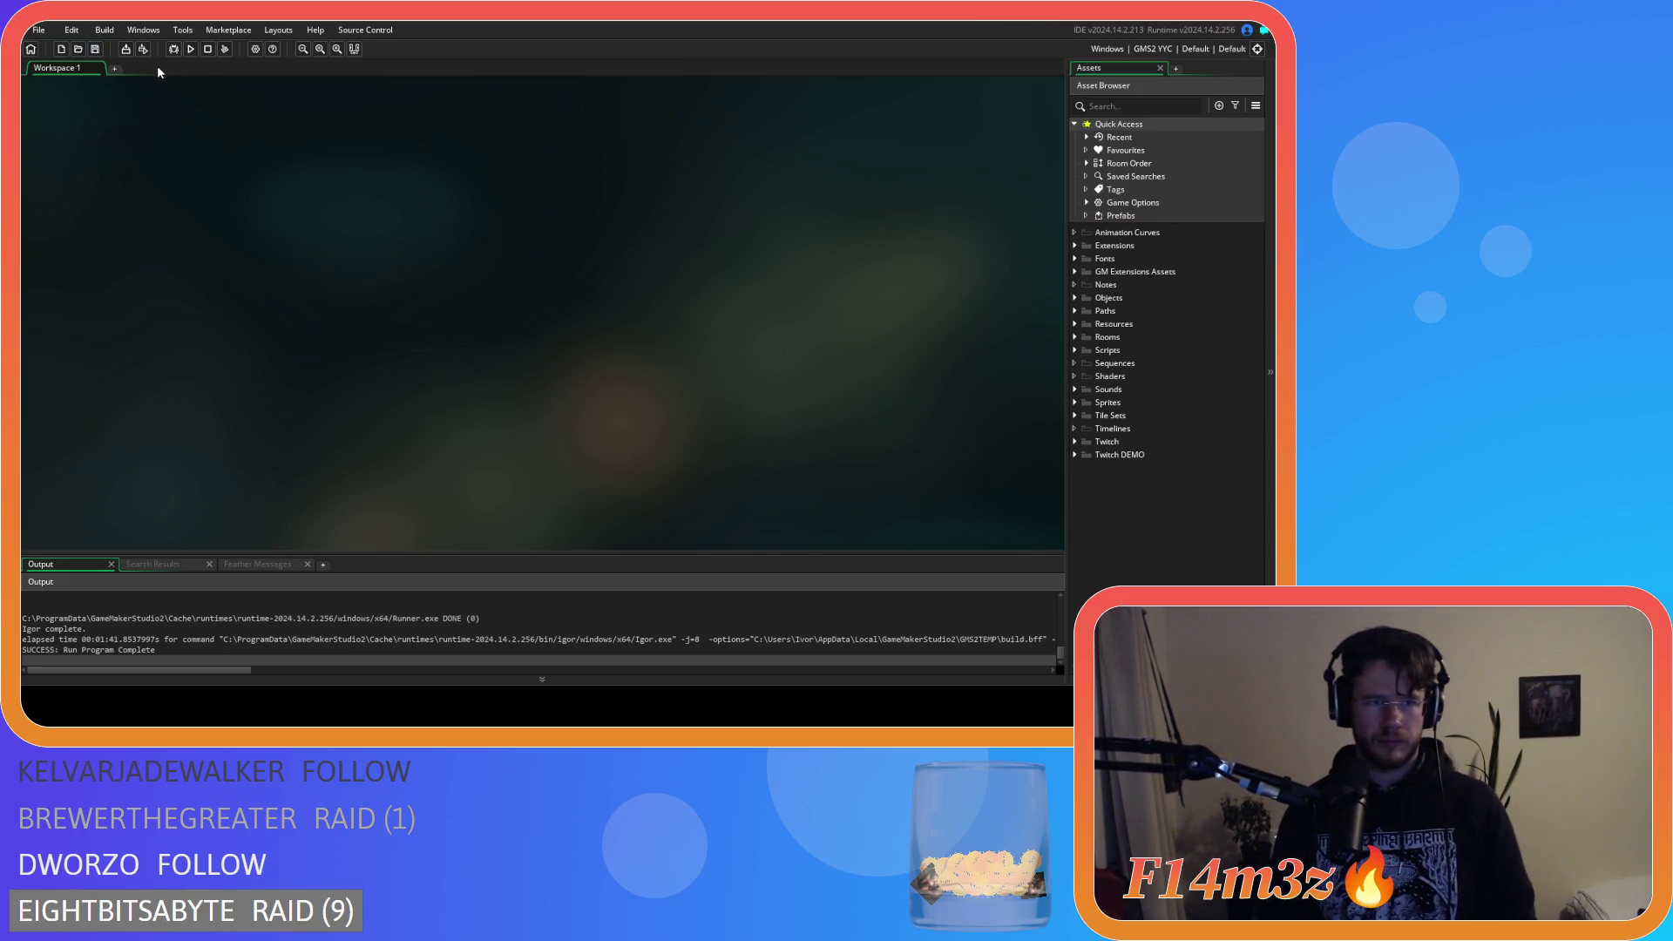
pyautogui.click(126, 50)
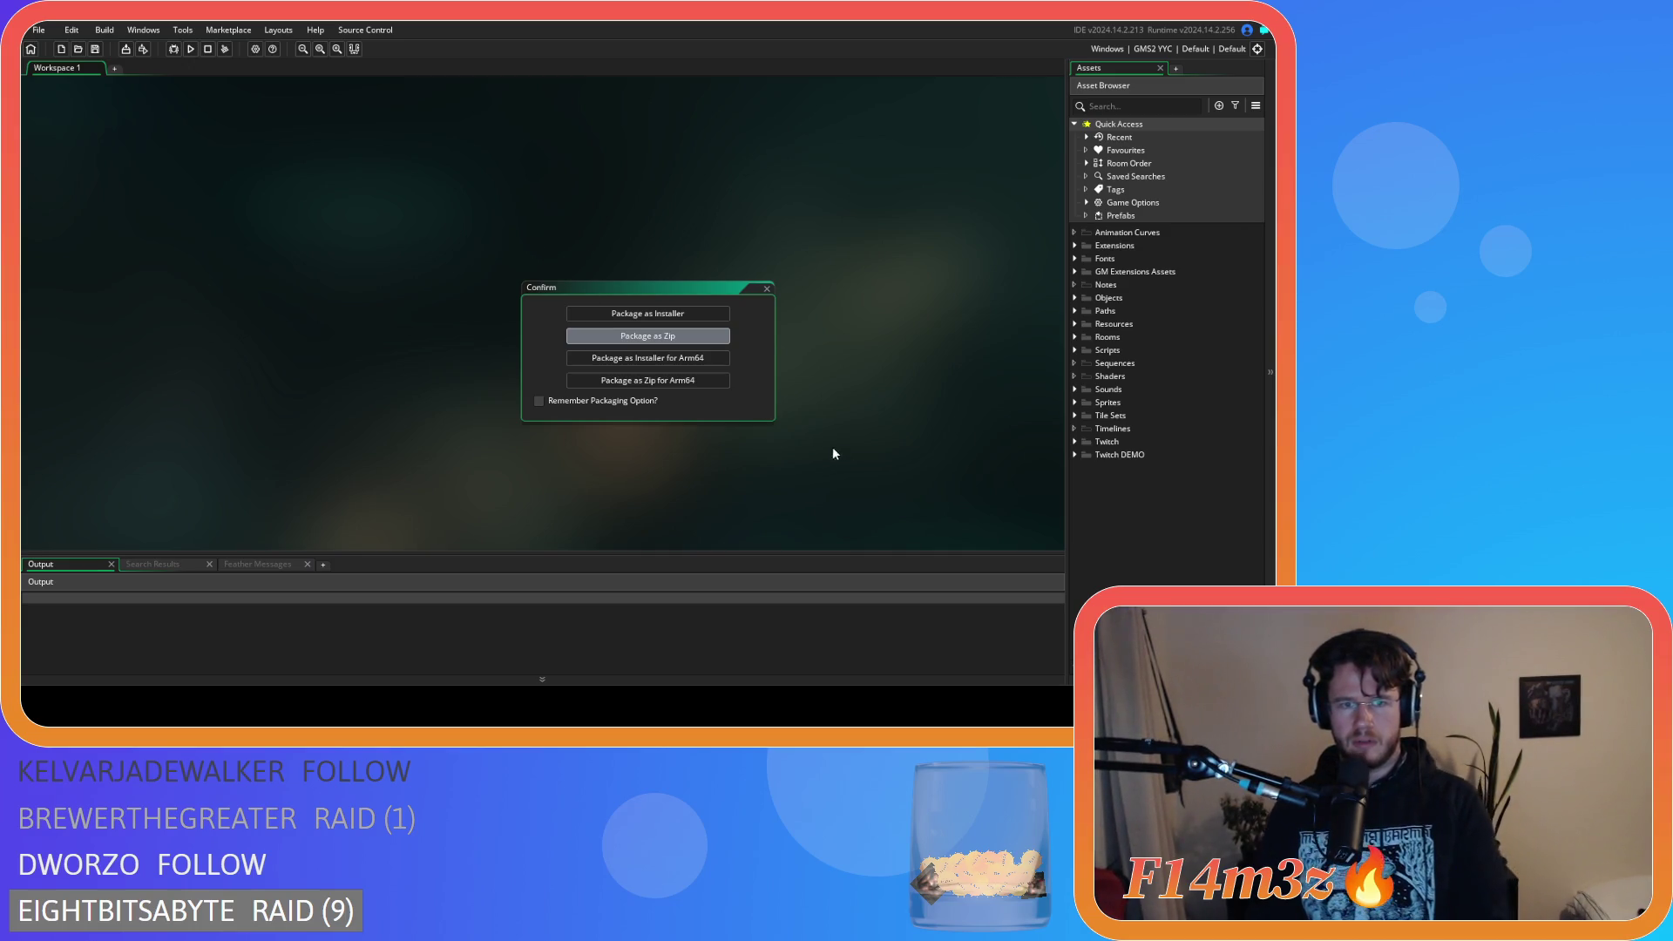
pyautogui.click(650, 339)
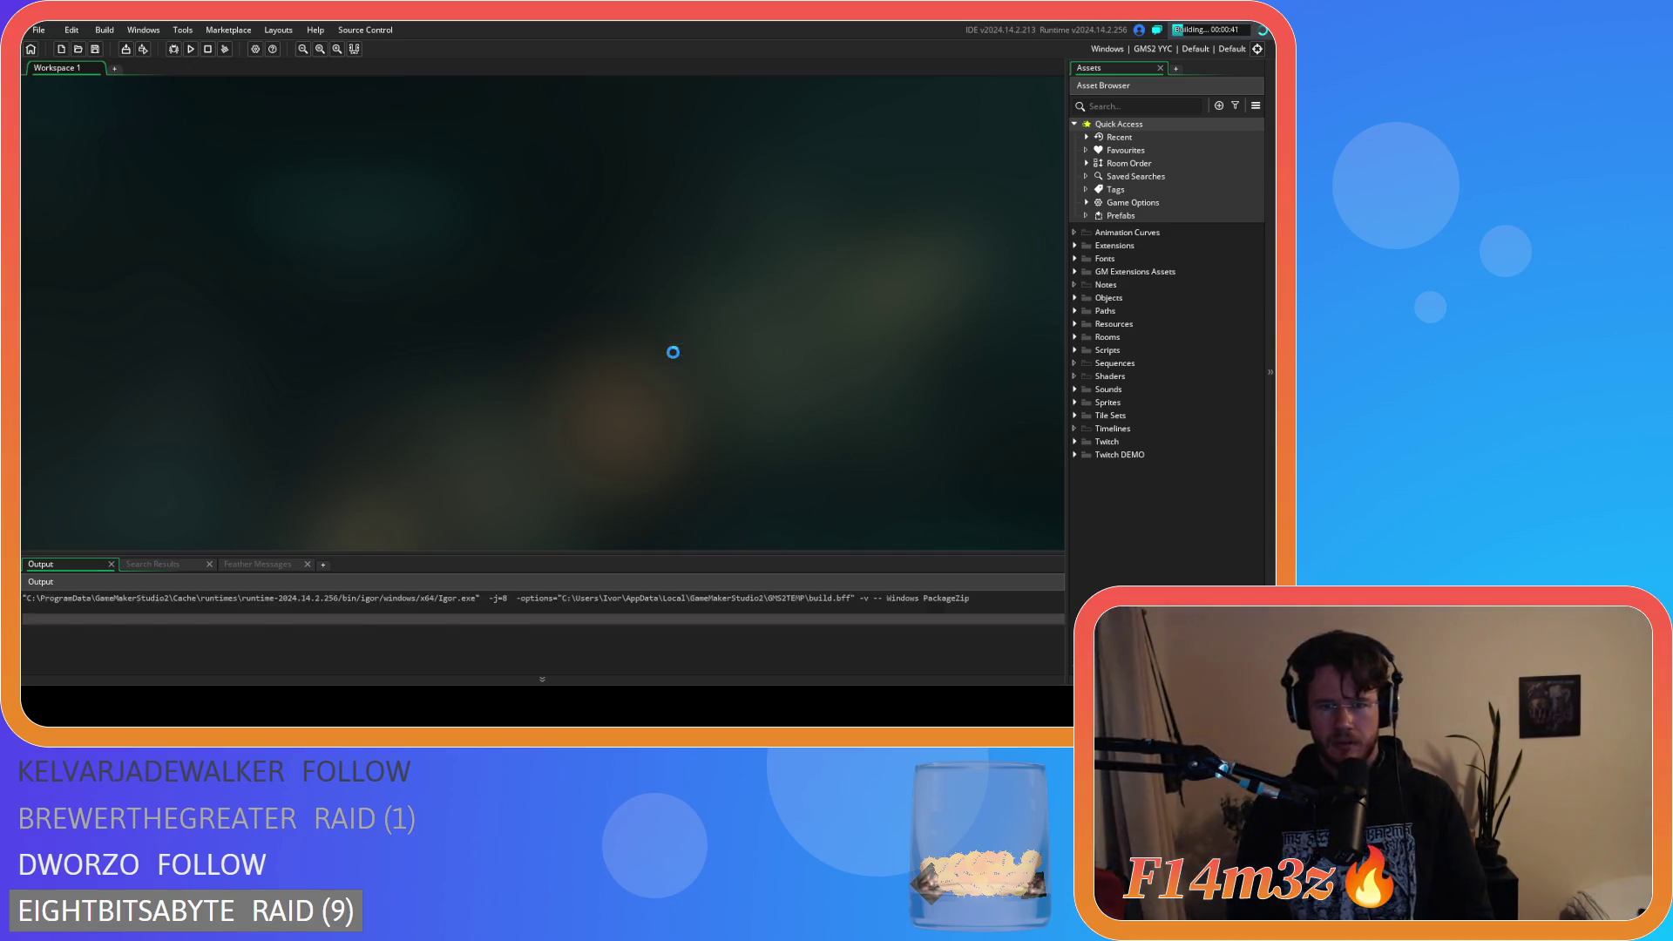
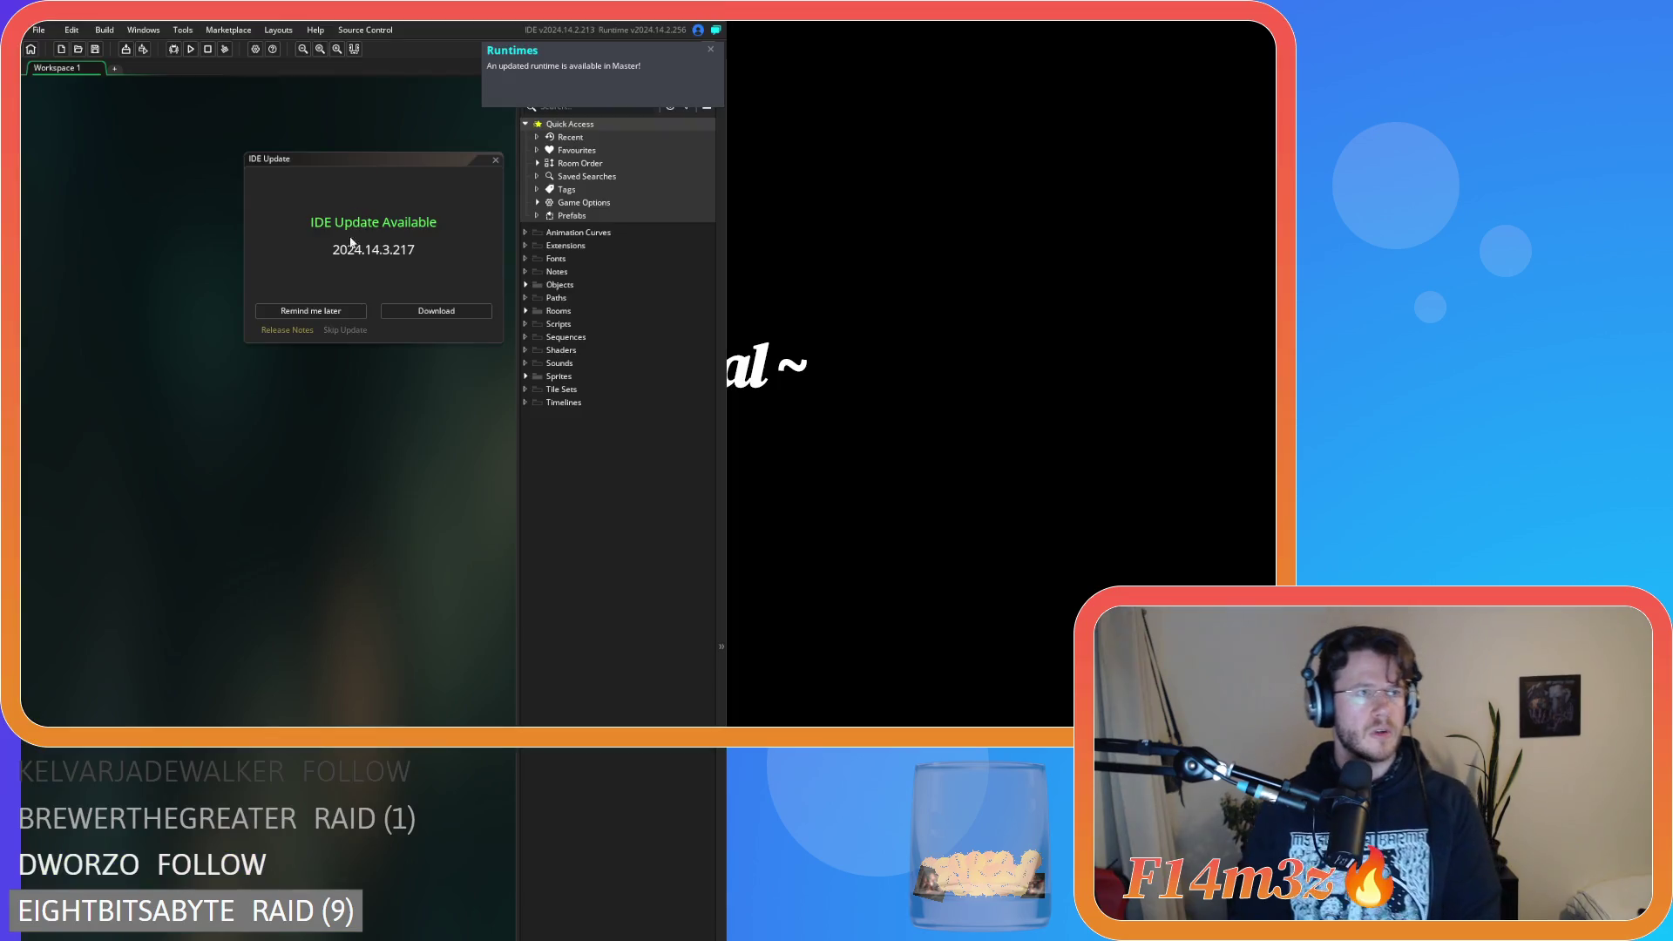
# Dismiss the IDE update notice and briefly expand then collapse the Objects folder.
pyautogui.click(319, 311)
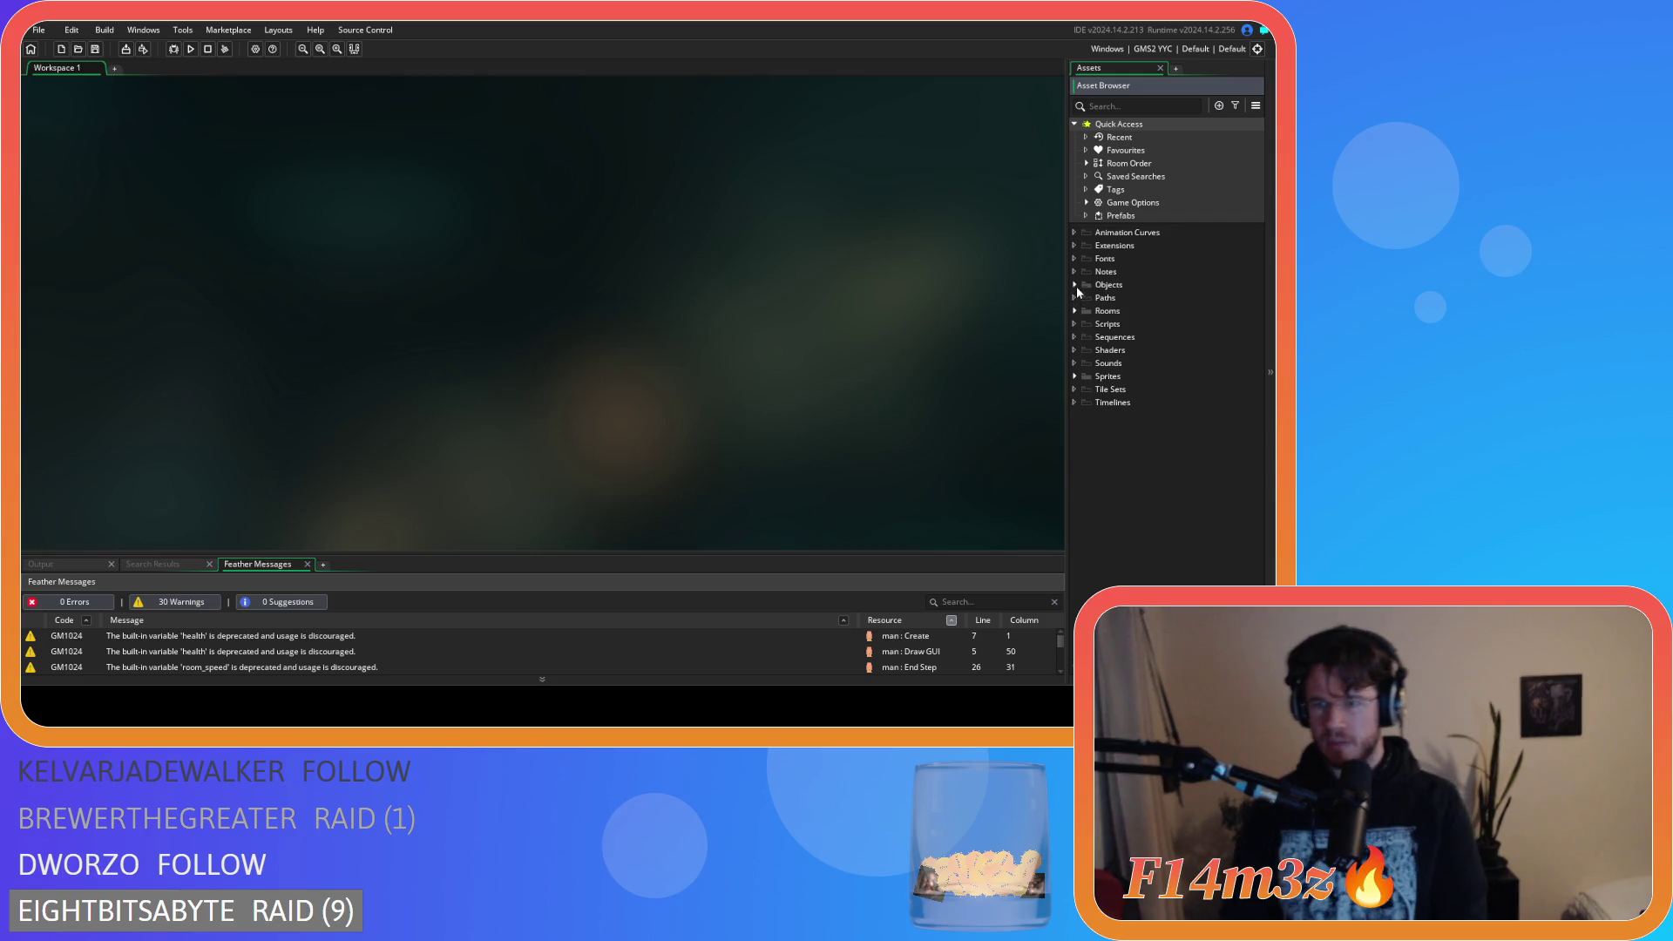
pyautogui.click(1075, 285)
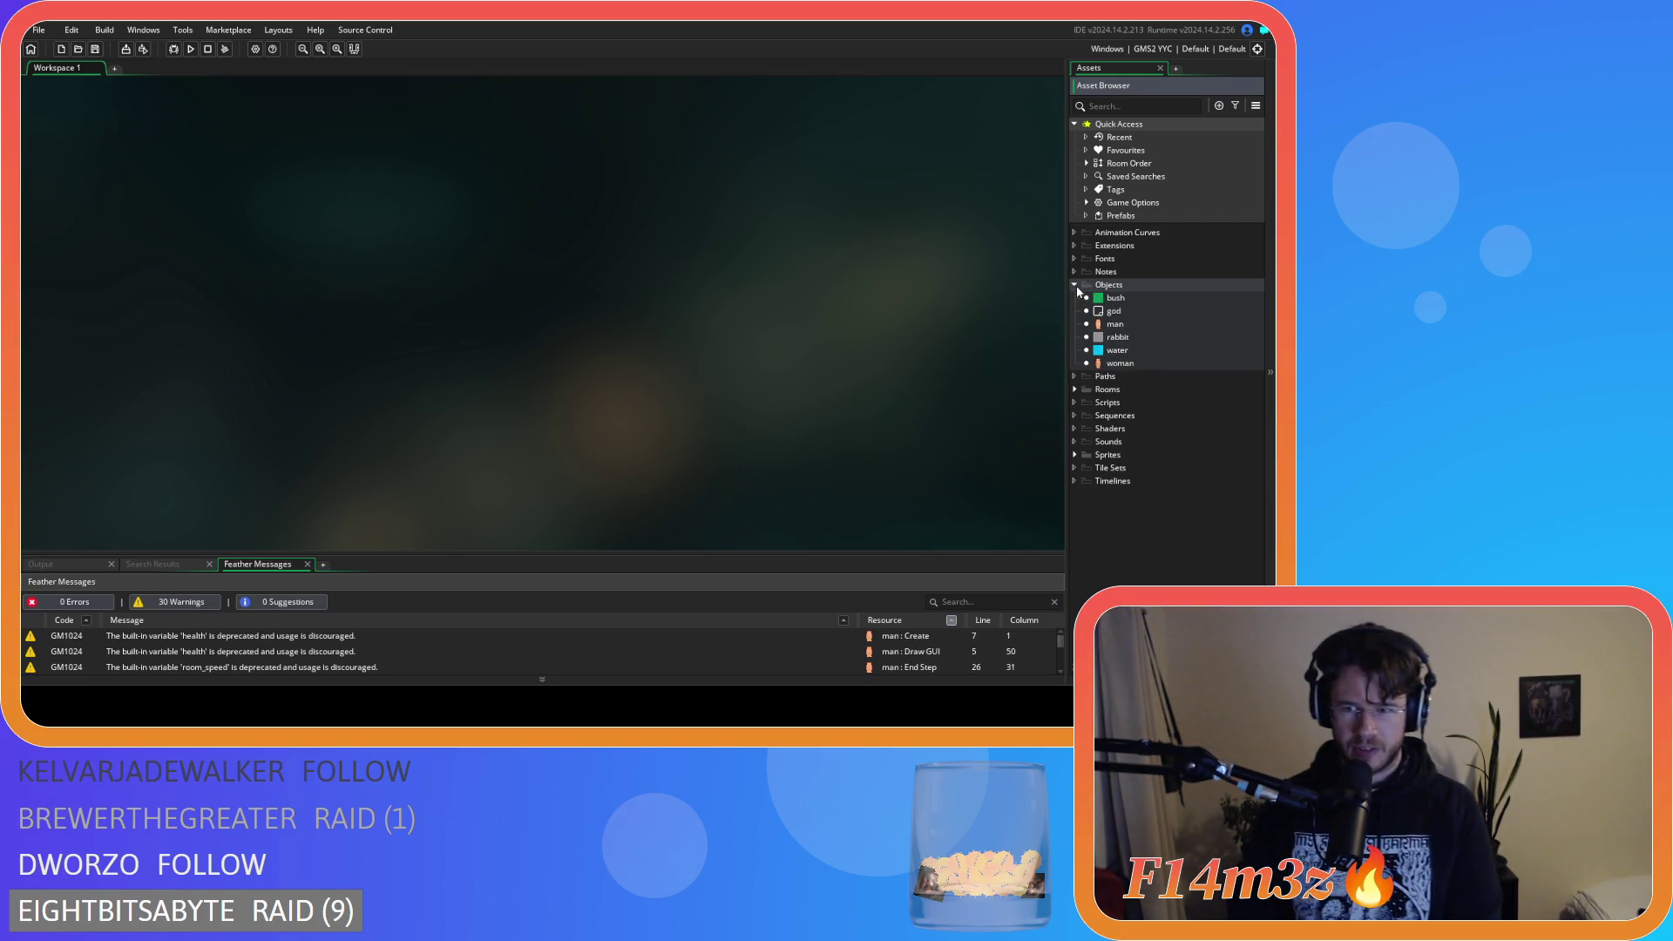
pyautogui.click(1075, 285)
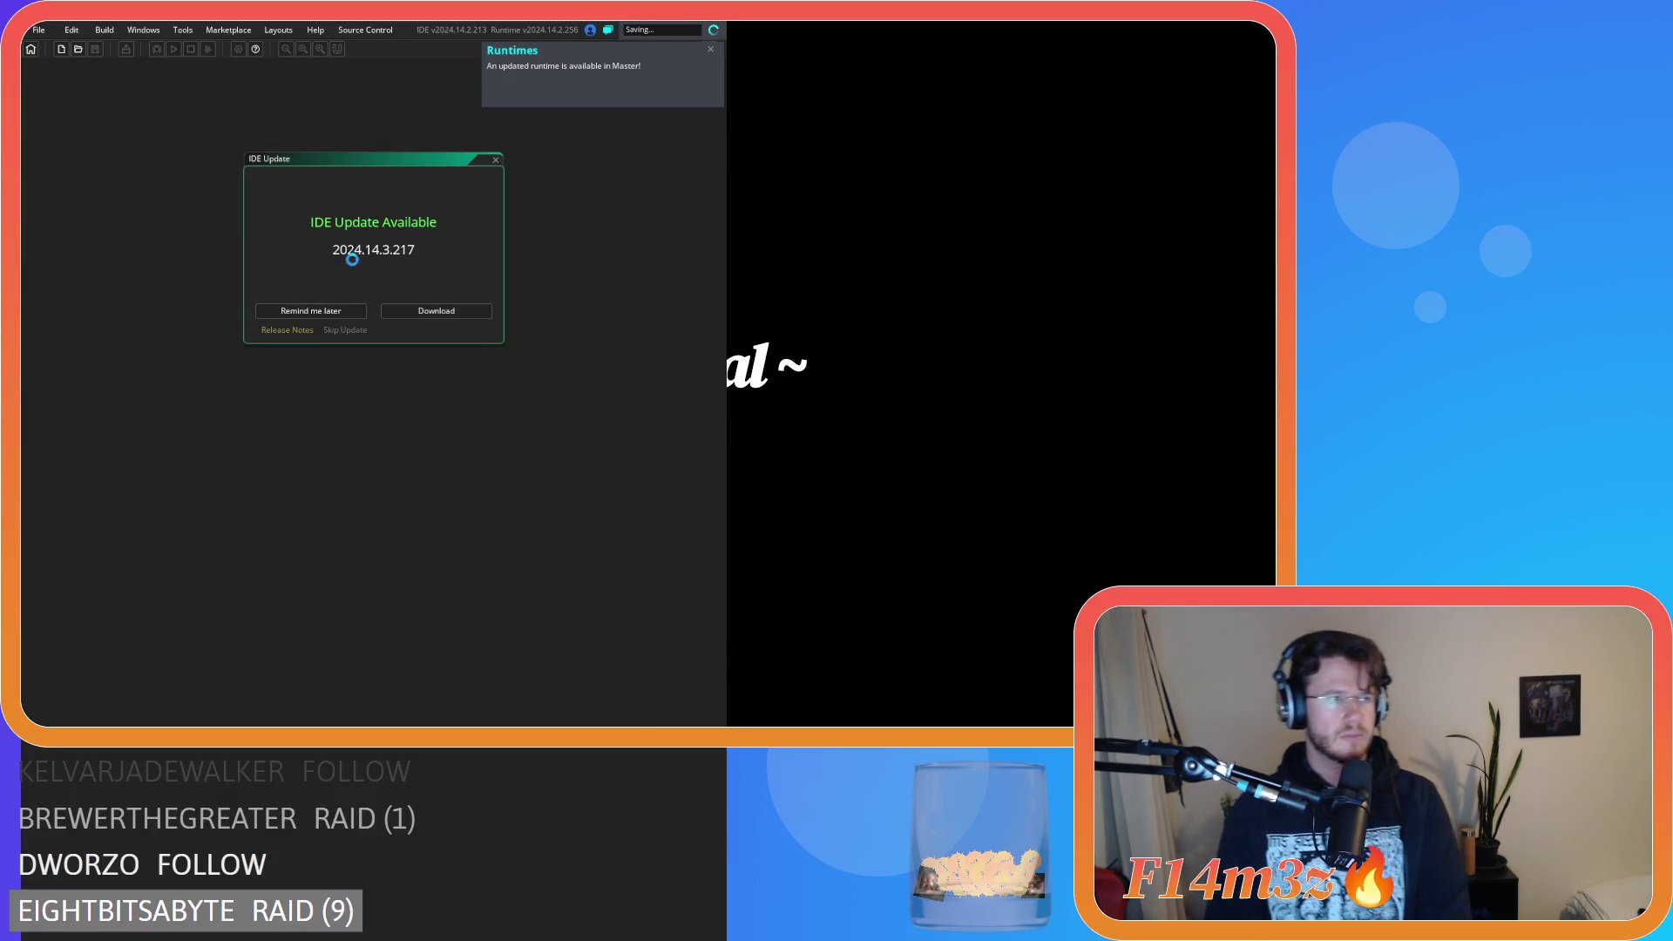
# Dismiss the update notice and peek into the Entheogen project's Objects folder.
pyautogui.click(336, 308)
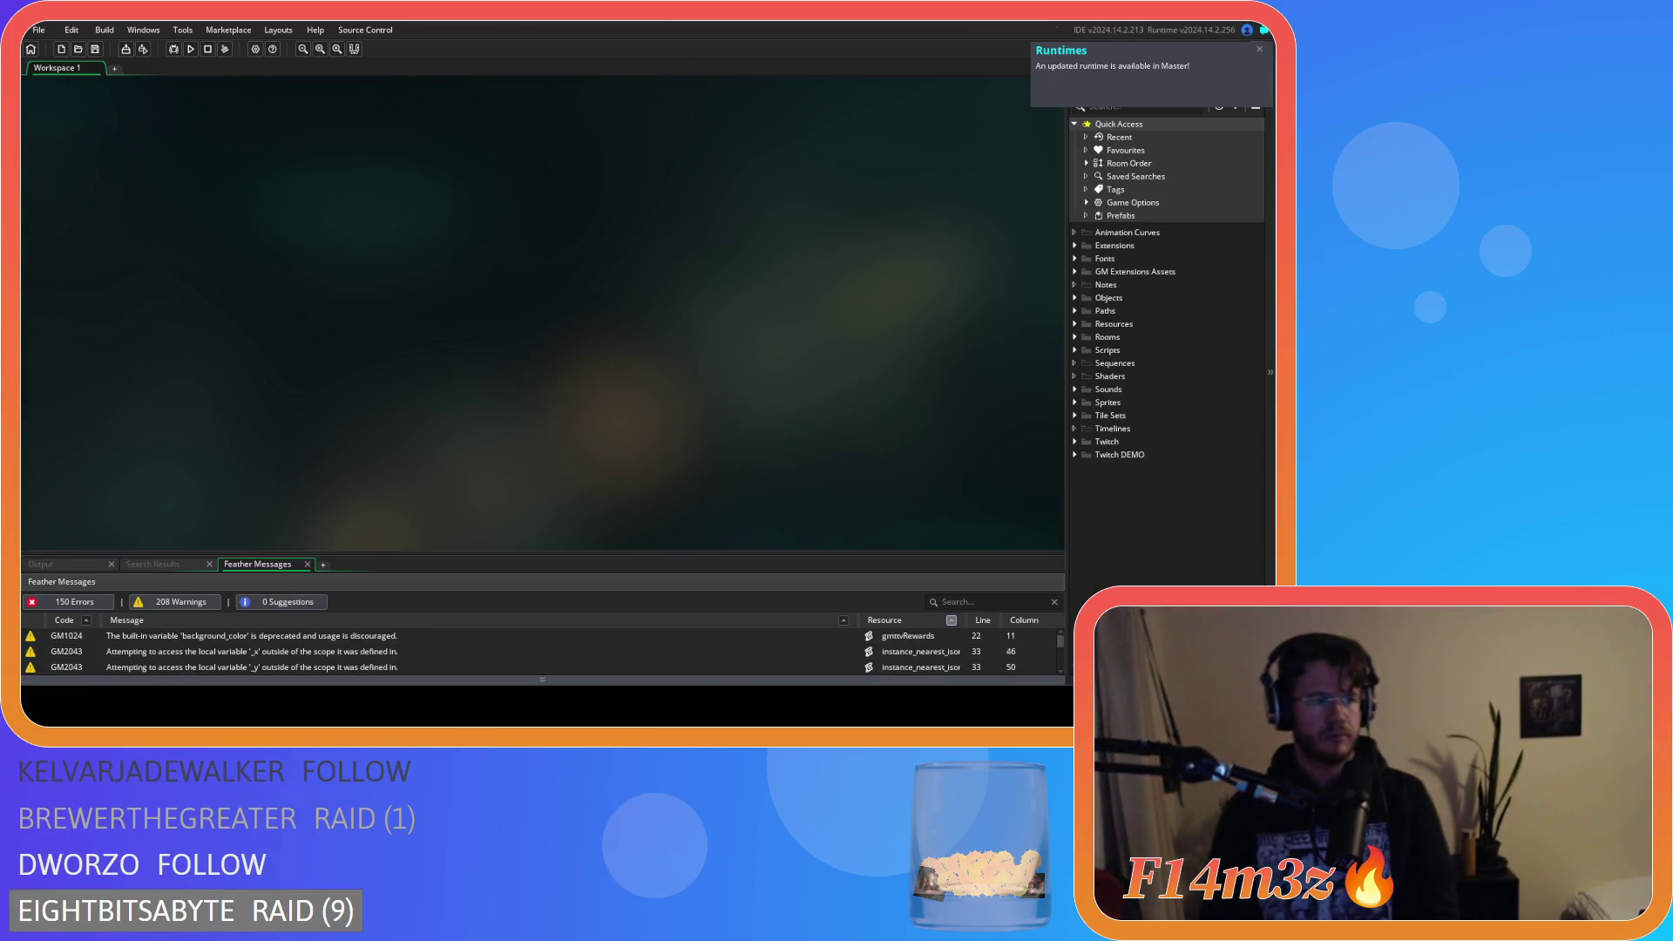
pyautogui.click(1074, 297)
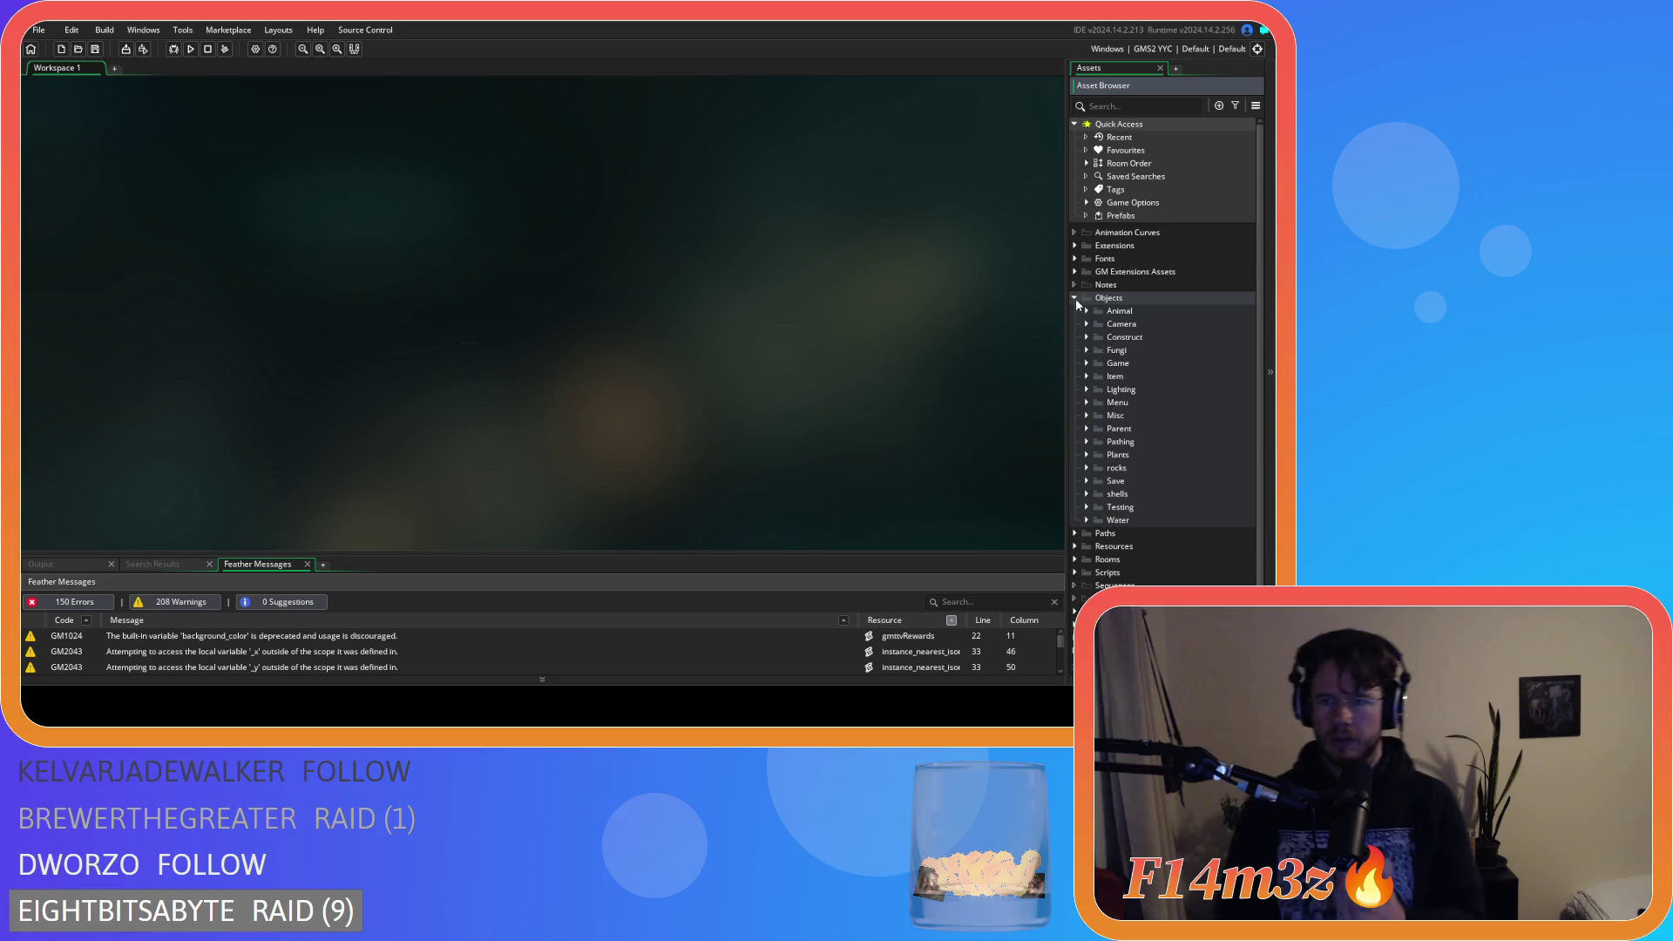
pyautogui.click(1075, 298)
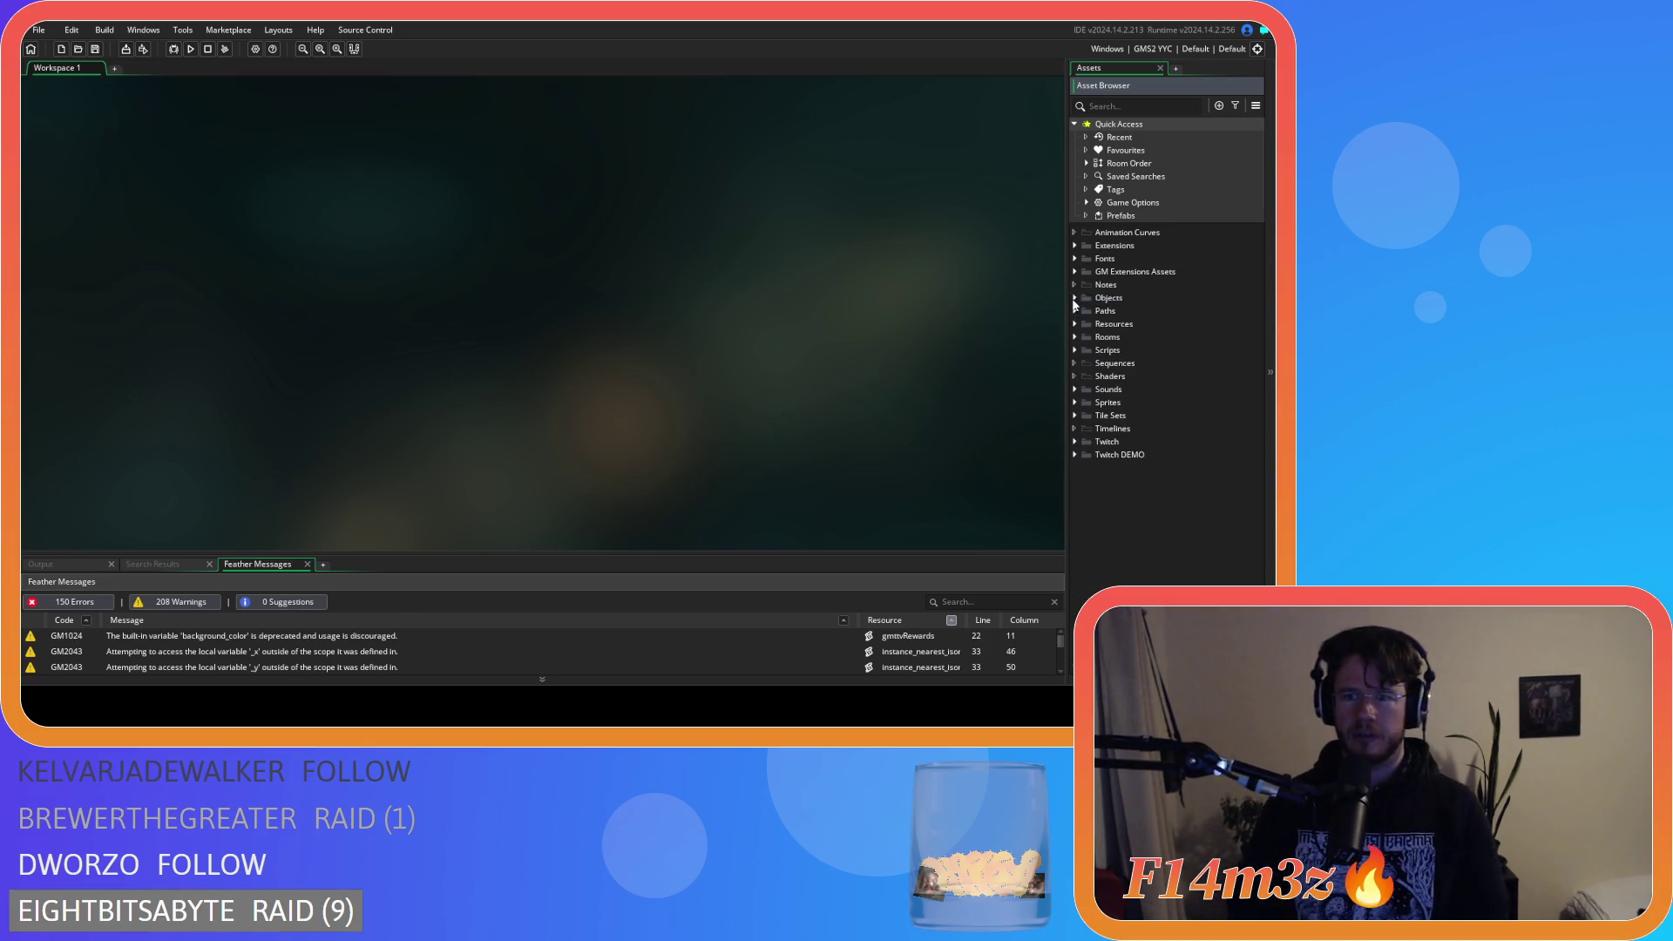
# Review the Windows game options, version 0.6.5.0, then close the Game Options window.
pyautogui.click(255, 49)
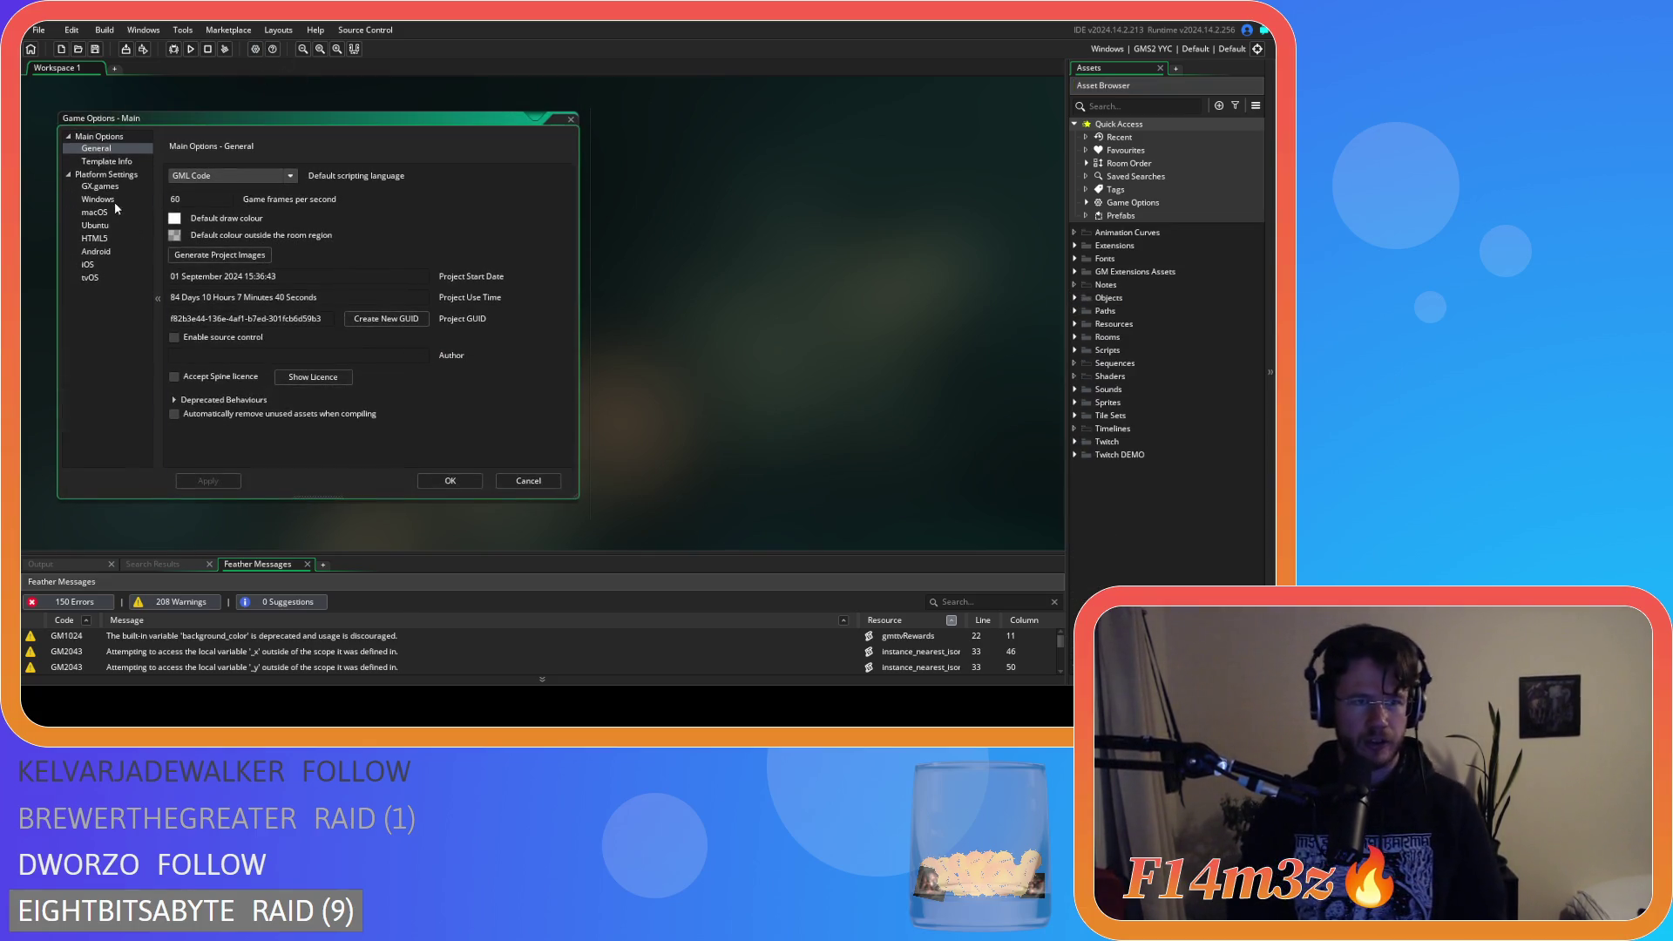
pyautogui.click(111, 200)
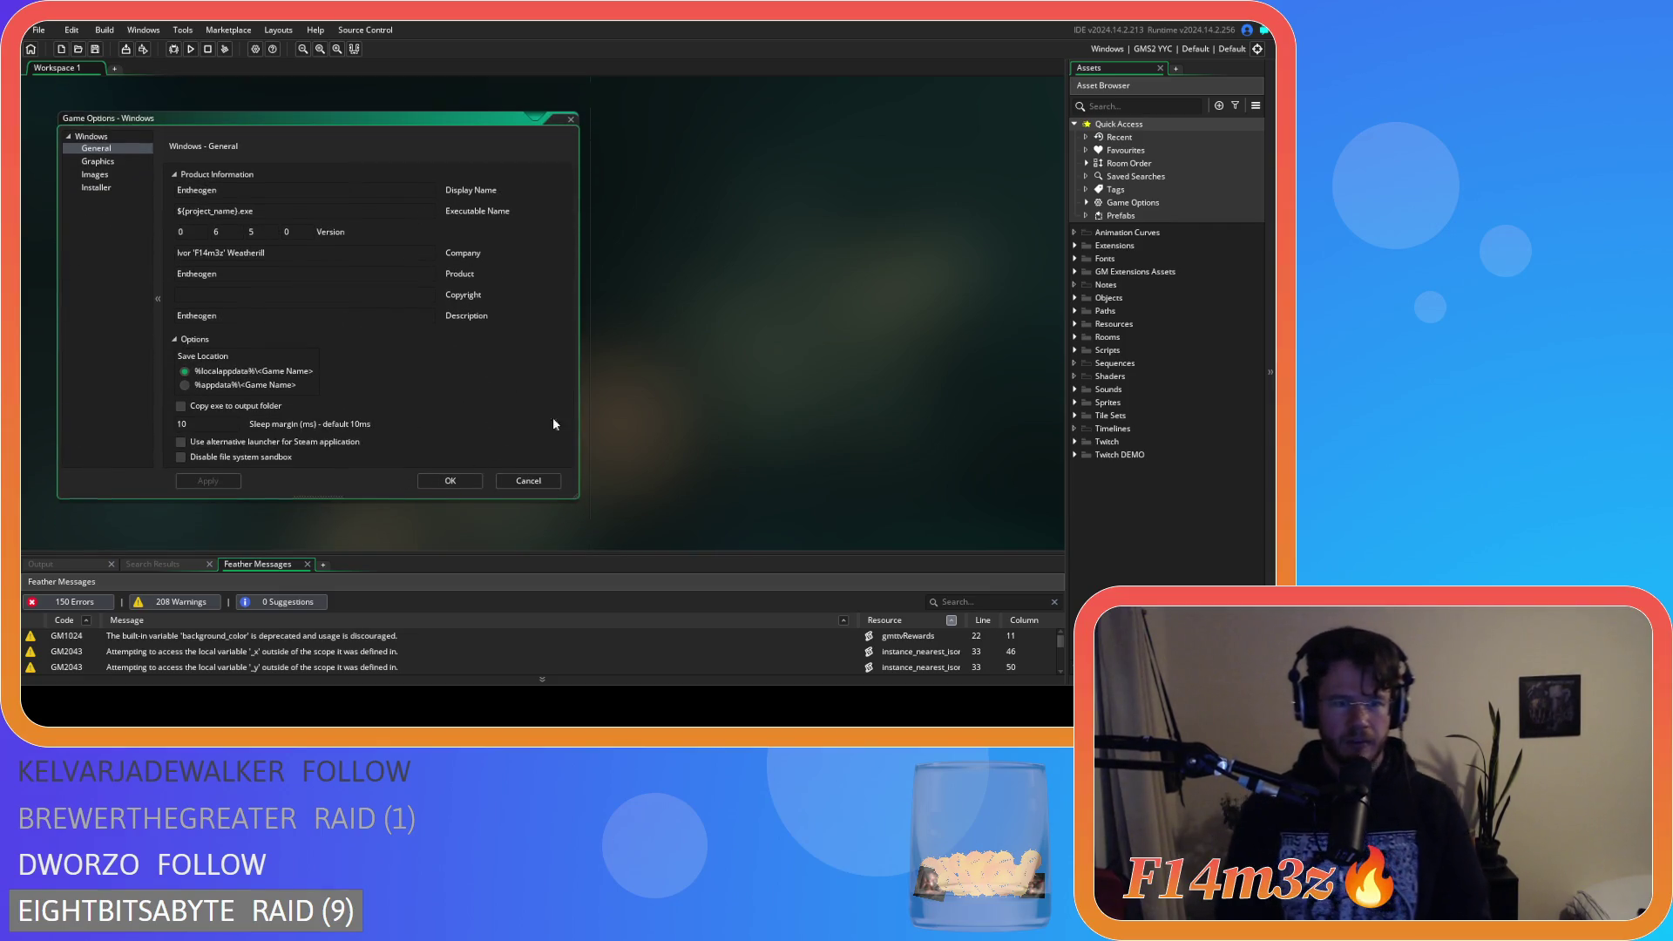
pyautogui.rightClick(793, 294)
pyautogui.moveTo(836, 321)
pyautogui.click(879, 362)
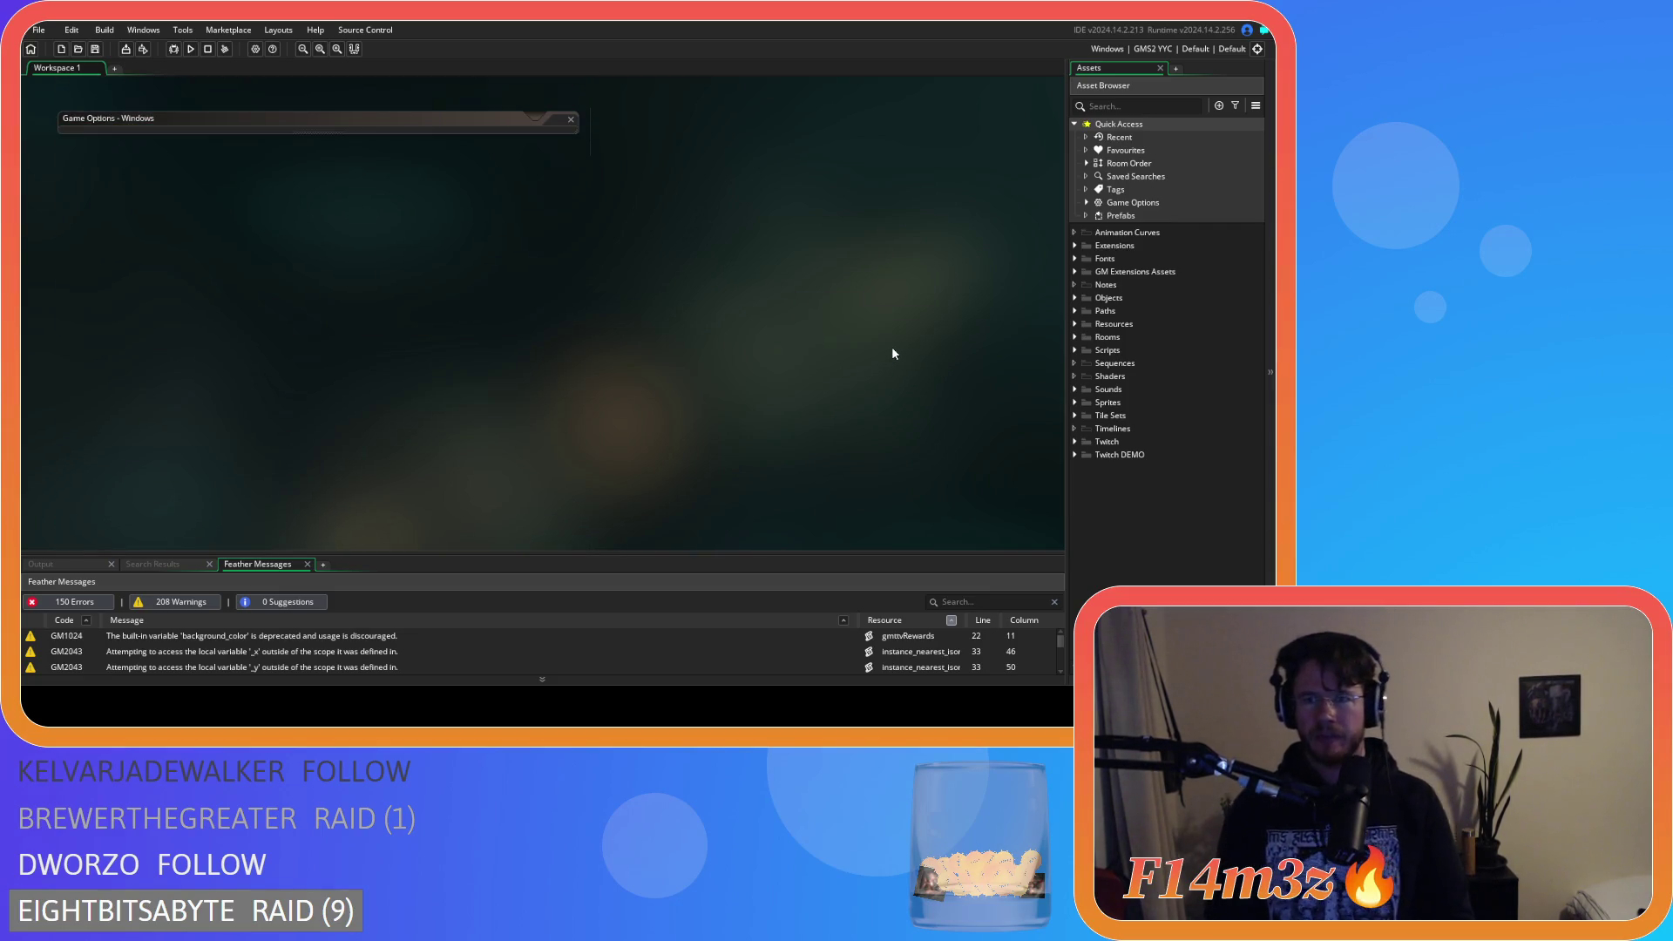